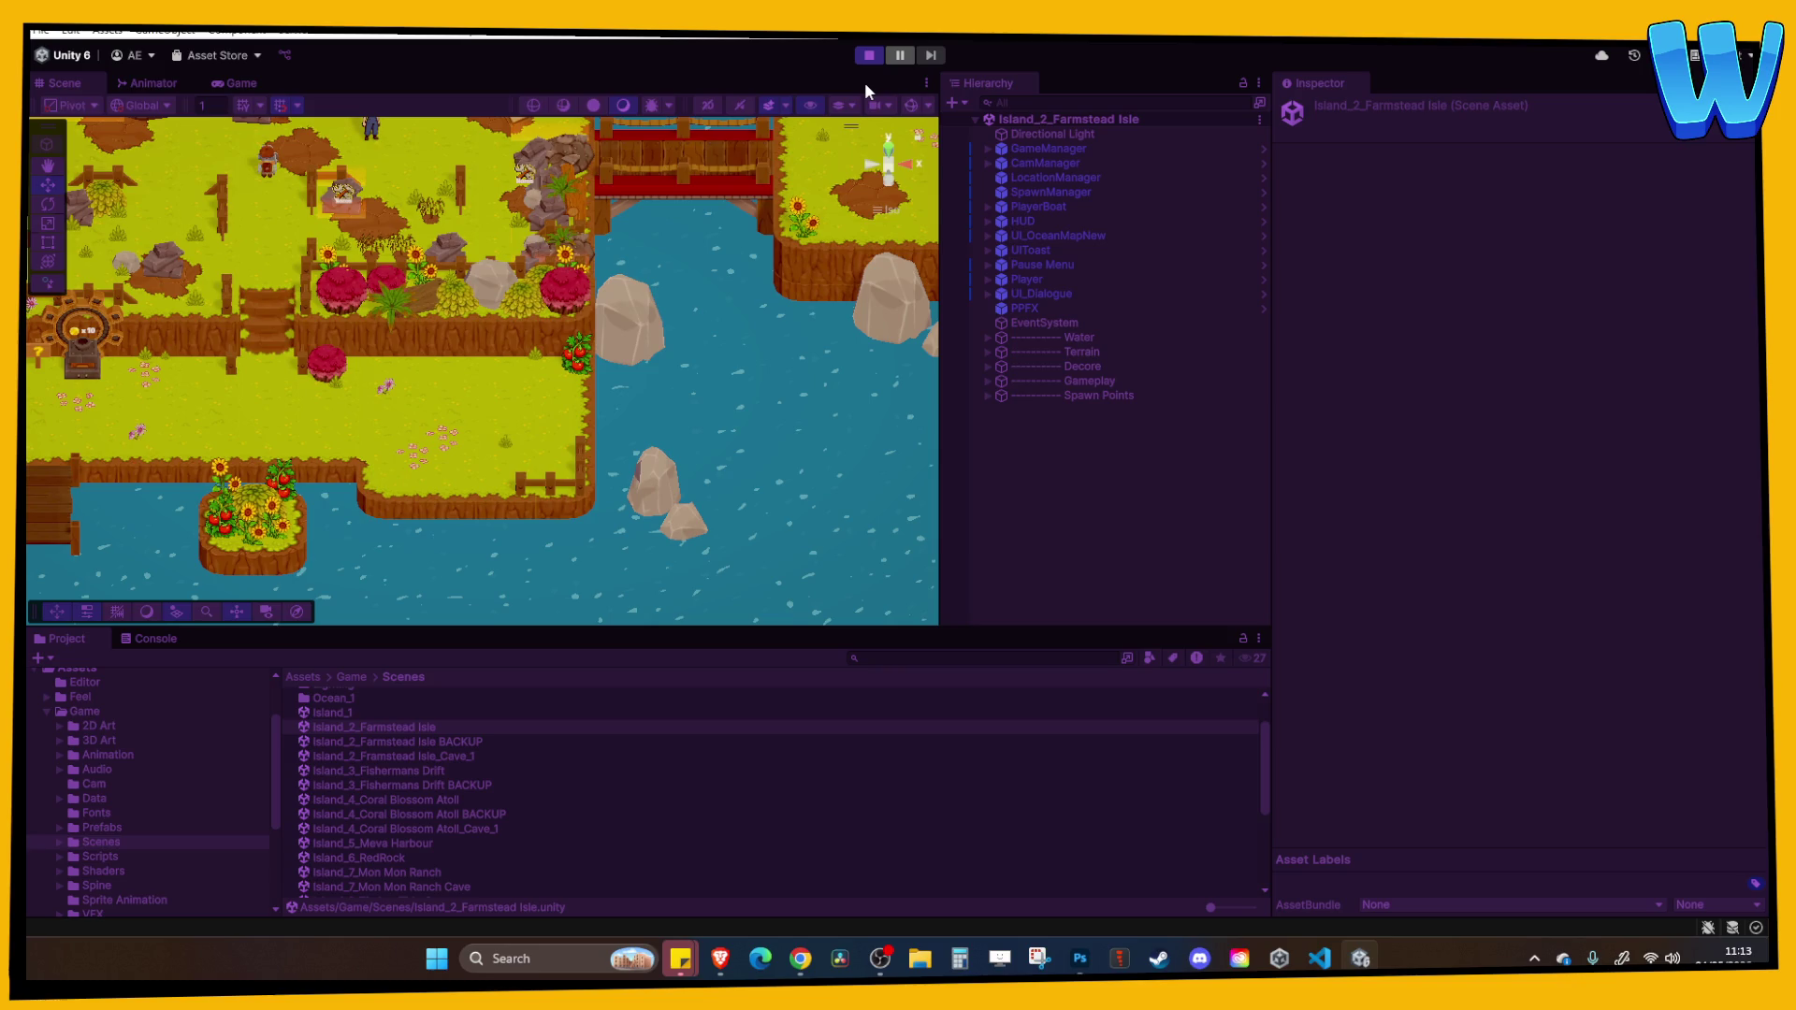
Walk the player to the Crumbled Barn and the Stairs and paths repair spots.
key("a")
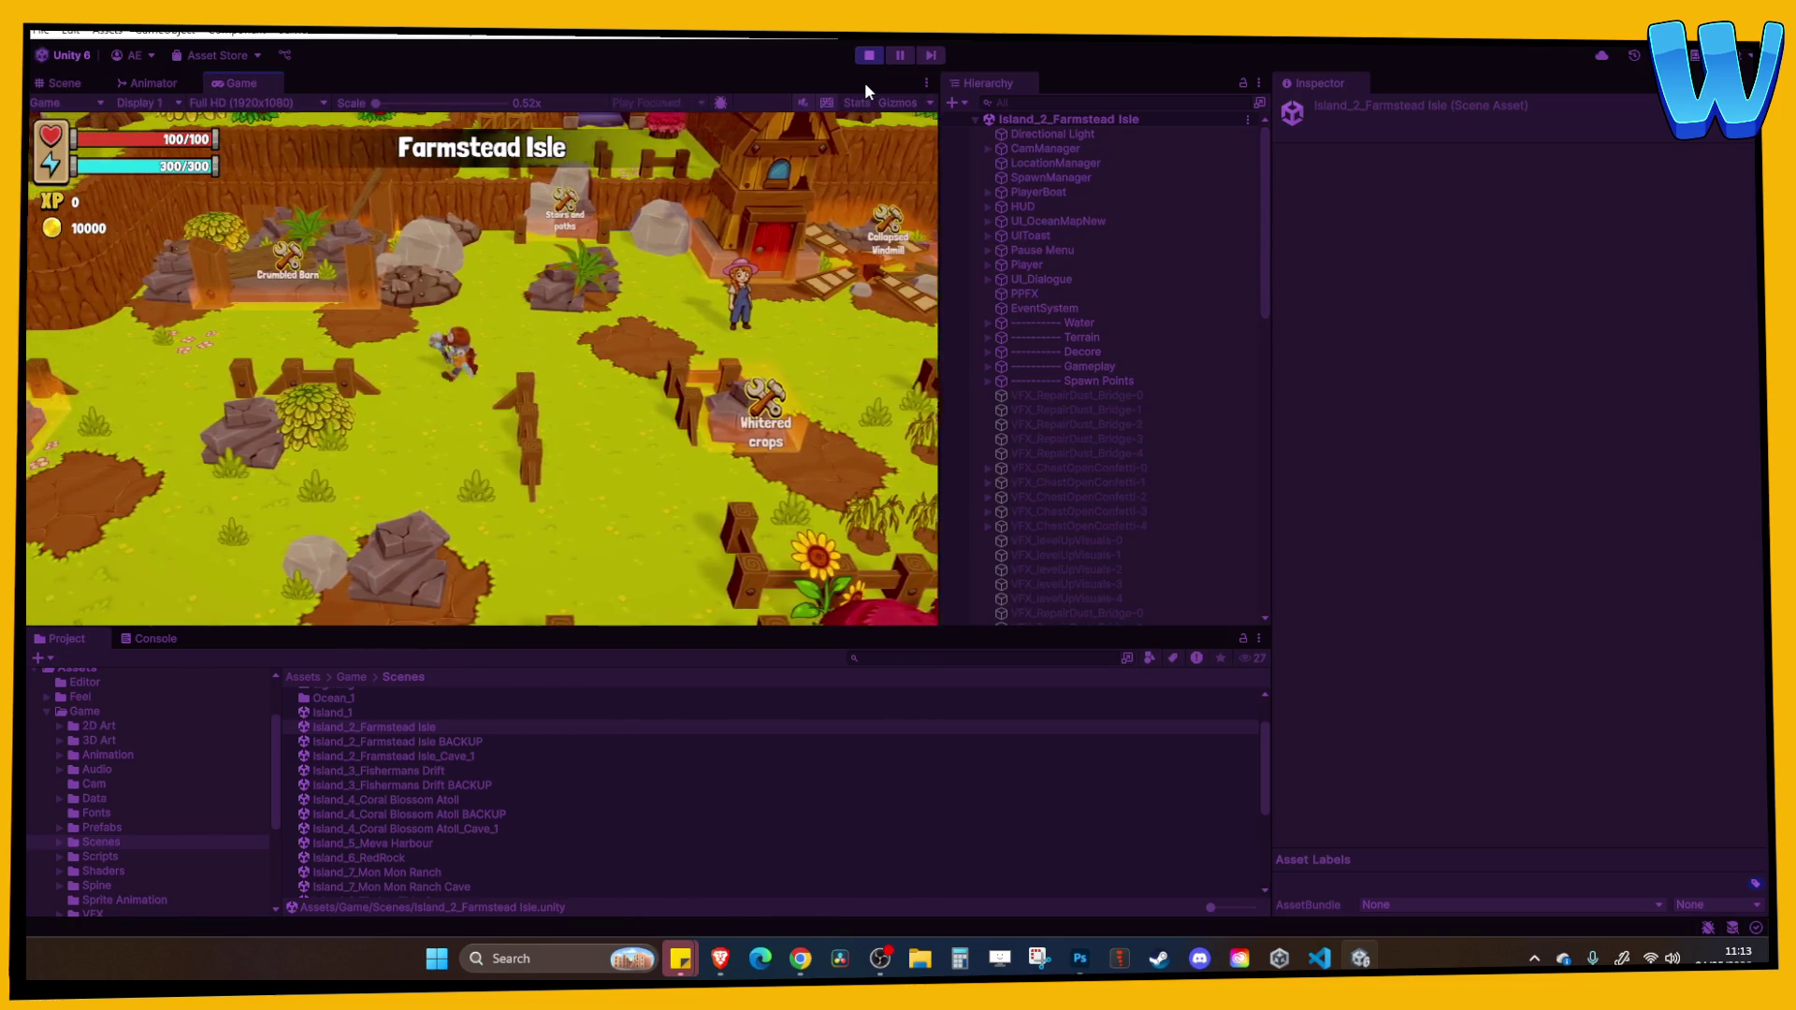
key("w")
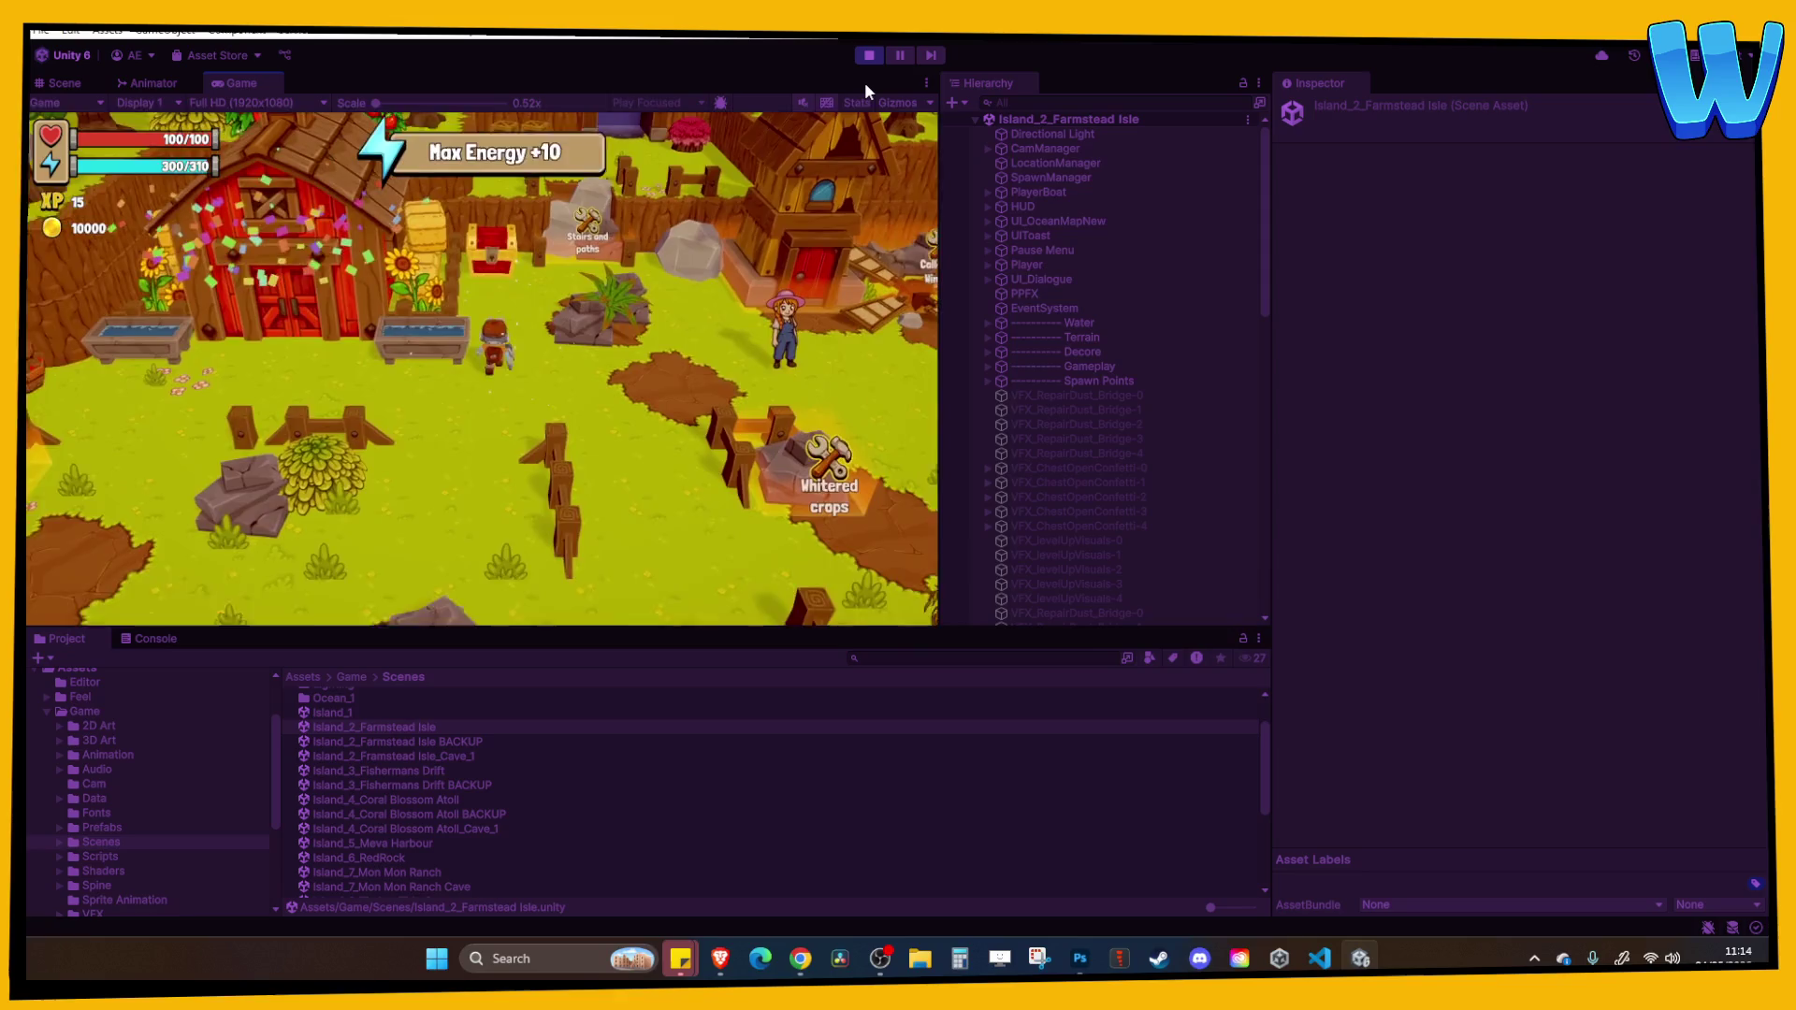
key("w")
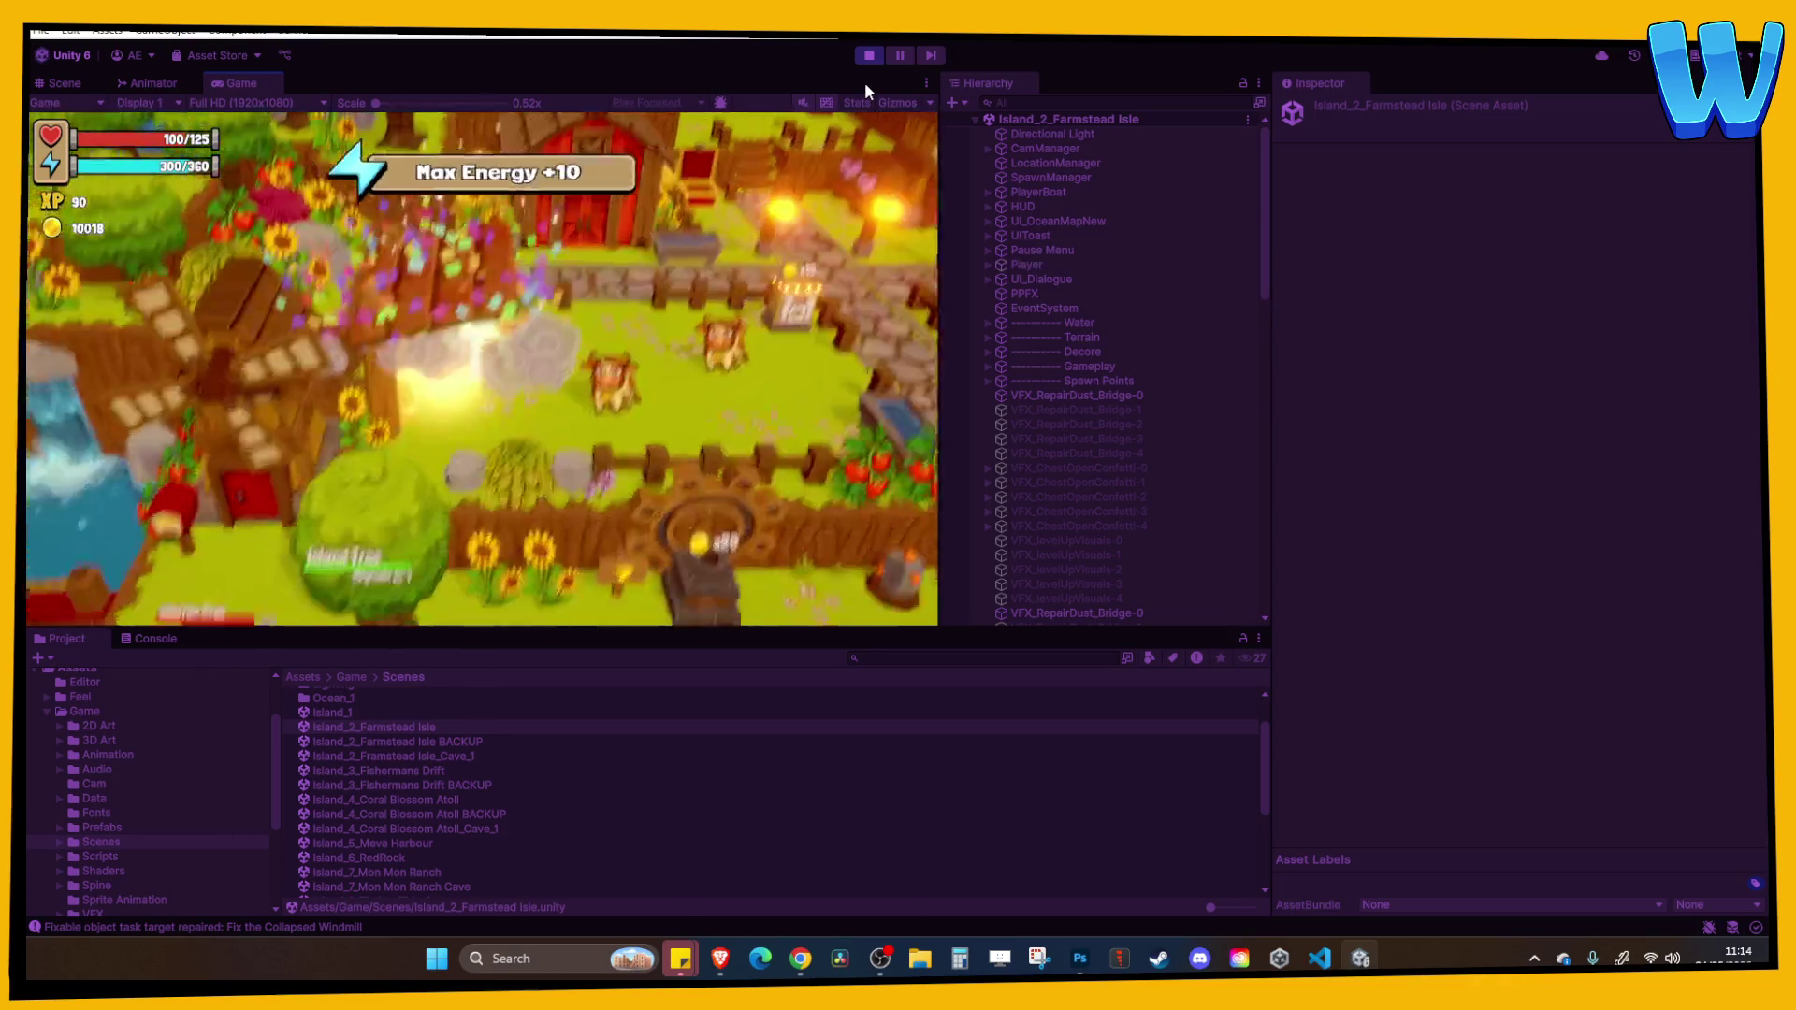
Maximize the Game view and buy milk twice at the jar stand.
left_click(927, 82)
left_click(955, 151)
key("w")
key("d")
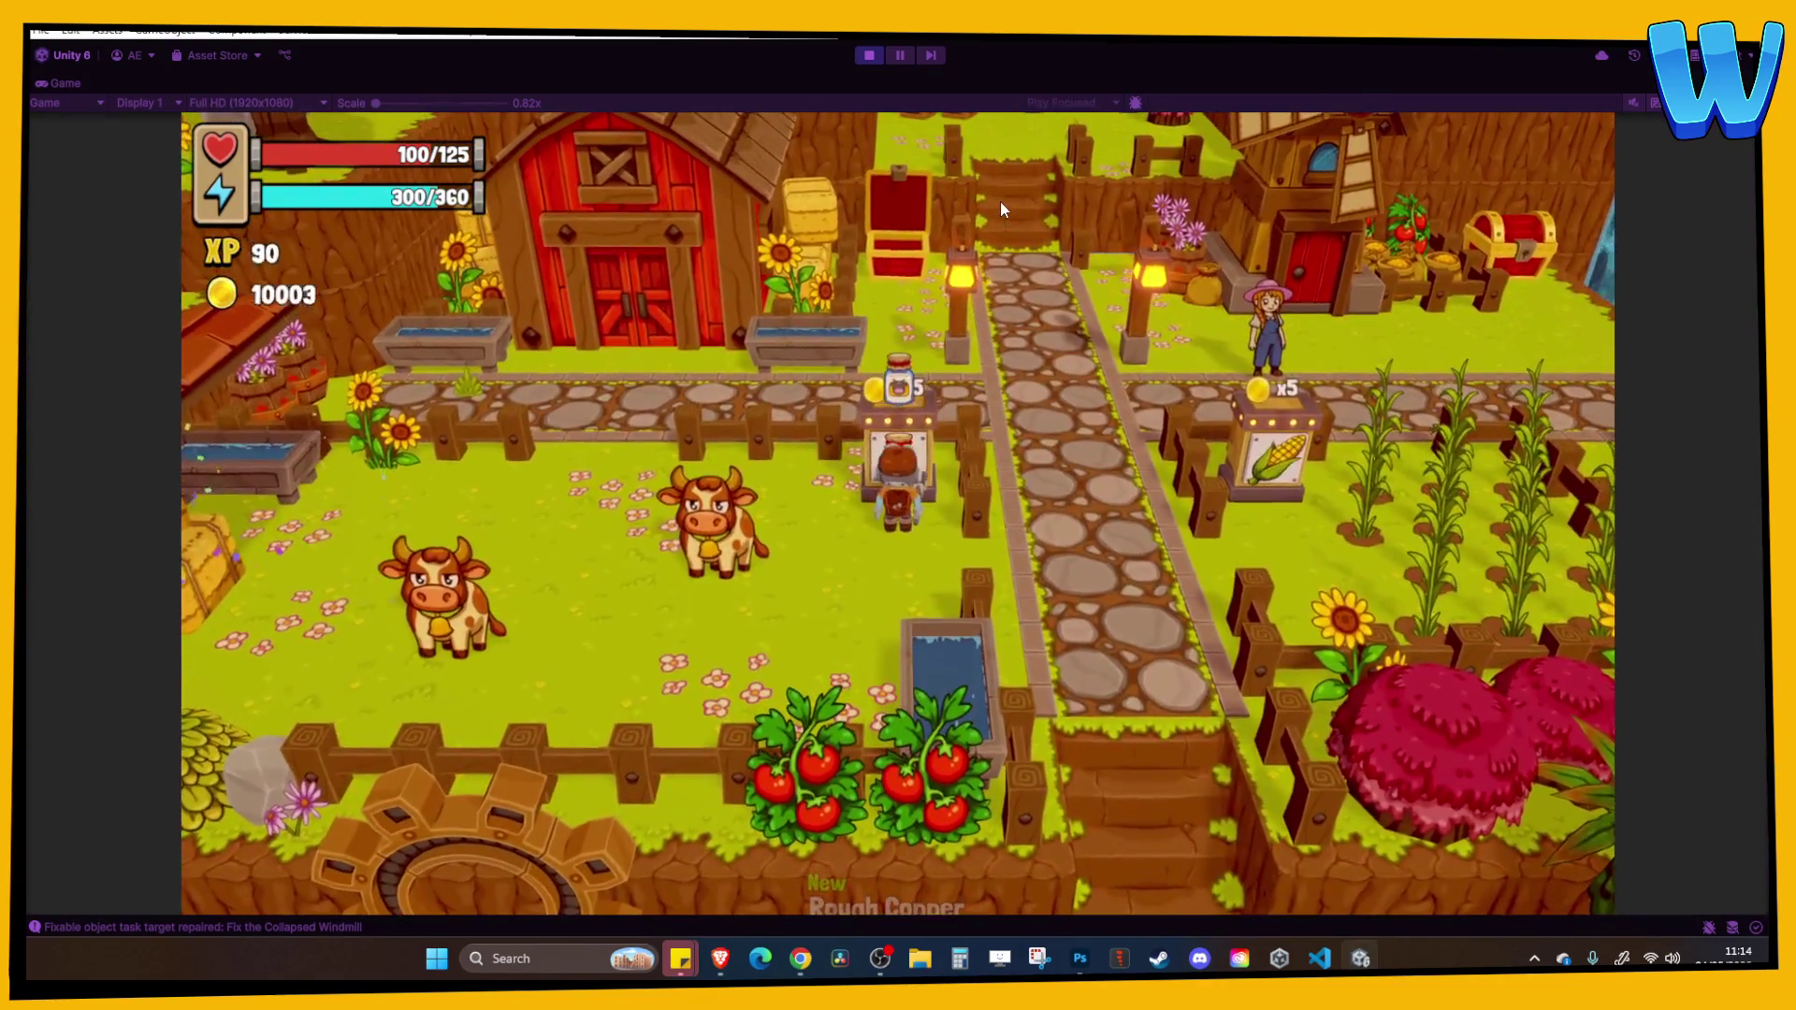
key("a")
key("d")
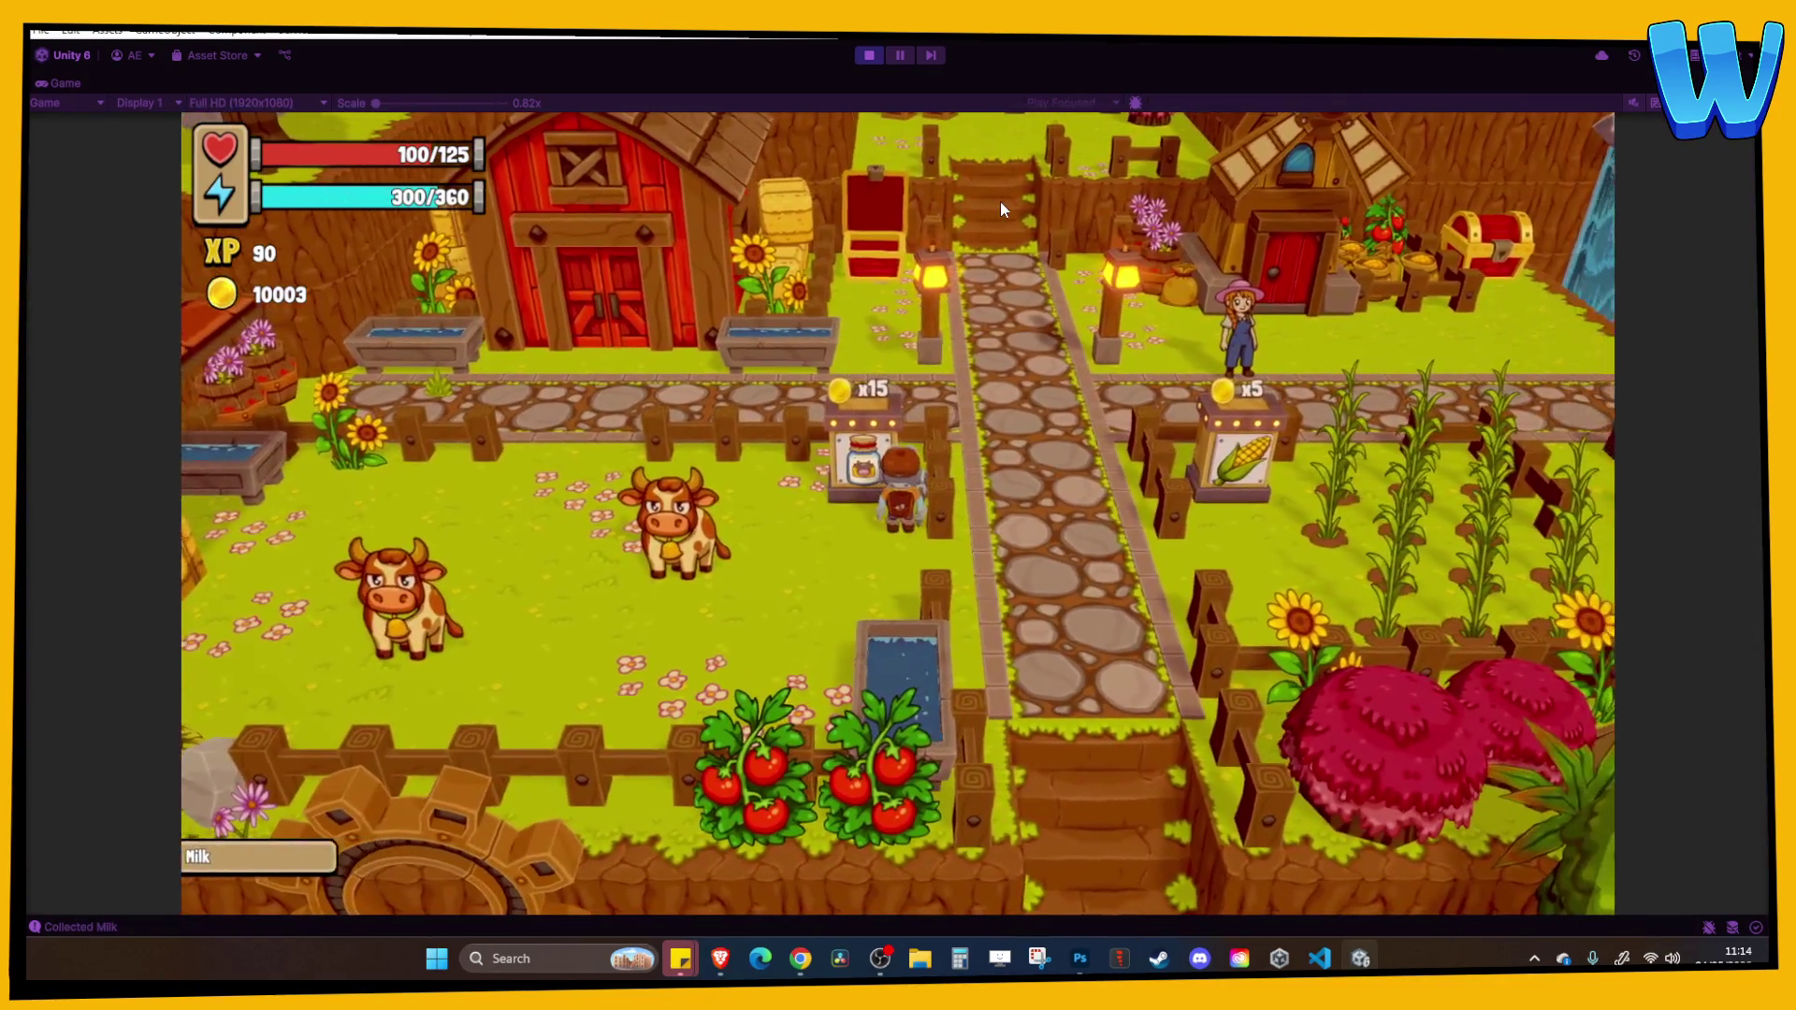
key("a")
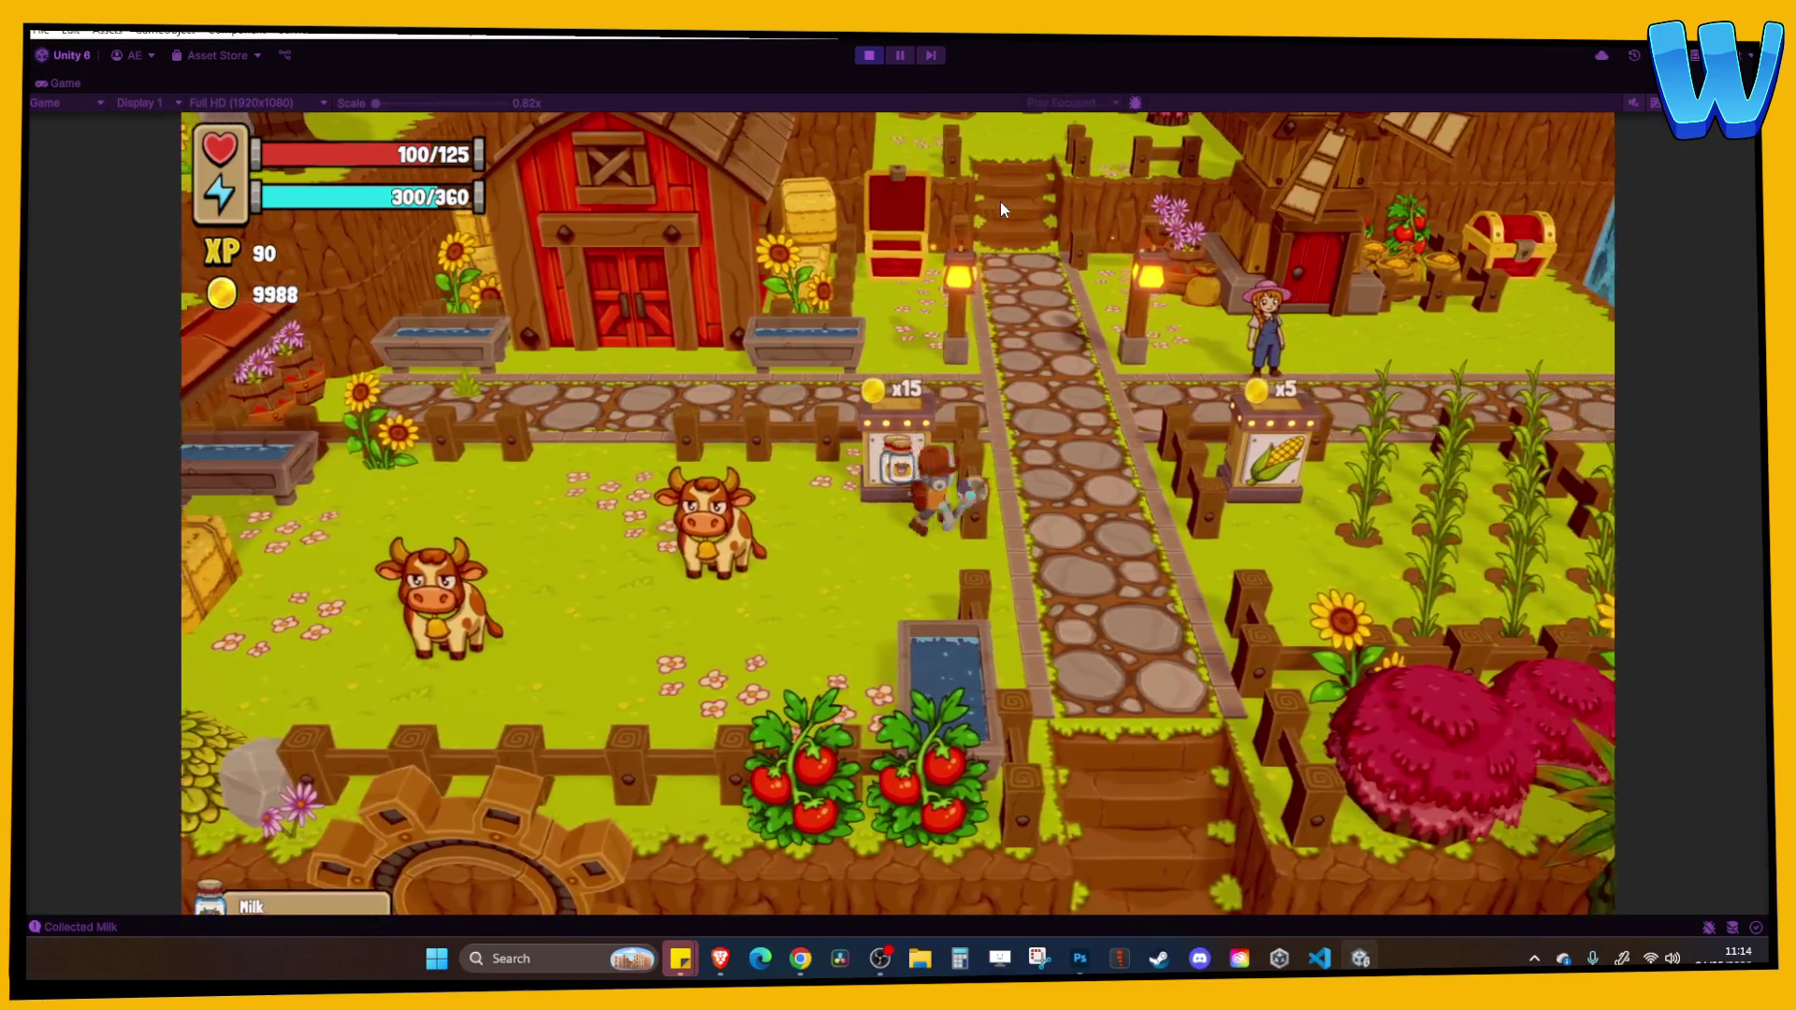
Walk to the corn stand, collect corn, and check the inventory.
key("d")
key("a")
key("i")
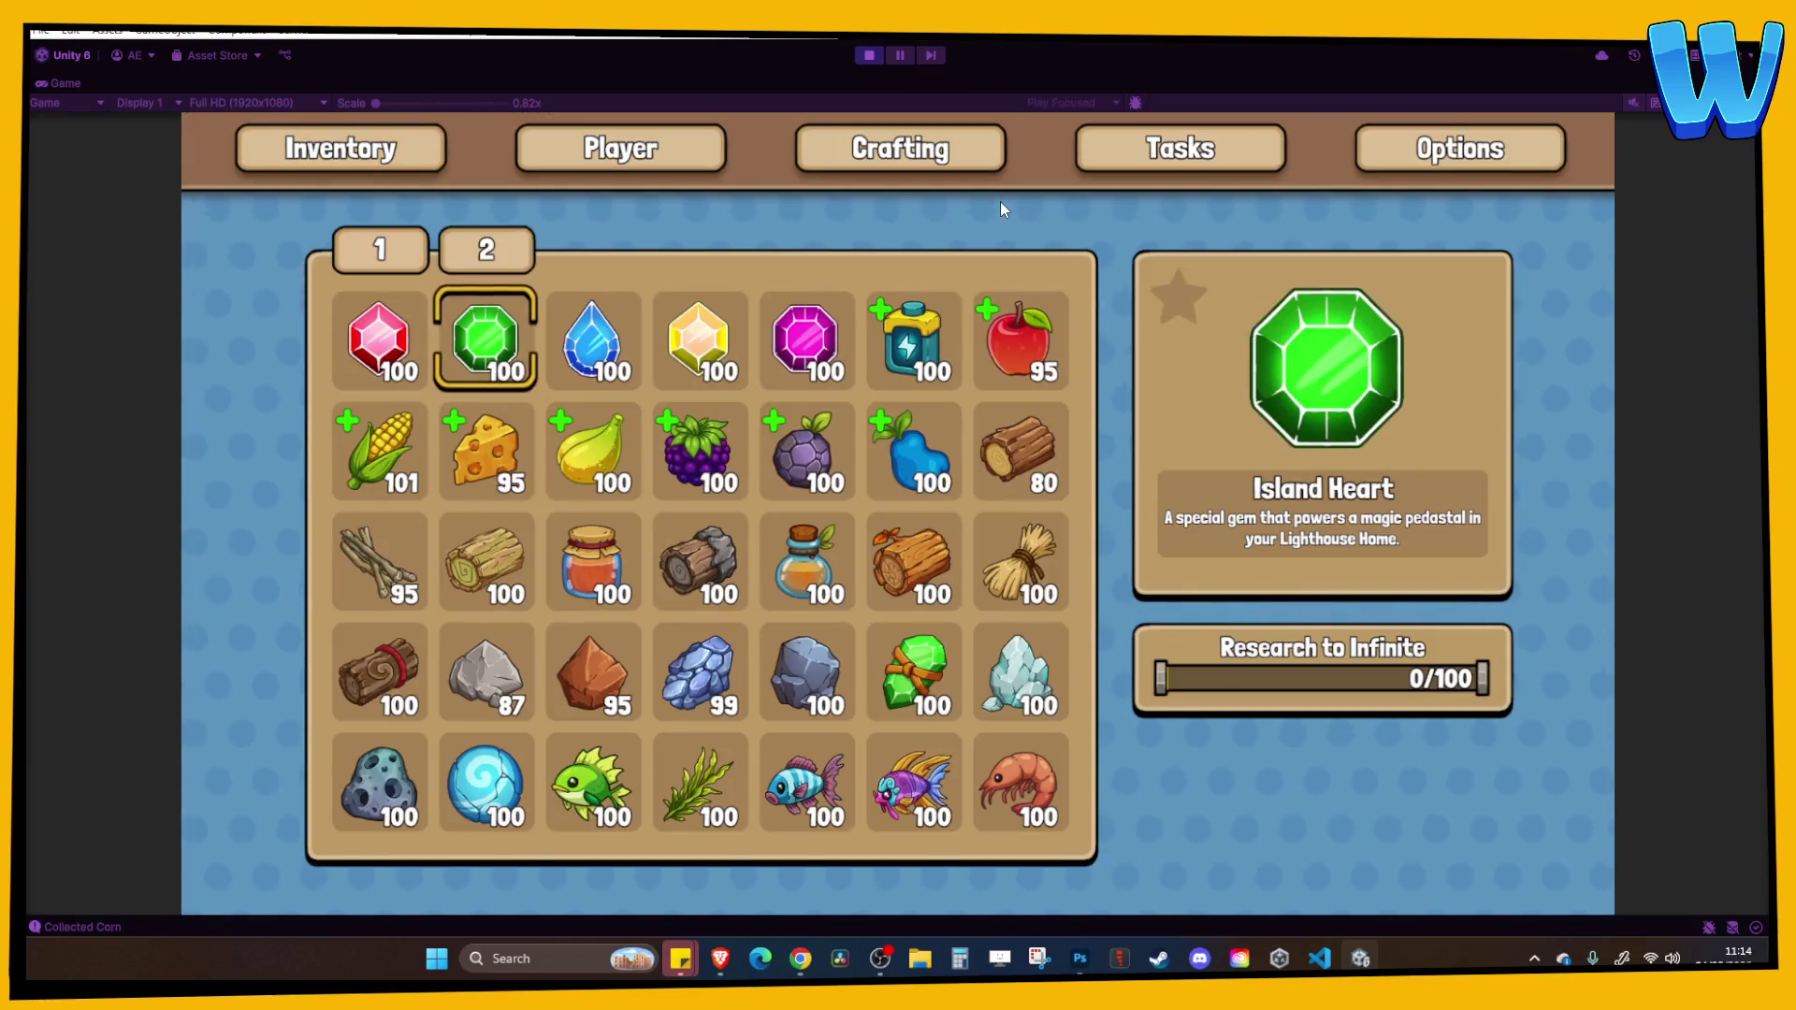
key("Down")
key("i")
Buy corn, browse the inventory to Iron Ore, then stop the play-test.
key("e")
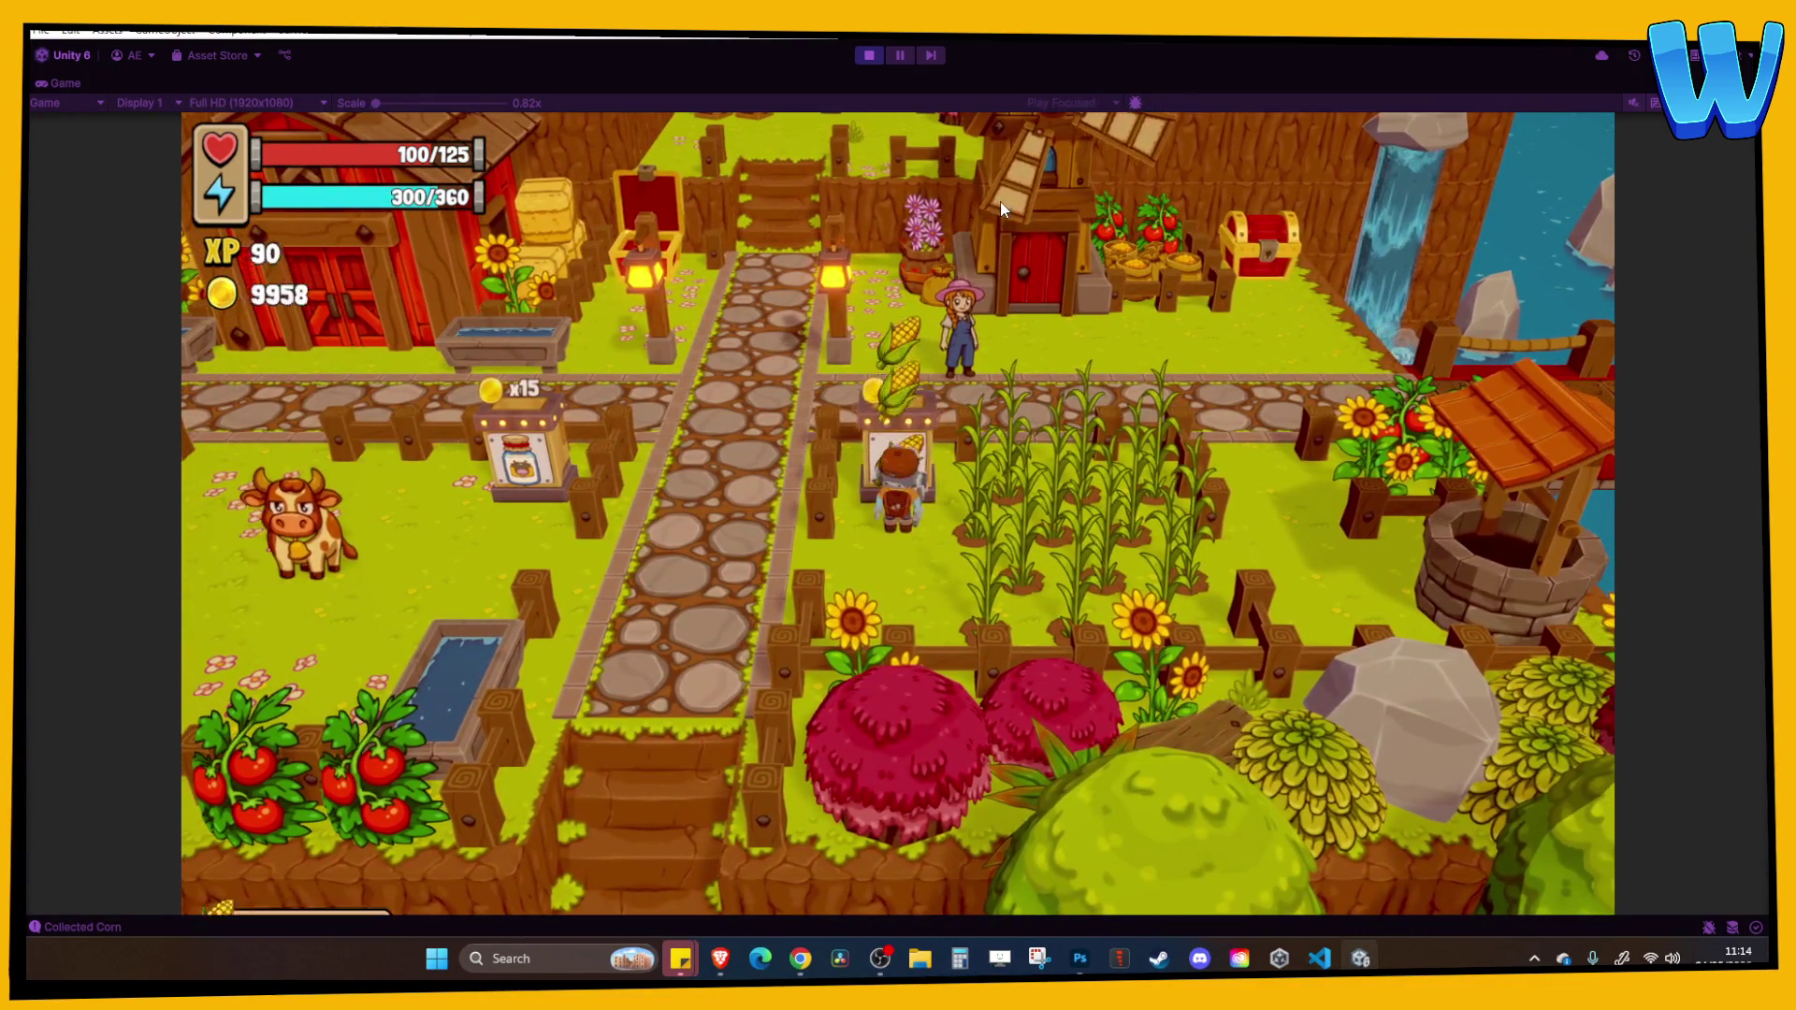
key("d")
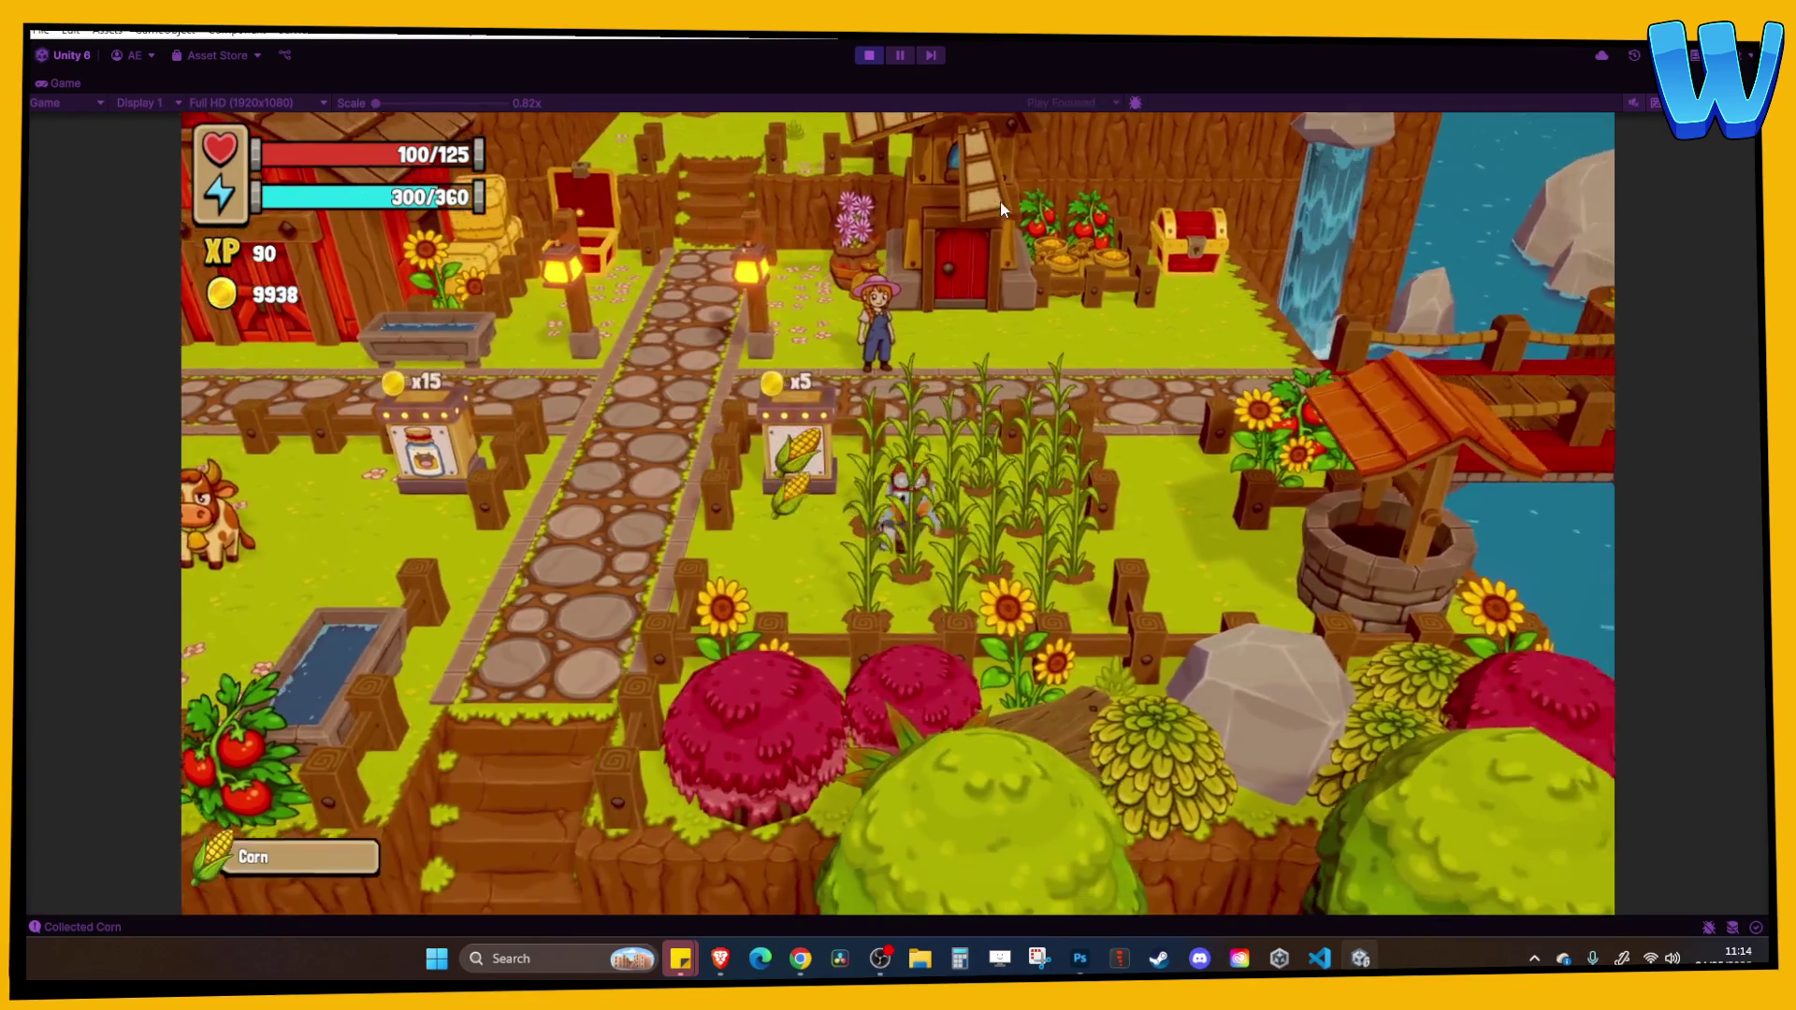
key("i")
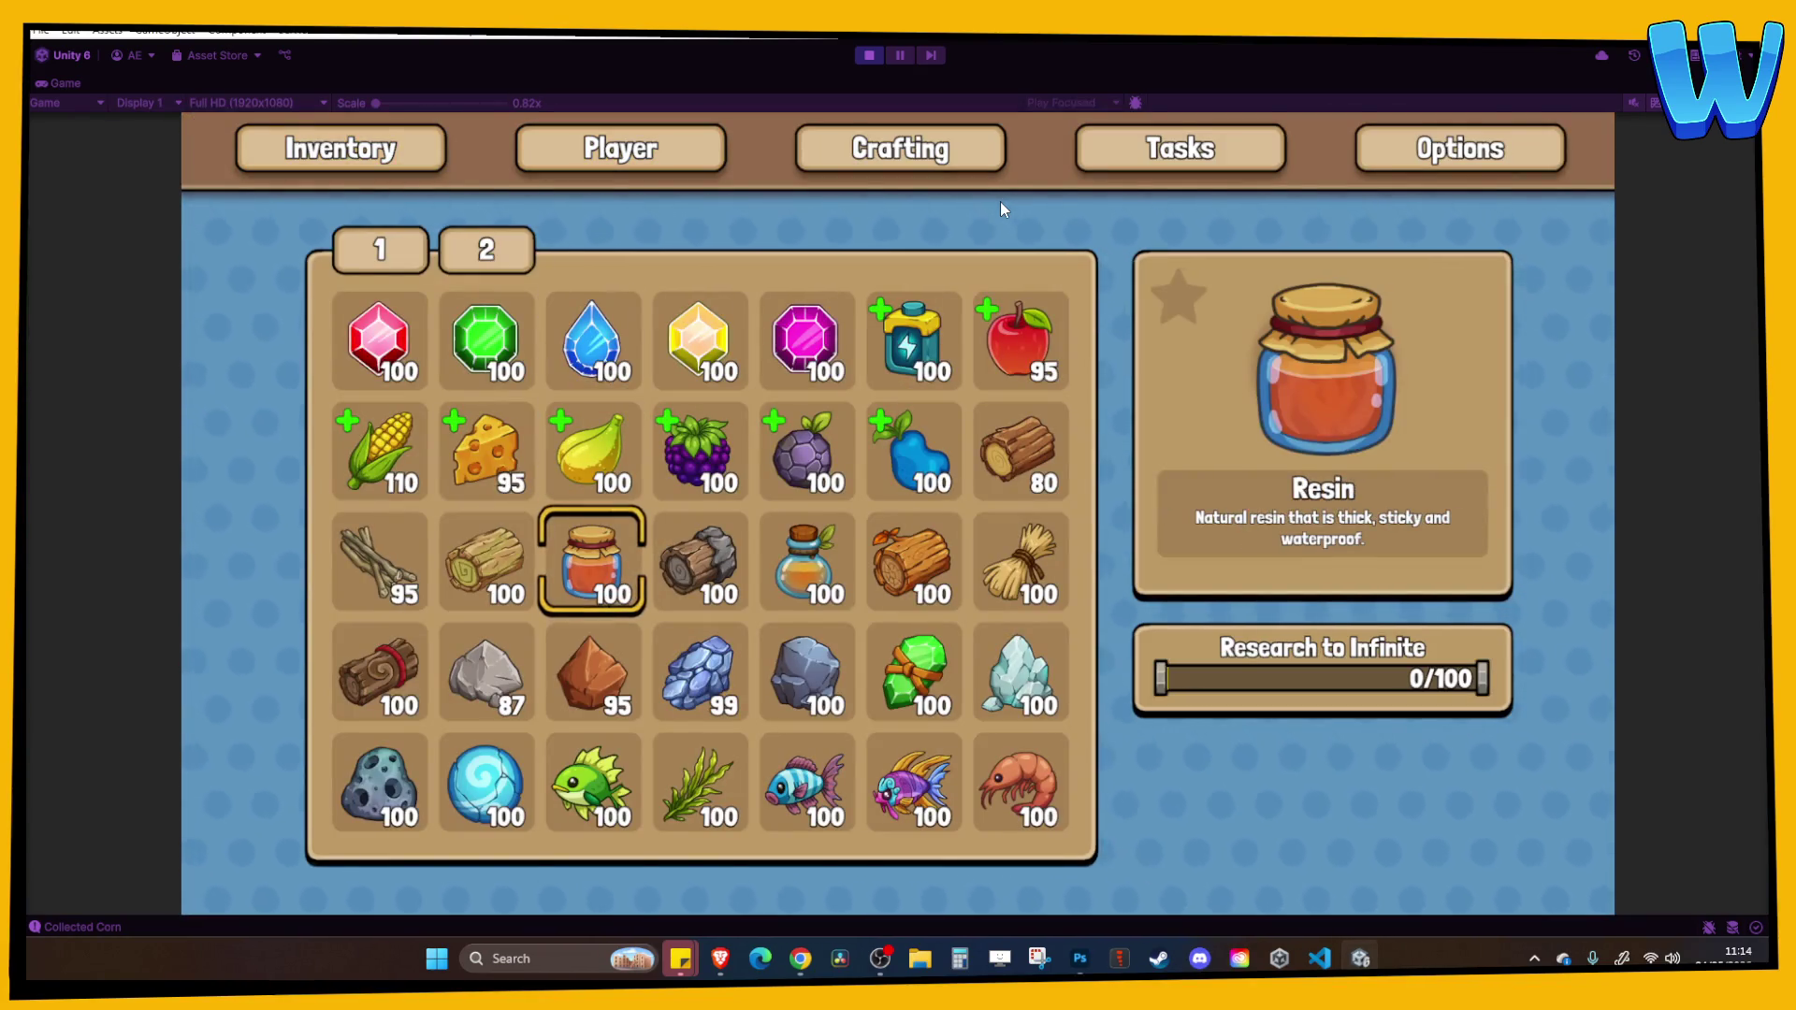
key("Down")
key("Right")
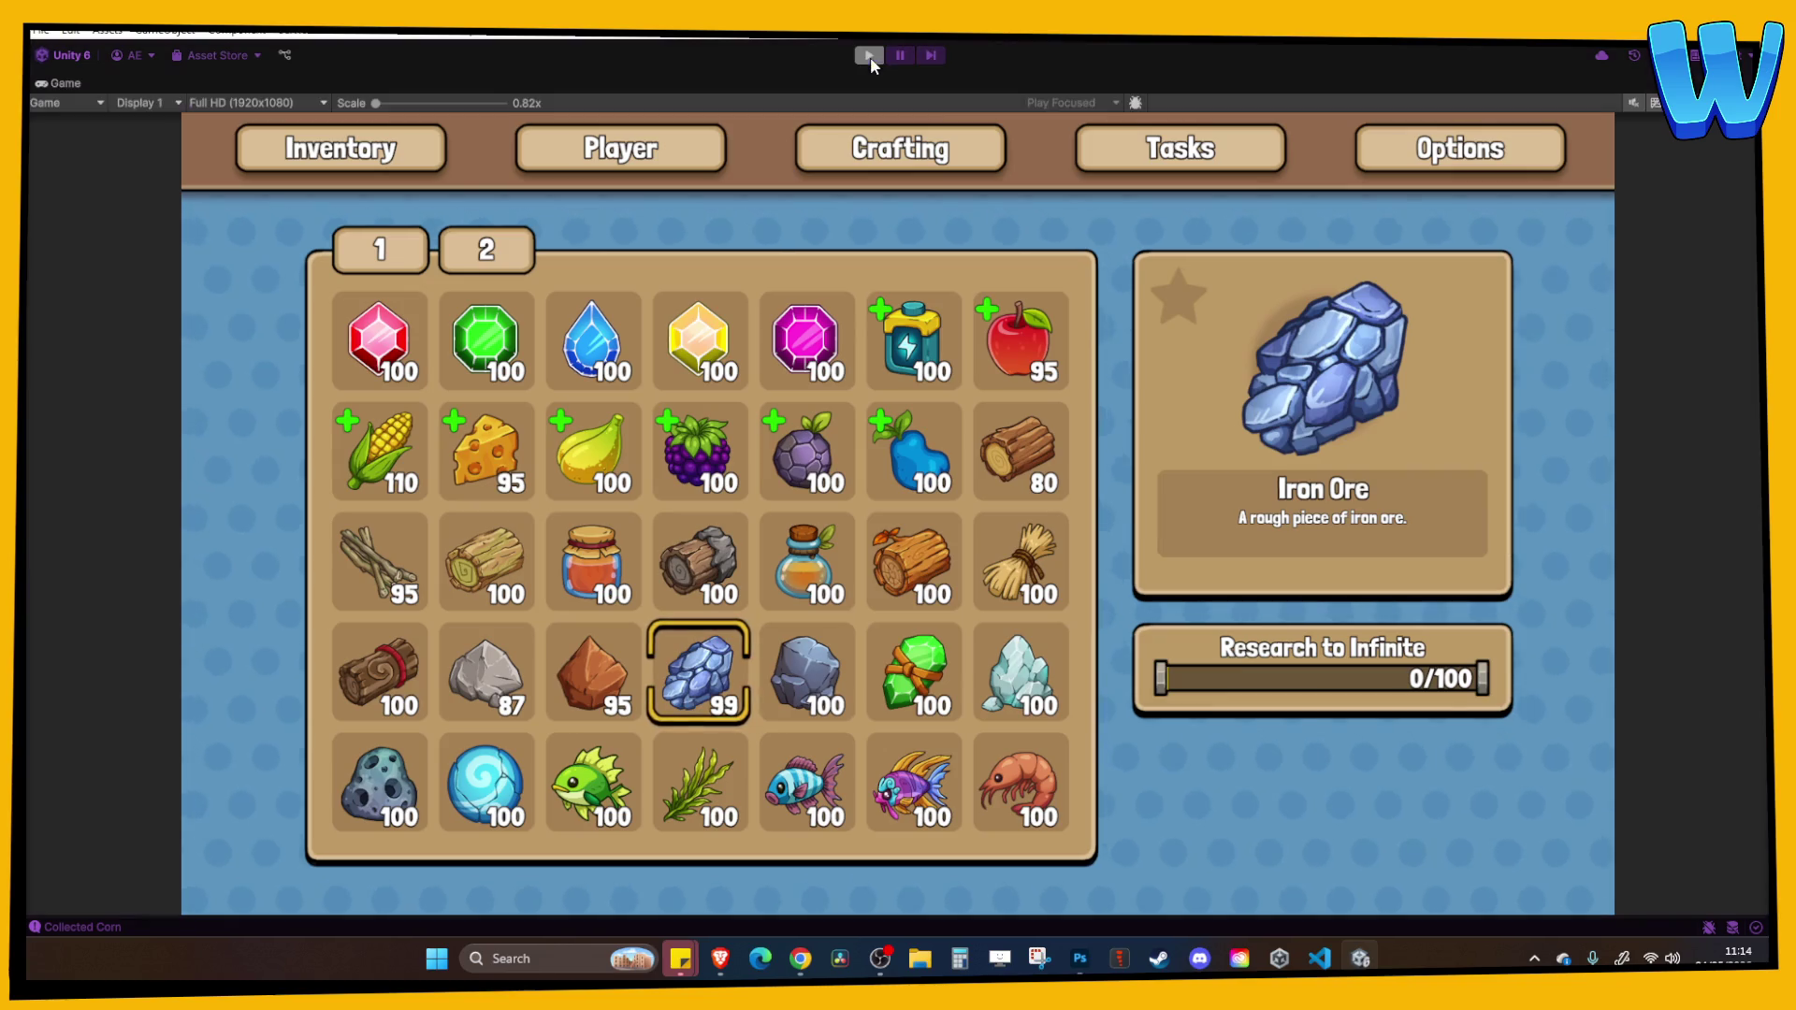
left_click(870, 57)
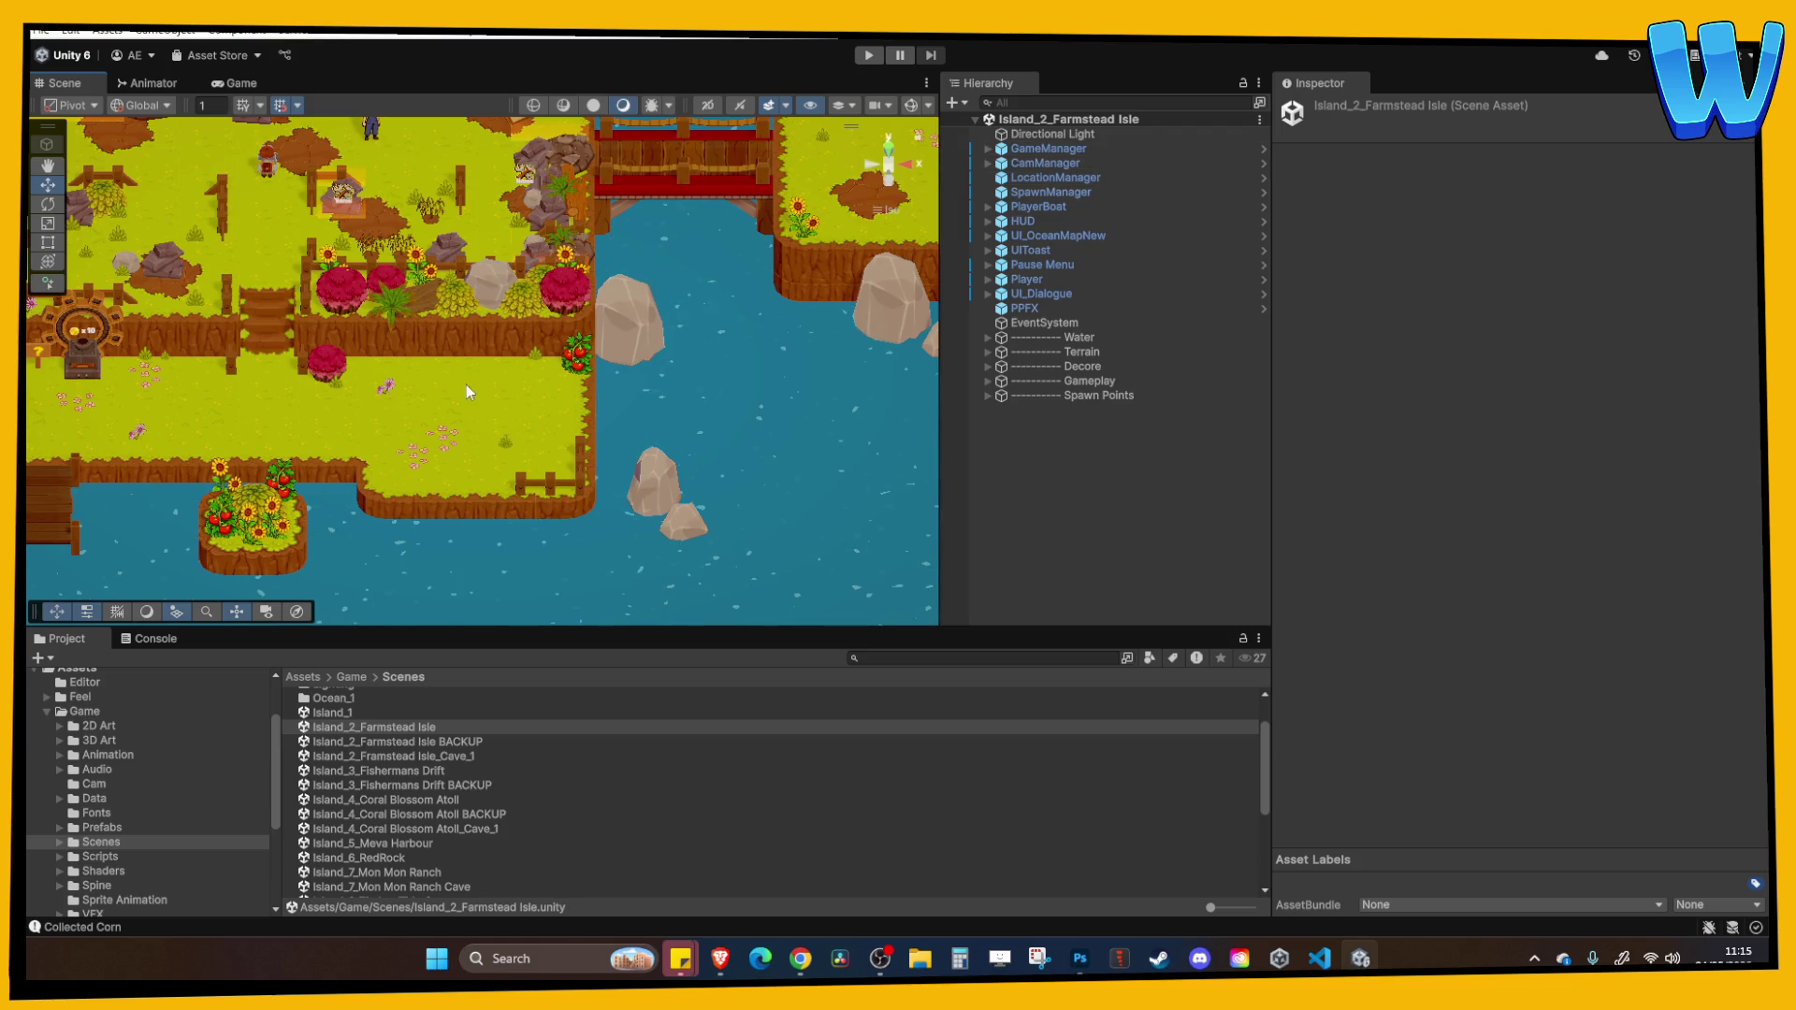
key("Left")
key("Up")
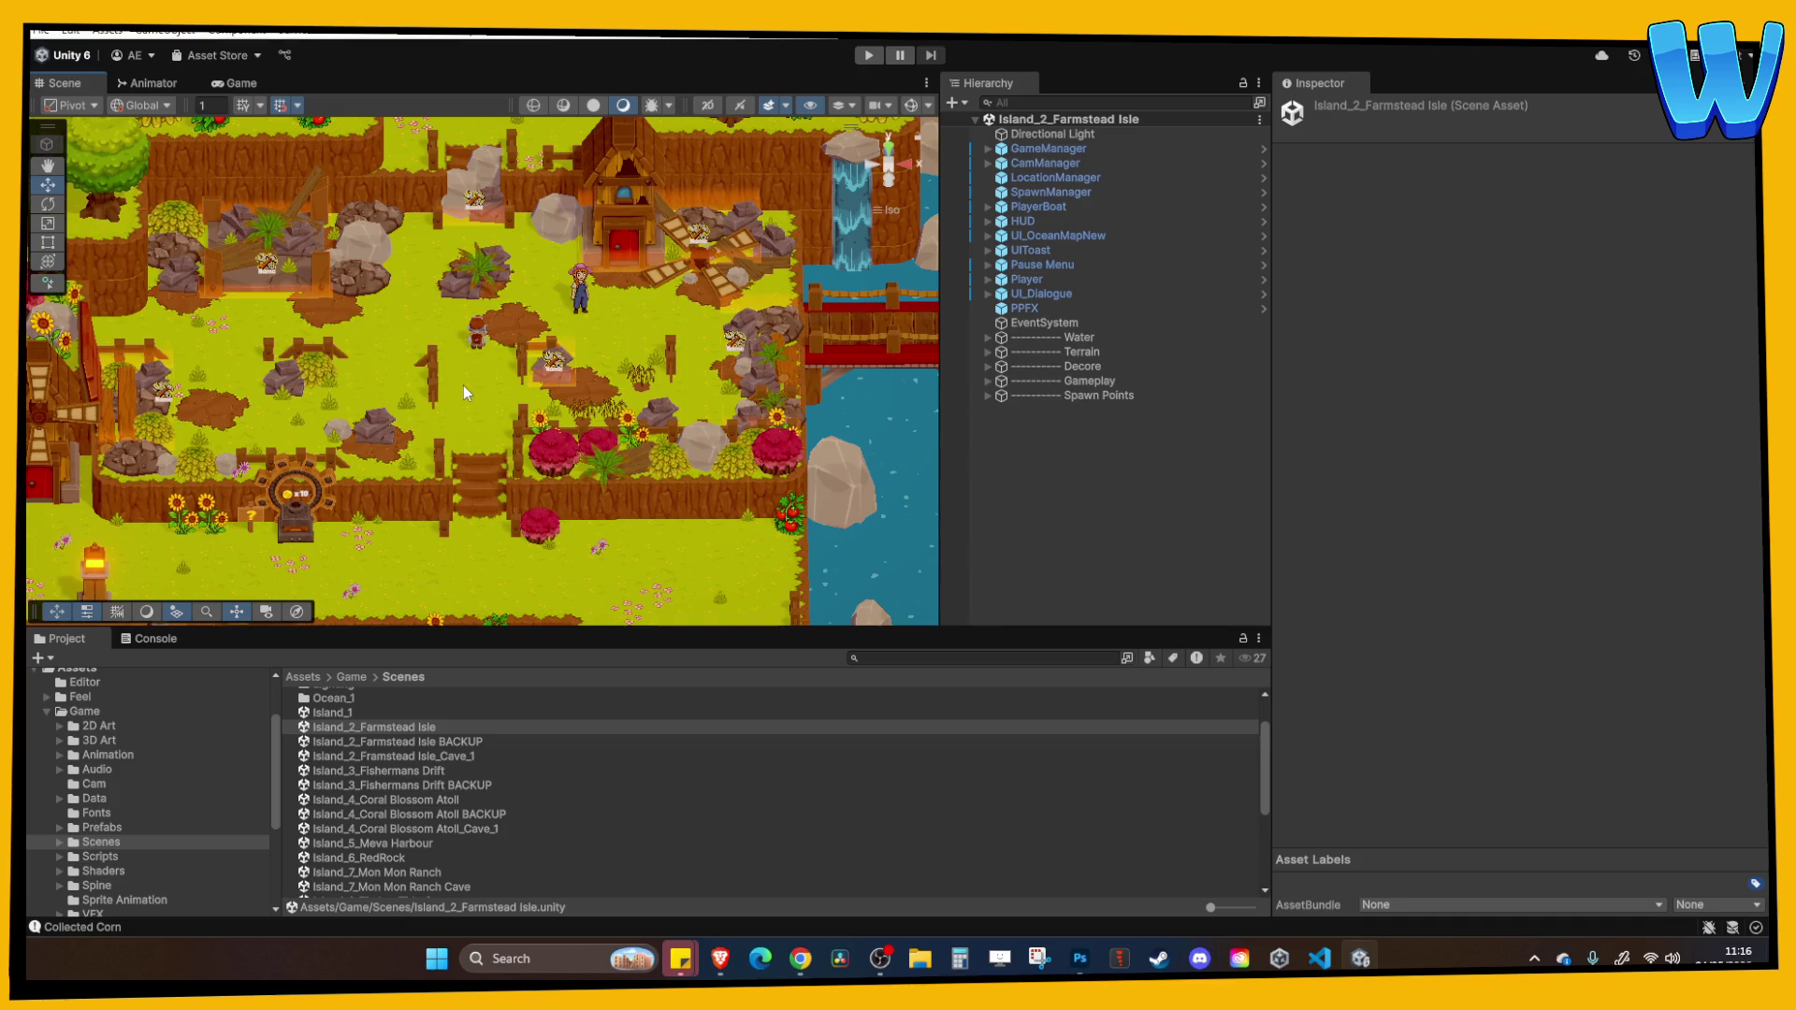
Open Island_4_Coral Blossom Atoll, zoom onto its sandy paths, and select an edge barnacle.
left_click(401, 798)
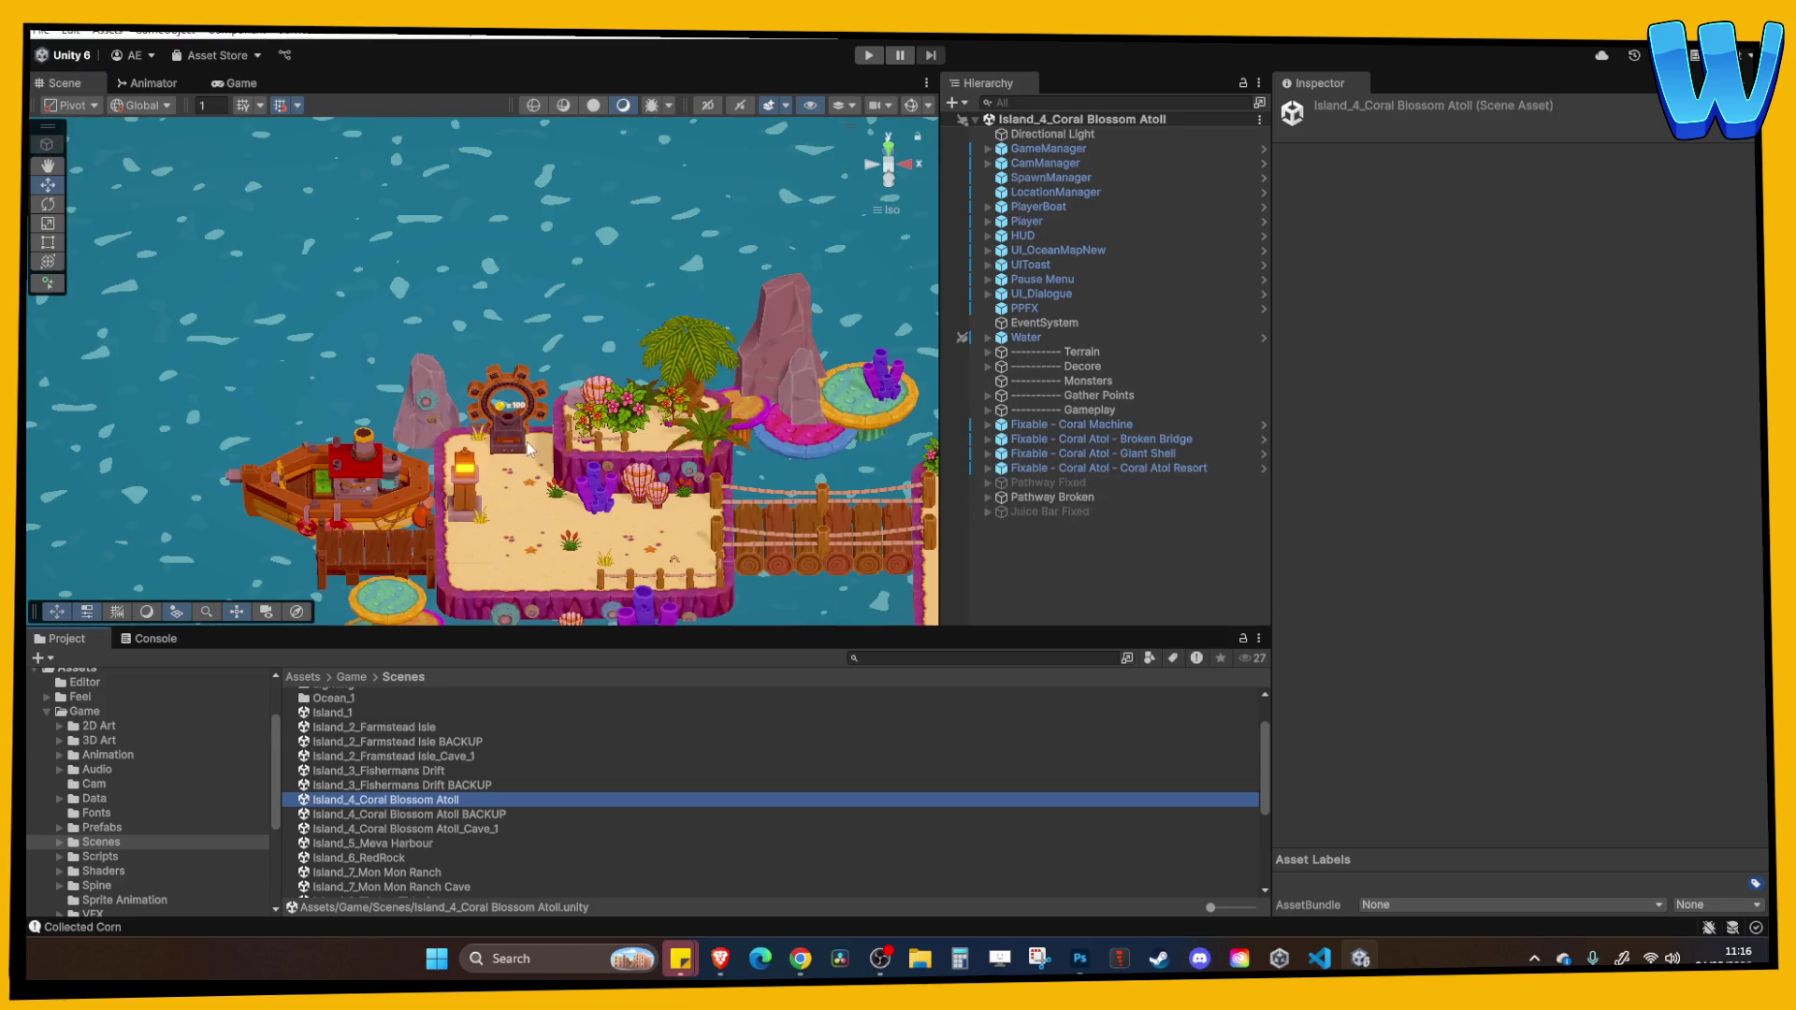
scroll(812, 444, "up", 6)
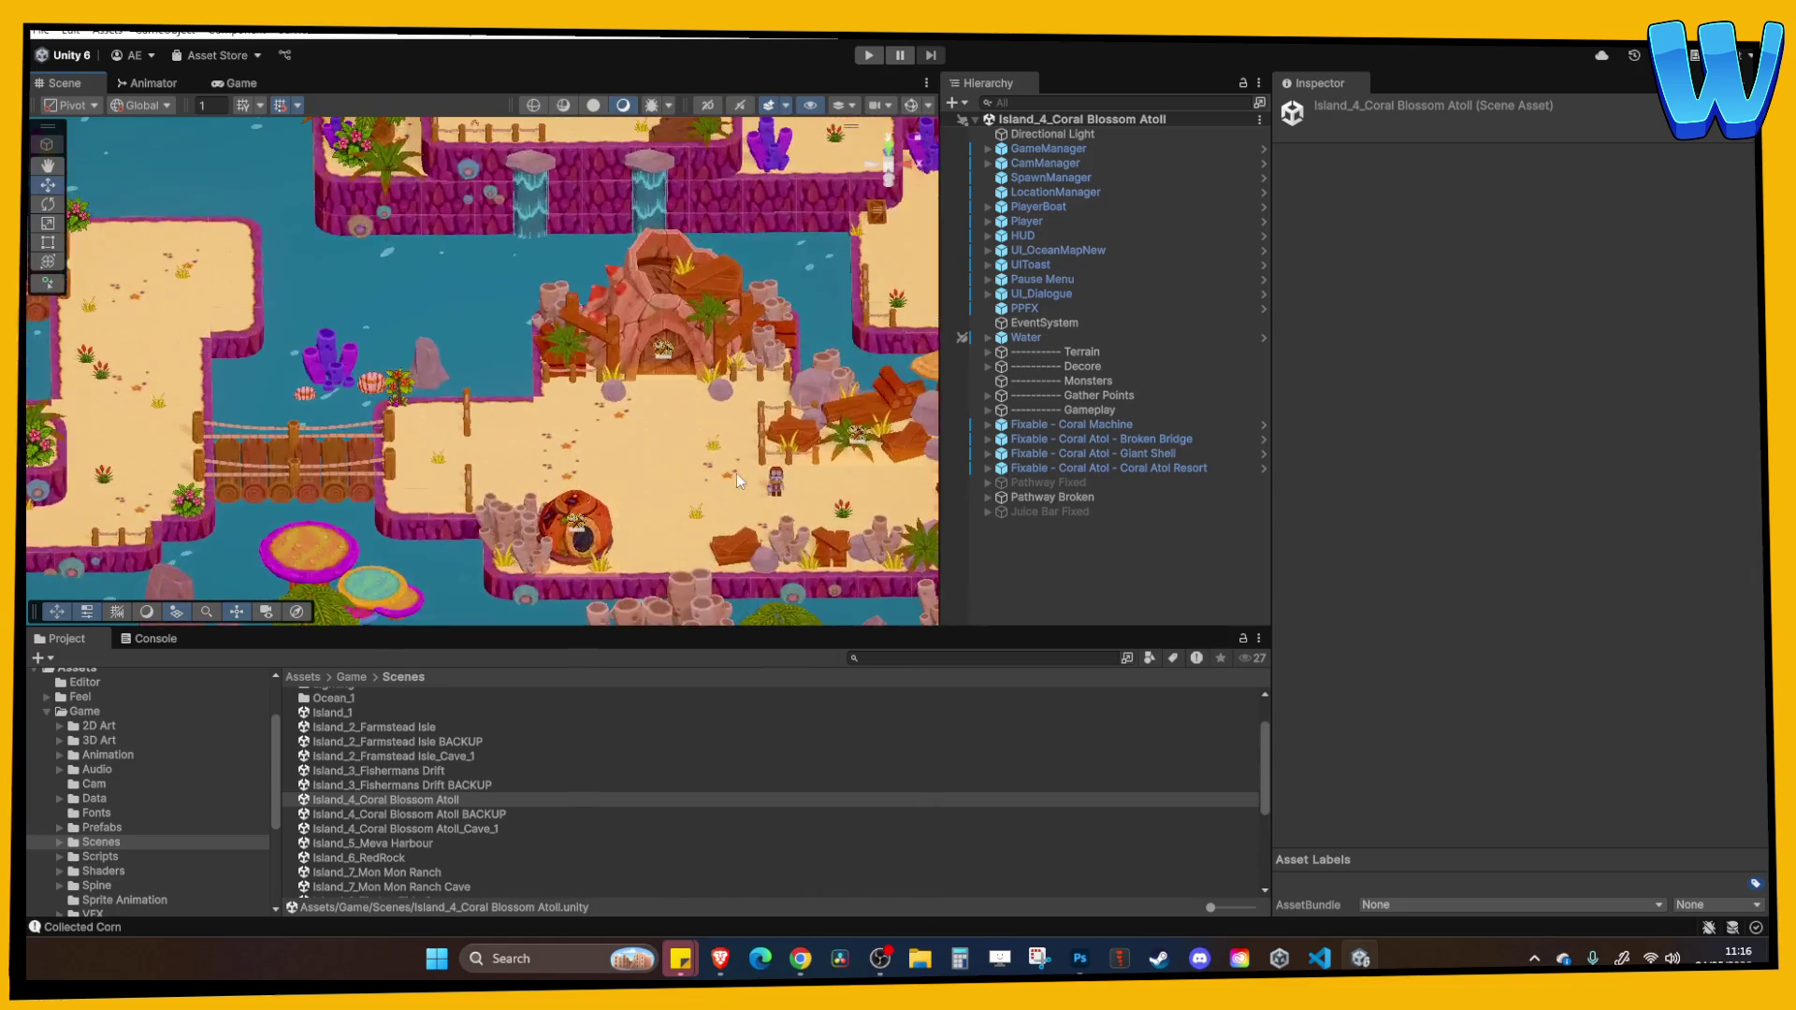
scroll(538, 477, "up", 1)
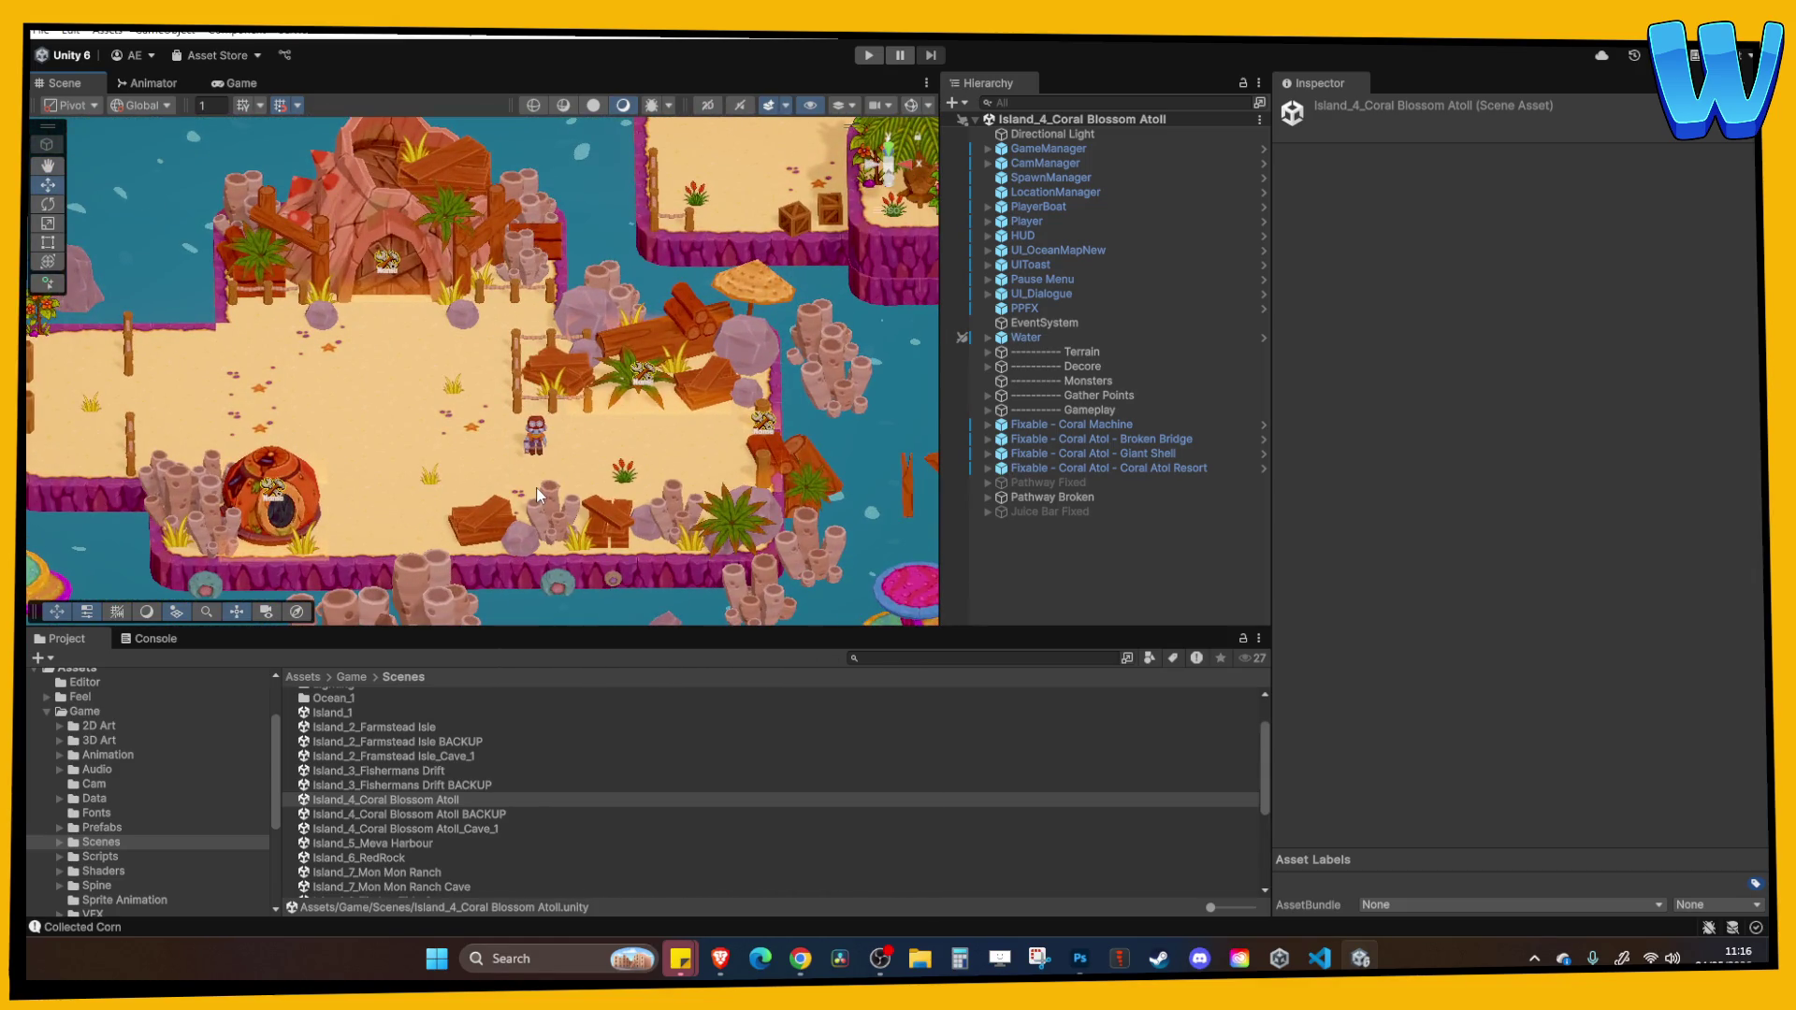
scroll(536, 486, "up", 1)
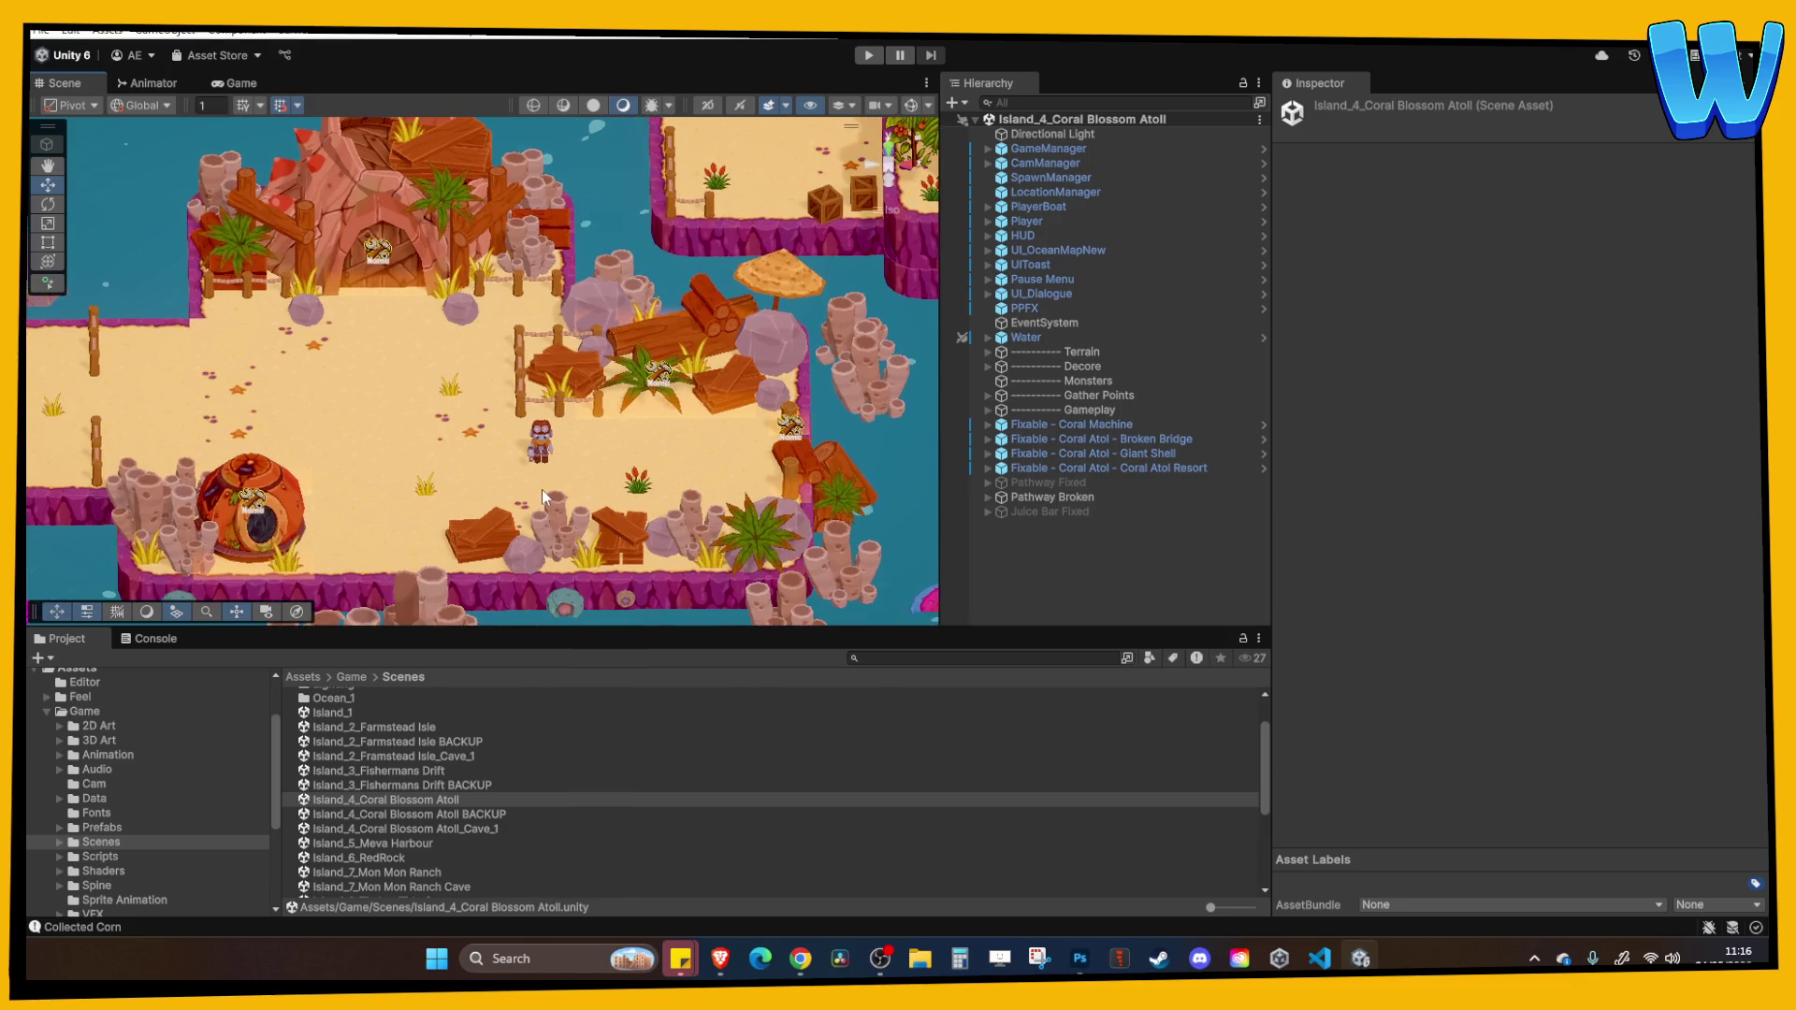
left_click_drag(543, 490, 547, 470)
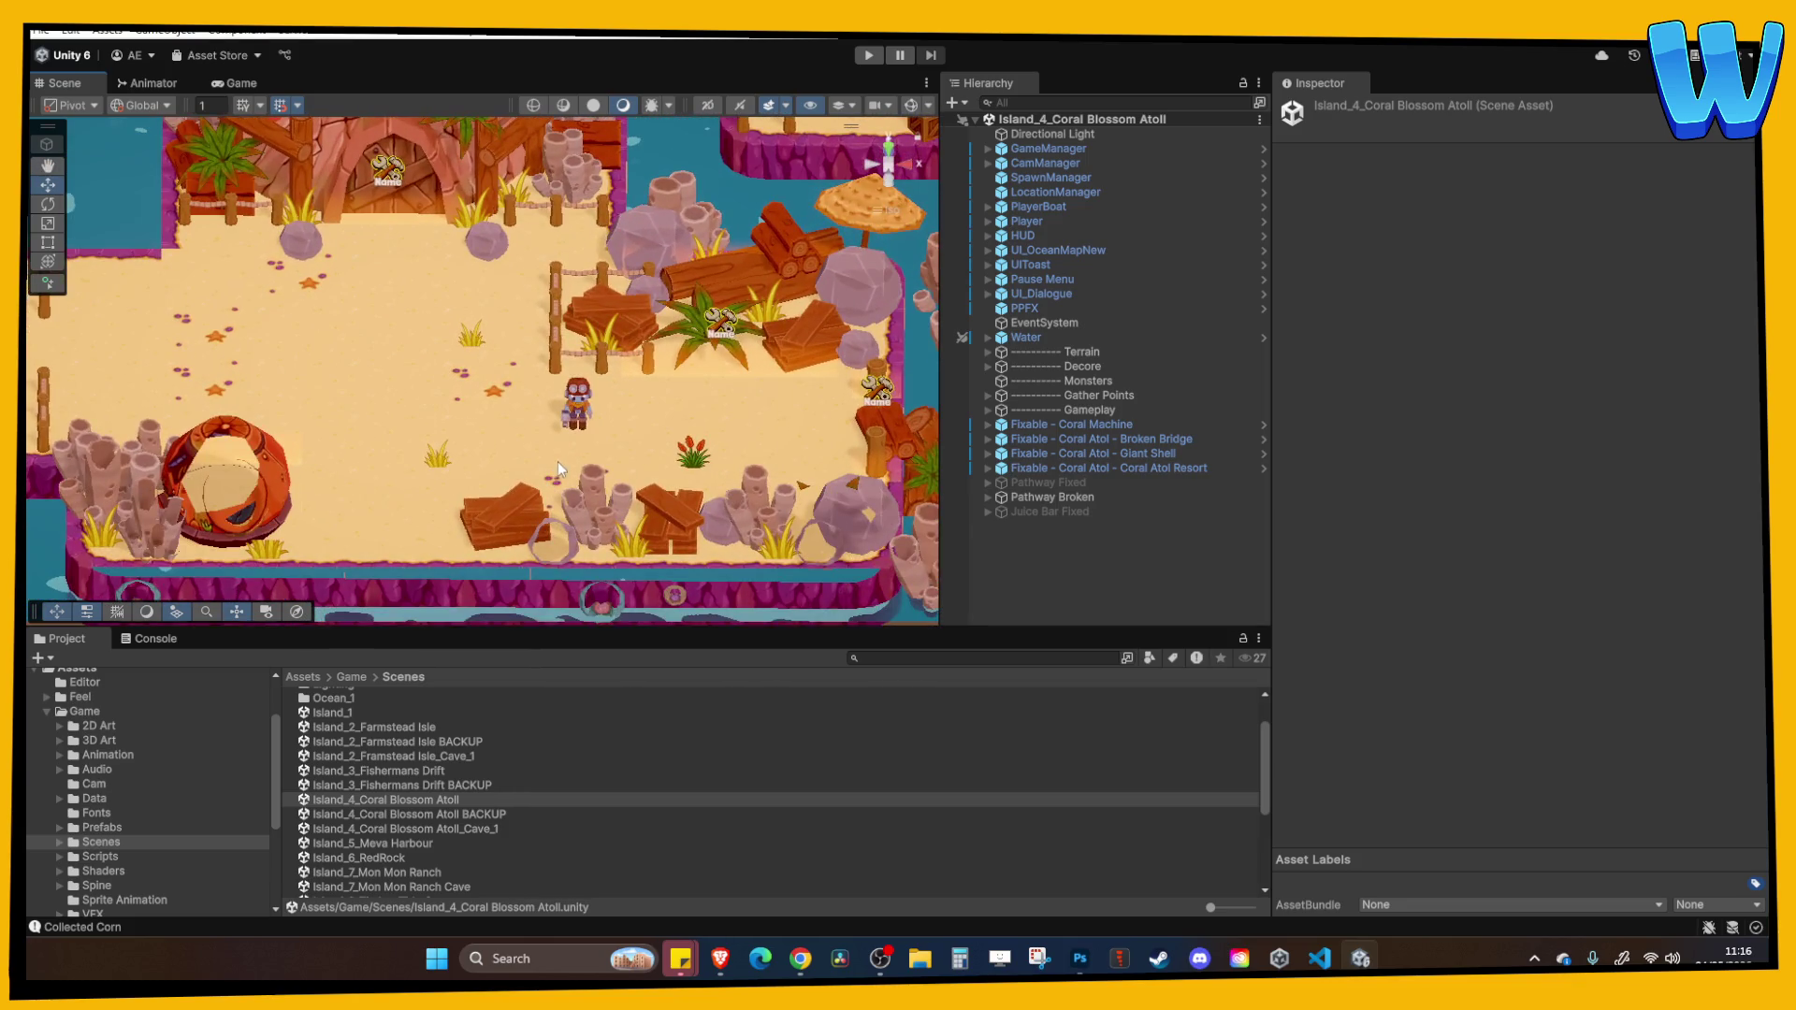
scroll(558, 463, "down", 1)
scroll(608, 475, "up", 2)
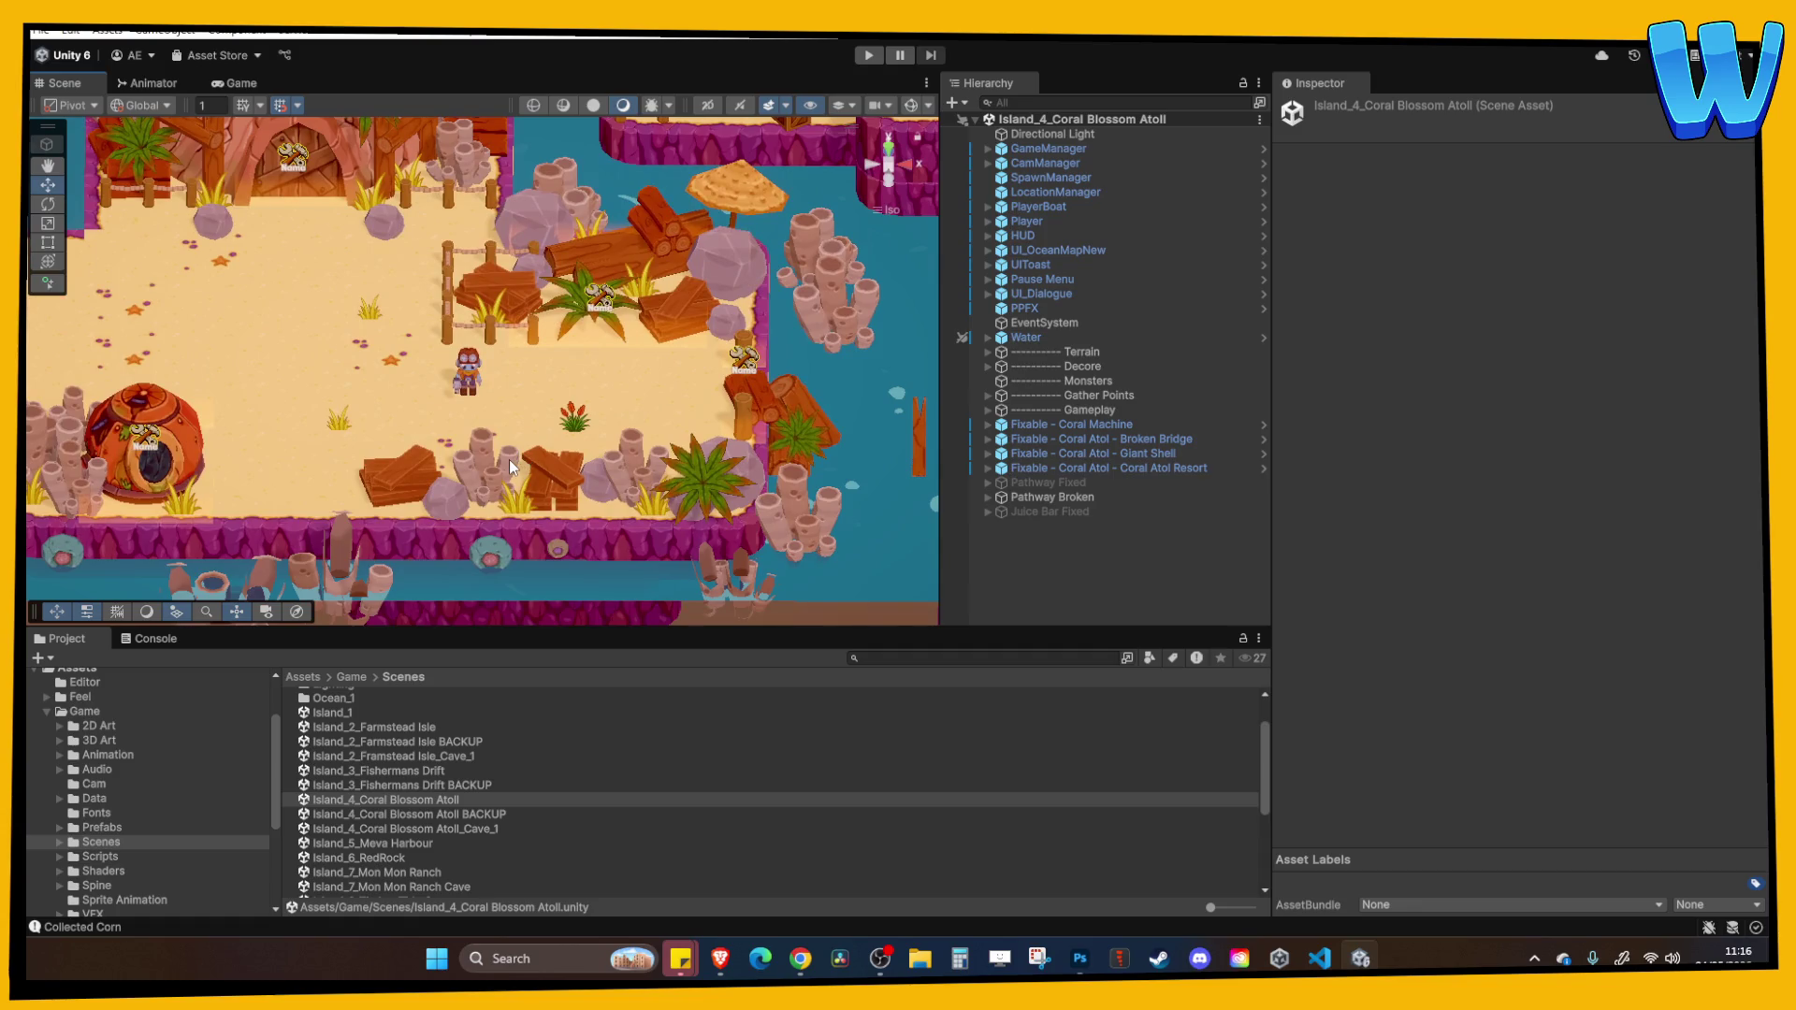
scroll(509, 458, "down", 2)
scroll(562, 432, "up", 1)
scroll(614, 406, "down", 1)
scroll(583, 437, "up", 1)
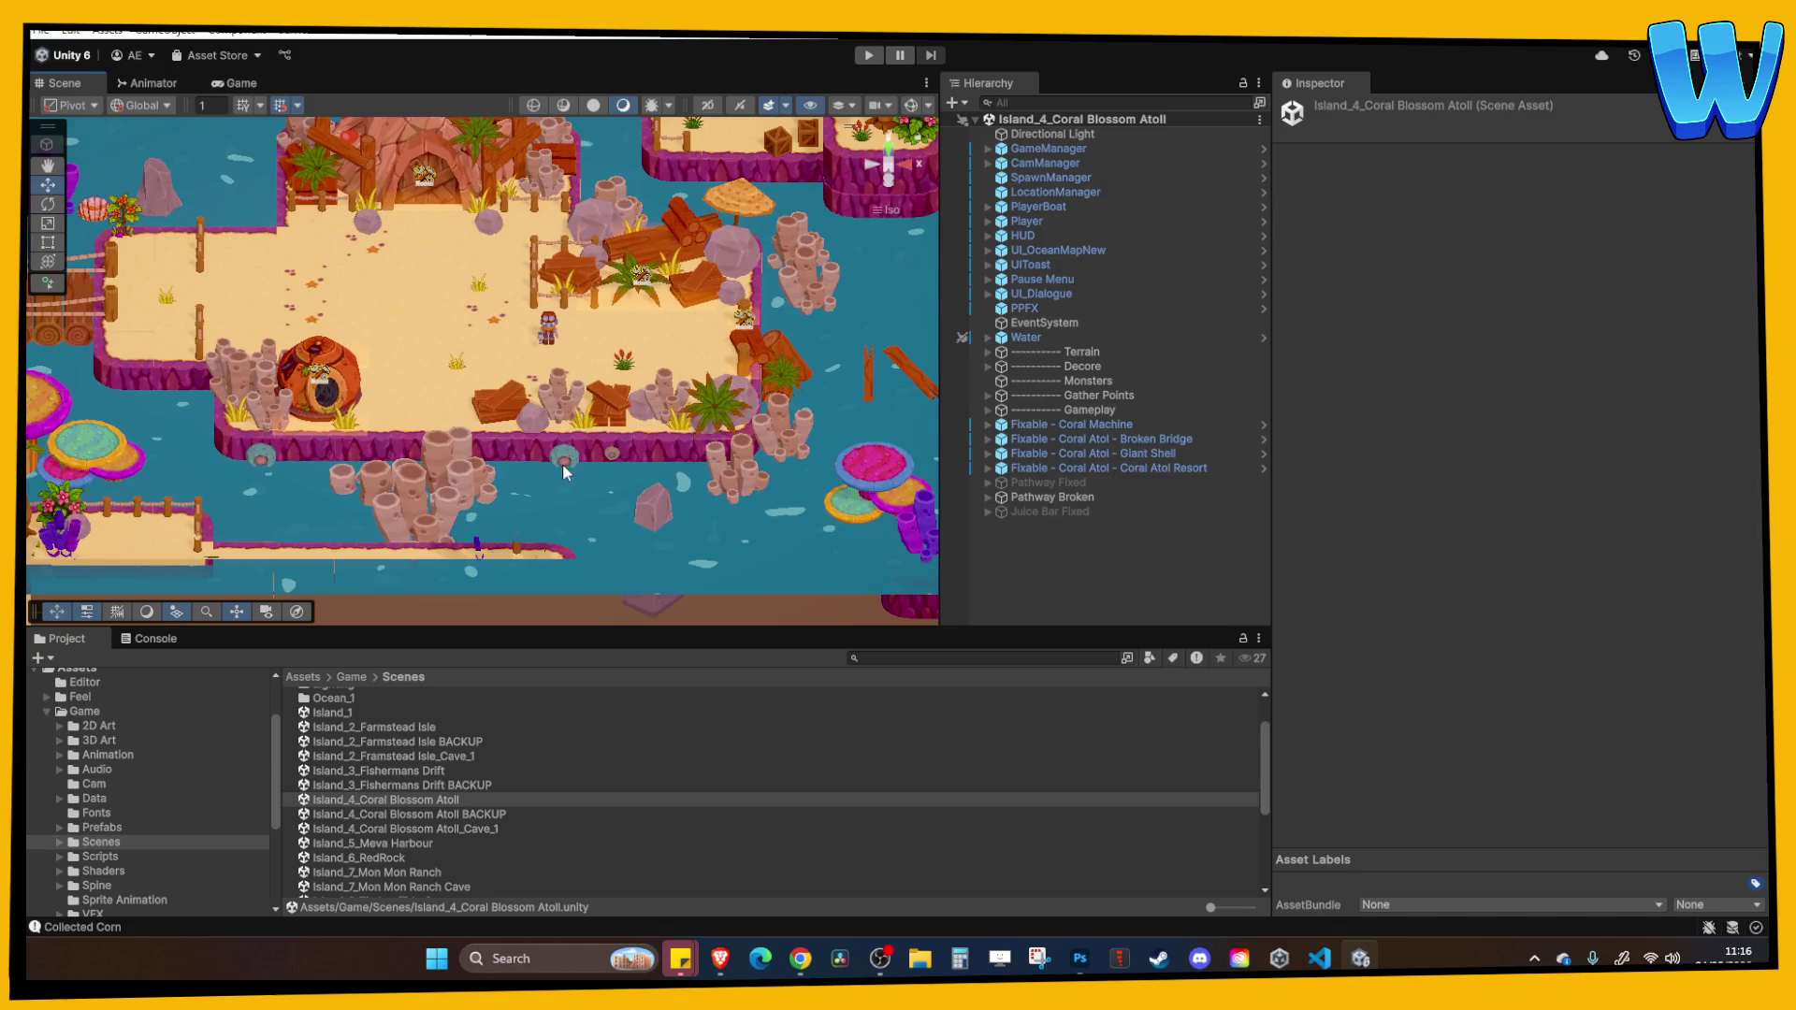
left_click(563, 460)
key("f")
scroll(570, 412, "down", 4)
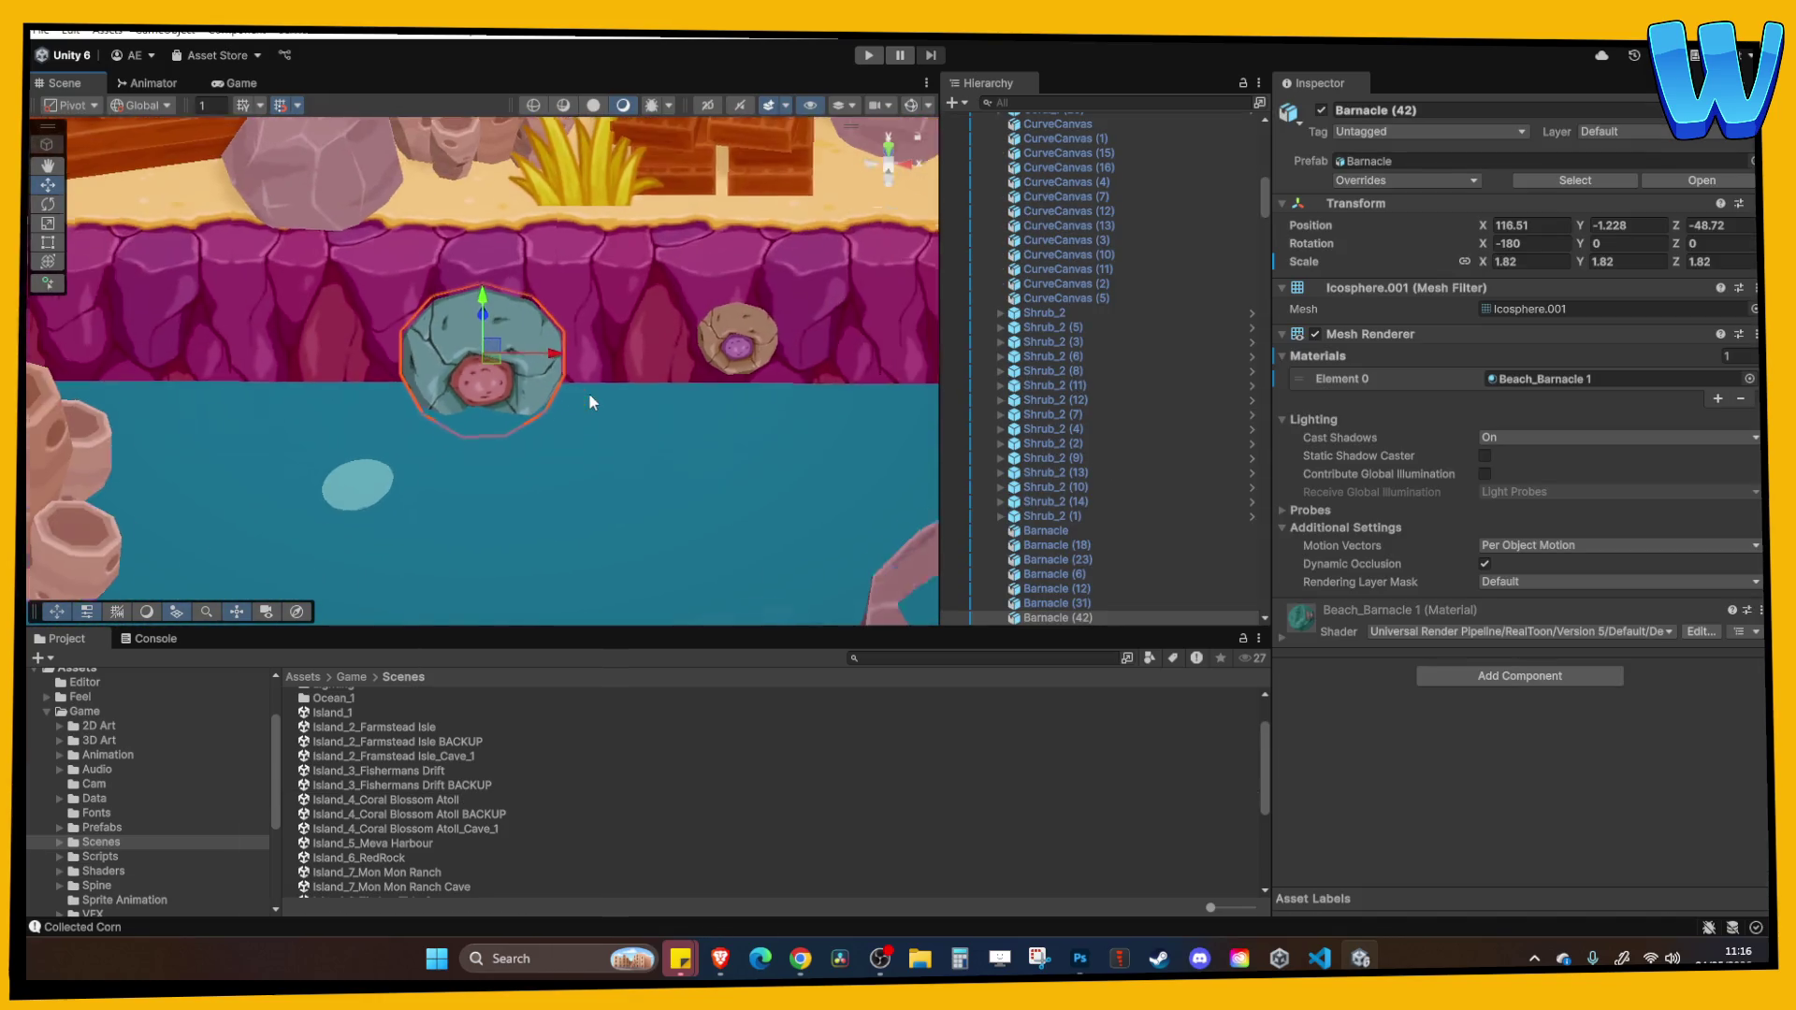
scroll(564, 413, "down", 4)
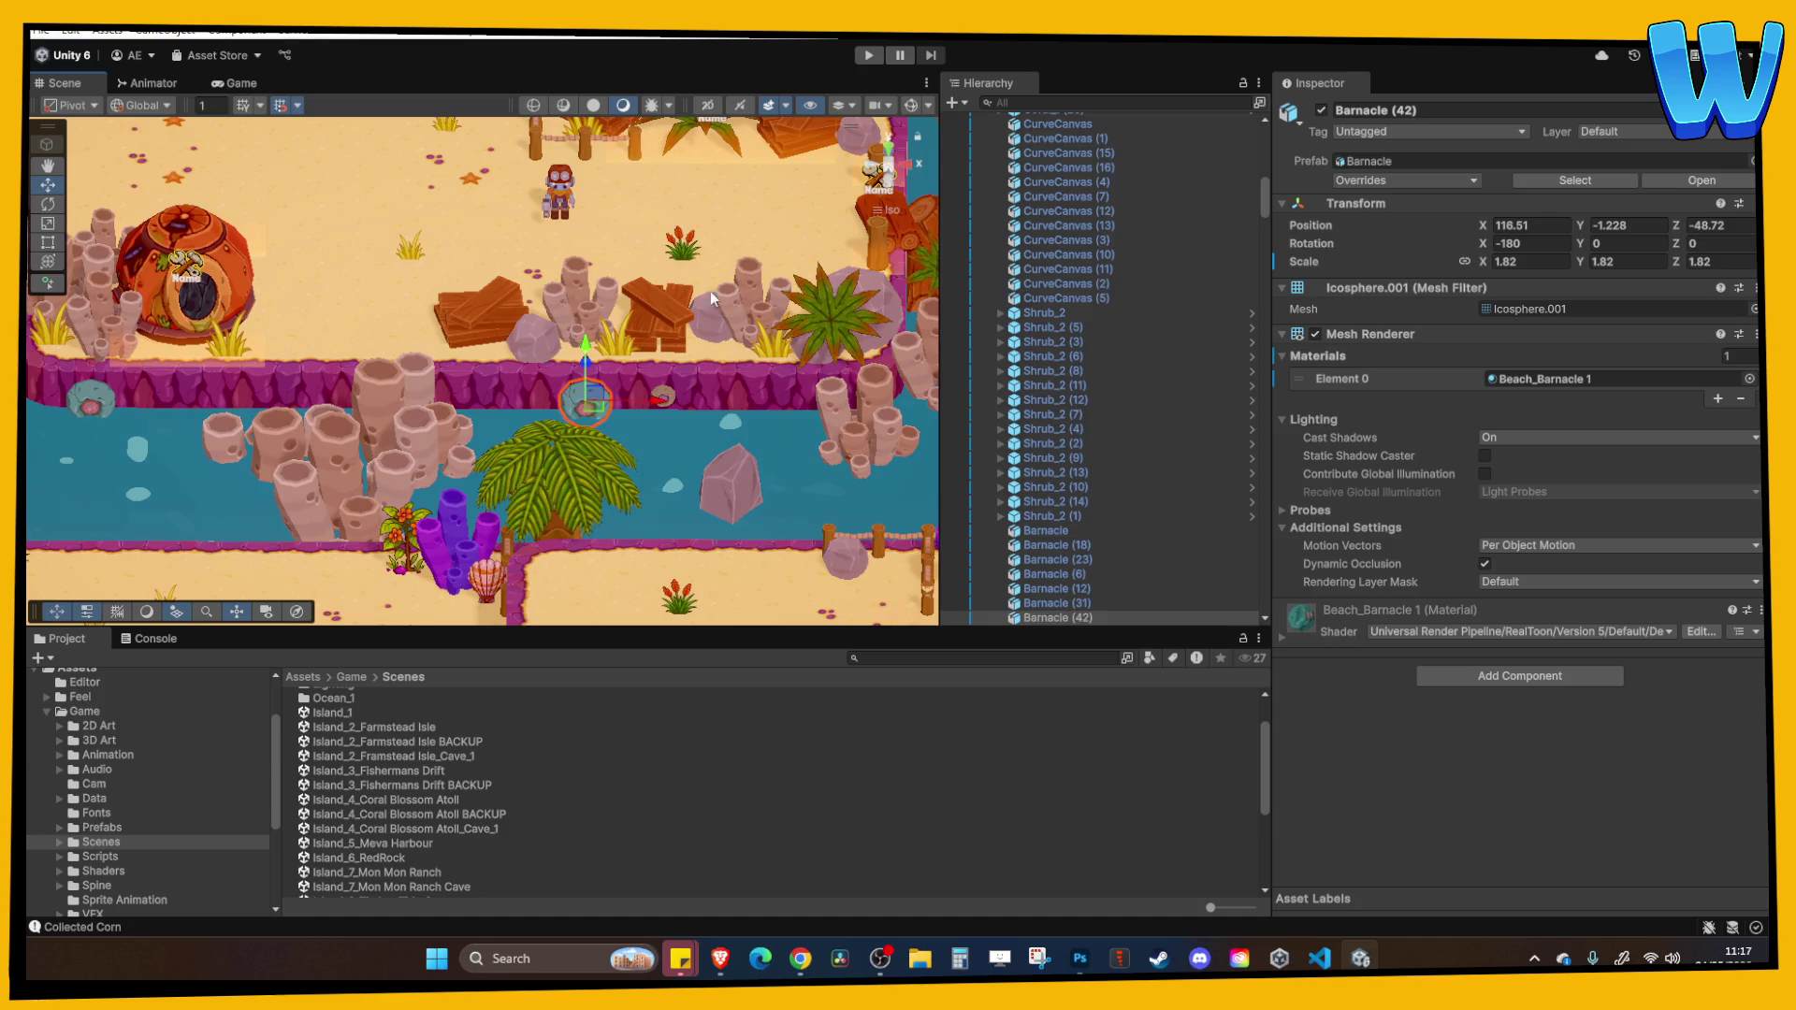
key("Up")
key("Right")
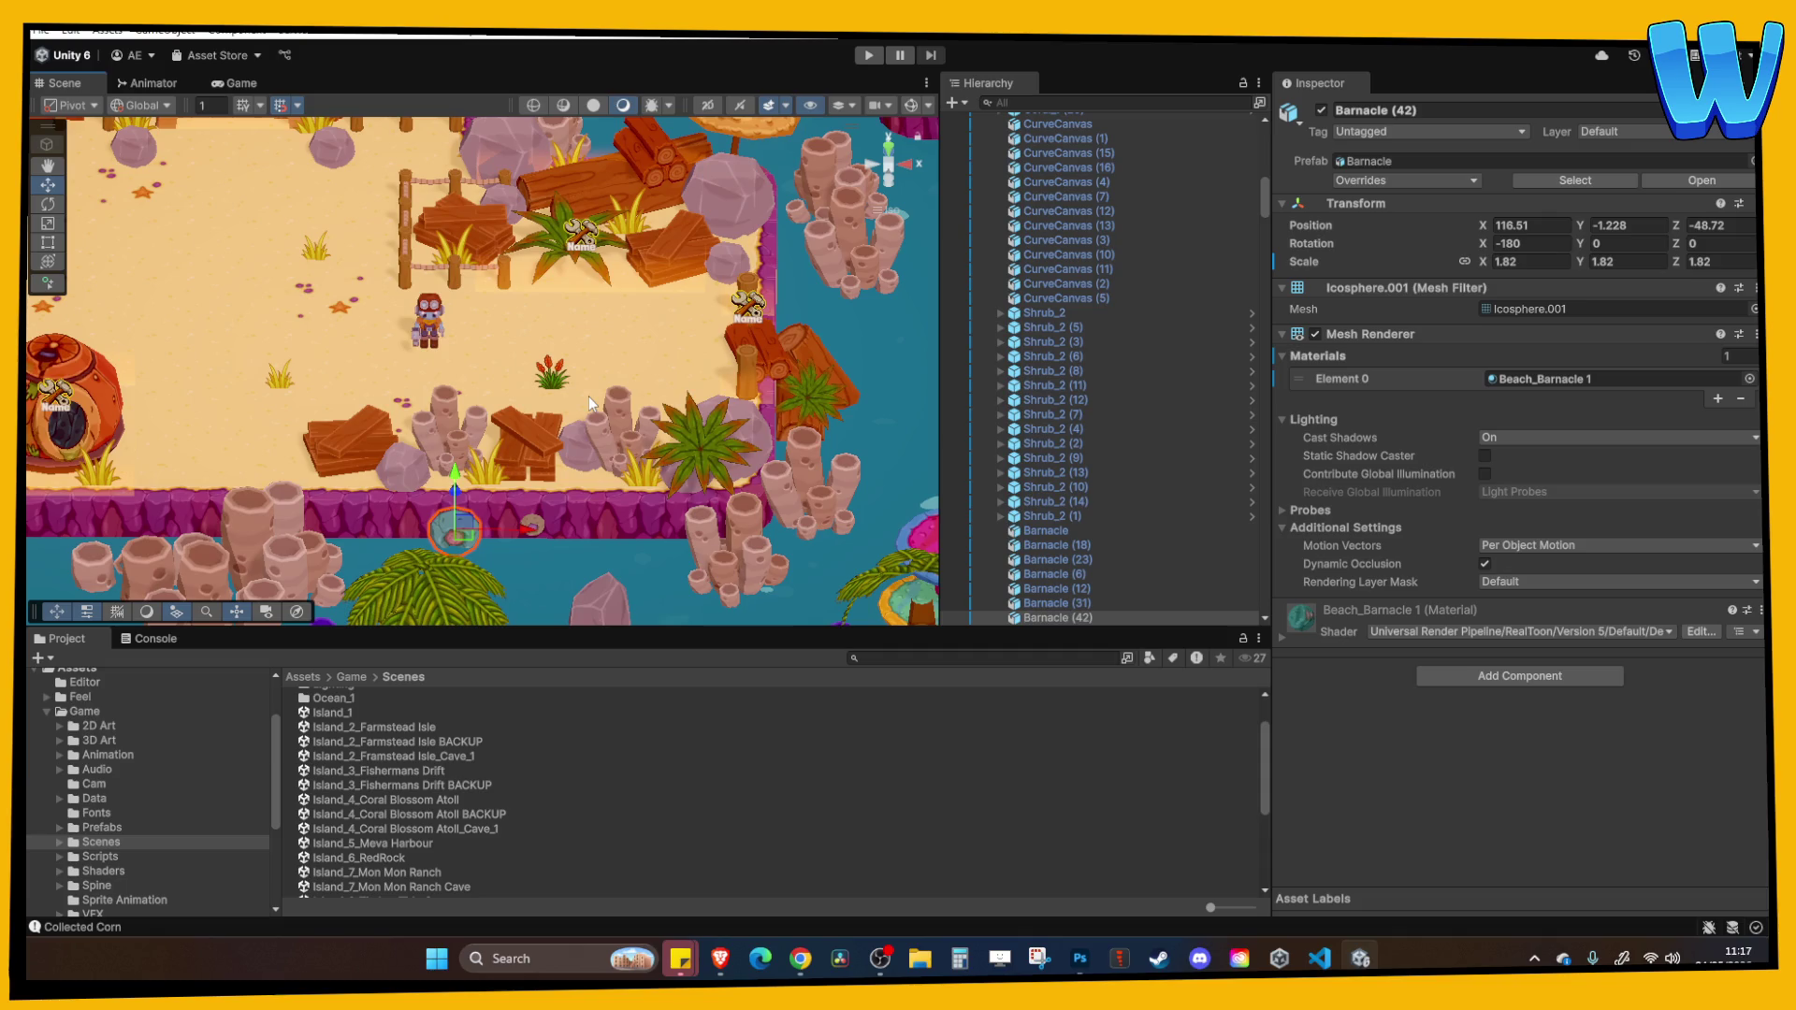
mouse_move(591, 404)
left_mouse_down()
mouse_move(418, 425)
mouse_move(467, 424)
left_mouse_up()
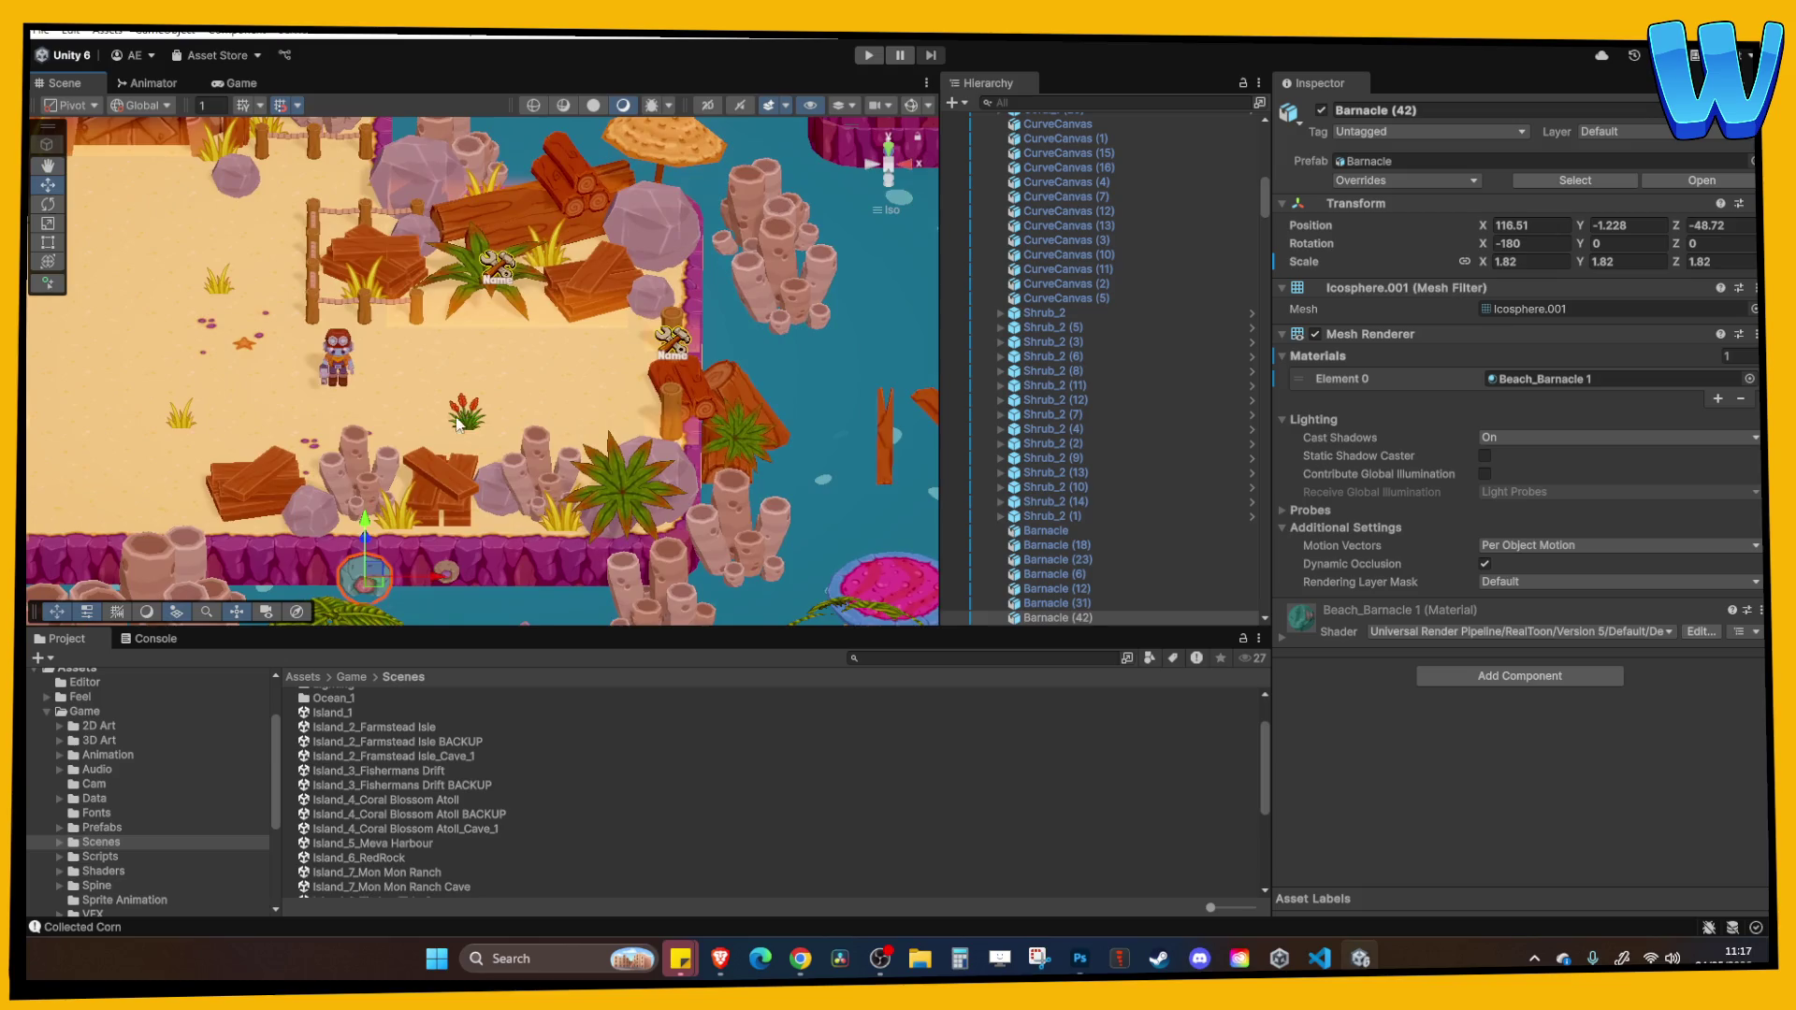
left_click_drag(283, 378, 524, 389)
Collapse the Pathway Broken group and frame the Coral Atol Resort fixable in the Scene view.
scroll(523, 389, "up", 2)
left_click(736, 472)
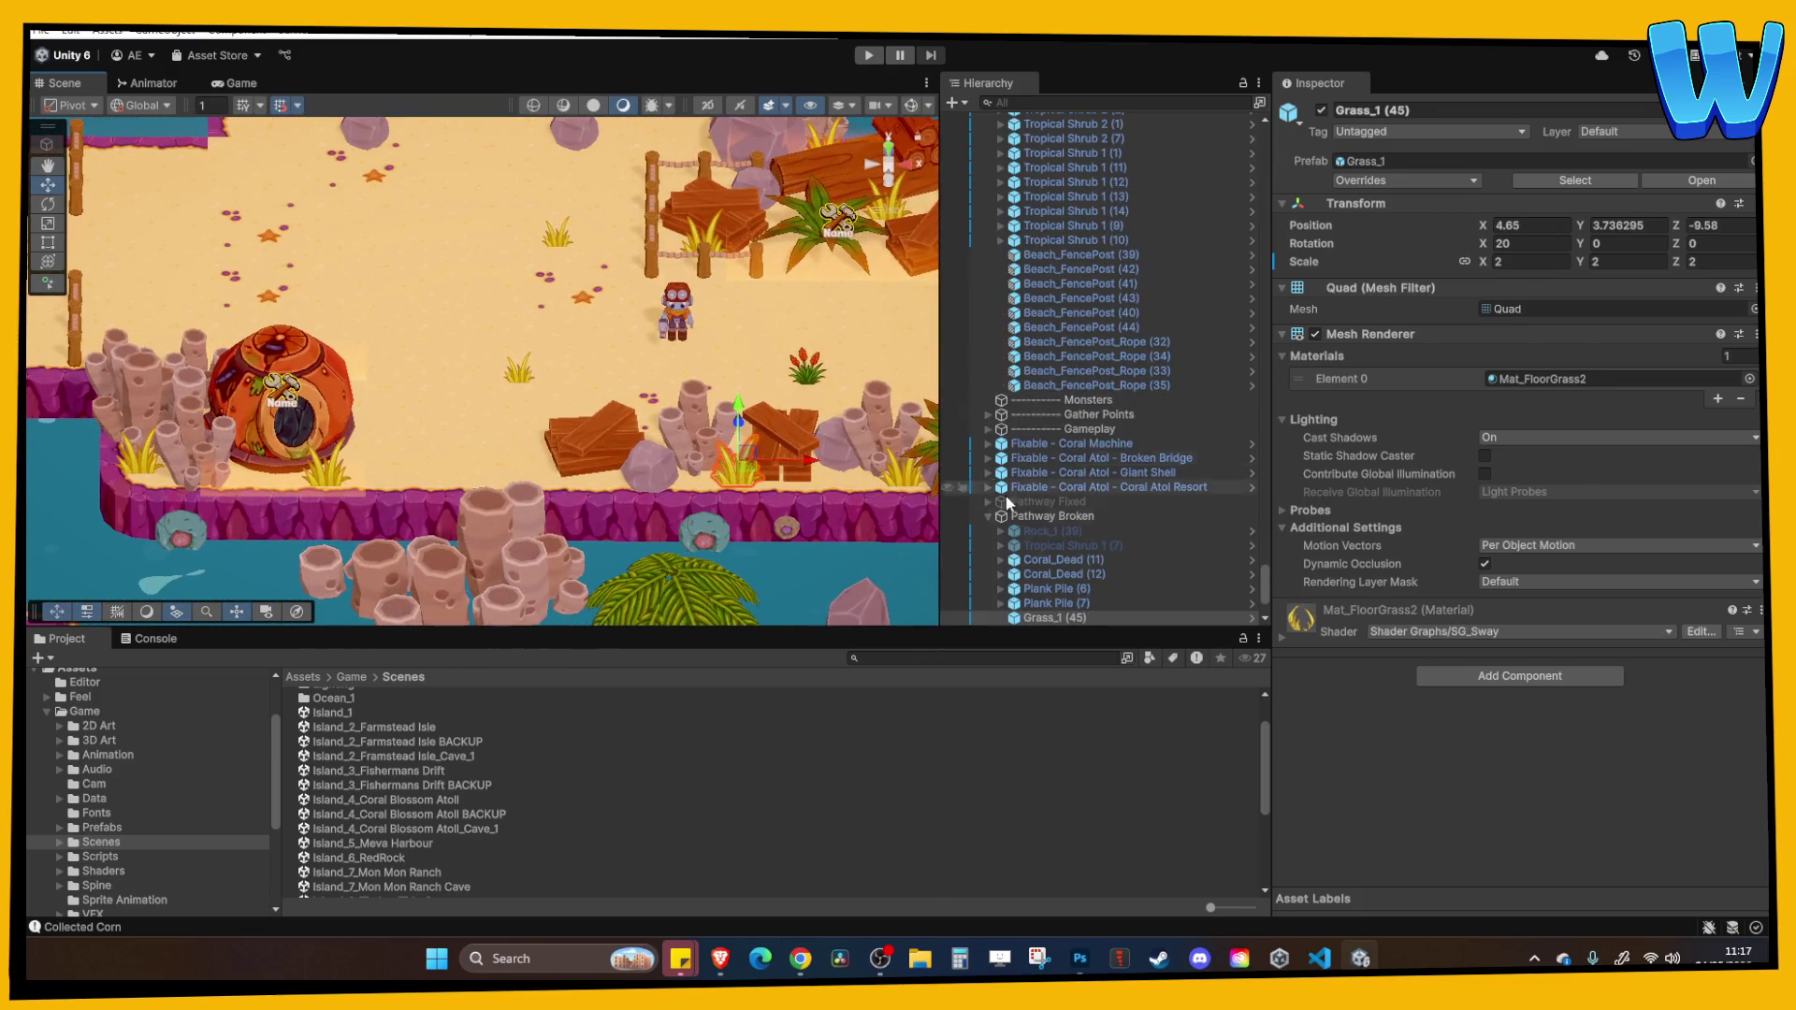
left_click(987, 385)
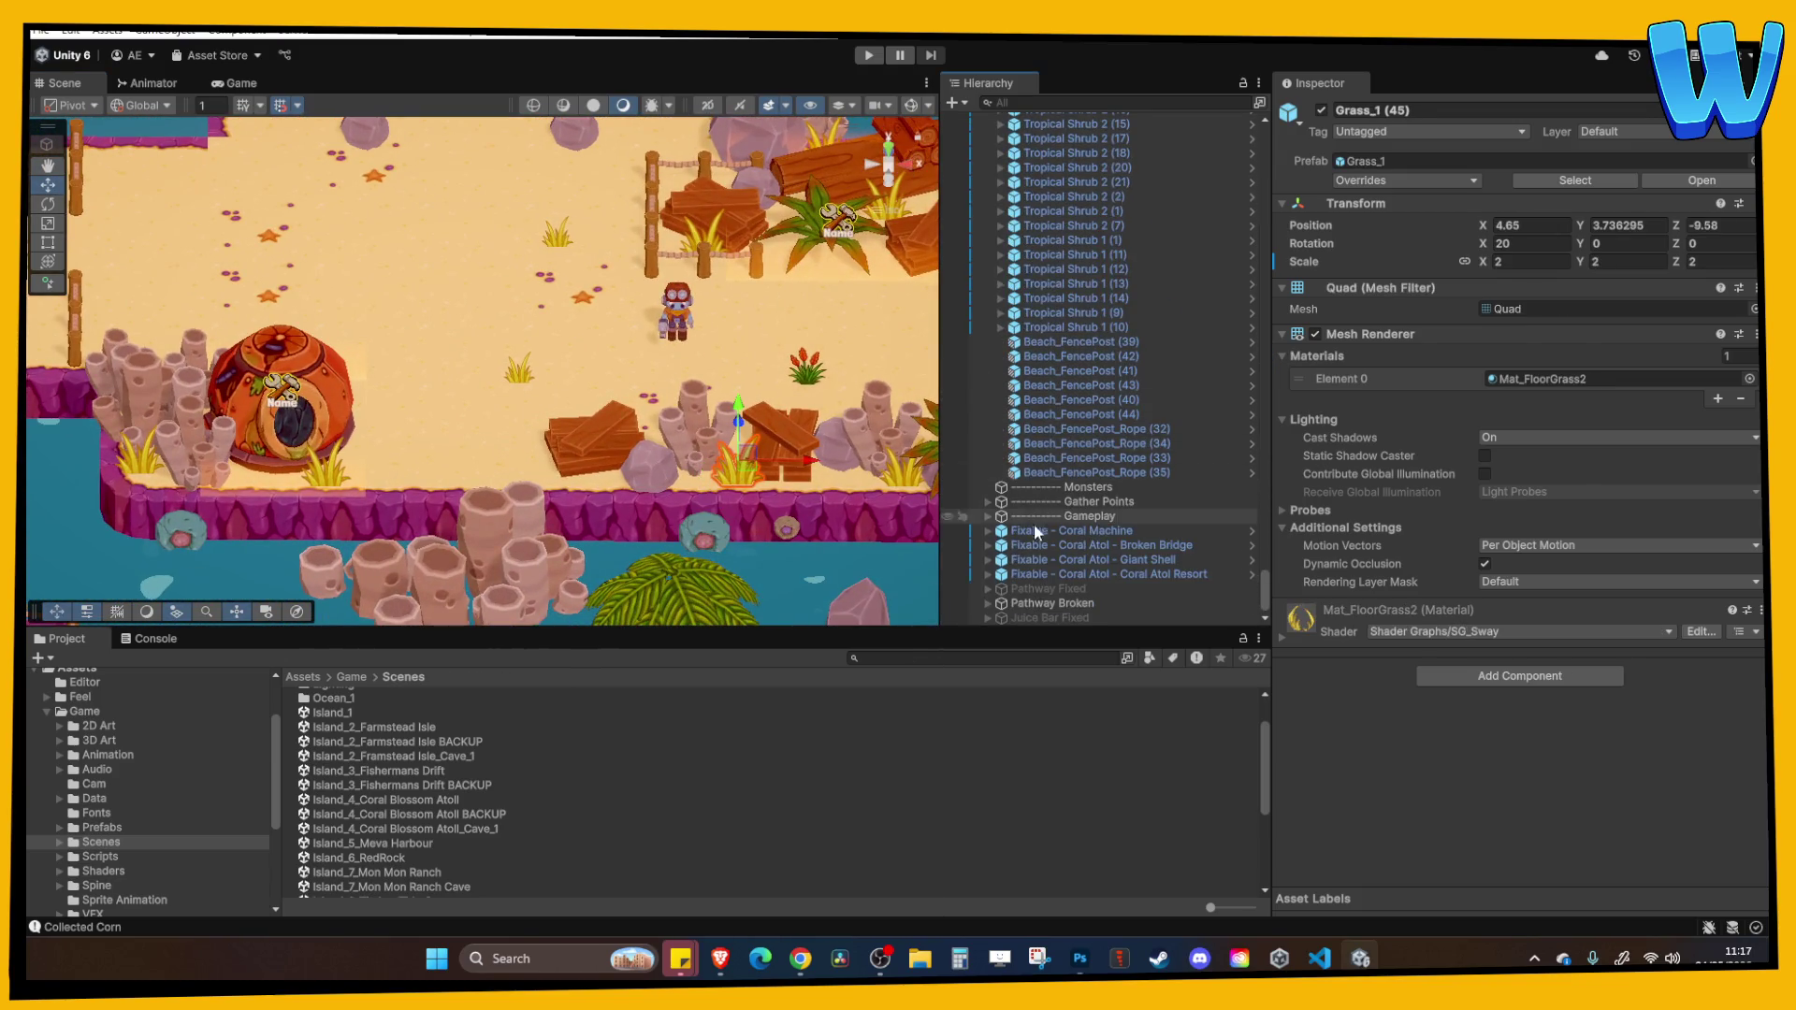
left_click(1054, 589)
left_click(1066, 574)
double_click(1066, 574)
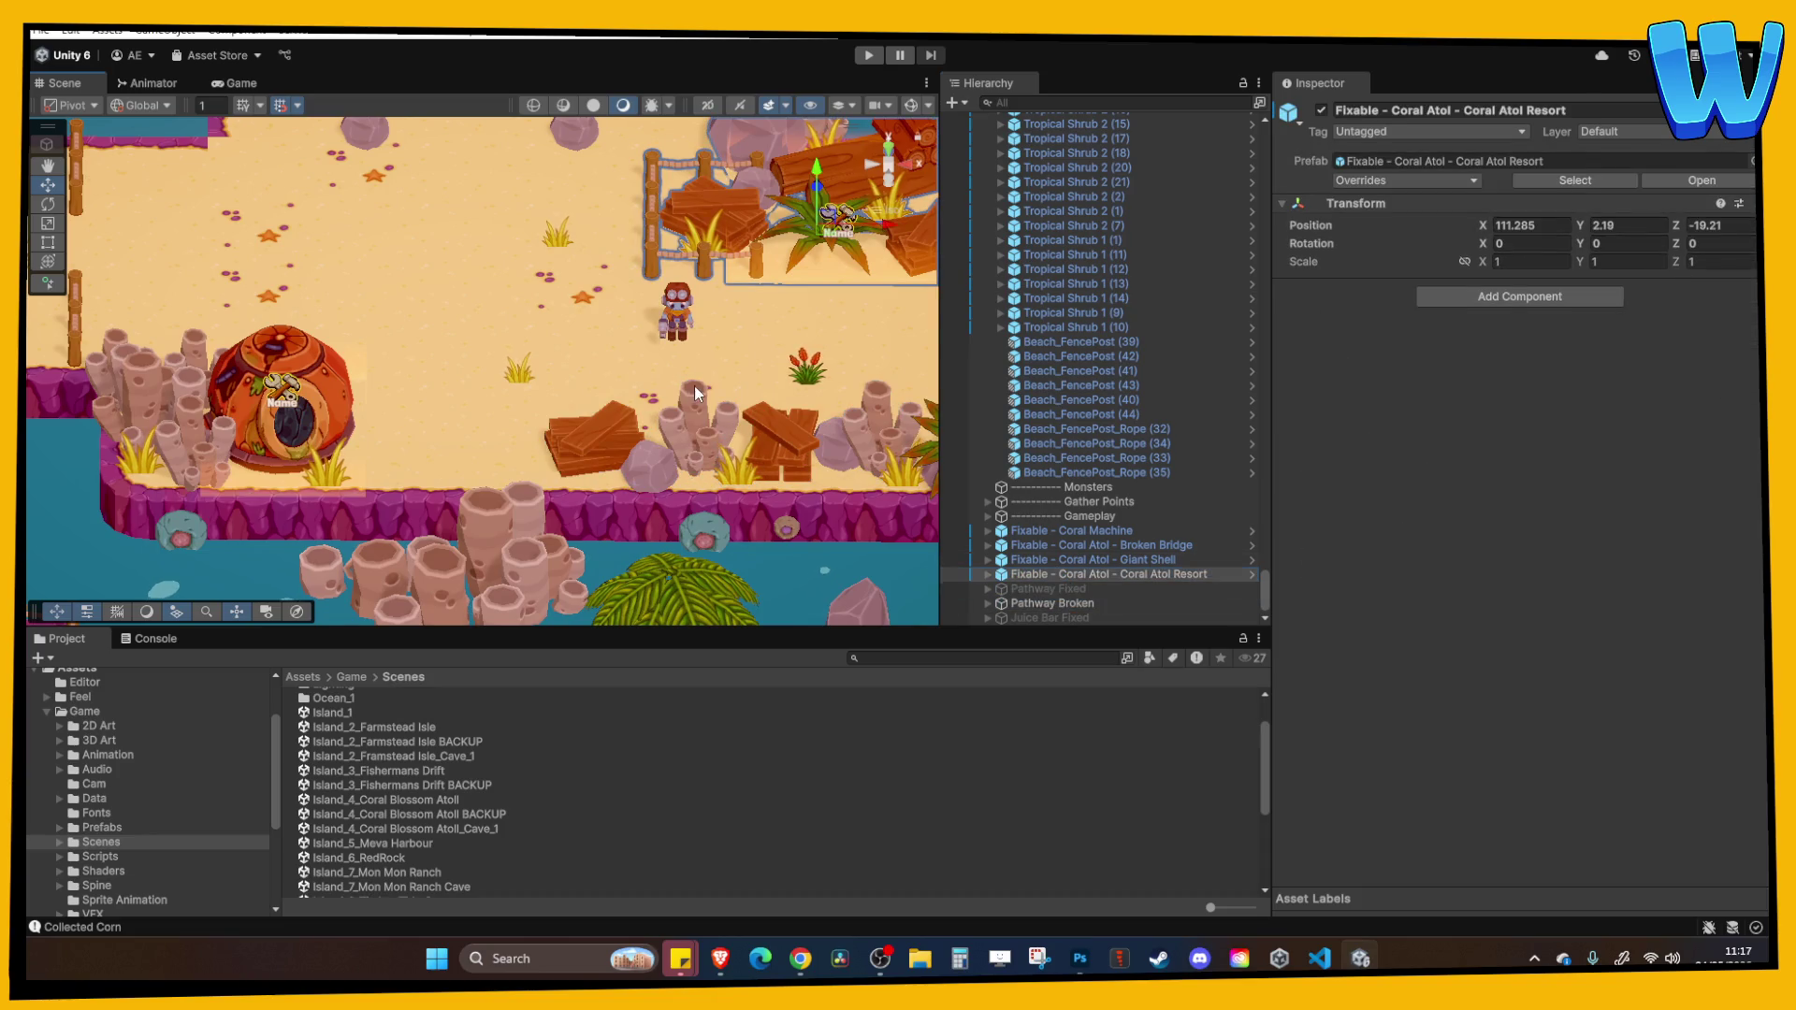
Preview the Pathway Fixed group by toggling it on, then leave it inactive.
left_click(1085, 603)
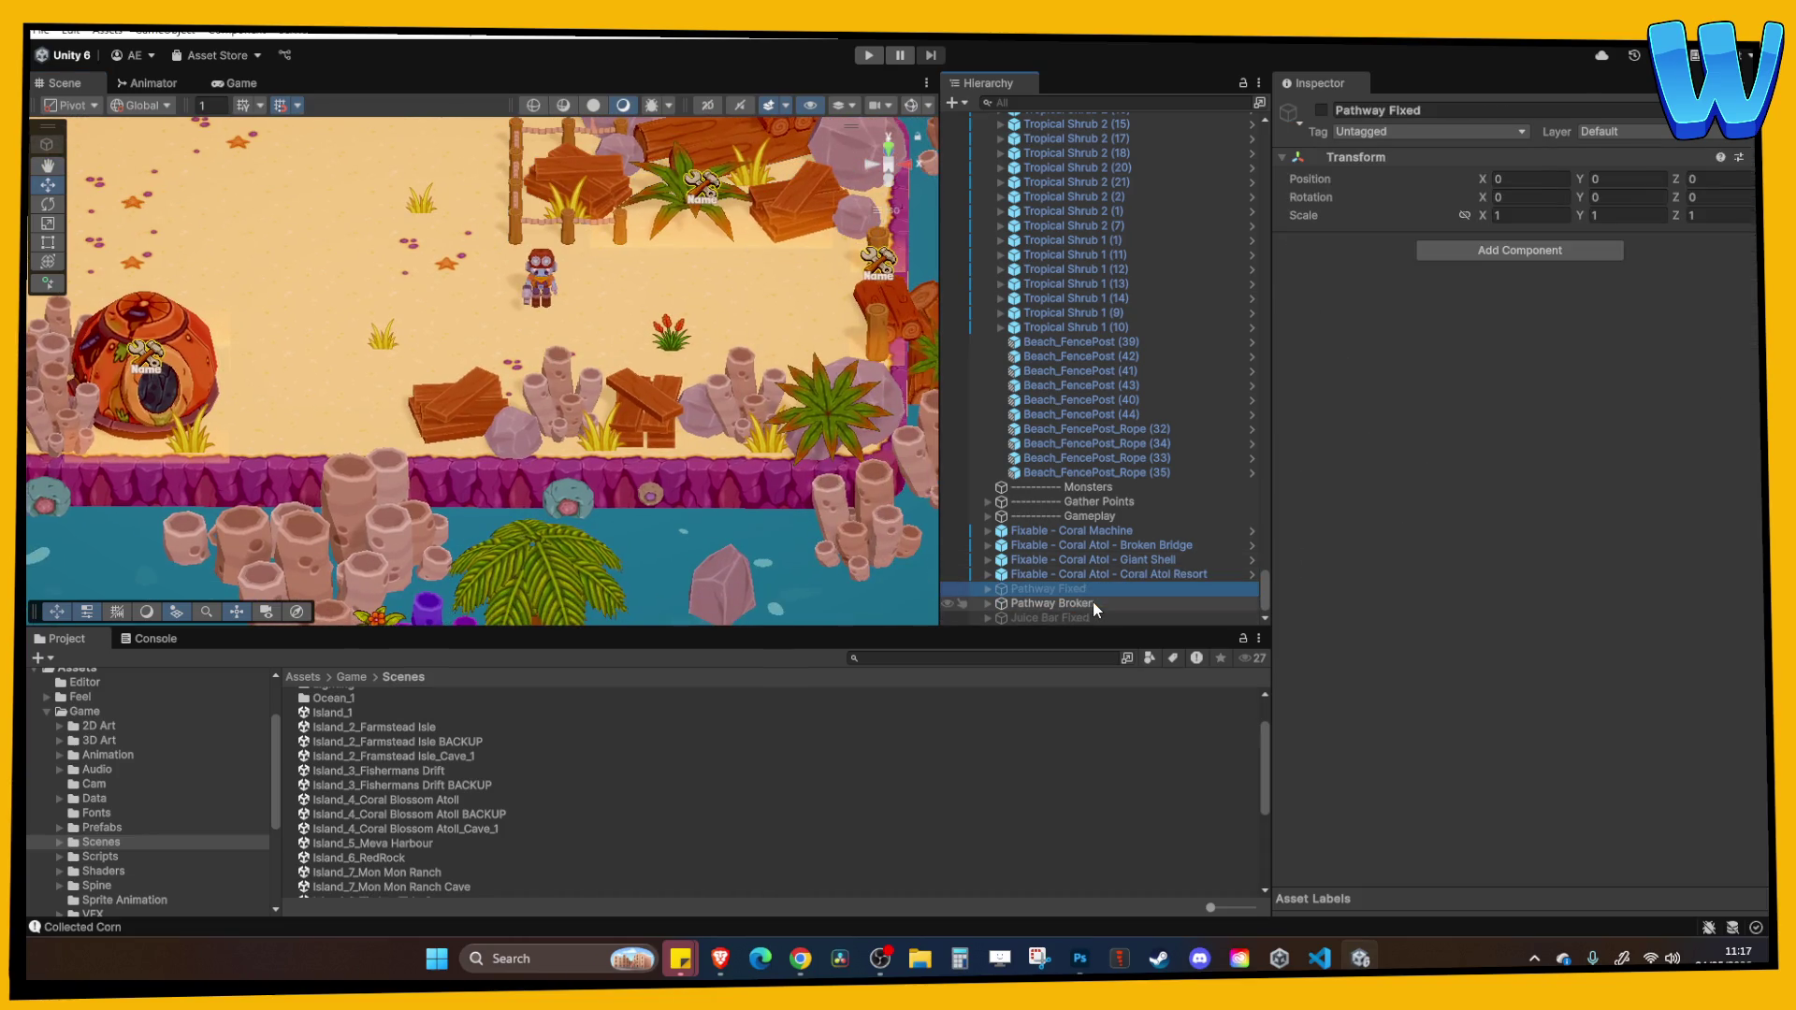
left_click(1097, 588)
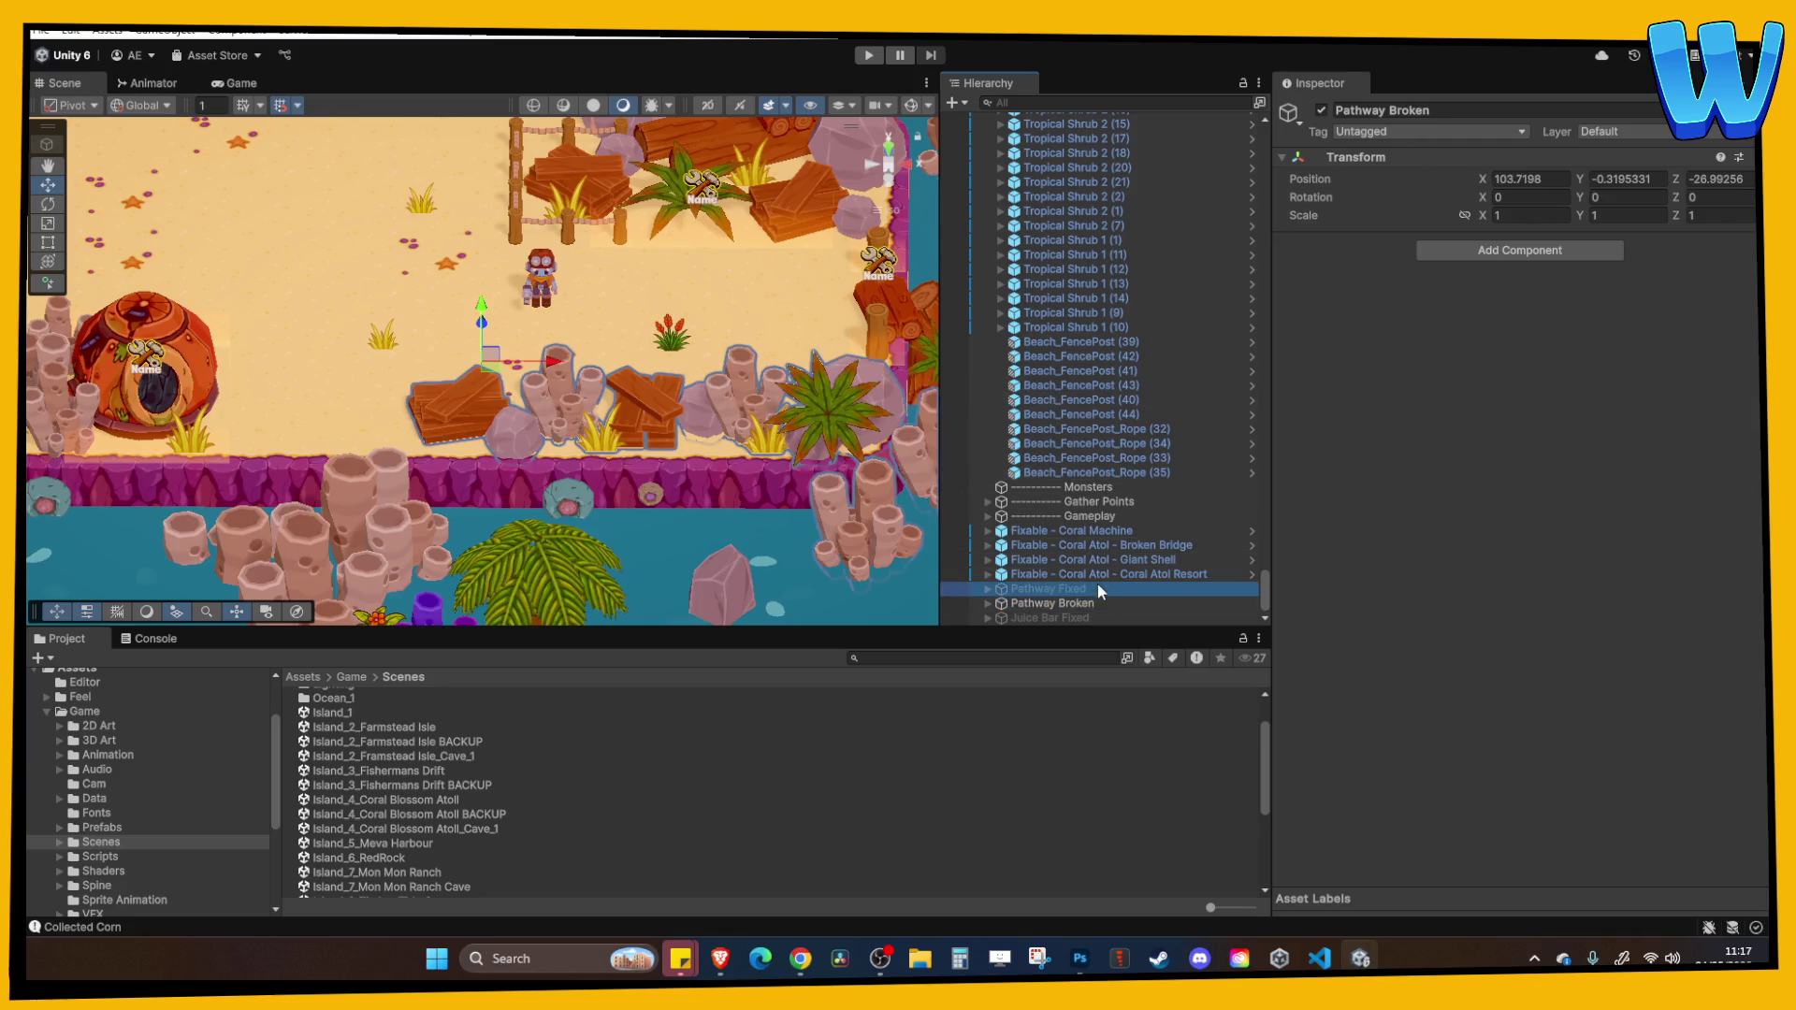
left_click(1321, 111)
left_click(1319, 112)
left_click(1320, 112)
left_click(1320, 112)
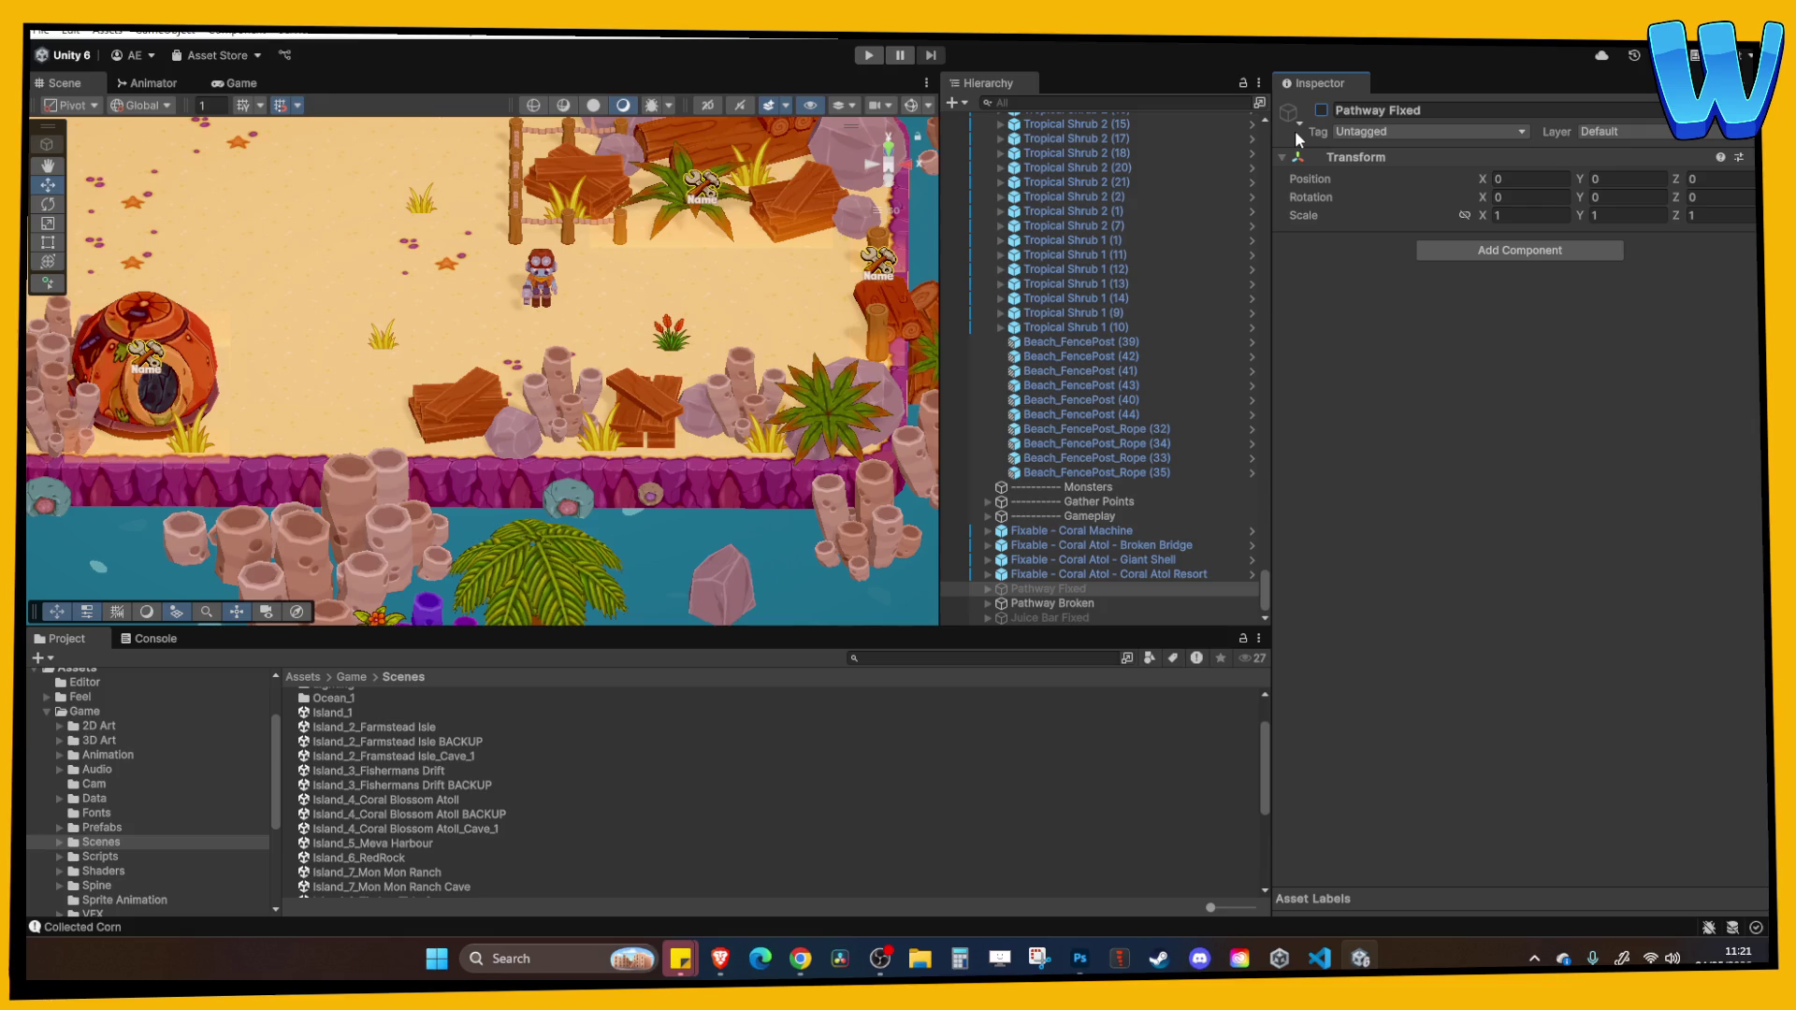
left_click_drag(781, 362, 595, 335)
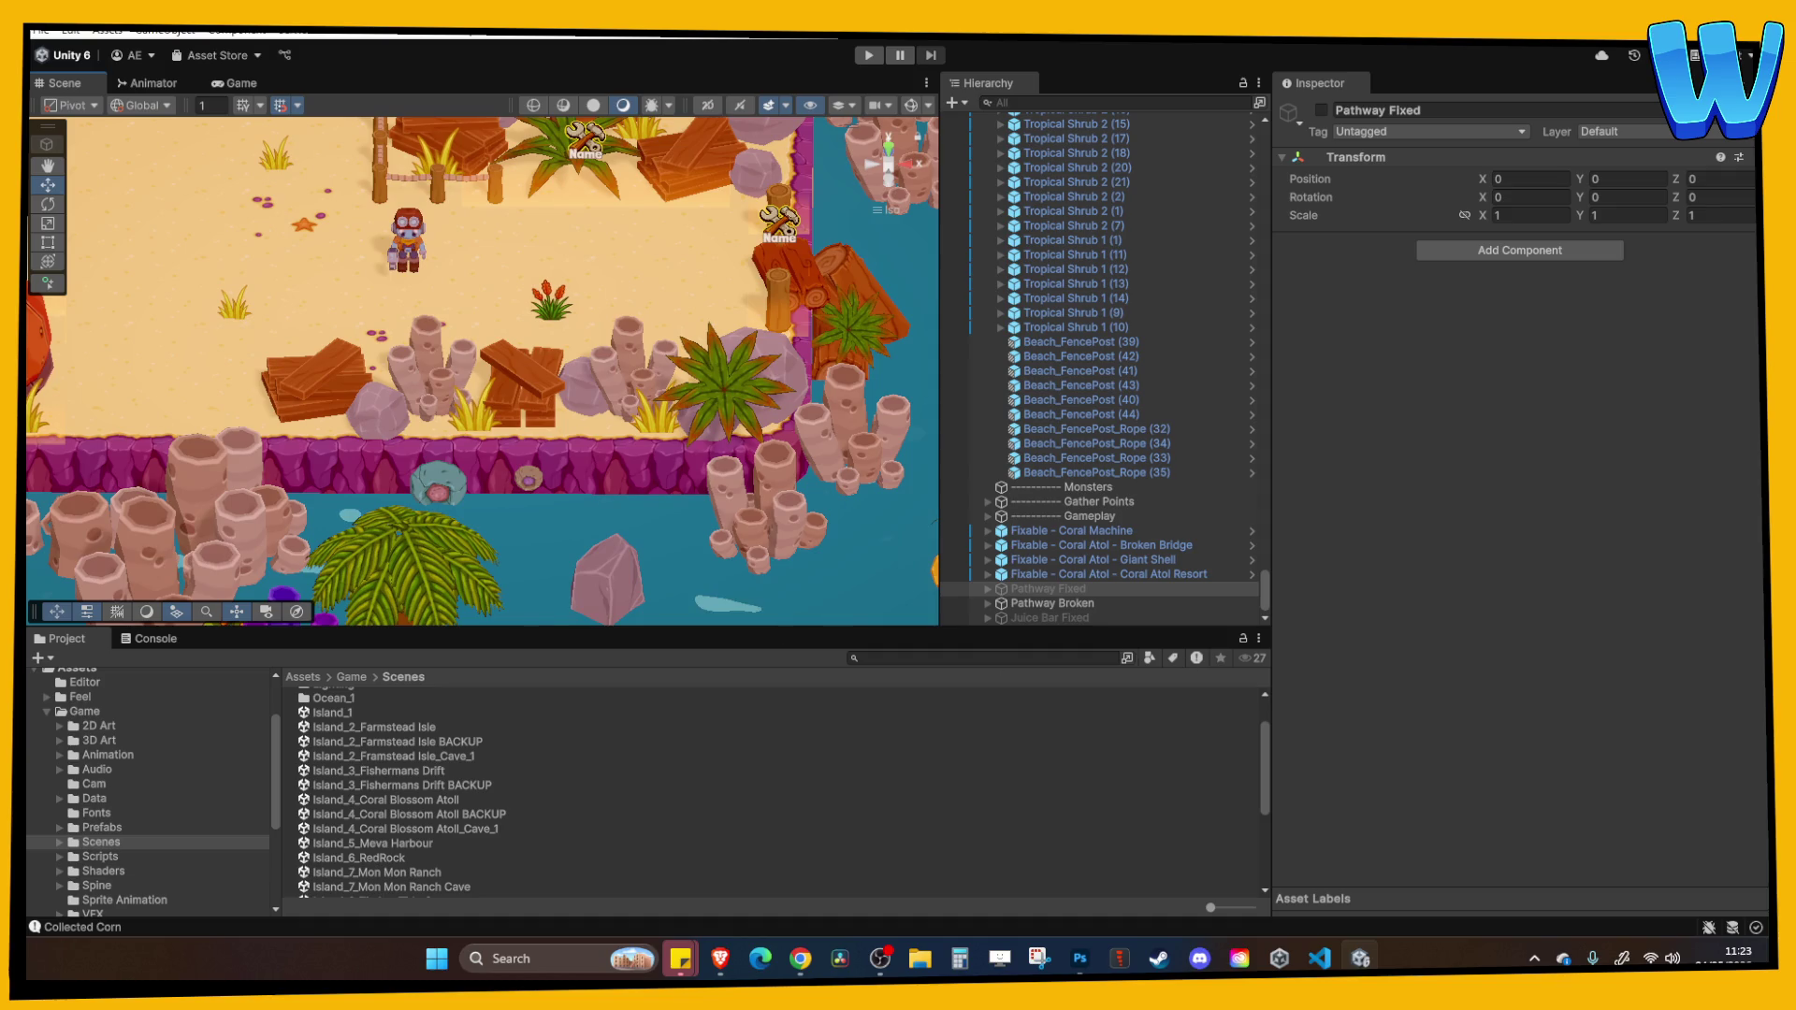
left_click(800, 957)
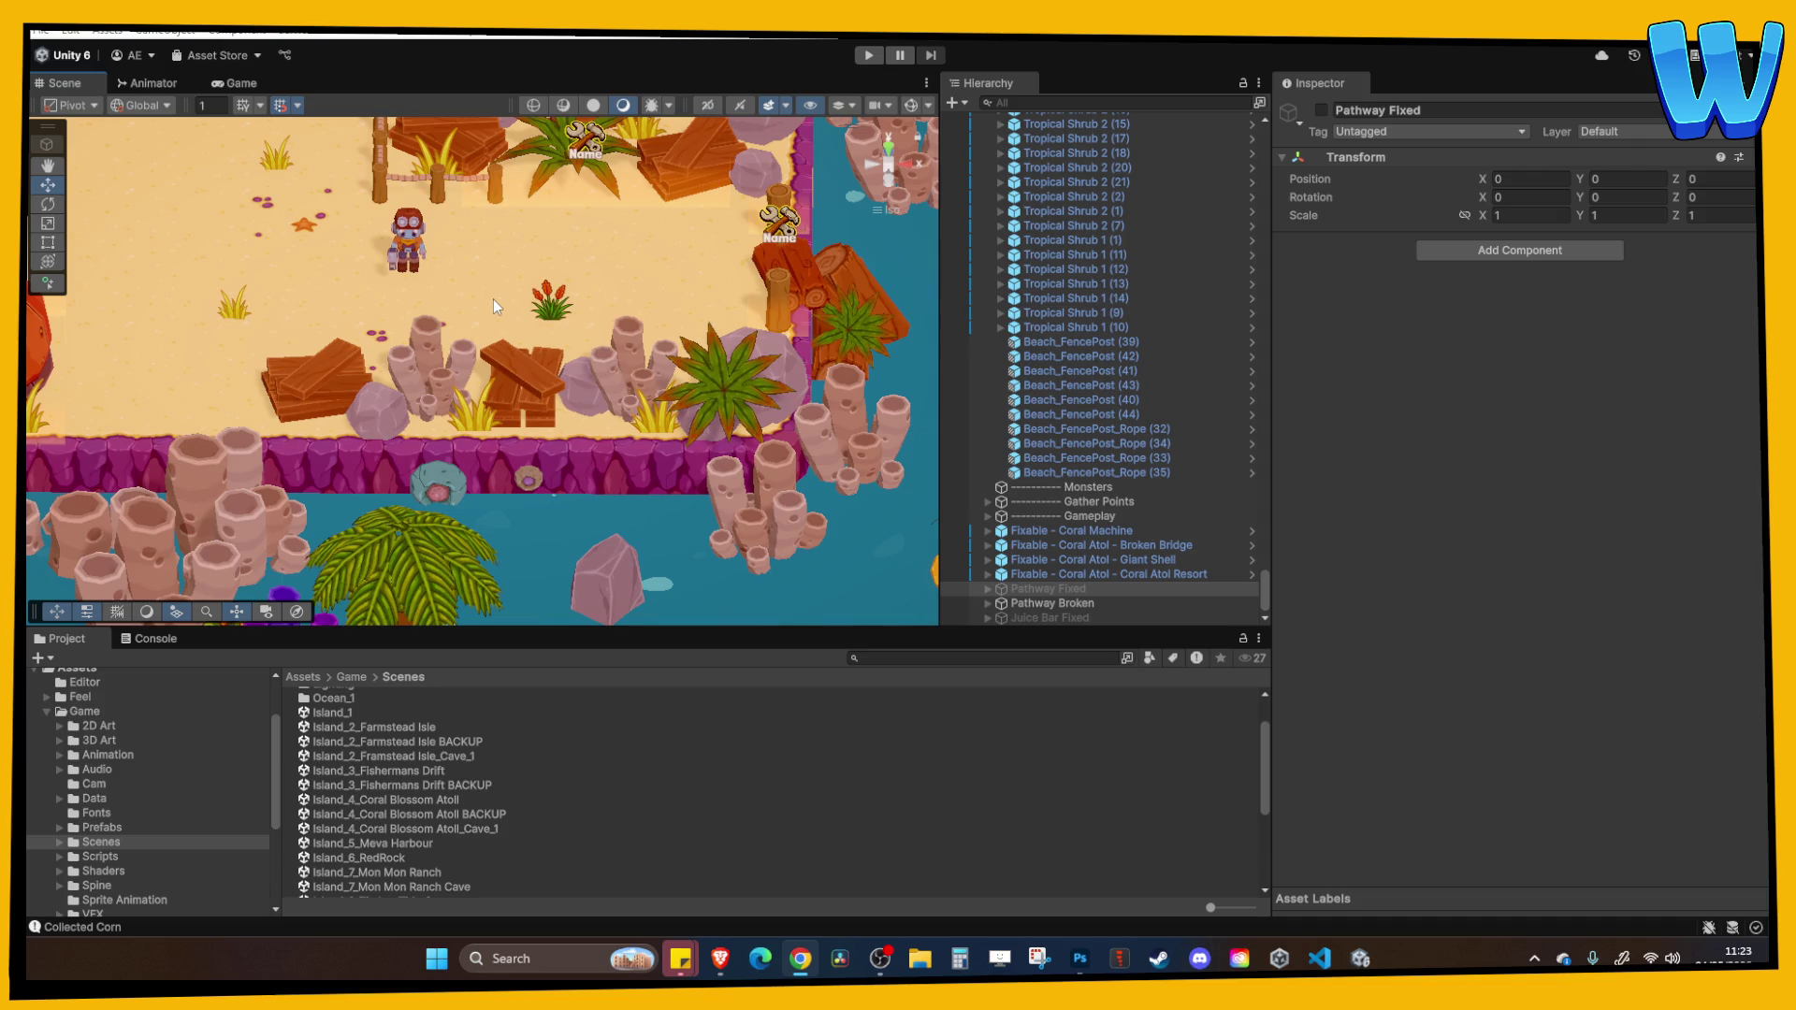
key("f")
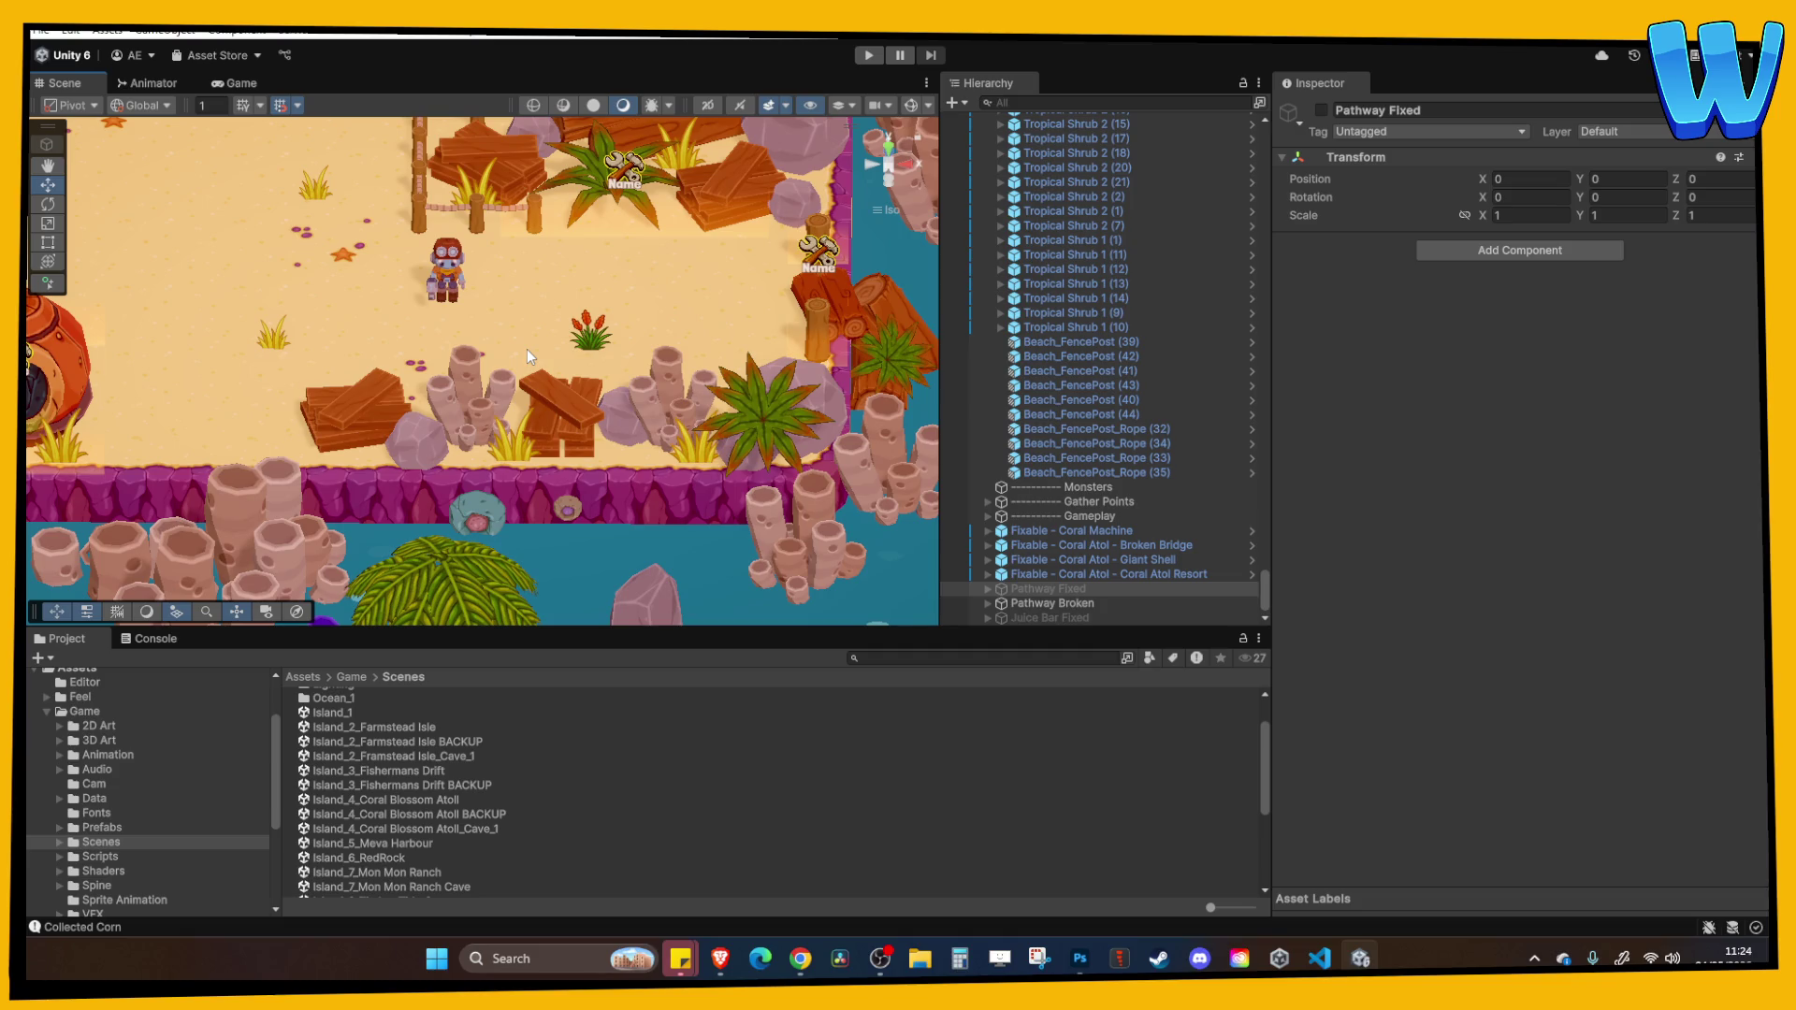
scroll(526, 349, "down", 2)
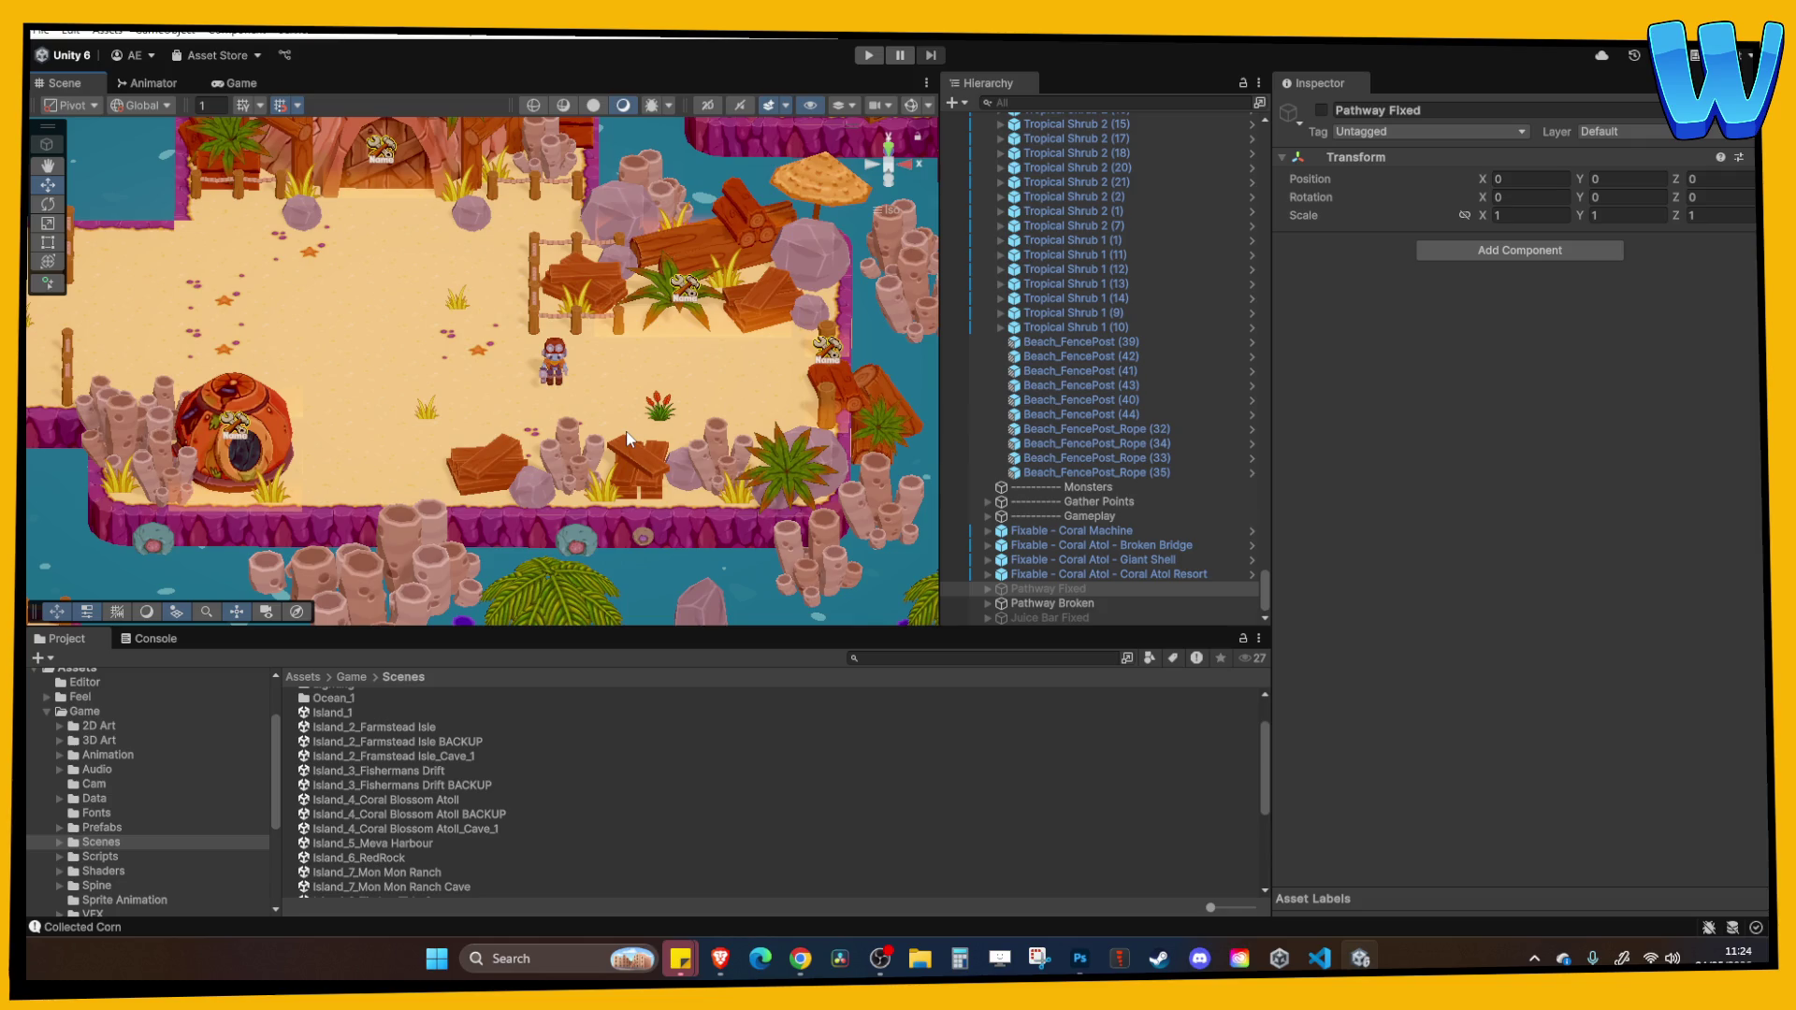
Zoom and pan onto the beach path, then select Fixable - Coral Atol - Coral Atol Resort.
scroll(617, 433, "up", 3)
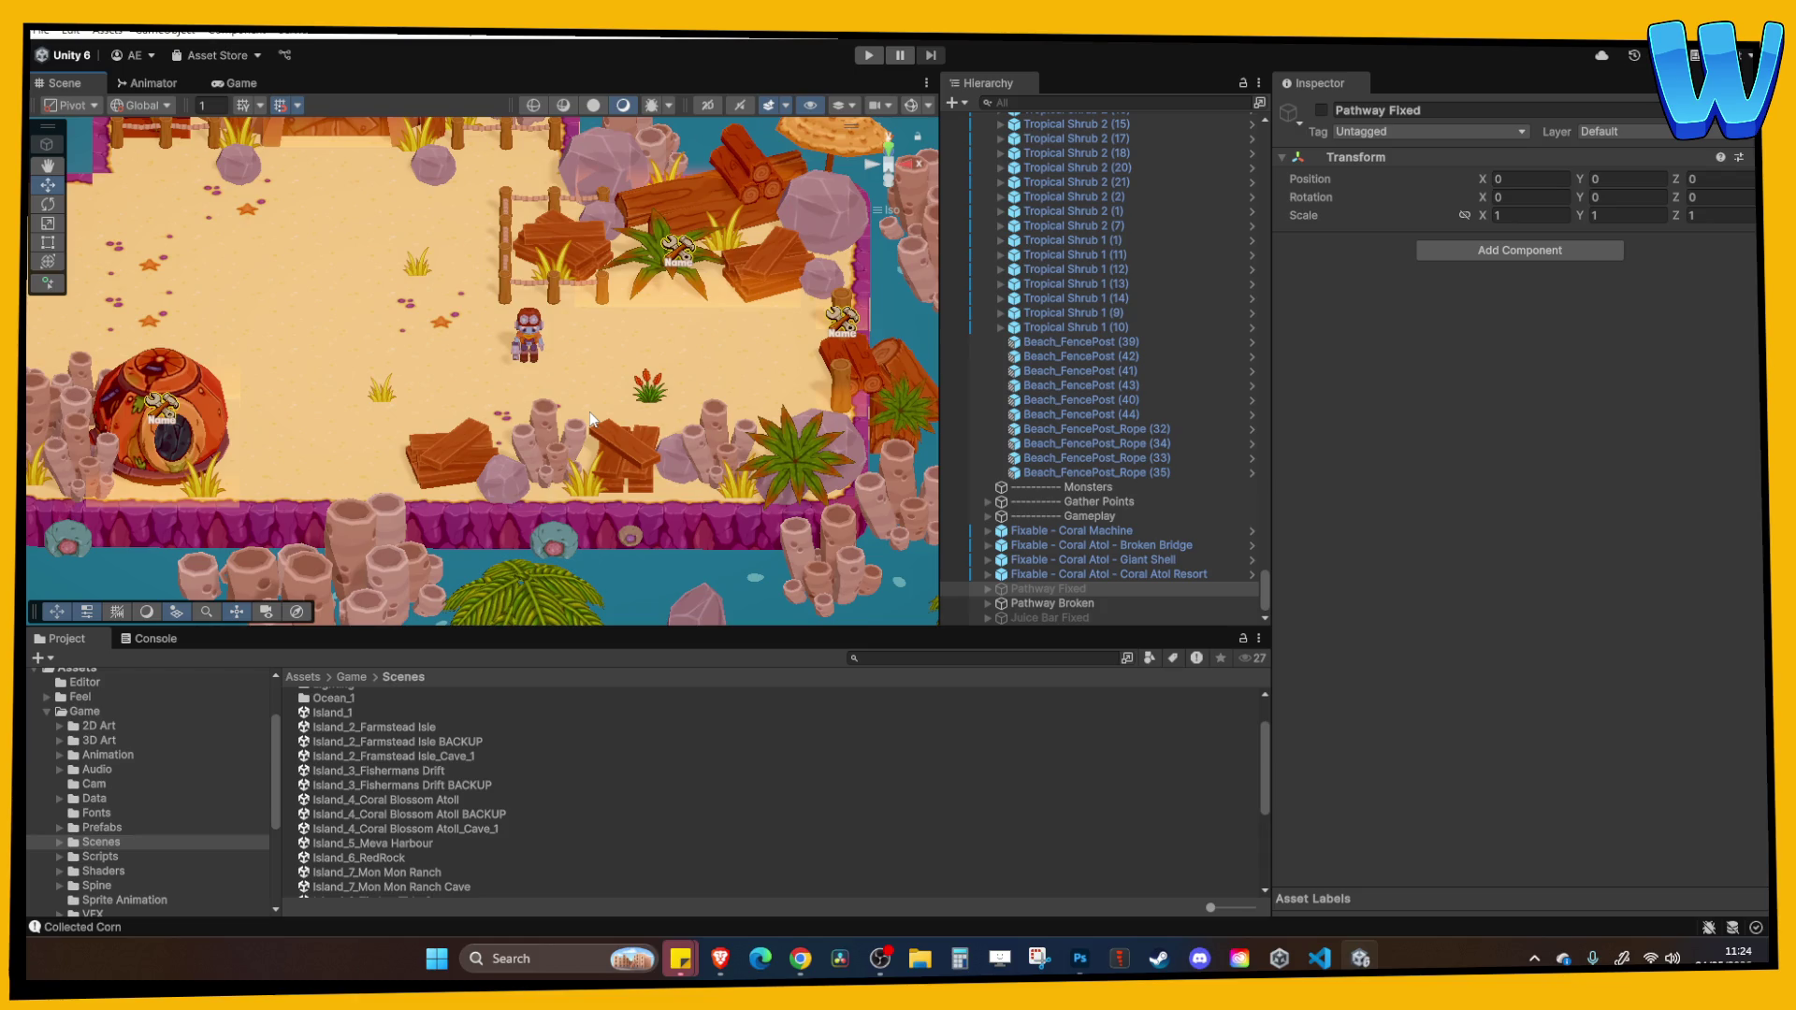
scroll(580, 466, "up", 2)
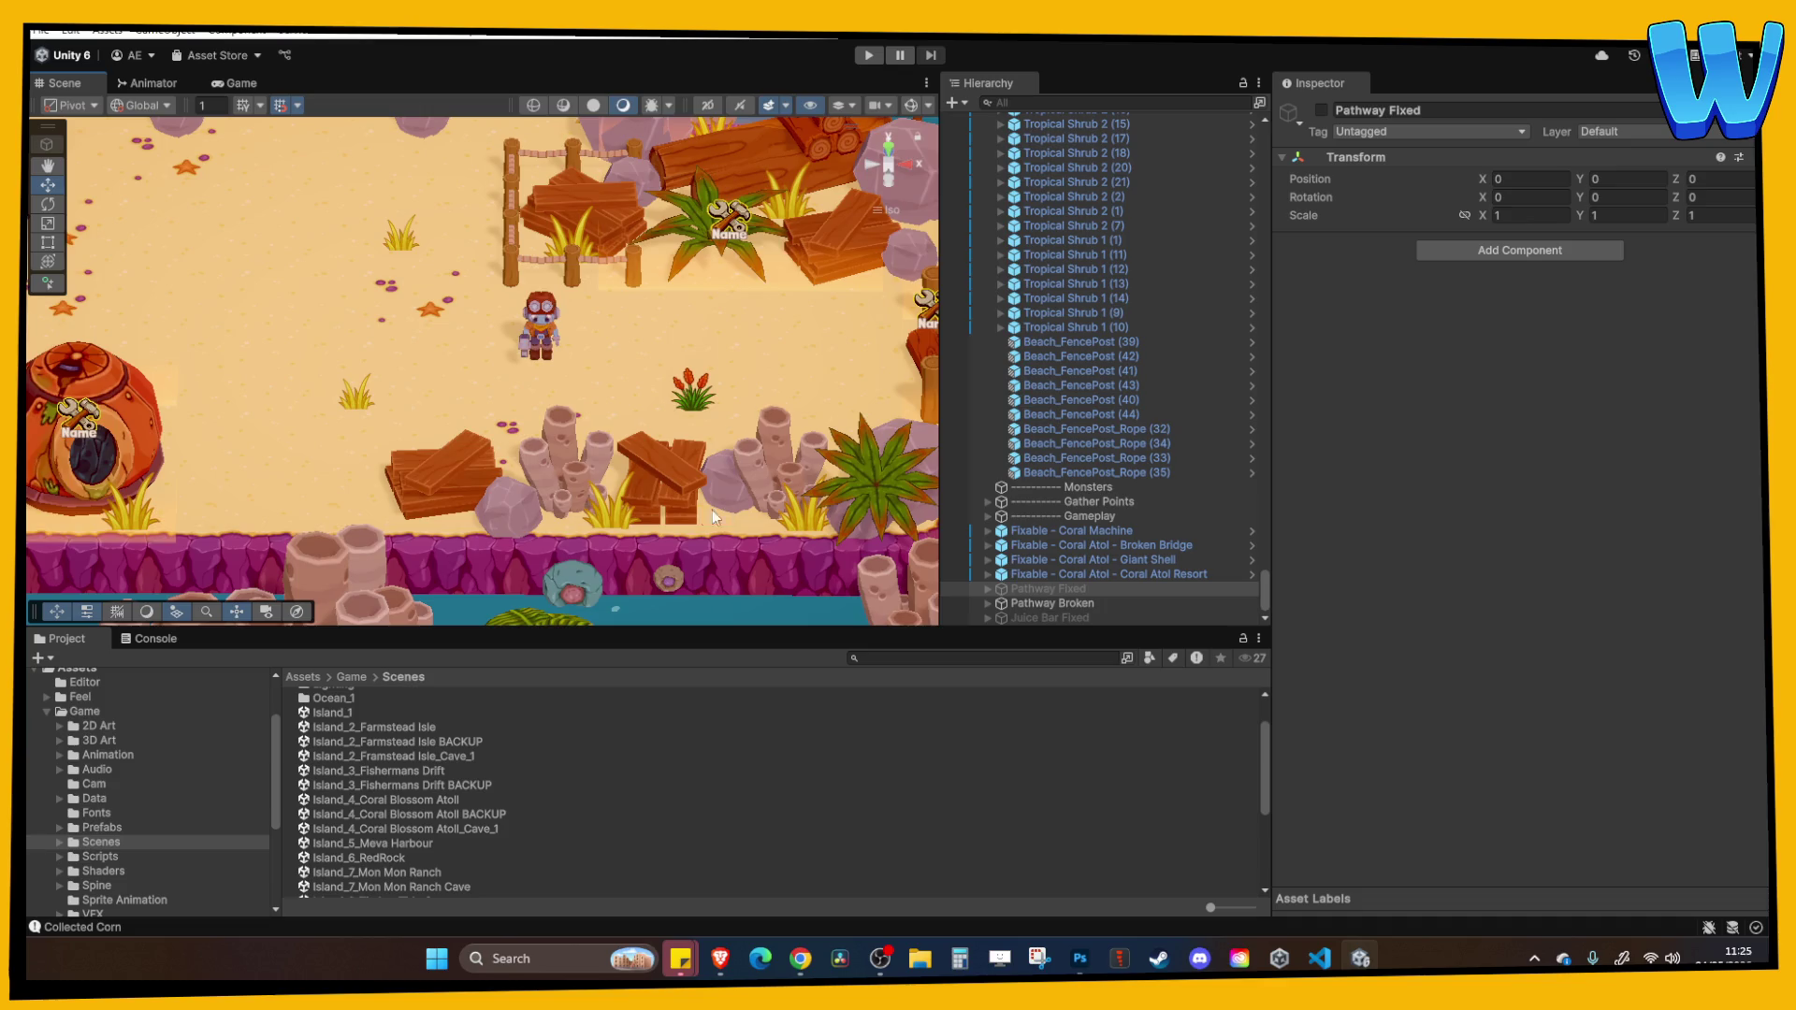
left_click_drag(733, 502, 651, 493)
left_click(1085, 574)
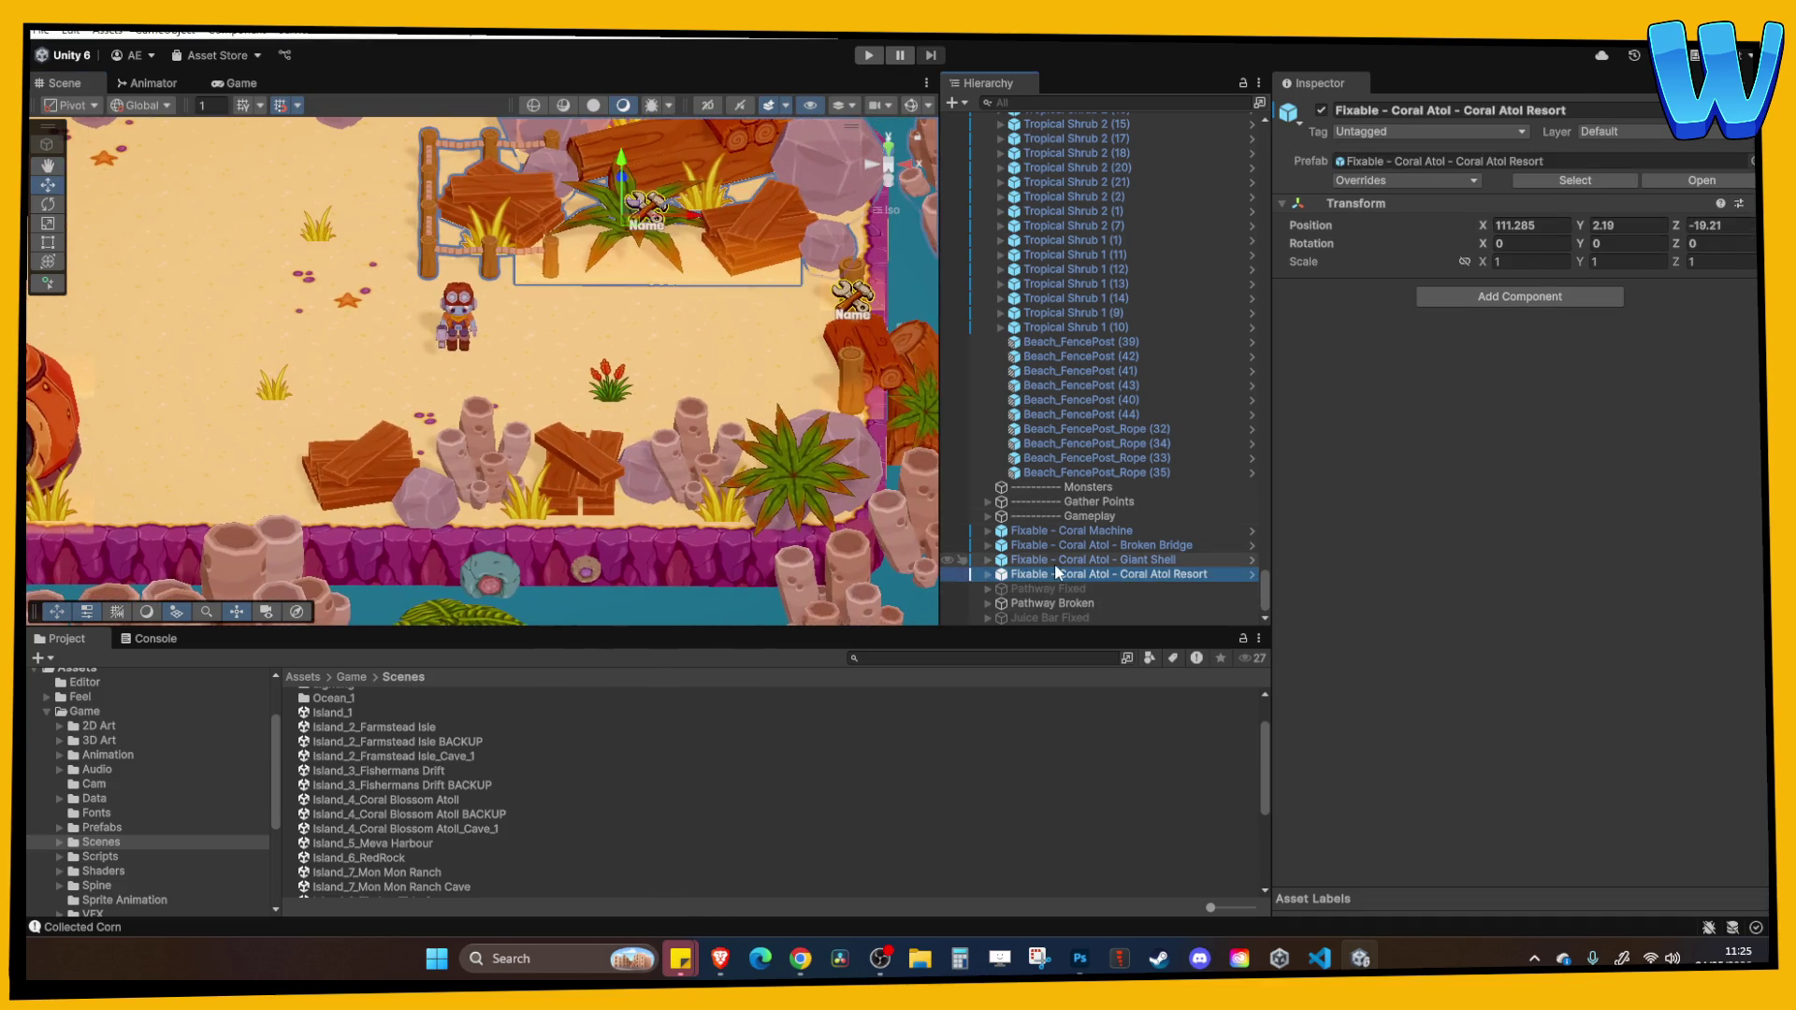
right_click(1093, 575)
left_click(1063, 578)
Locate the Coral Atol Resort prefab asset in the Project window and duplicate it.
right_click(1073, 578)
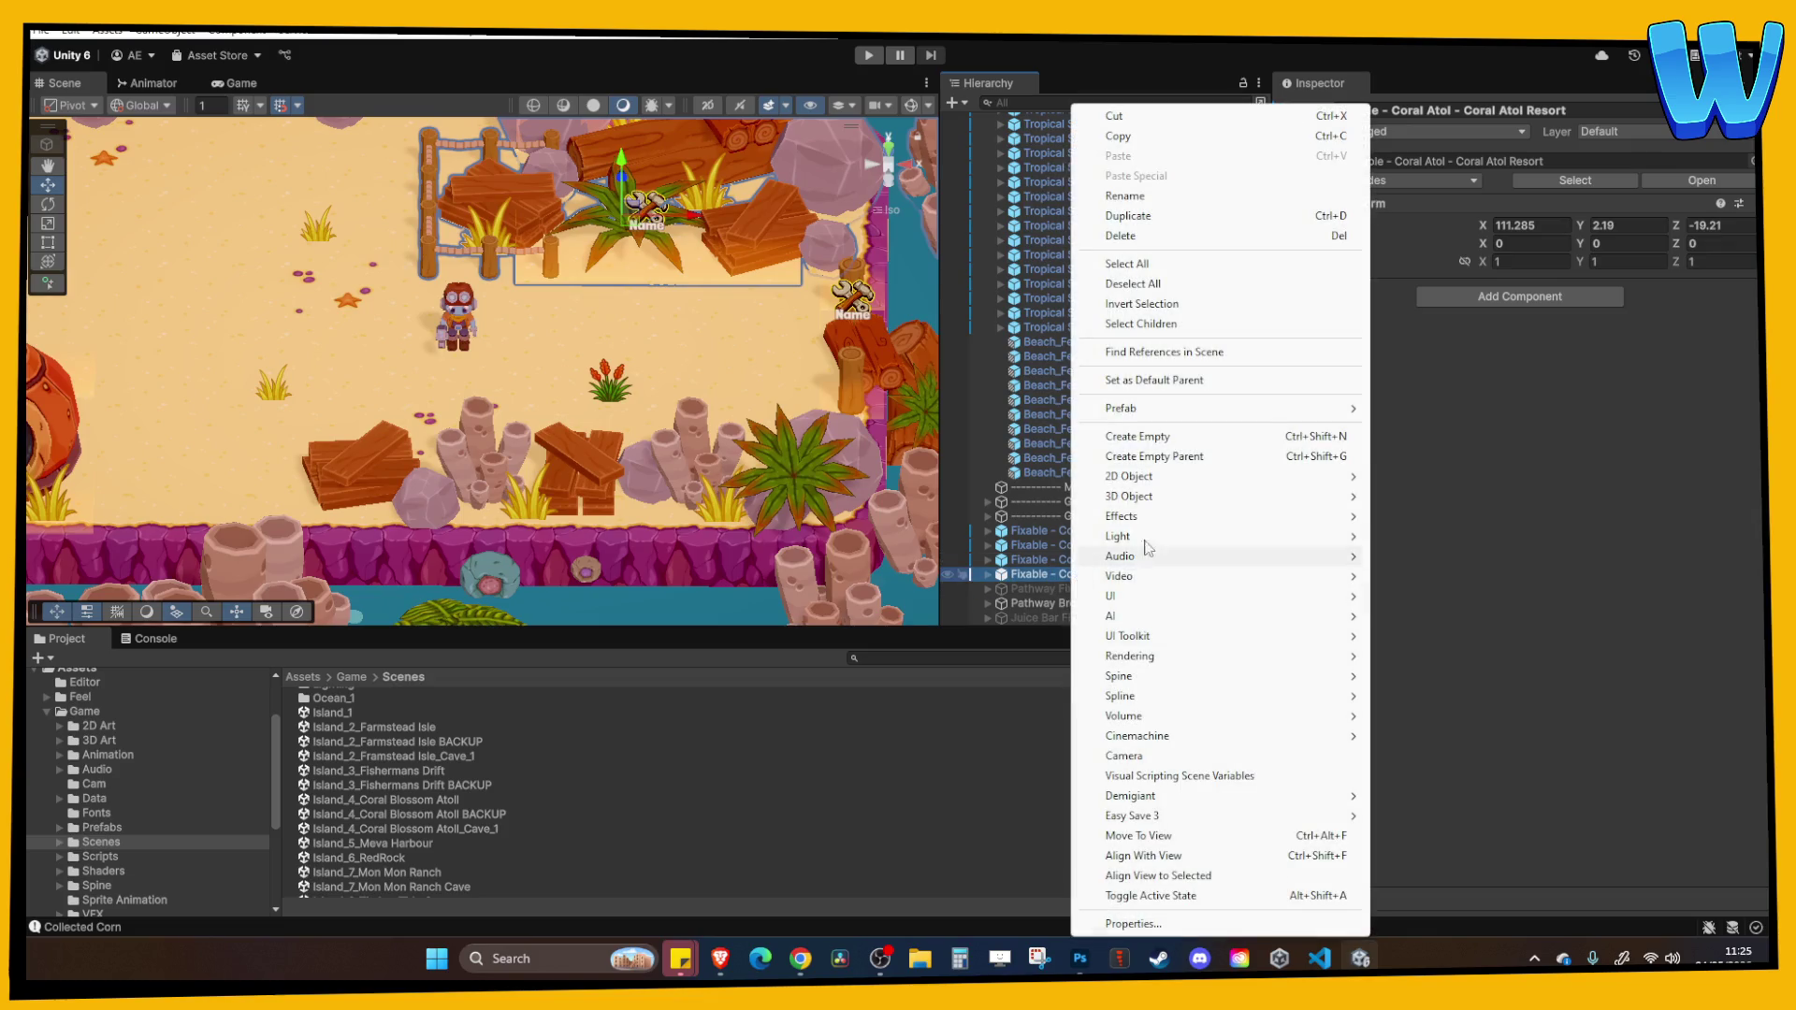
mouse_move(1264, 419)
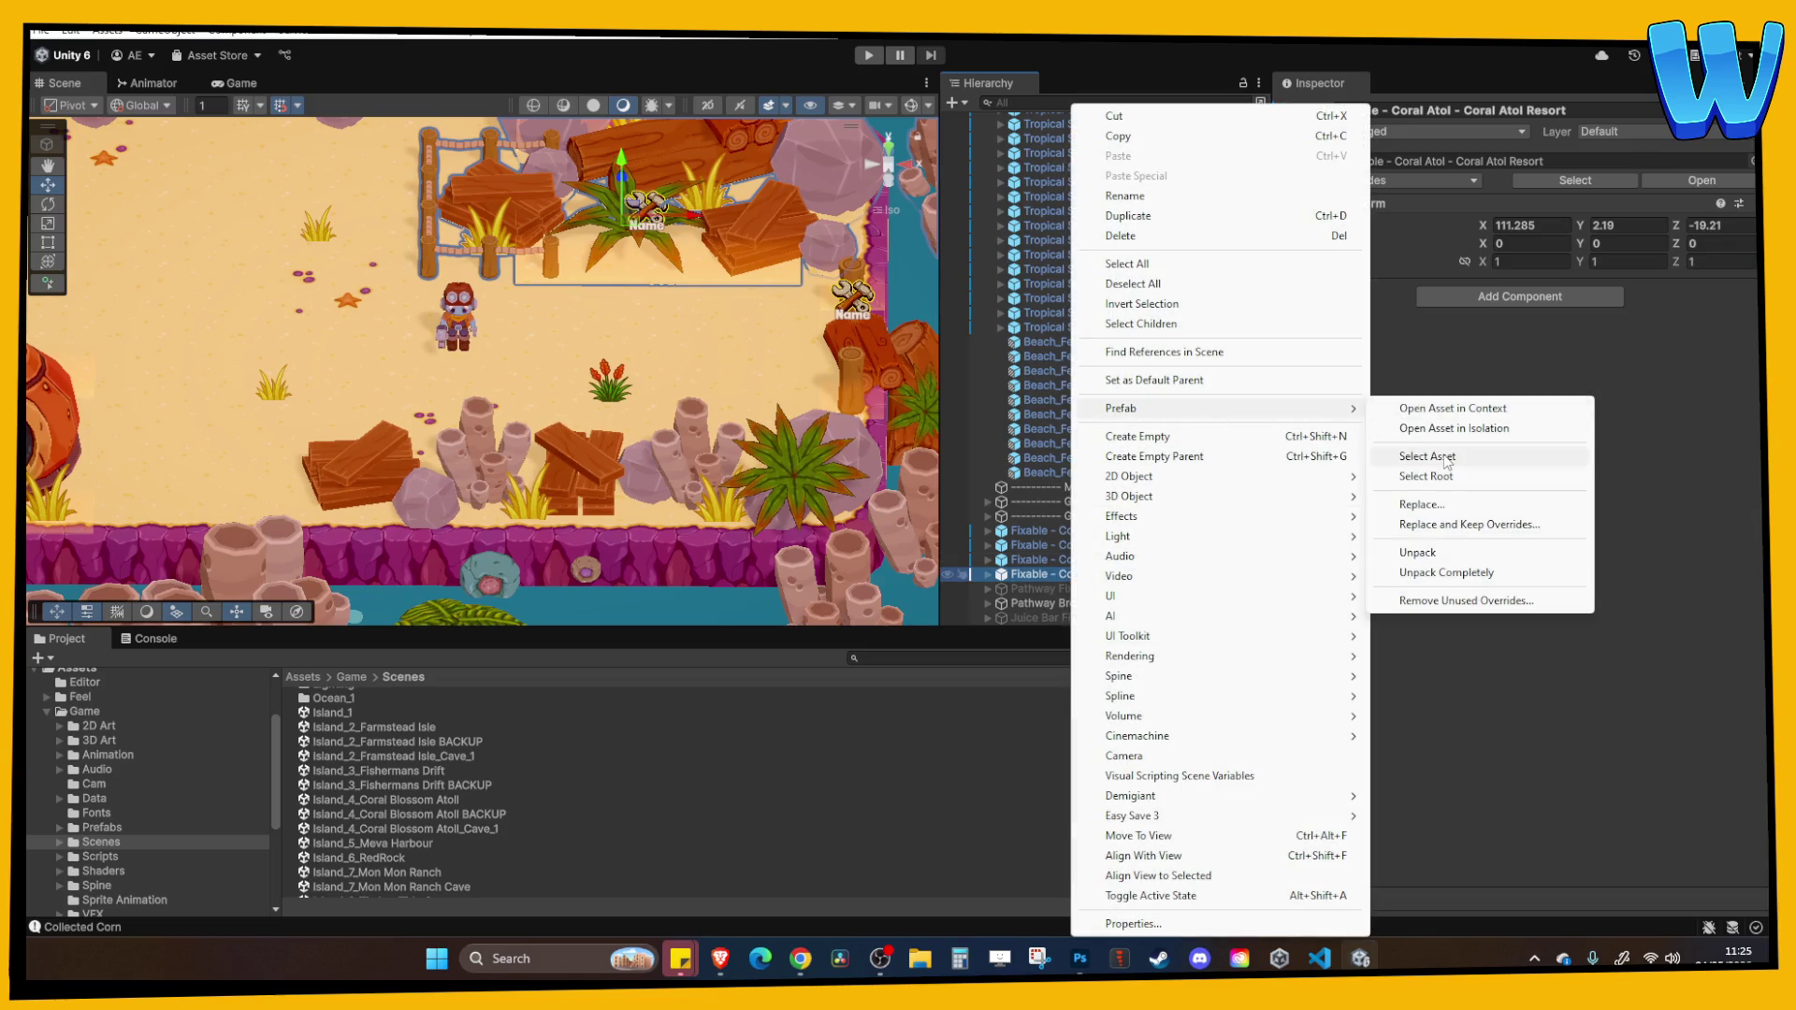
left_click(1427, 455)
left_click(498, 709)
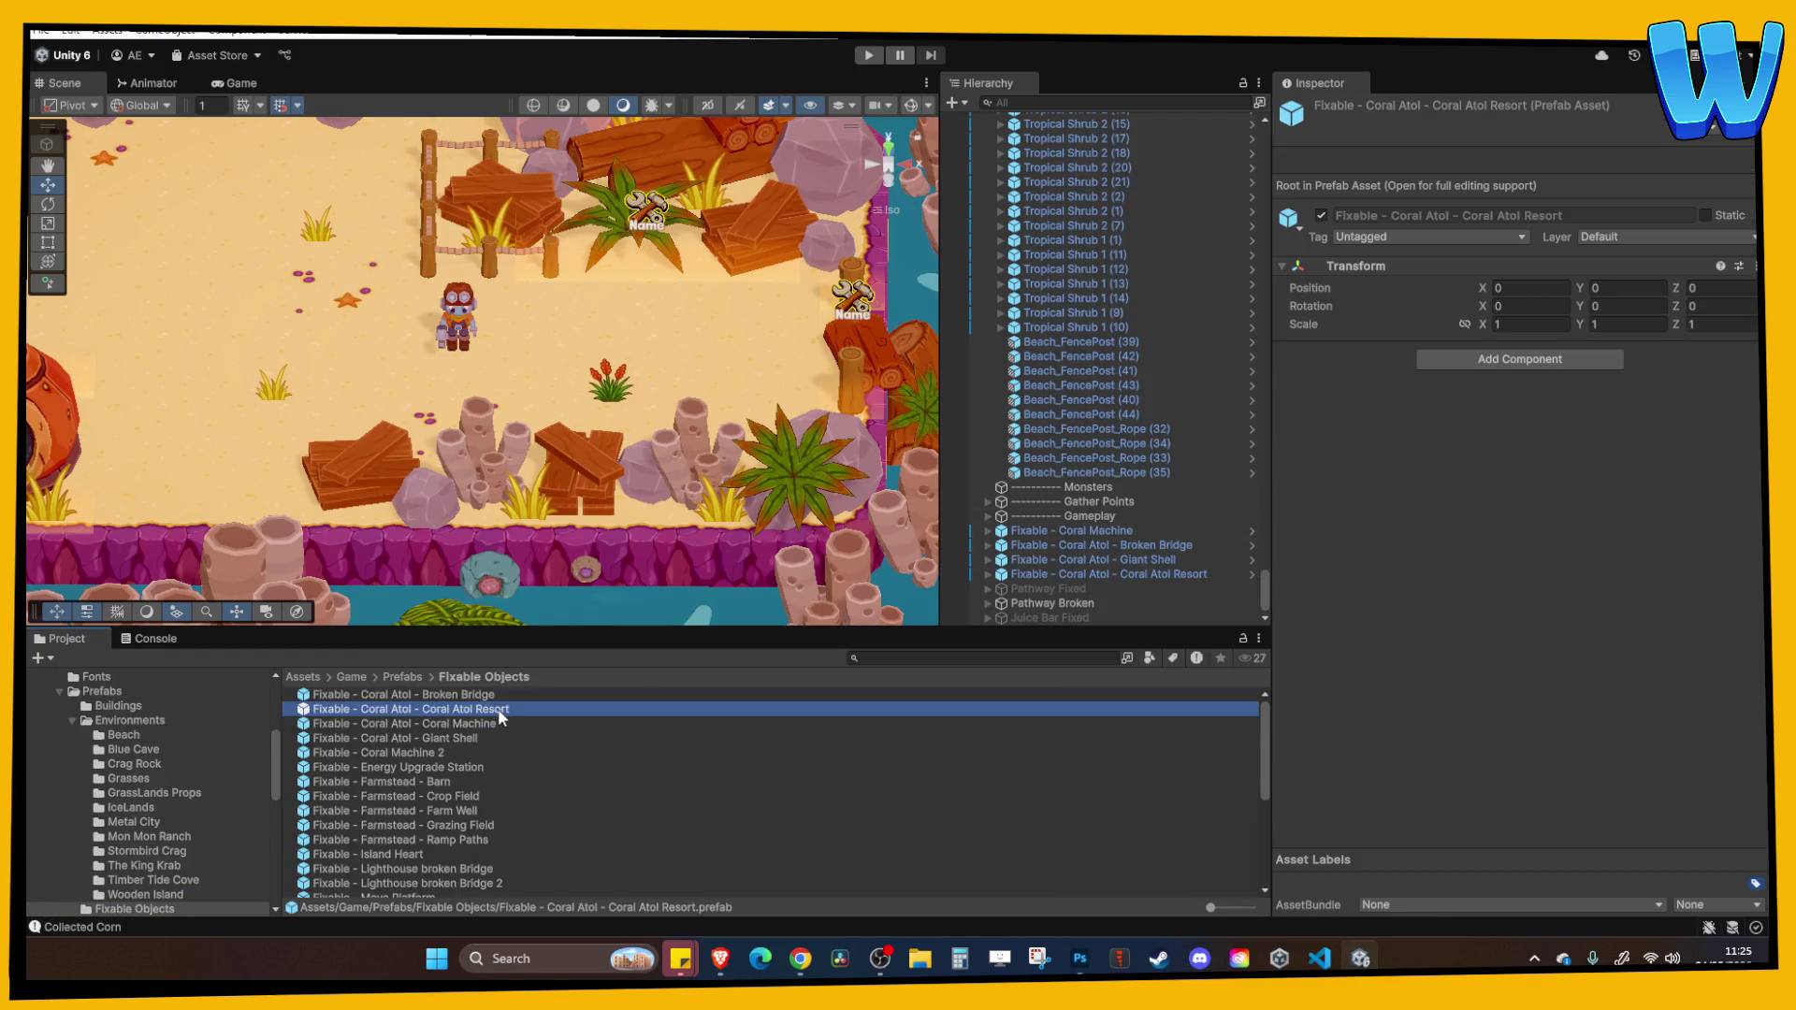
key("ctrl+d")
Rename the copy 'Paths and Decoration' and open it in prefab editing.
left_click(457, 730)
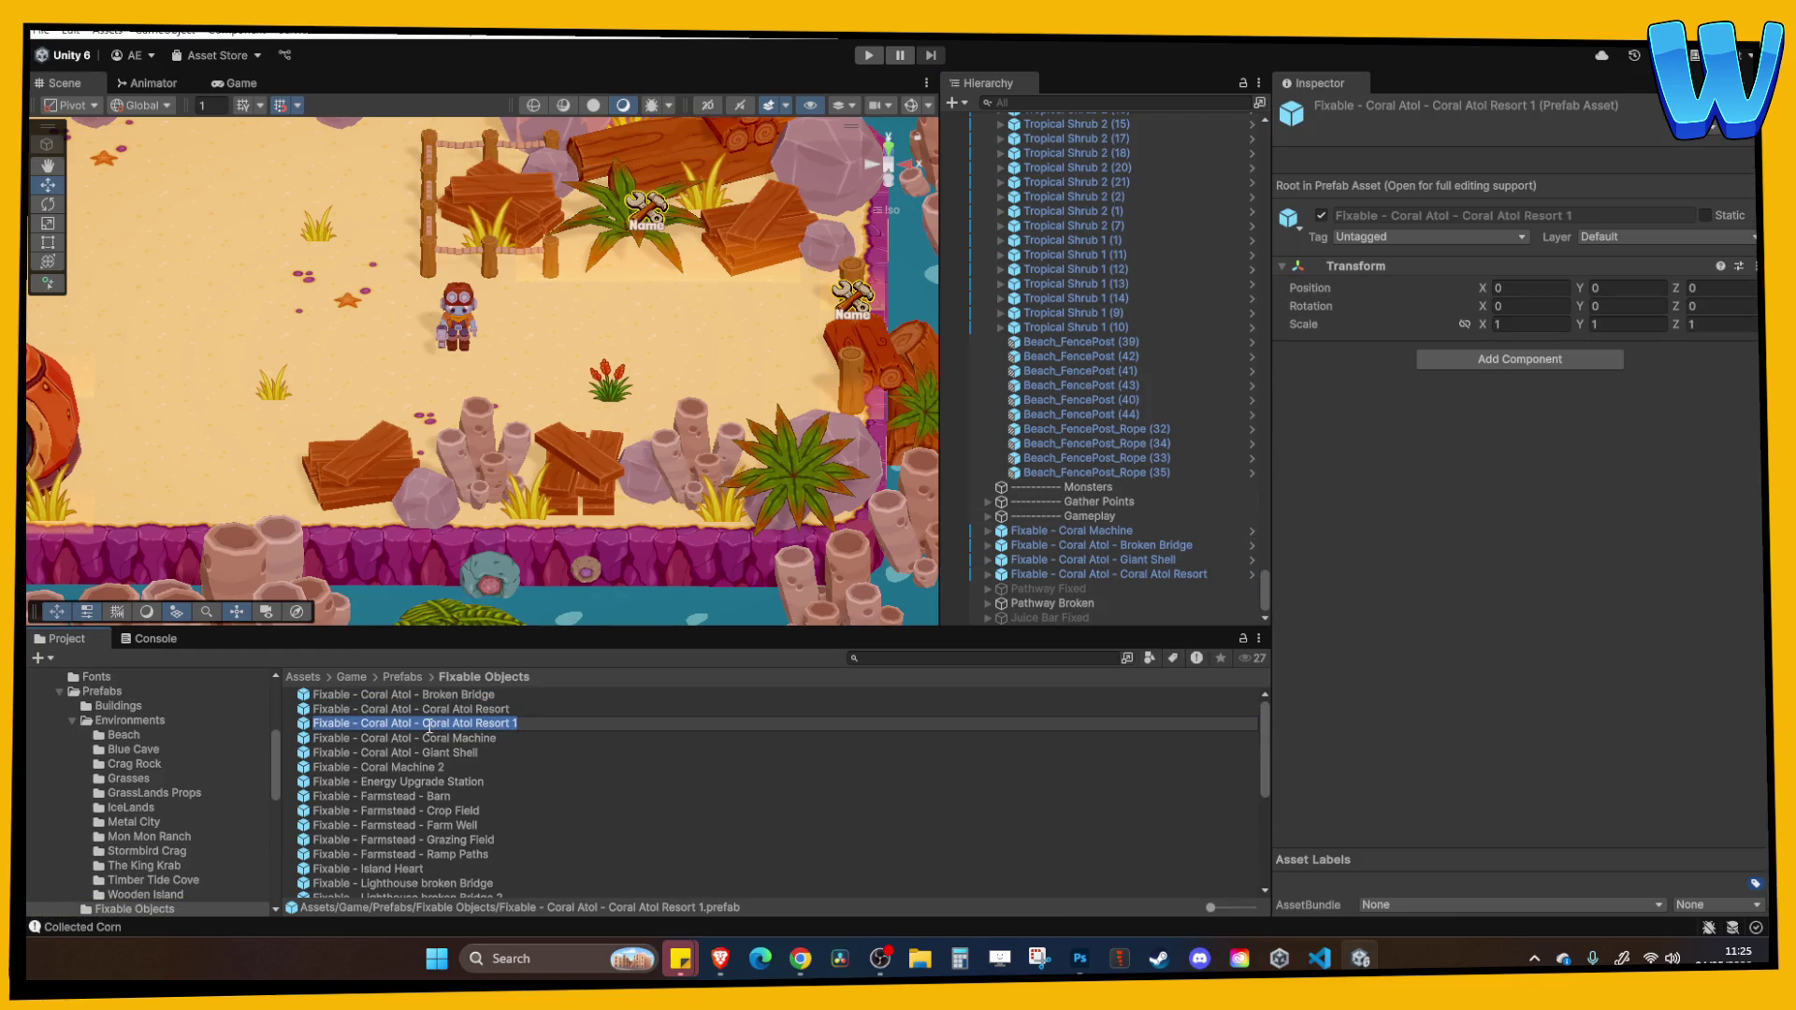
left_click_drag(422, 723, 585, 727)
type("Paths and Decoration")
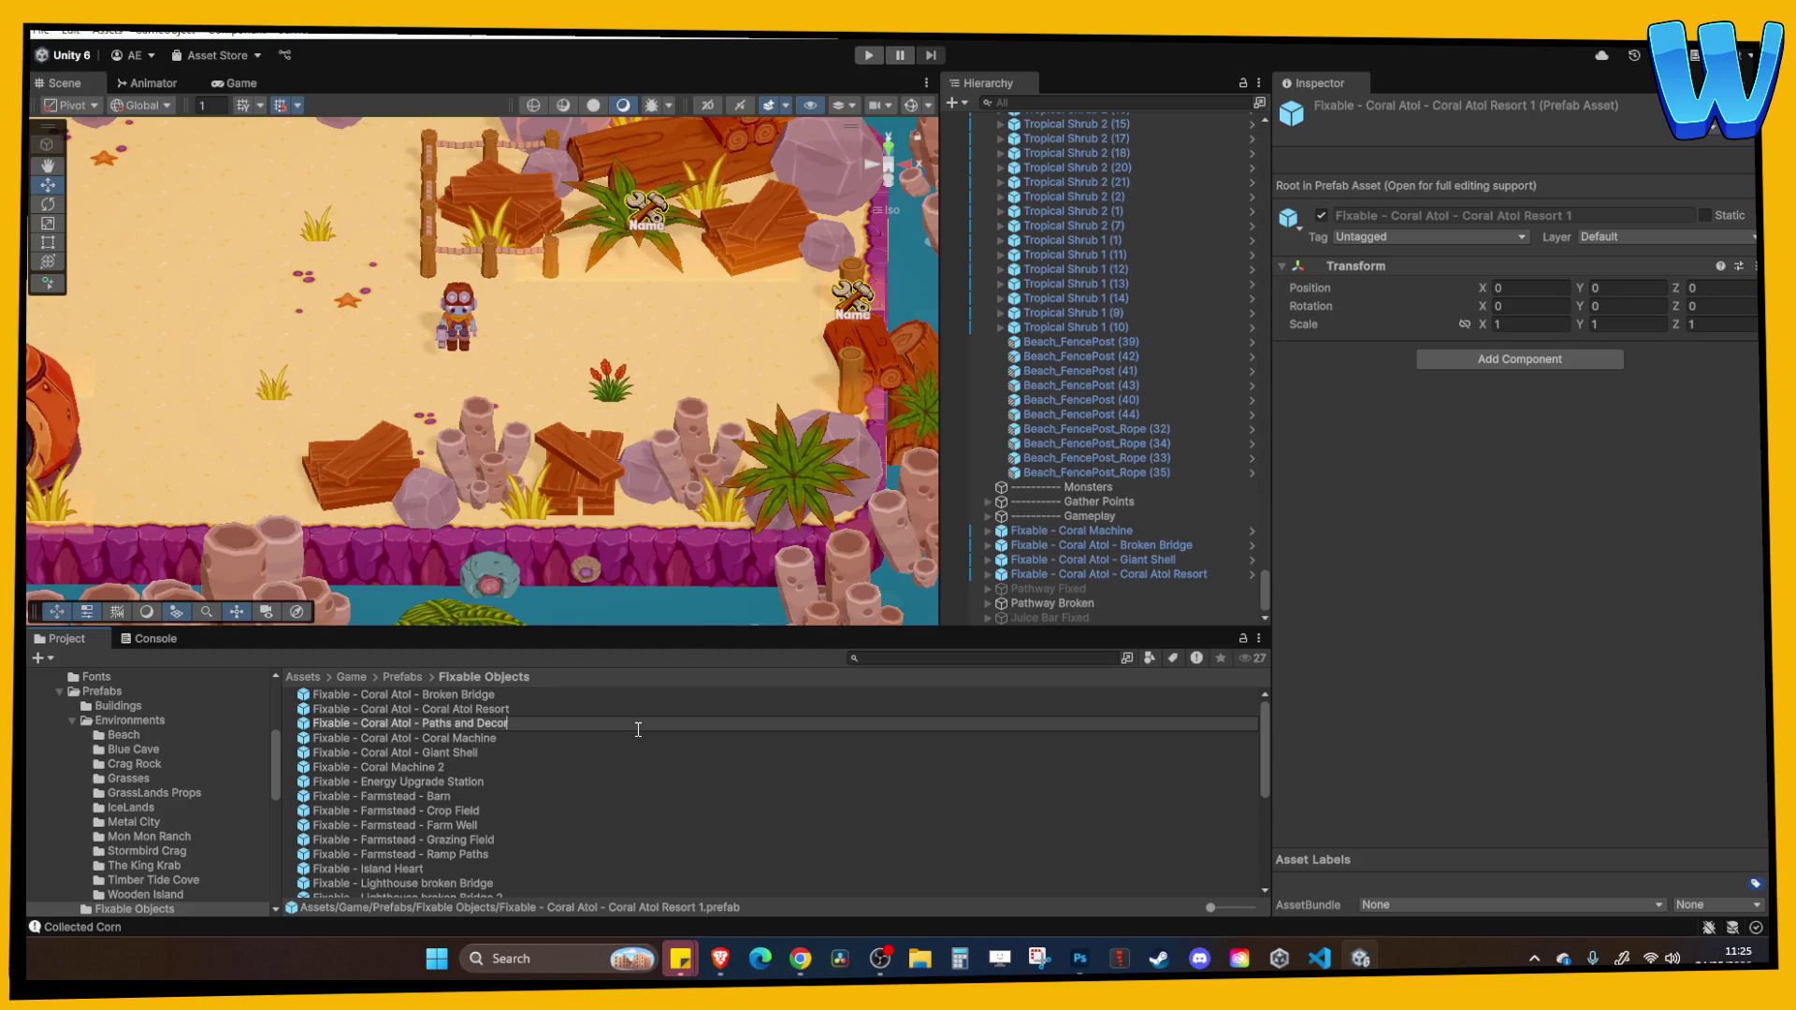
key("Return")
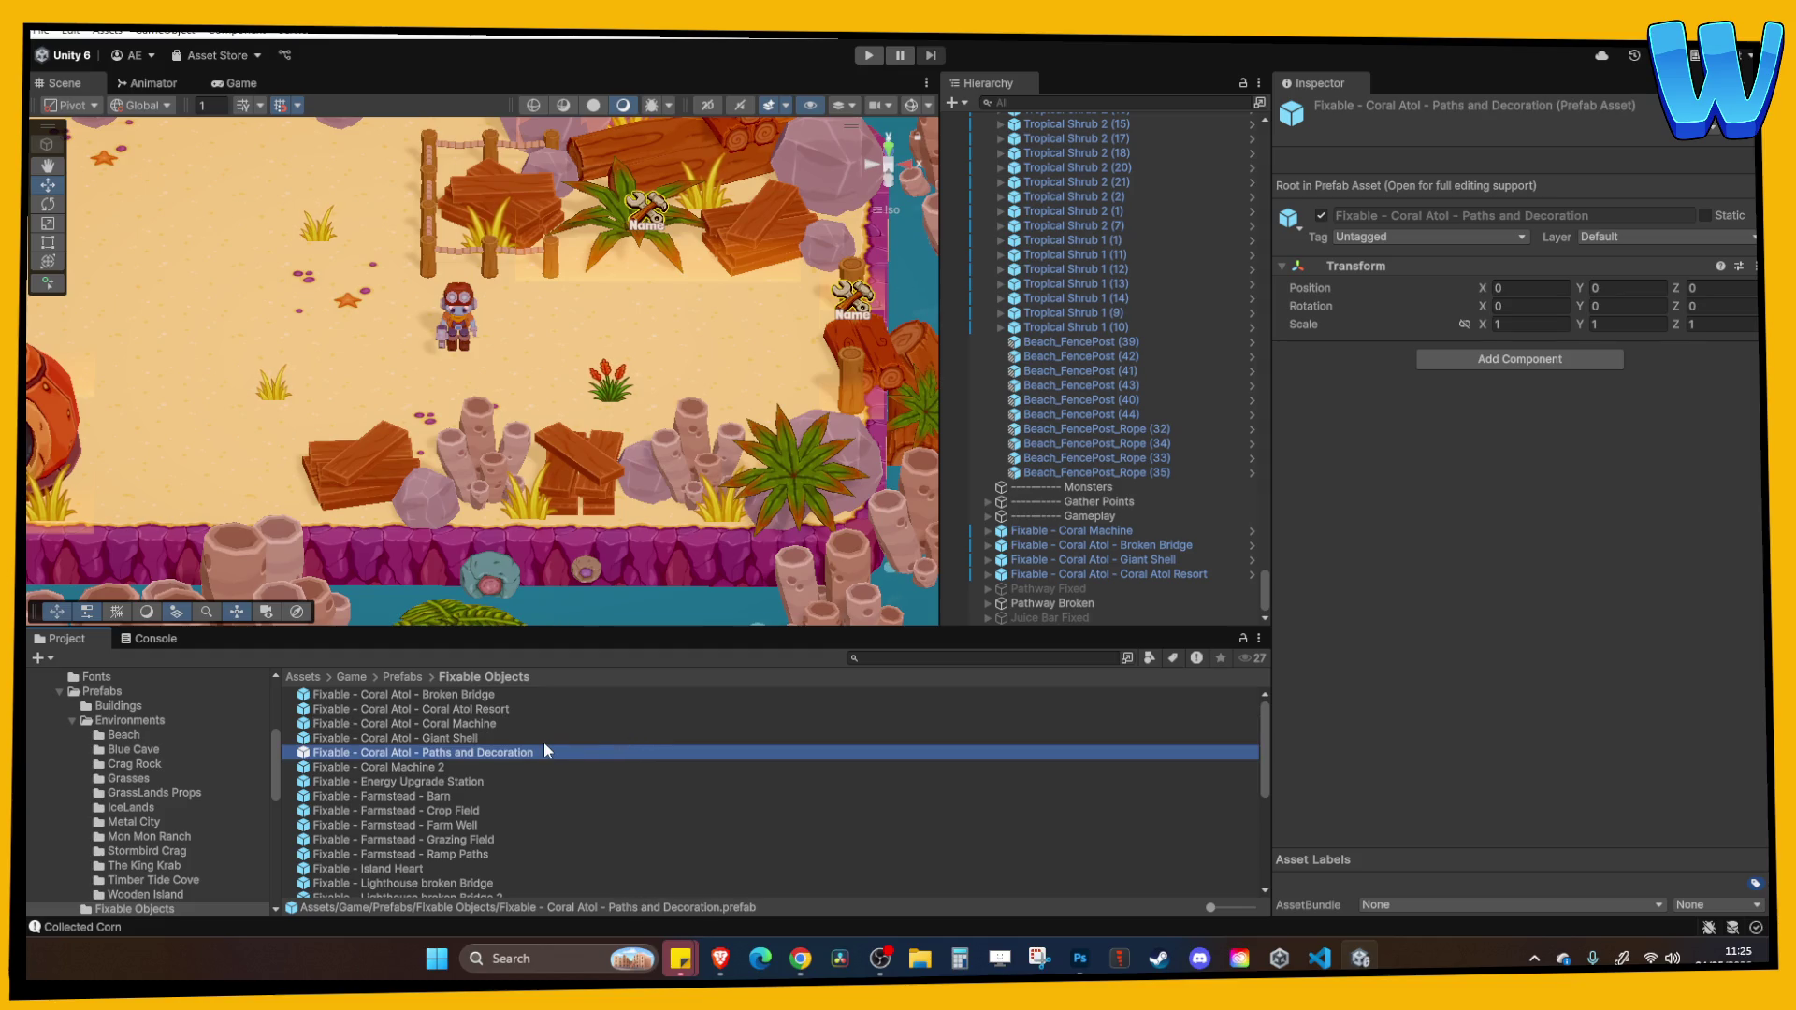
double_click(441, 755)
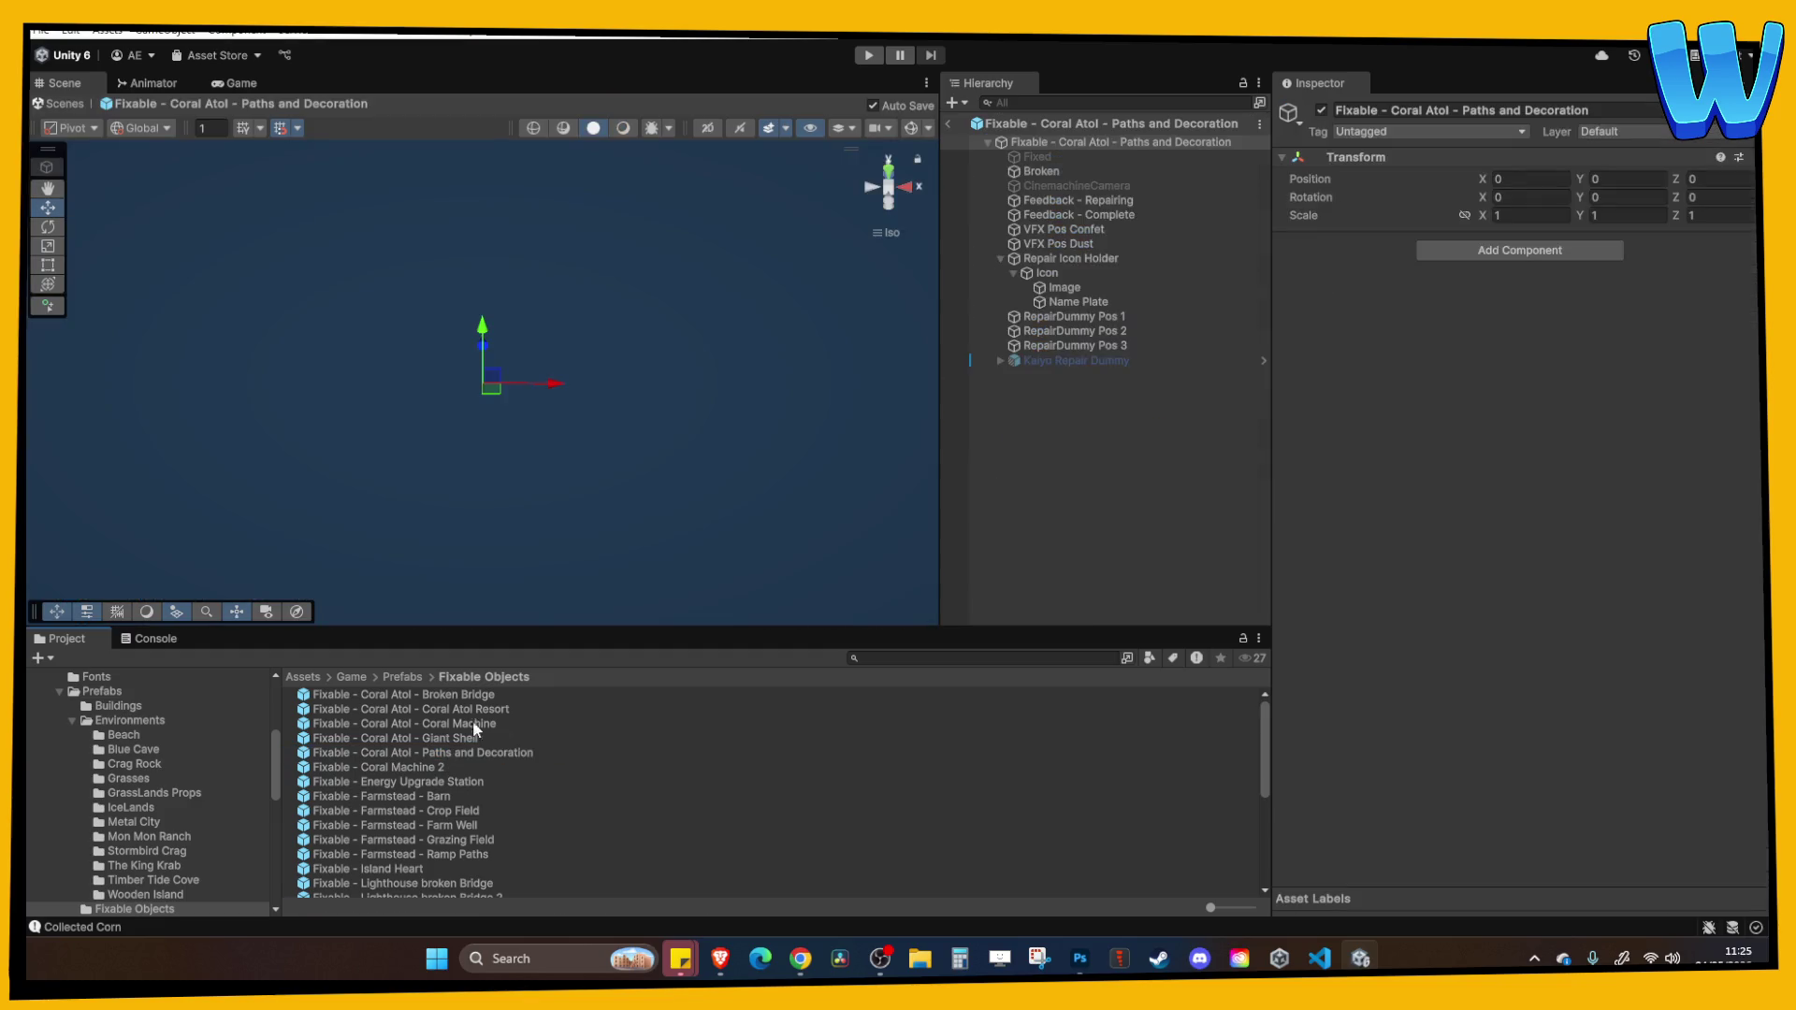
Exit Prefab Mode and drop a Paths and Decoration instance onto the beach path.
left_click(948, 123)
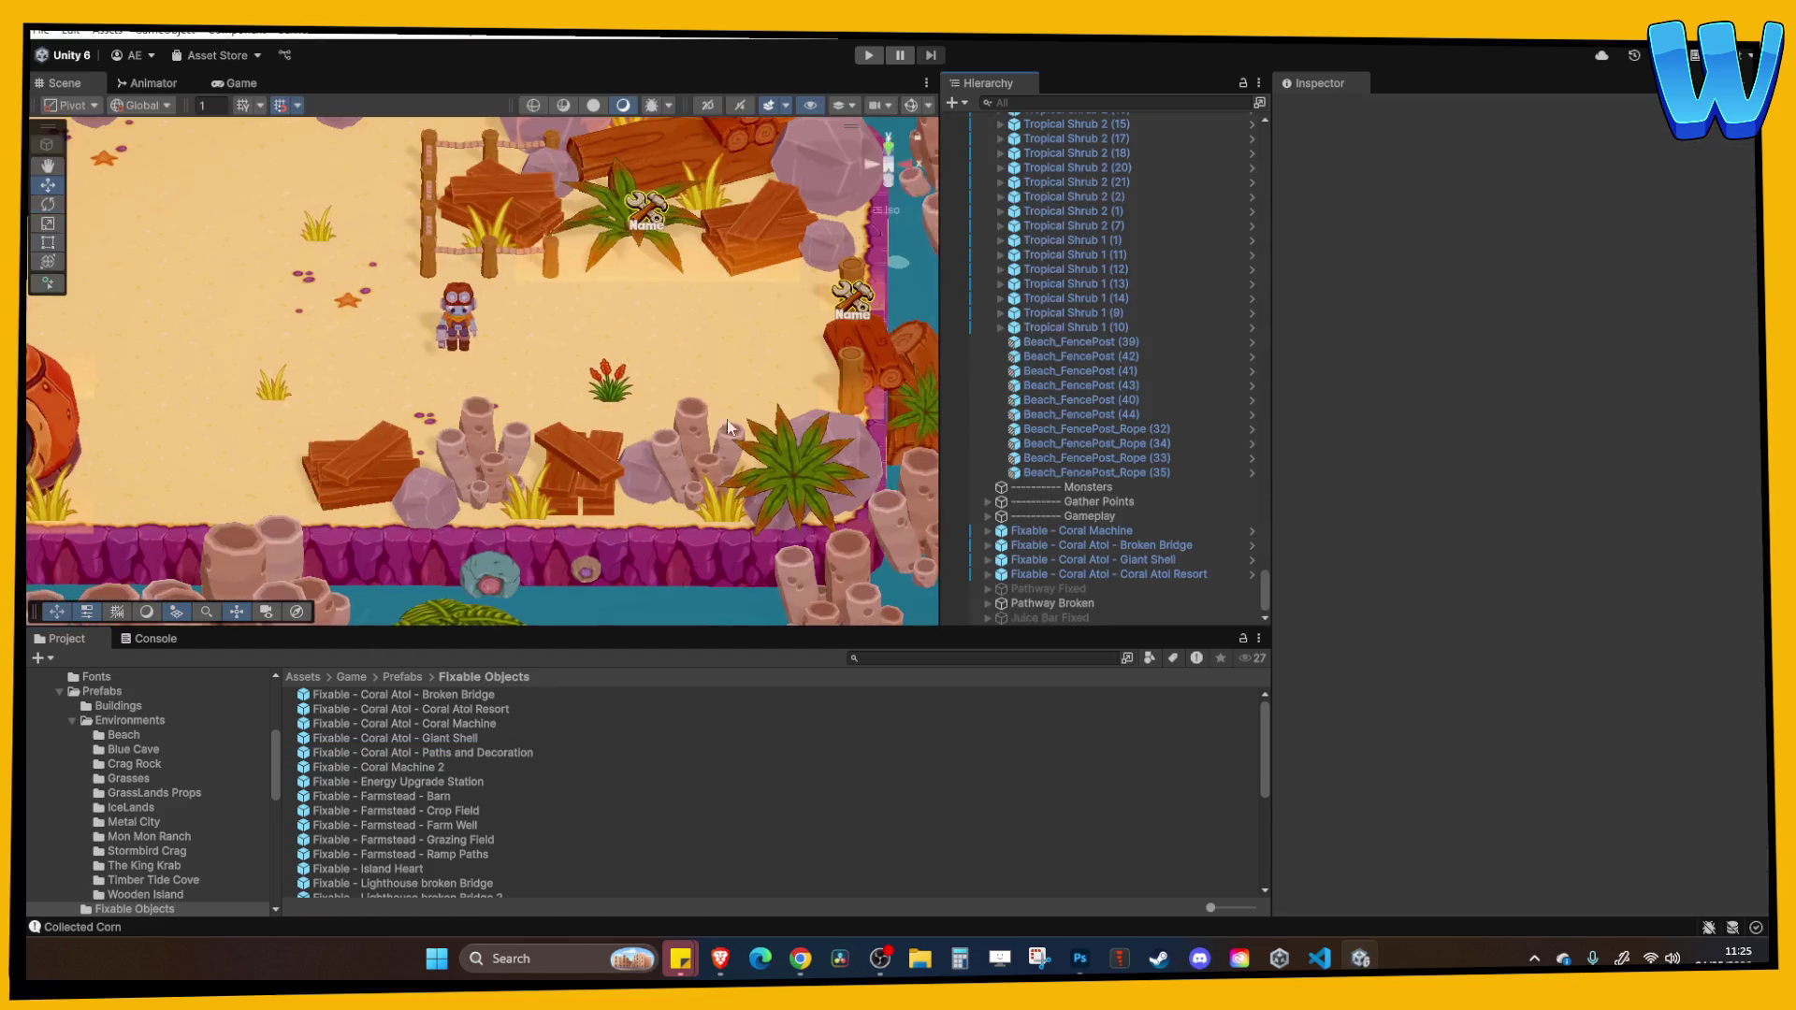
left_click(403, 753)
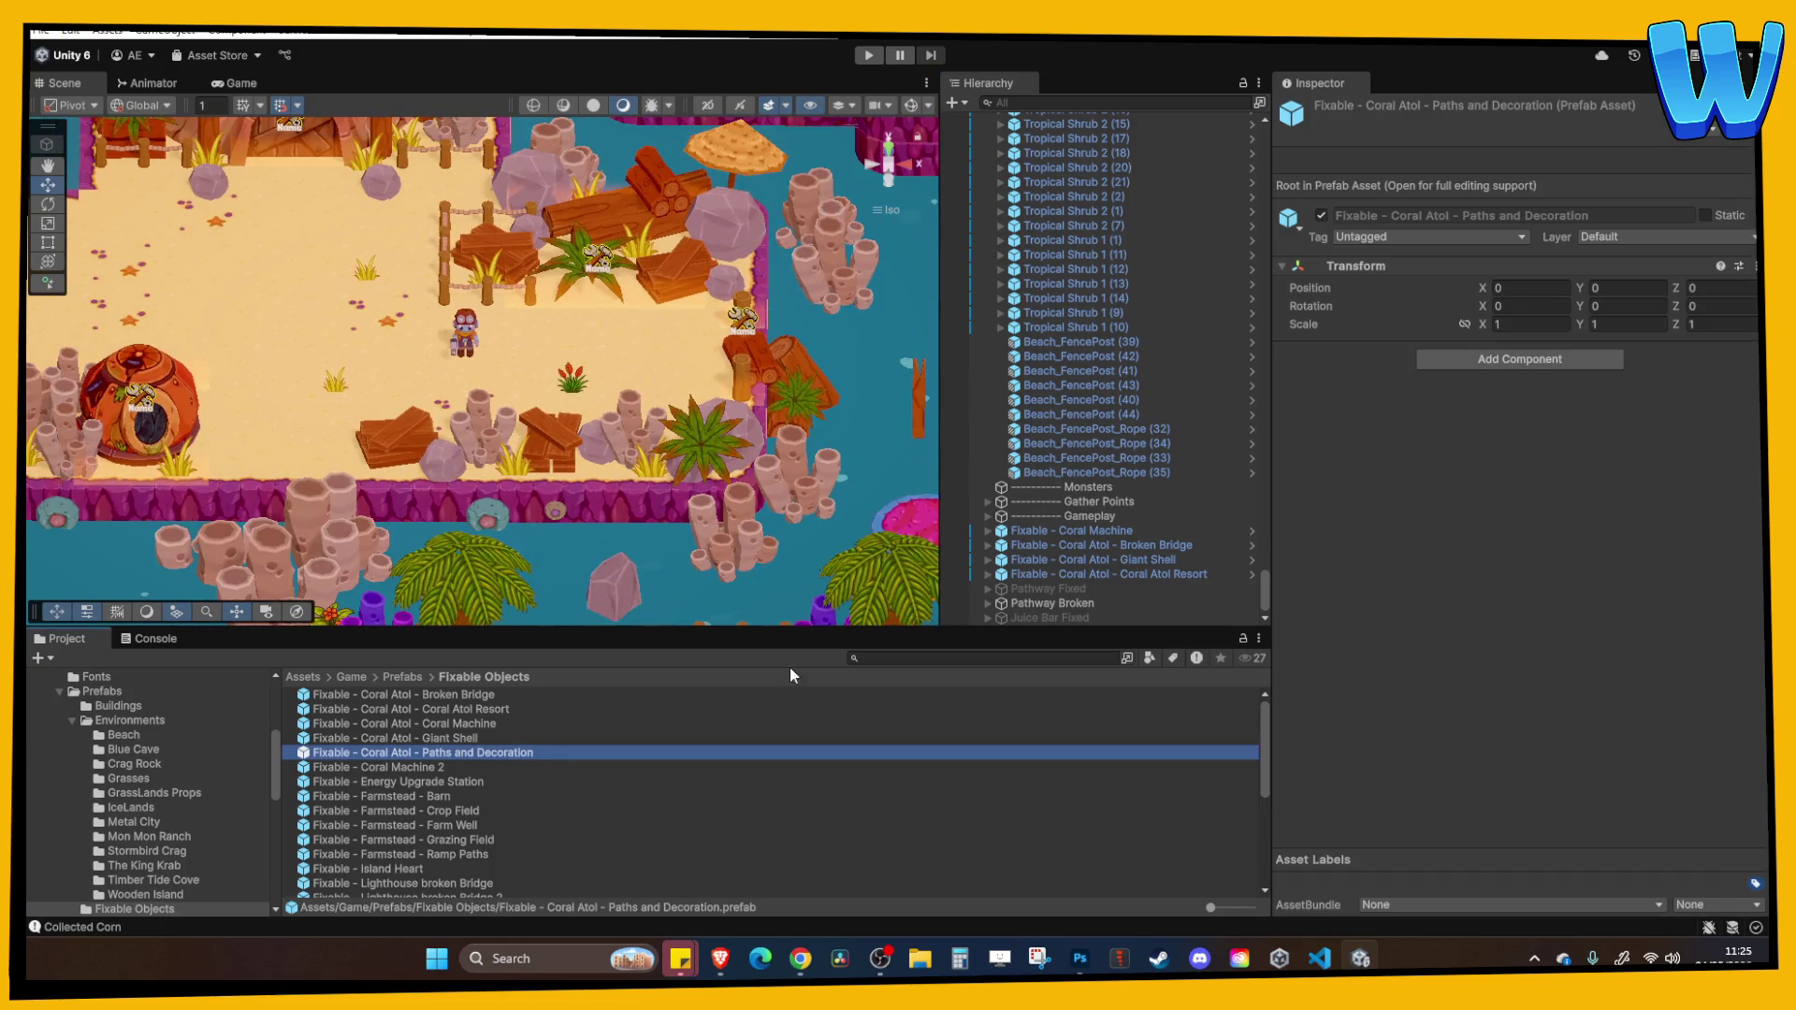
mouse_move(397, 759)
left_mouse_down()
mouse_move(1064, 565)
mouse_move(1053, 580)
mouse_move(475, 402)
mouse_move(563, 427)
left_mouse_up()
mouse_move(662, 483)
left_mouse_down("alt")
mouse_move(767, 417)
mouse_move(711, 440)
mouse_move(535, 368)
left_mouse_up("alt")
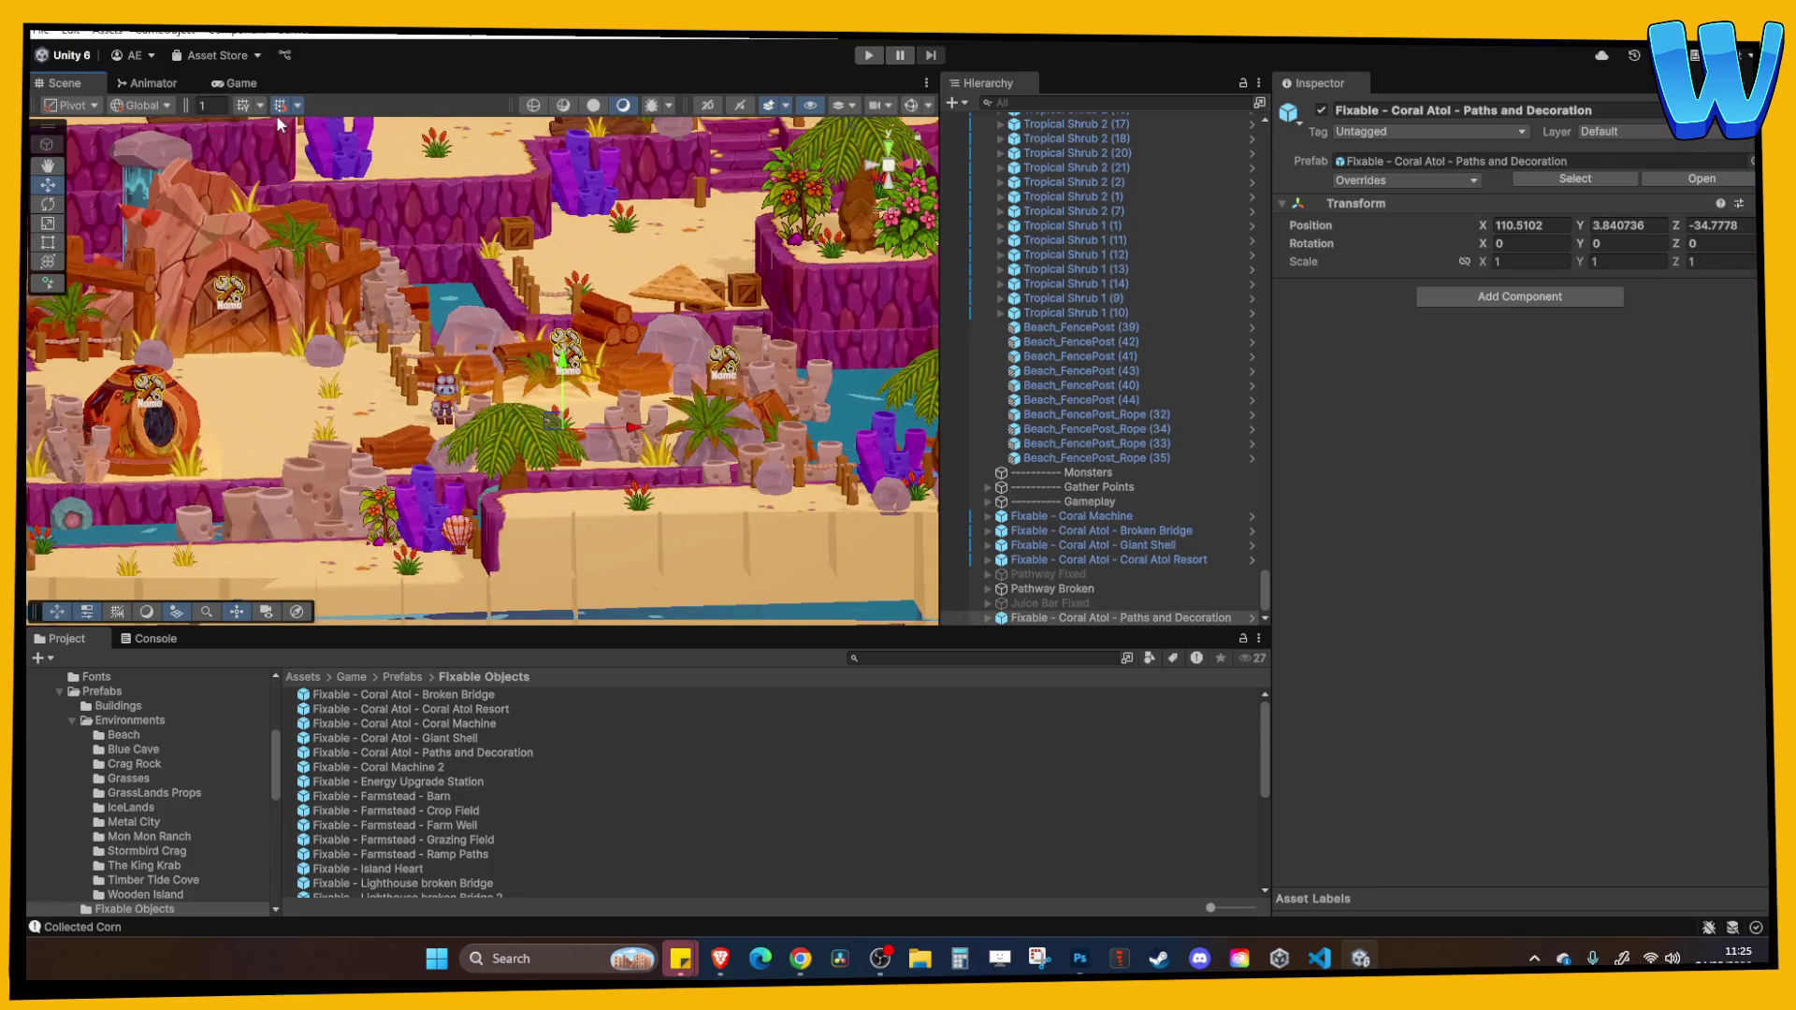
Lower the instance to Y 2.53 and review its placement around the island.
scroll(280, 126, "down", 10)
scroll(483, 327, "up", 10)
scroll(487, 348, "down", 10)
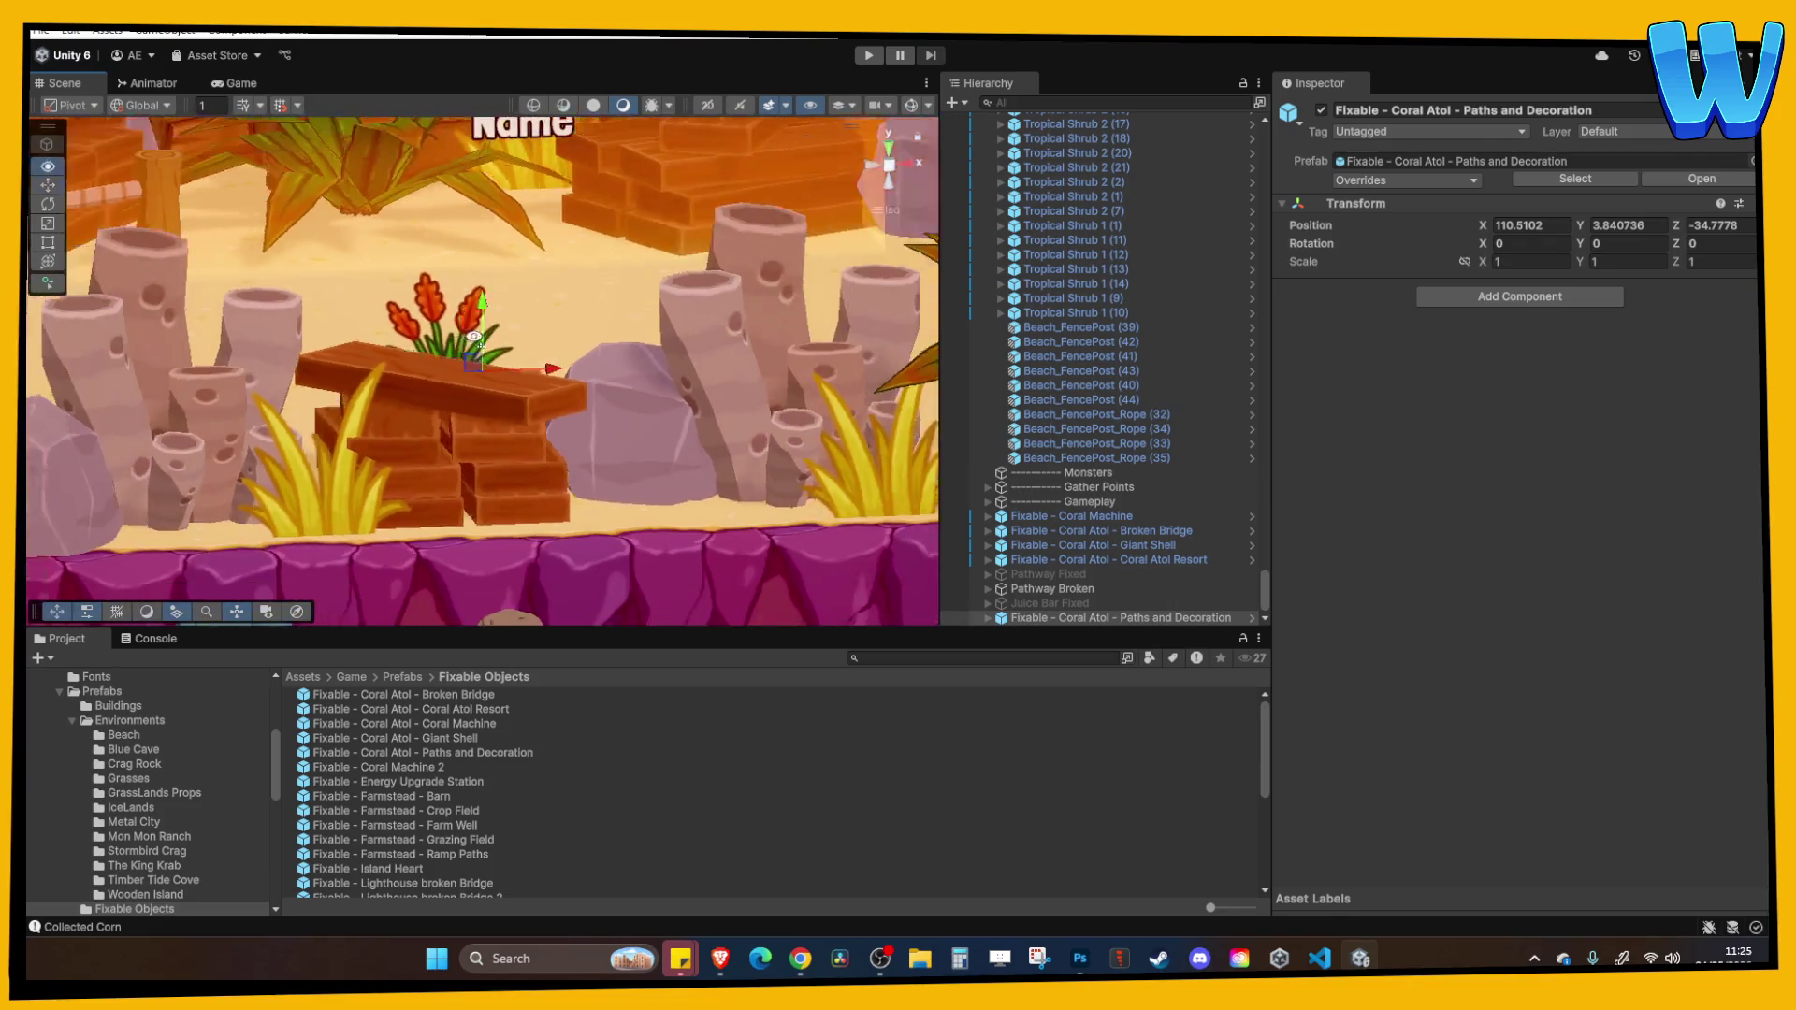
mouse_move(485, 311)
left_mouse_down()
mouse_move(483, 393)
mouse_move(558, 434)
left_mouse_up()
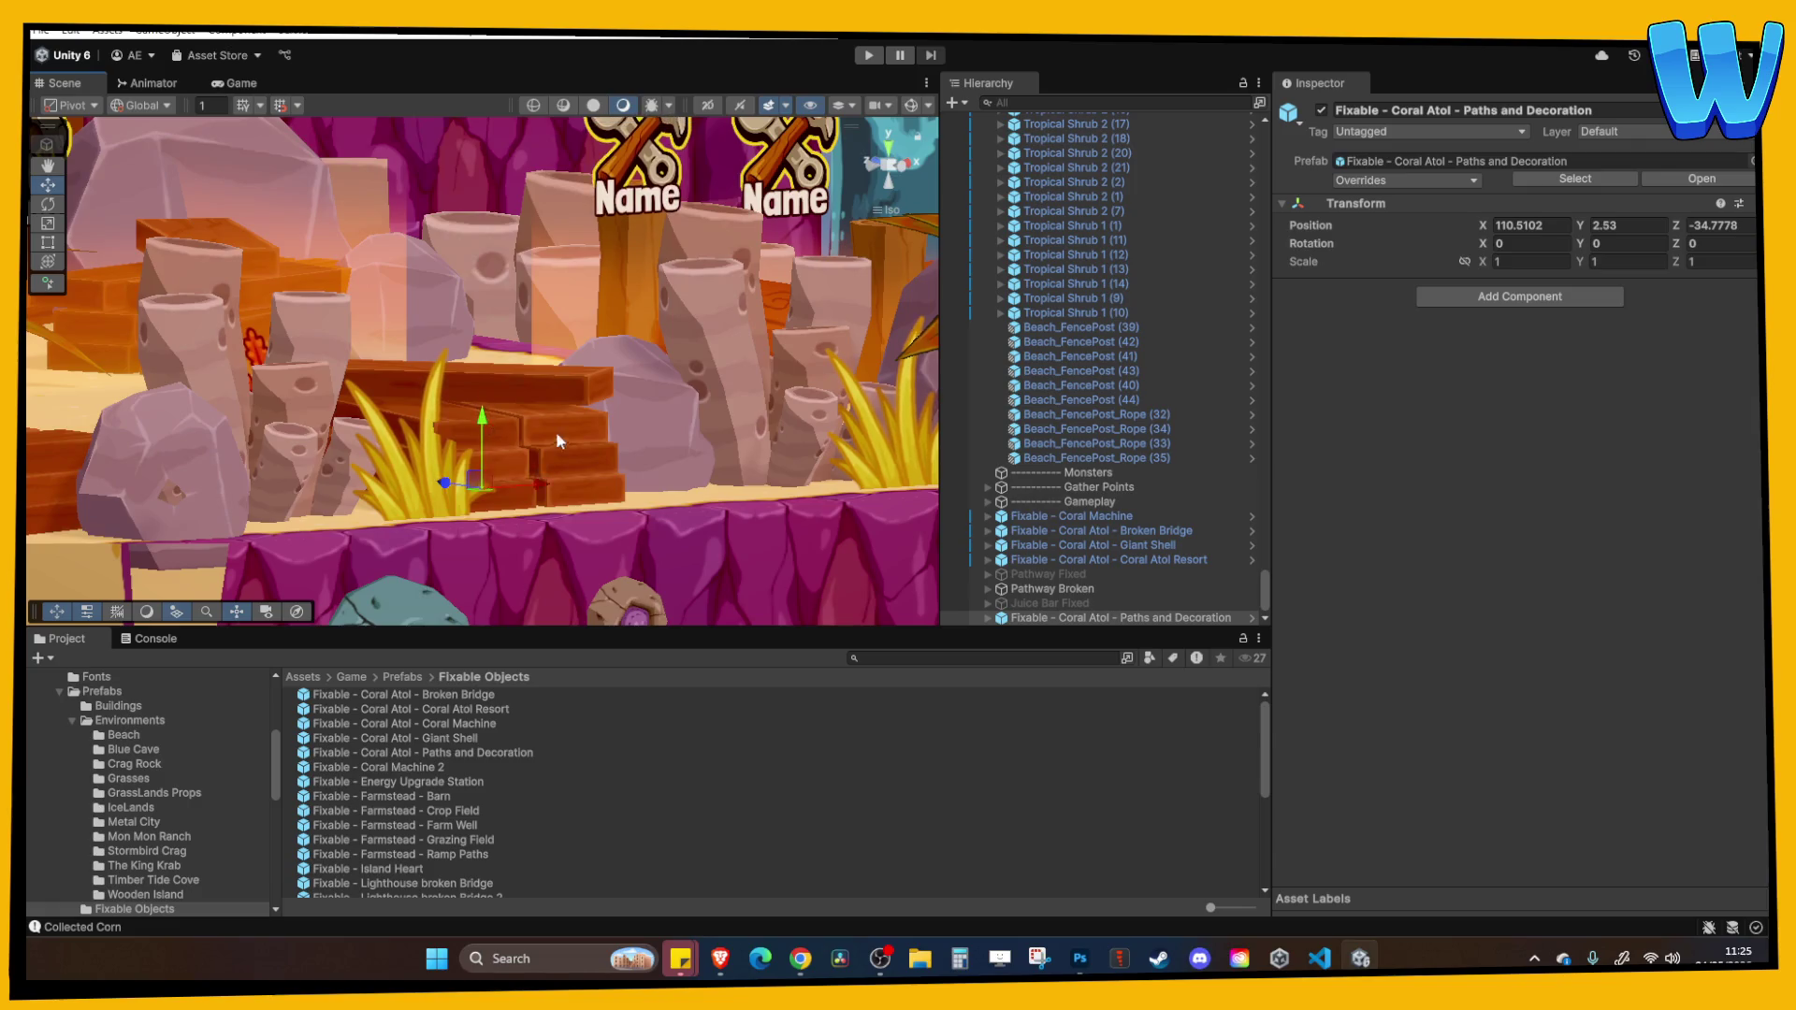
scroll(447, 390, "up", 5)
scroll(447, 390, "down", 3)
mouse_move(462, 394)
left_mouse_down()
mouse_move(524, 434)
mouse_move(589, 391)
left_mouse_up()
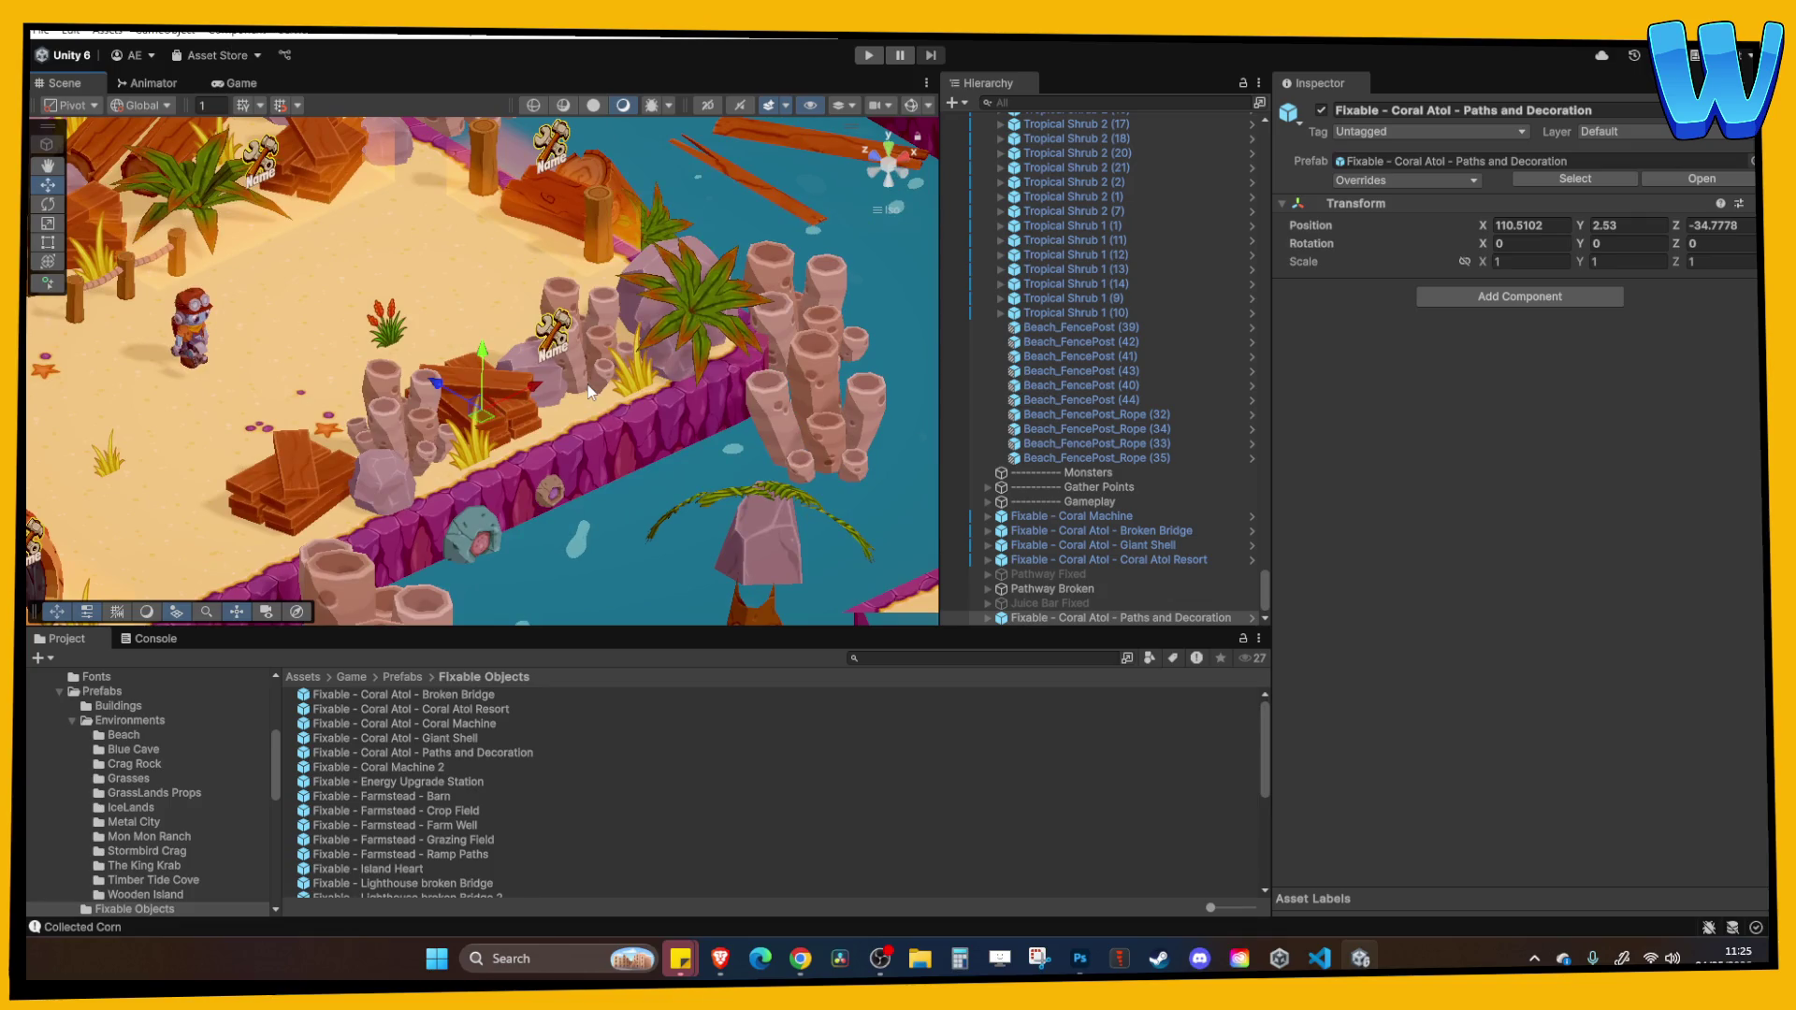
scroll(430, 346, "down", 10)
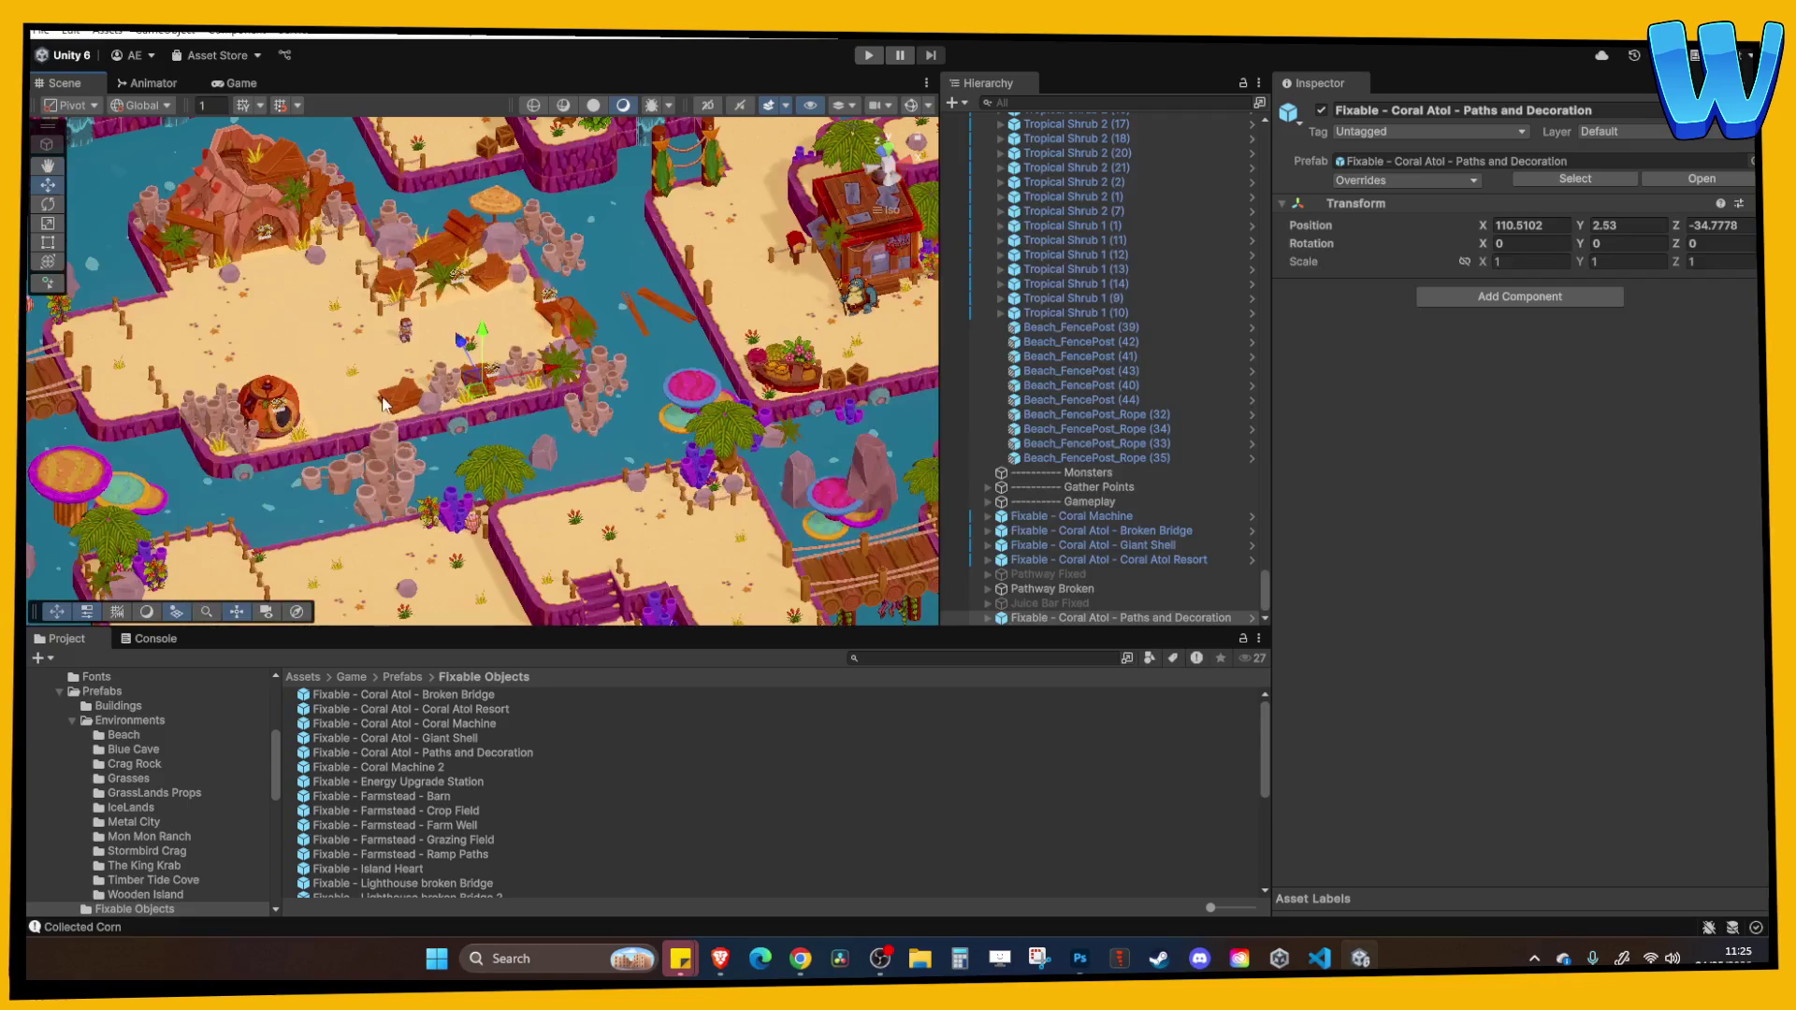
left_click_drag(361, 380, 379, 371)
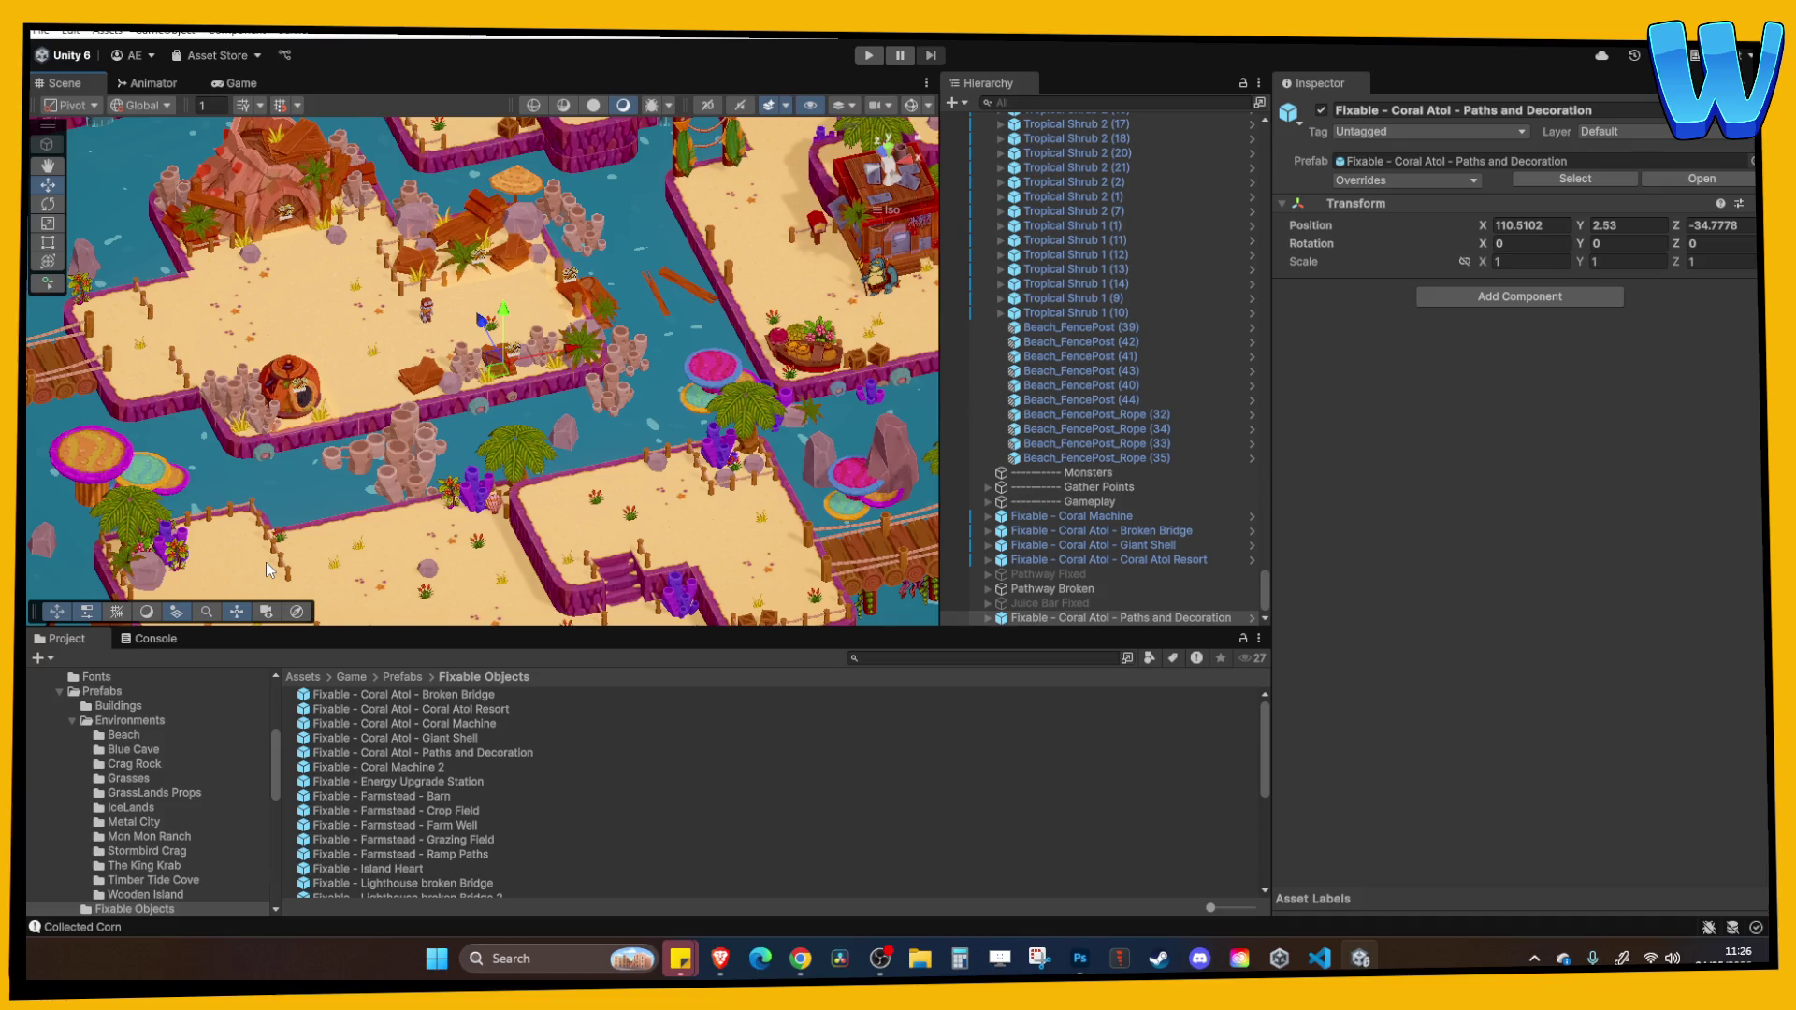
left_click_drag(382, 372, 520, 352)
left_click_drag(453, 203, 366, 306)
scroll(440, 486, "up", 5)
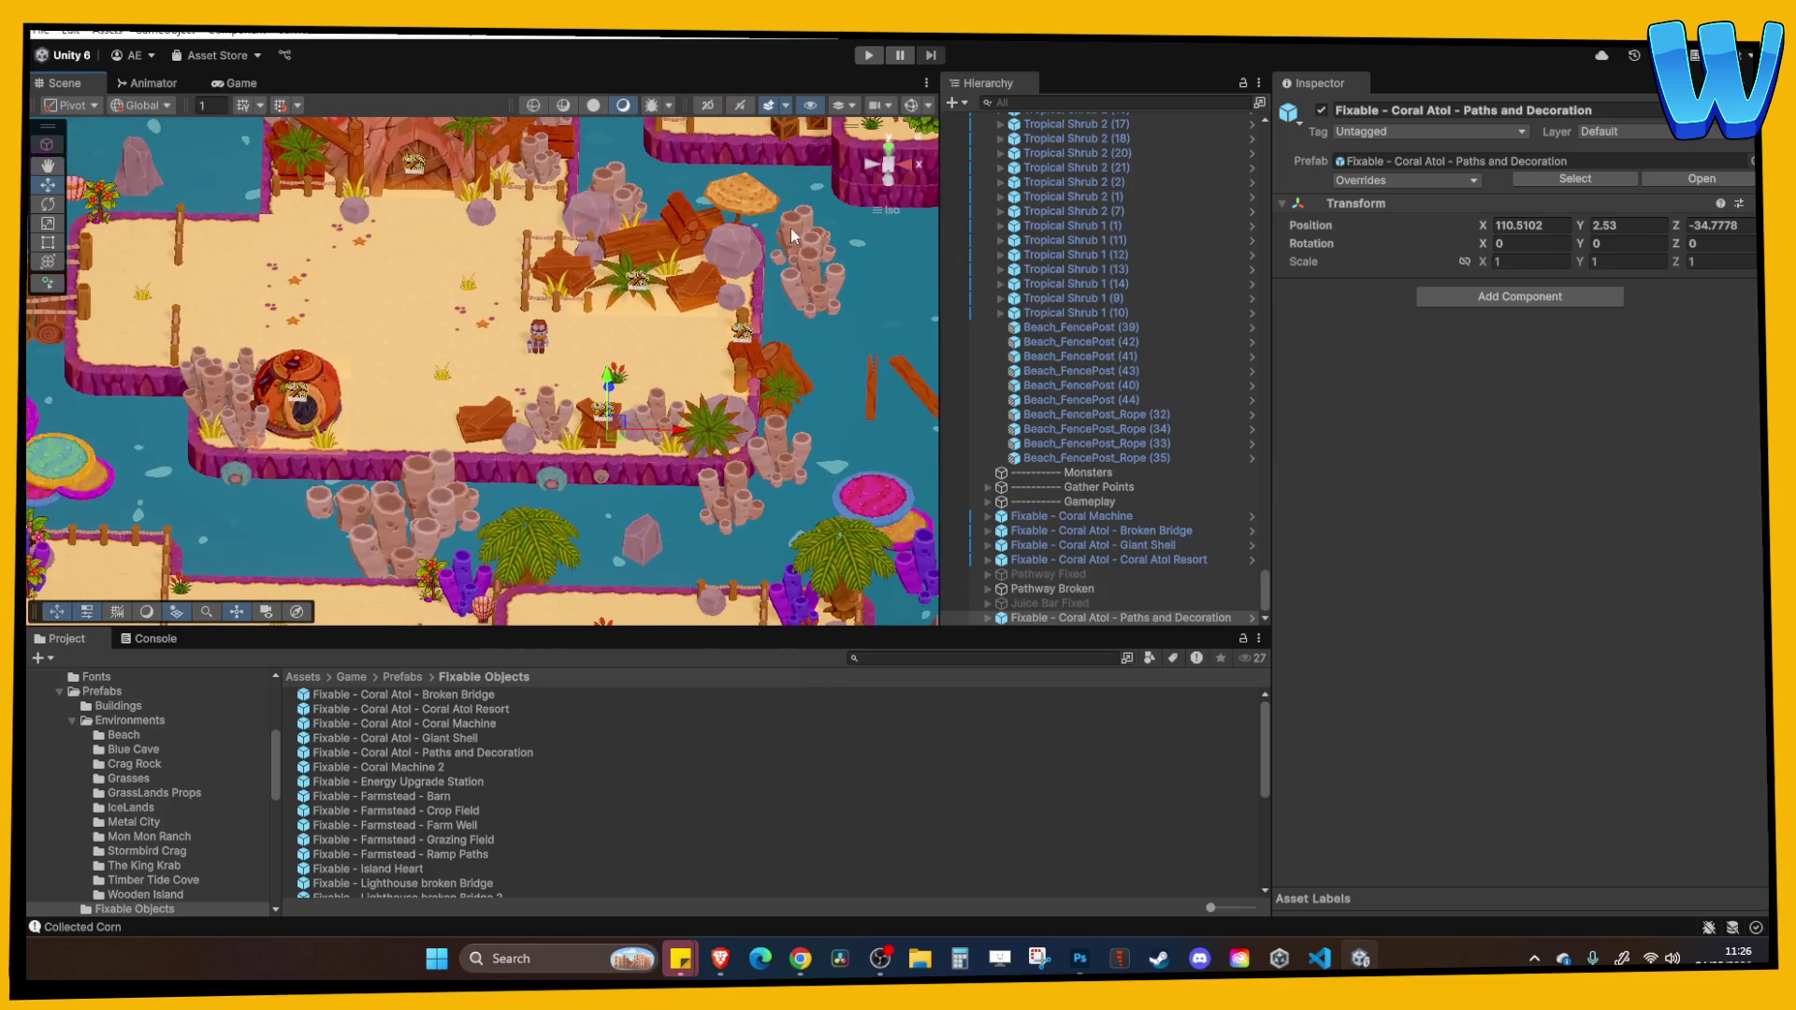
scroll(789, 451, "down", 2)
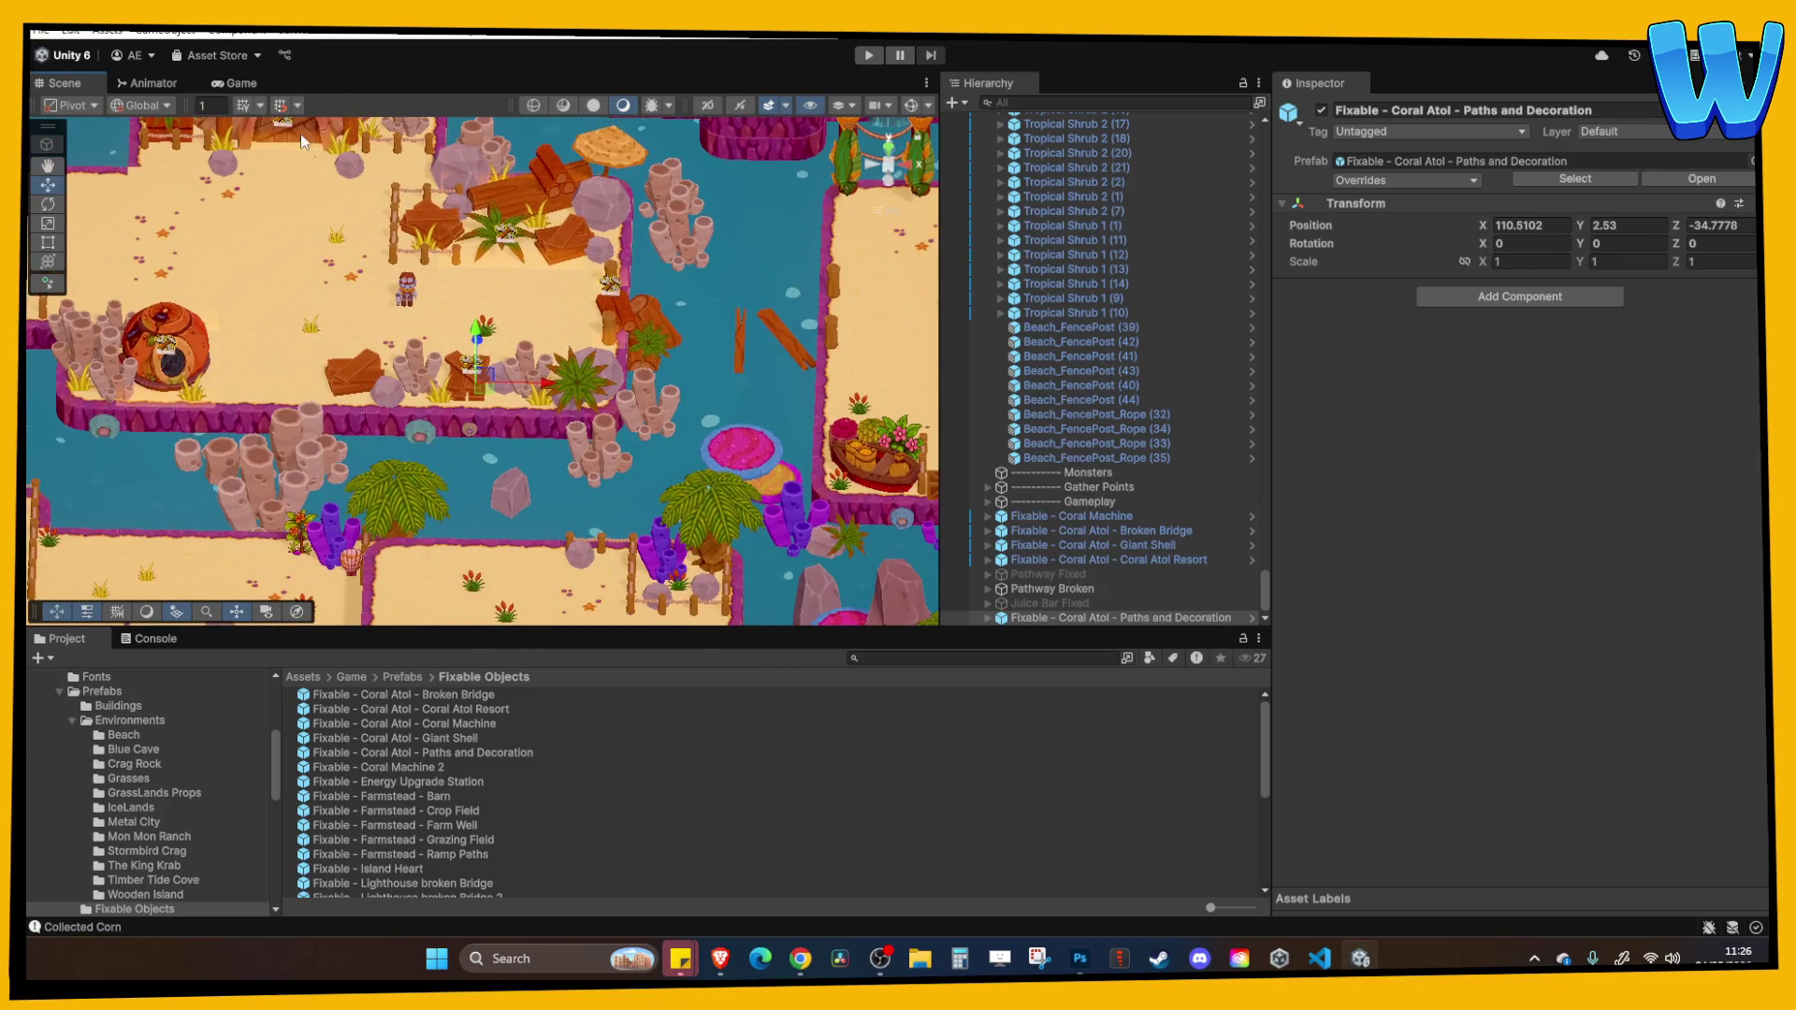
scroll(613, 372, "up", 2)
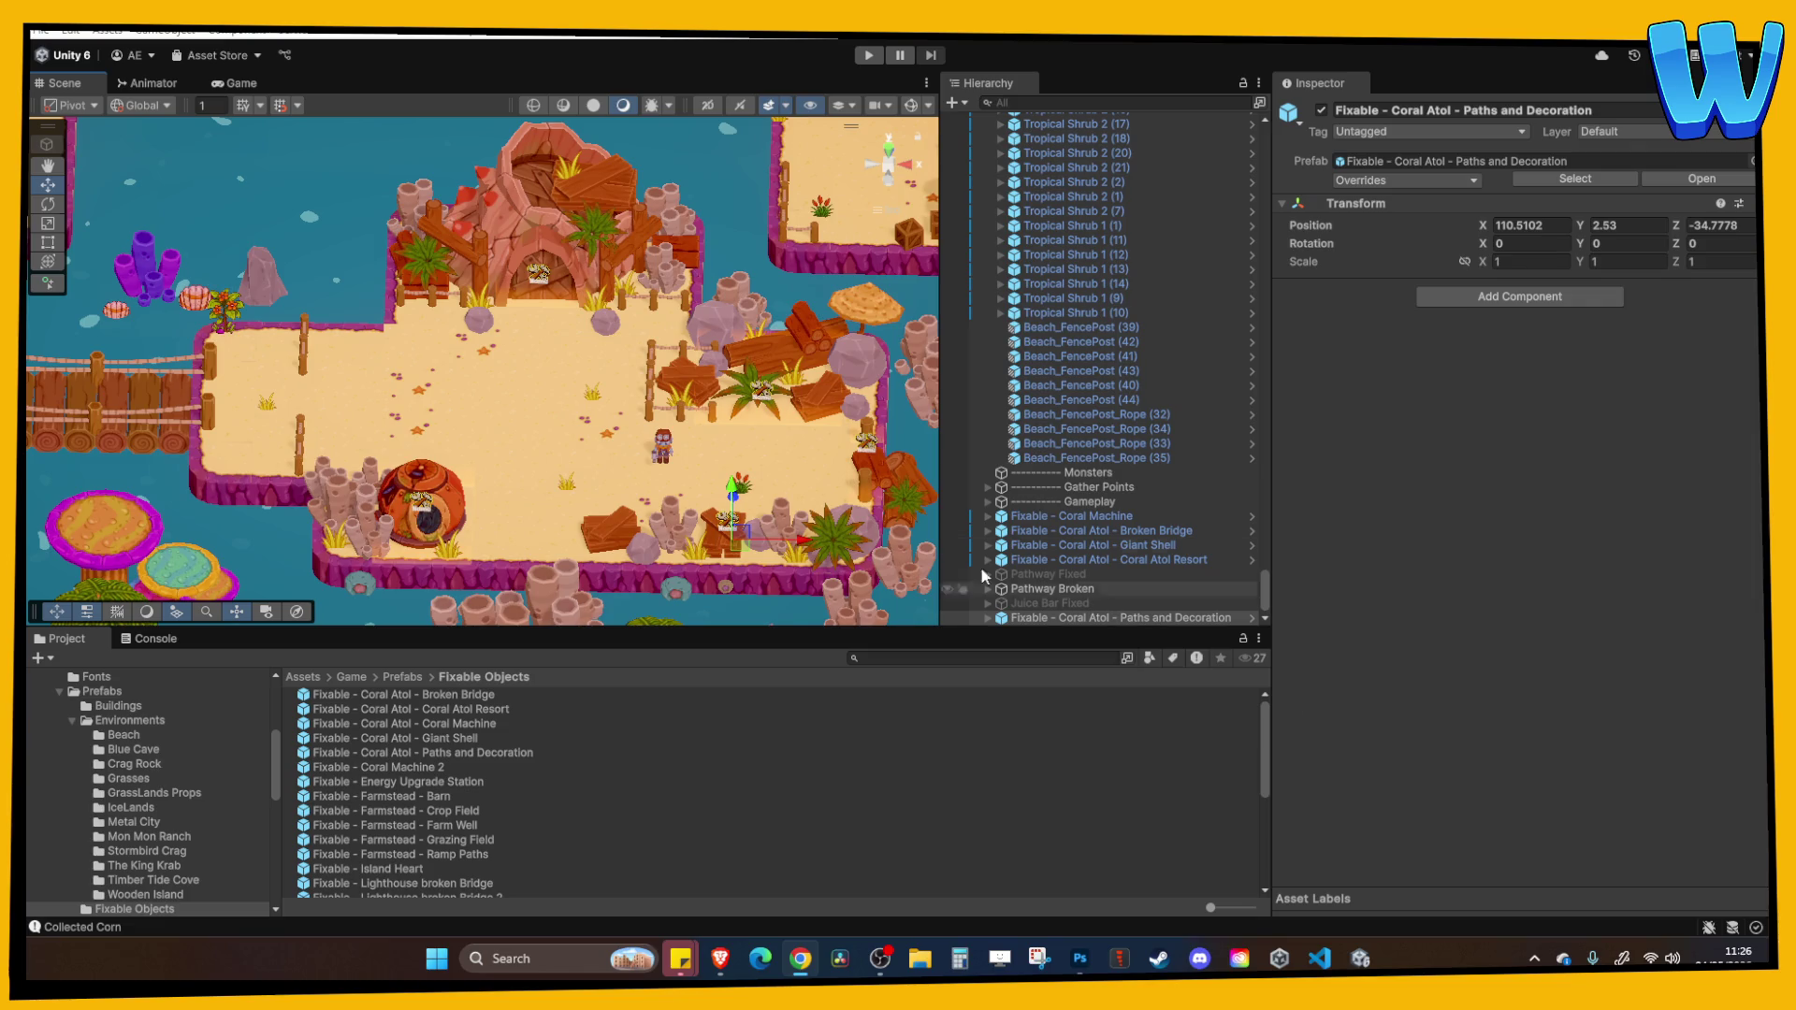
Move Paths and Decoration below Coral Atol Resort in the Hierarchy and frame it.
scroll(862, 479, "up", 1)
left_click_drag(1127, 622, 1091, 568)
key("f")
mouse_move(655, 307)
left_mouse_down()
mouse_move(741, 447)
mouse_move(655, 416)
mouse_move(619, 372)
left_mouse_up()
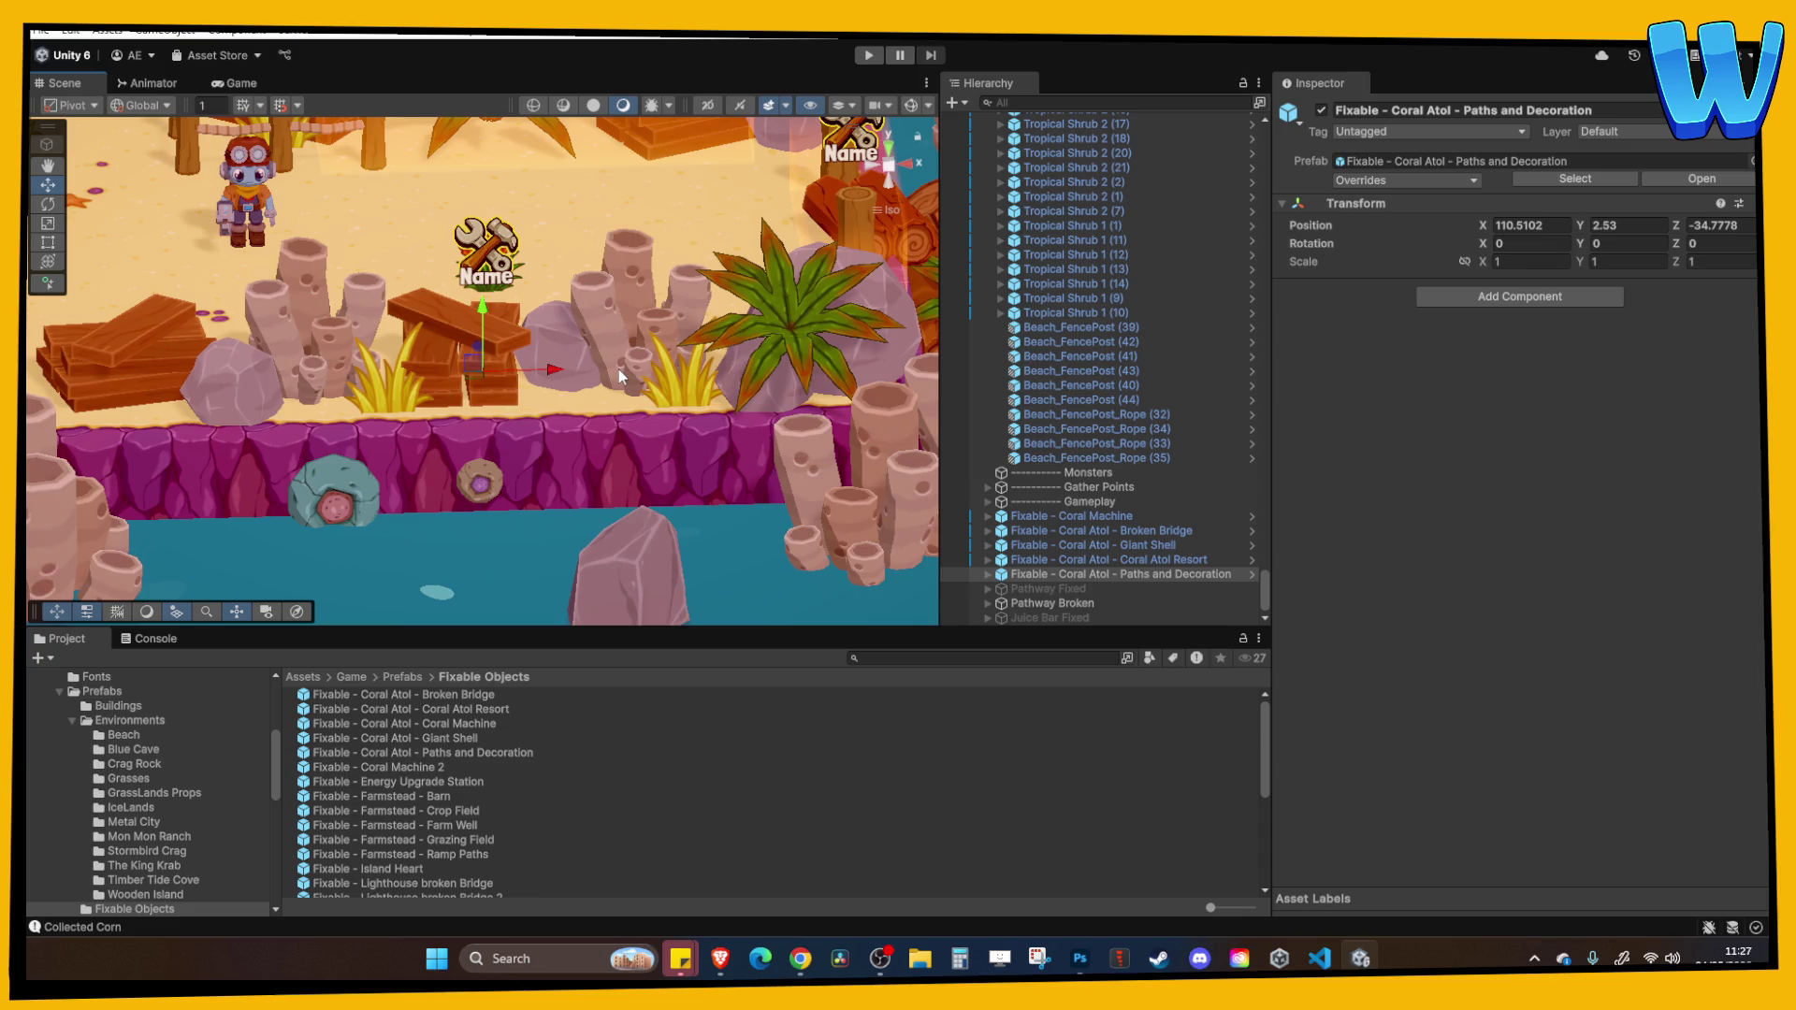
mouse_move(620, 369)
left_mouse_down()
mouse_move(598, 366)
mouse_move(976, 441)
left_mouse_up()
left_click(1085, 587)
double_click(1085, 574)
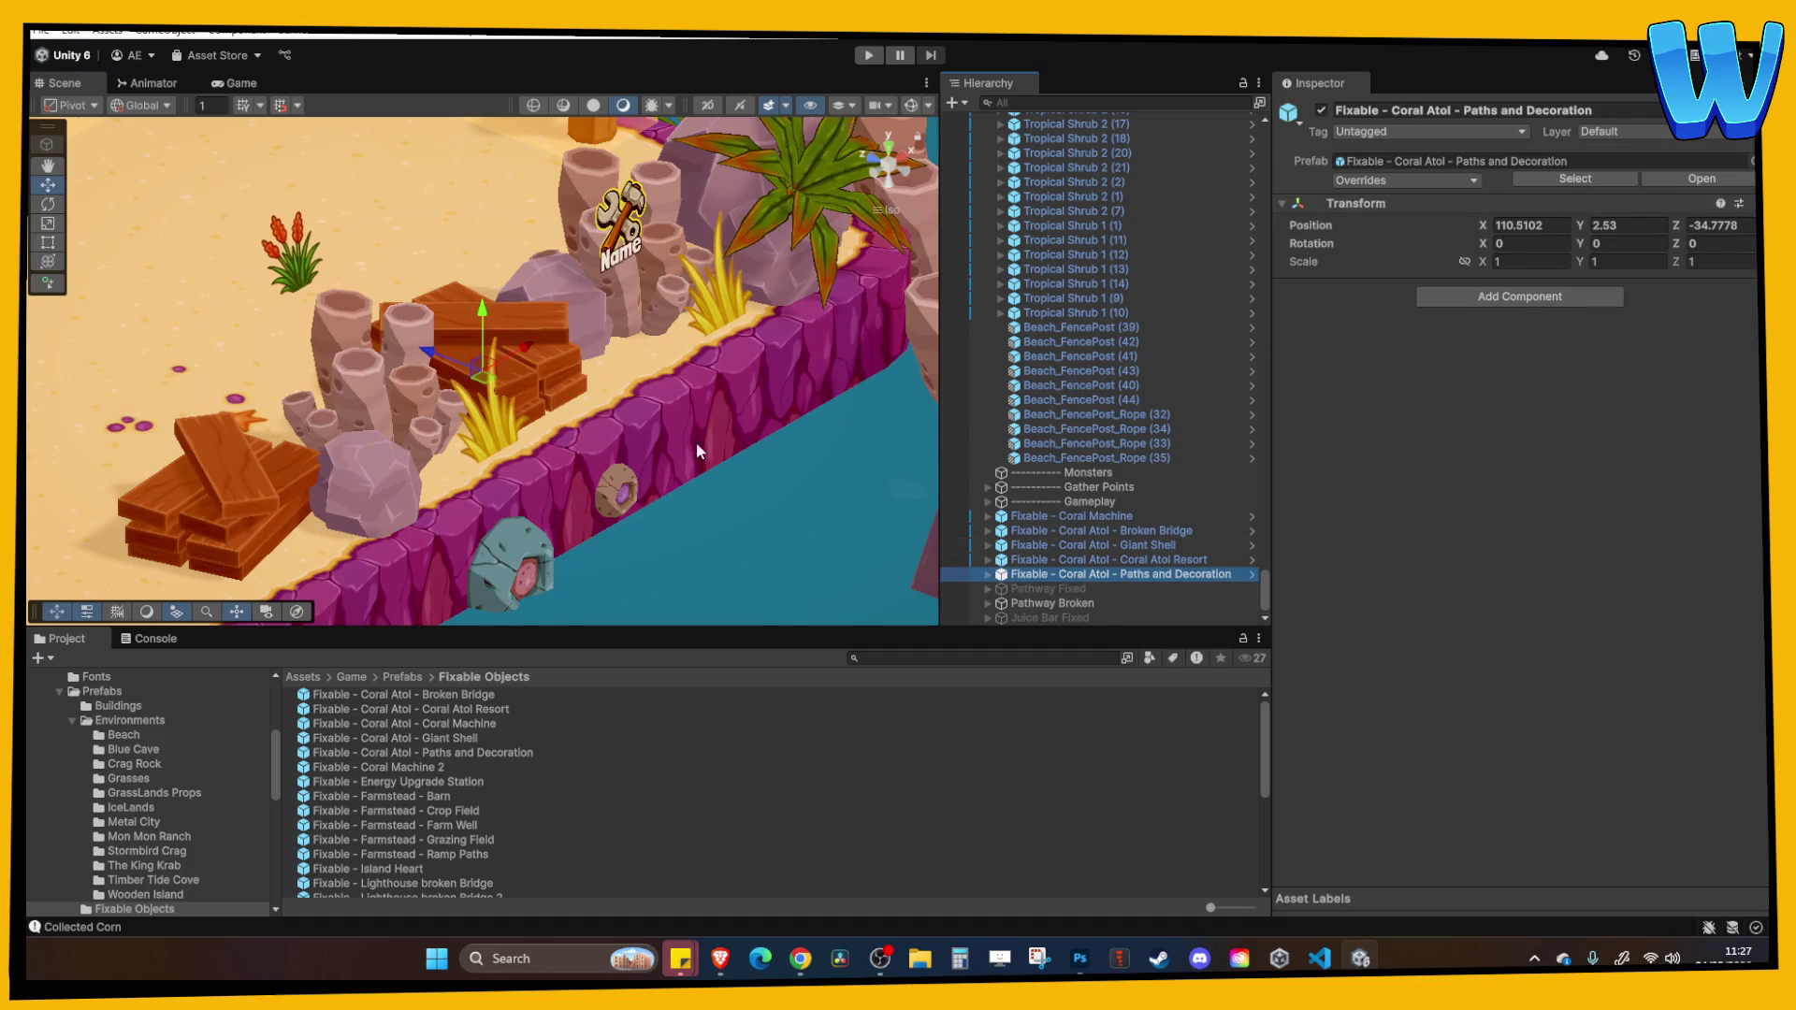
Parent Pathway Broken under the Broken child and Pathway Fixed under the Fixed child.
left_click(988, 574)
left_click(1047, 426)
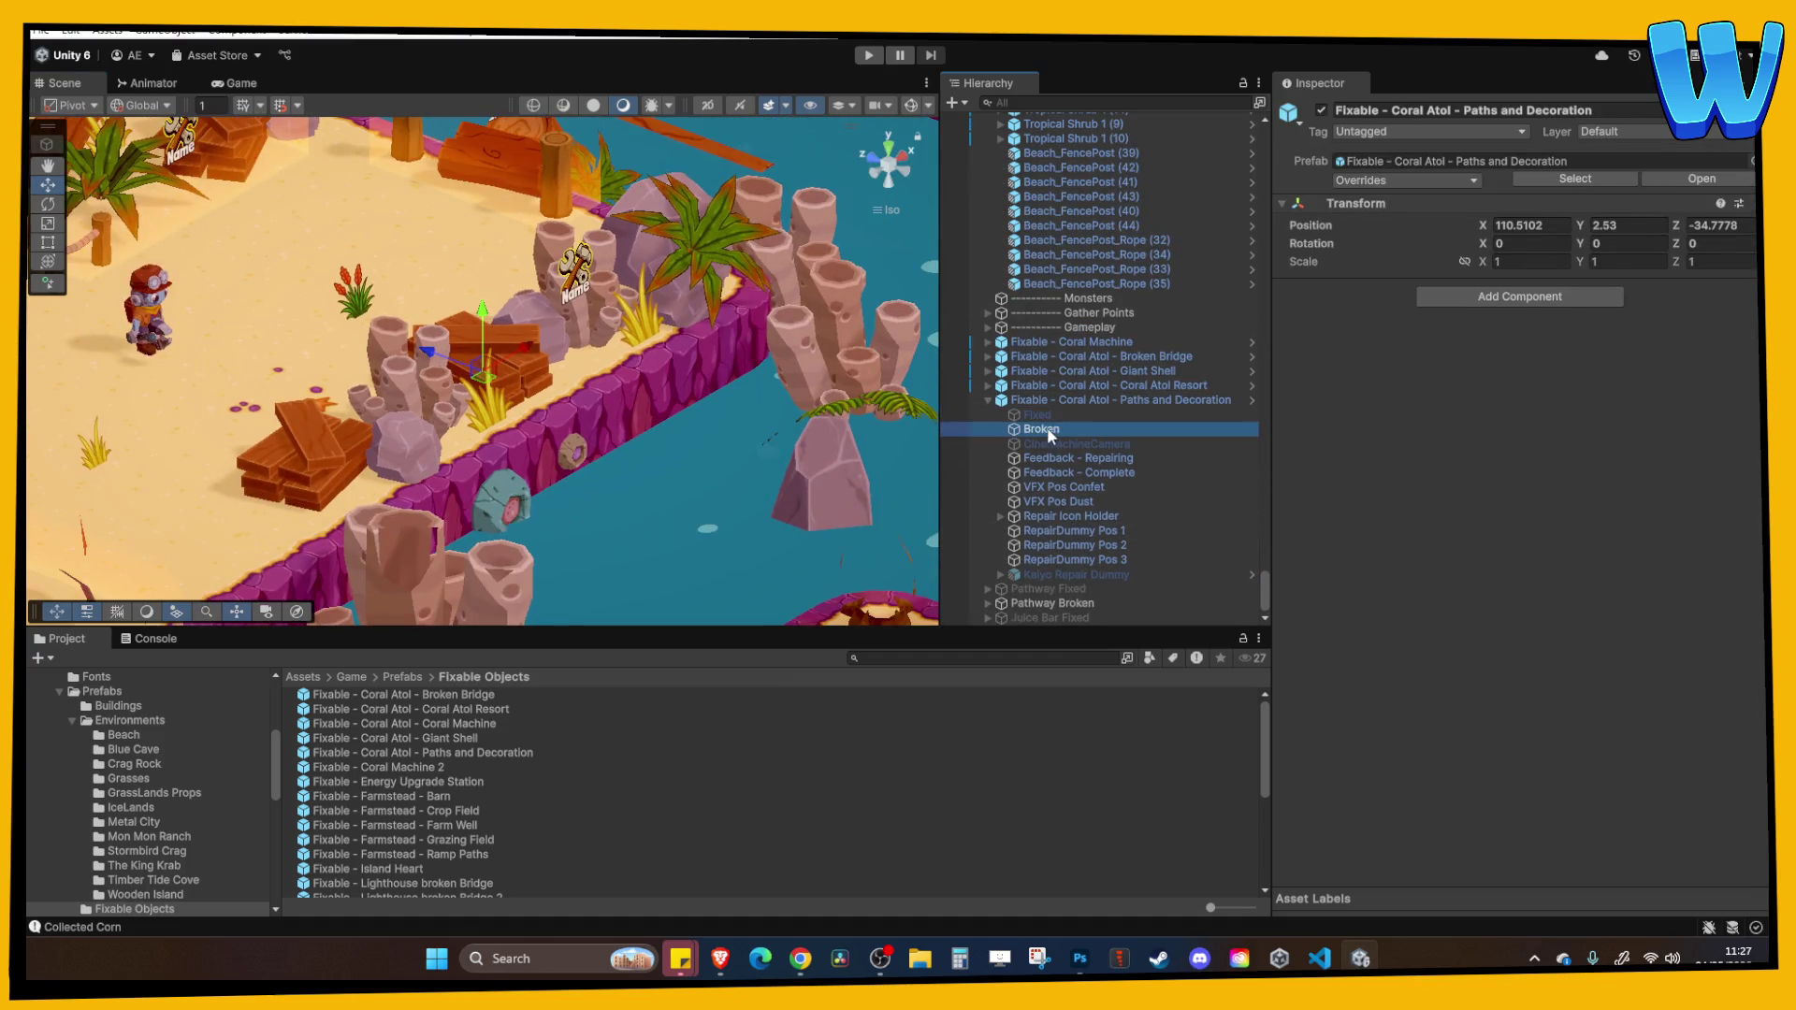
left_click(1055, 603)
left_click_drag(1075, 602, 1058, 428)
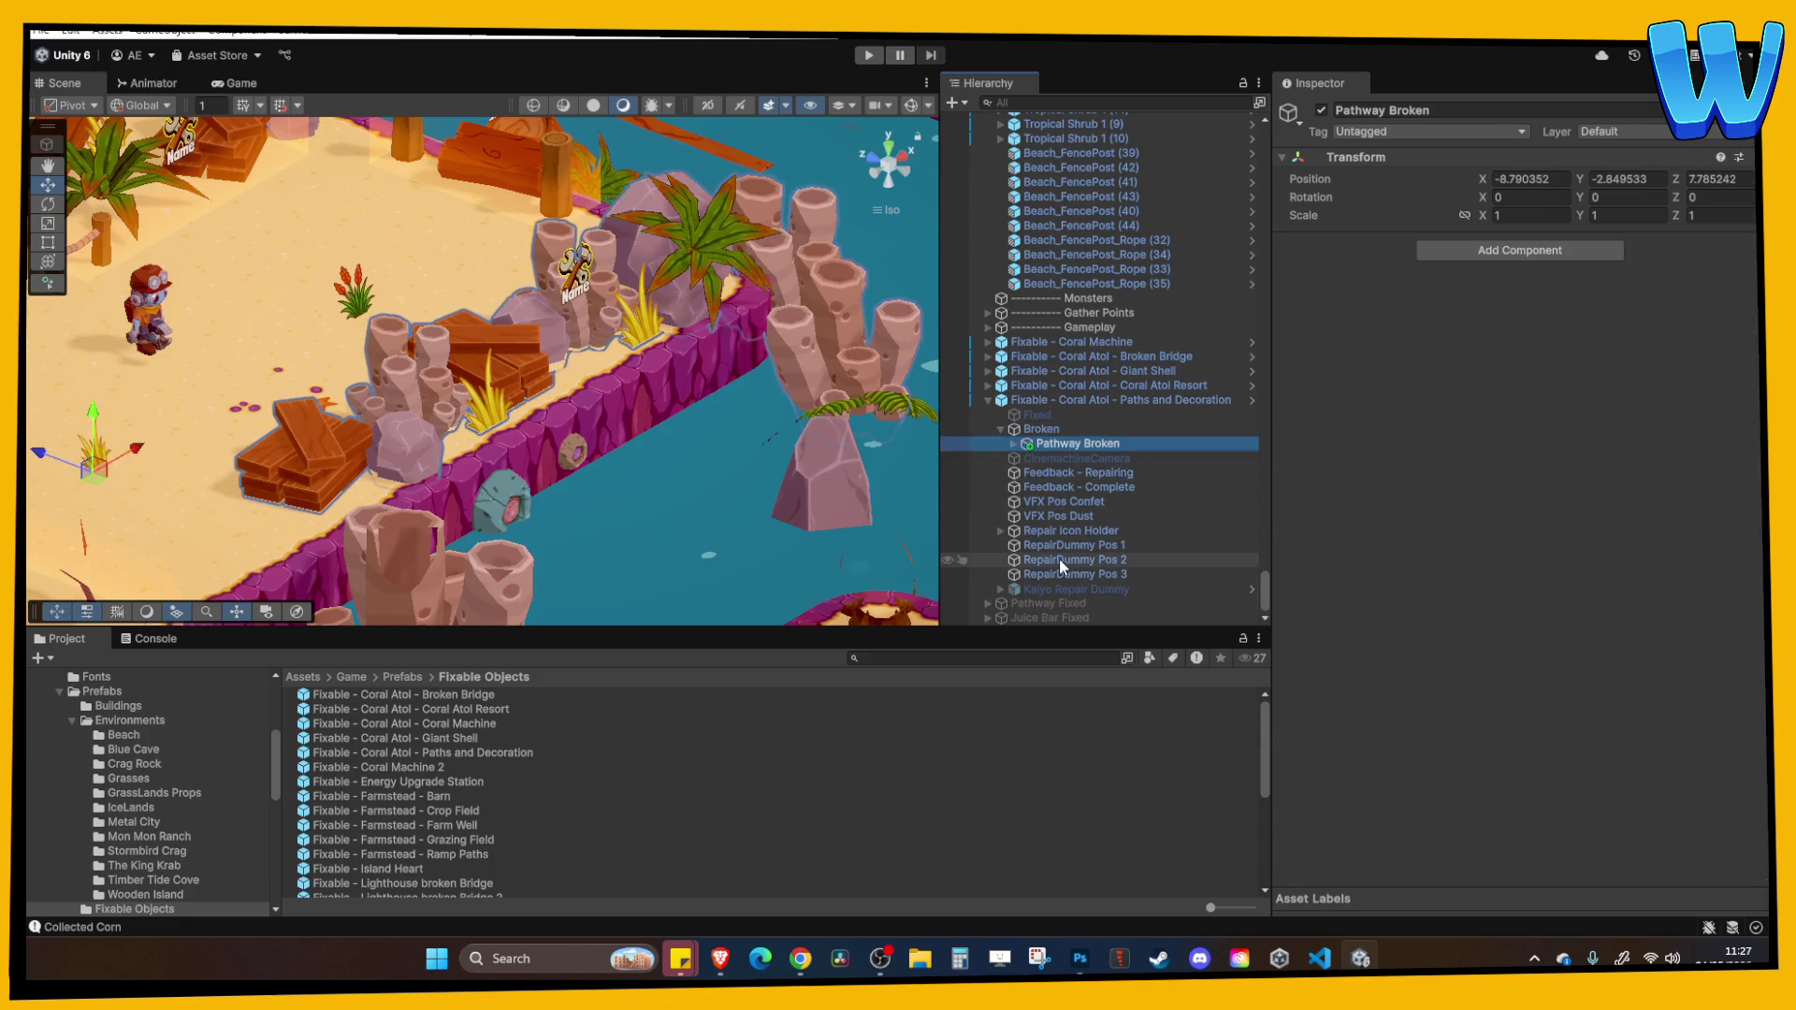
left_click_drag(1051, 605, 1040, 418)
left_click(1075, 402)
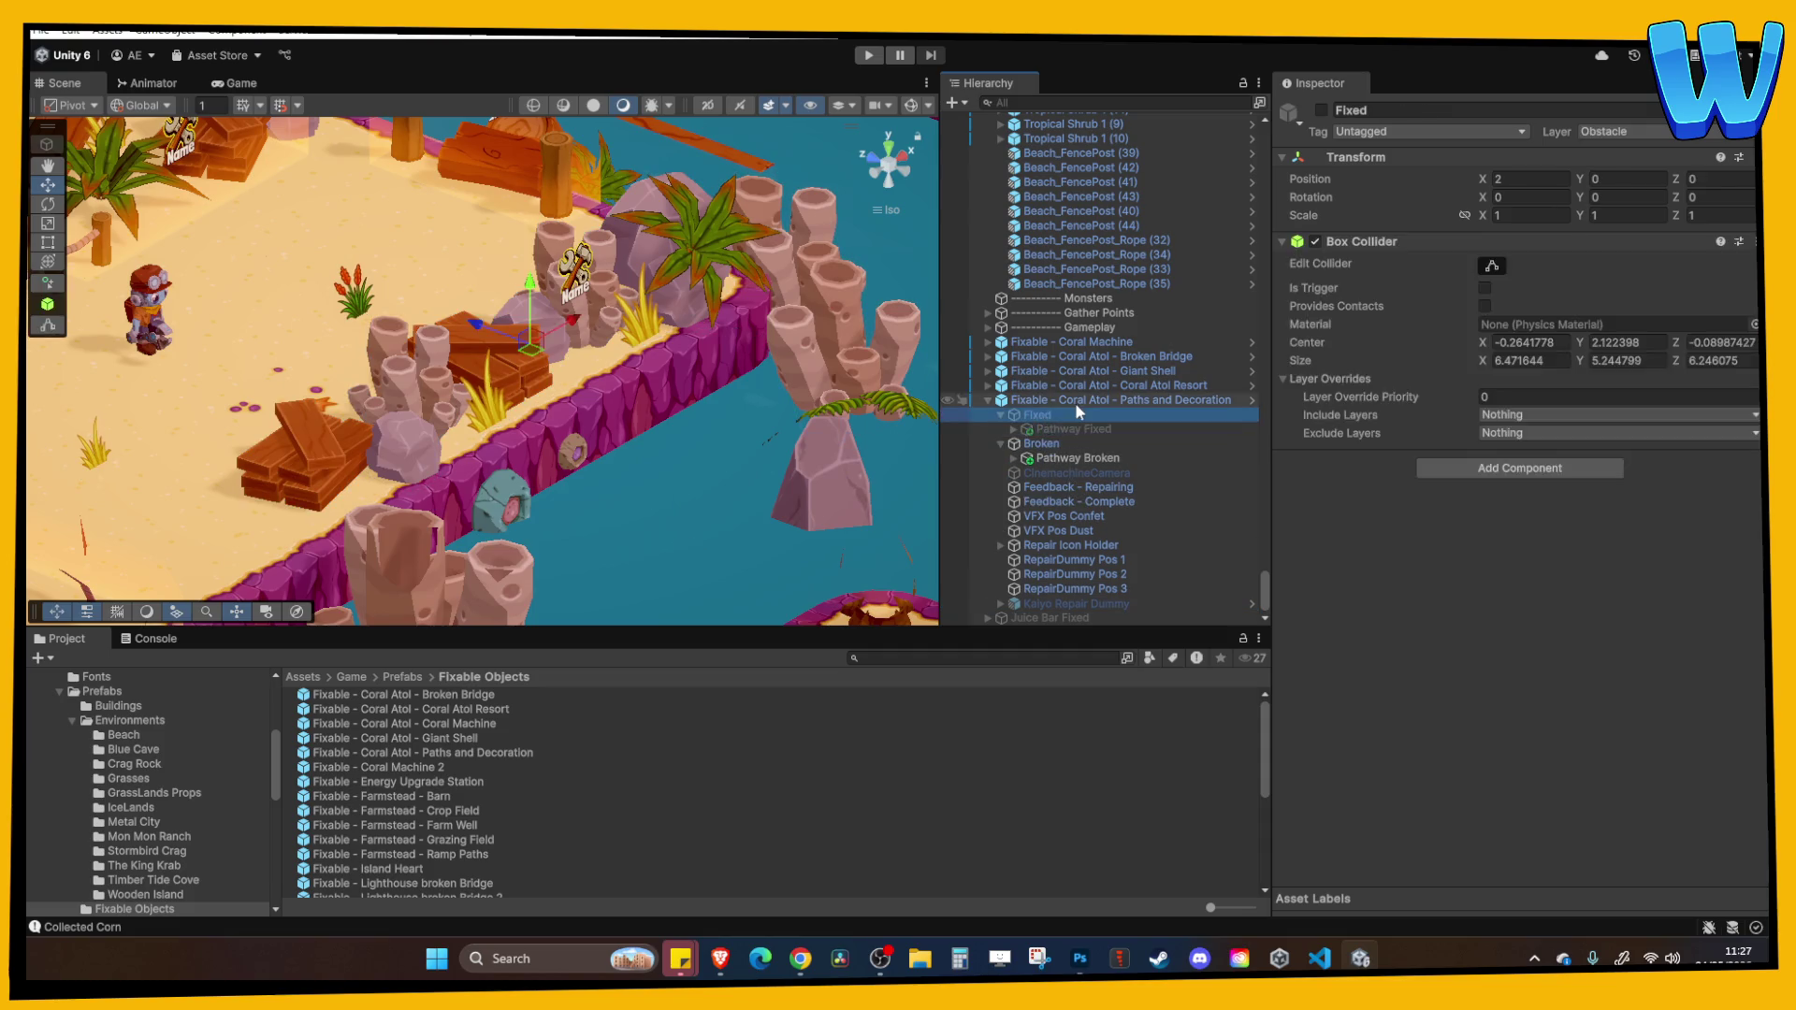
Reveal the fixable data asset referenced by the Broken child.
left_click(1065, 445)
left_click(1553, 512)
left_click(1553, 502)
Duplicate FixableObject_Coral Machine 1 and rename it FixableObject_Coral Atol_ Paths and Decoration.
left_click(429, 738)
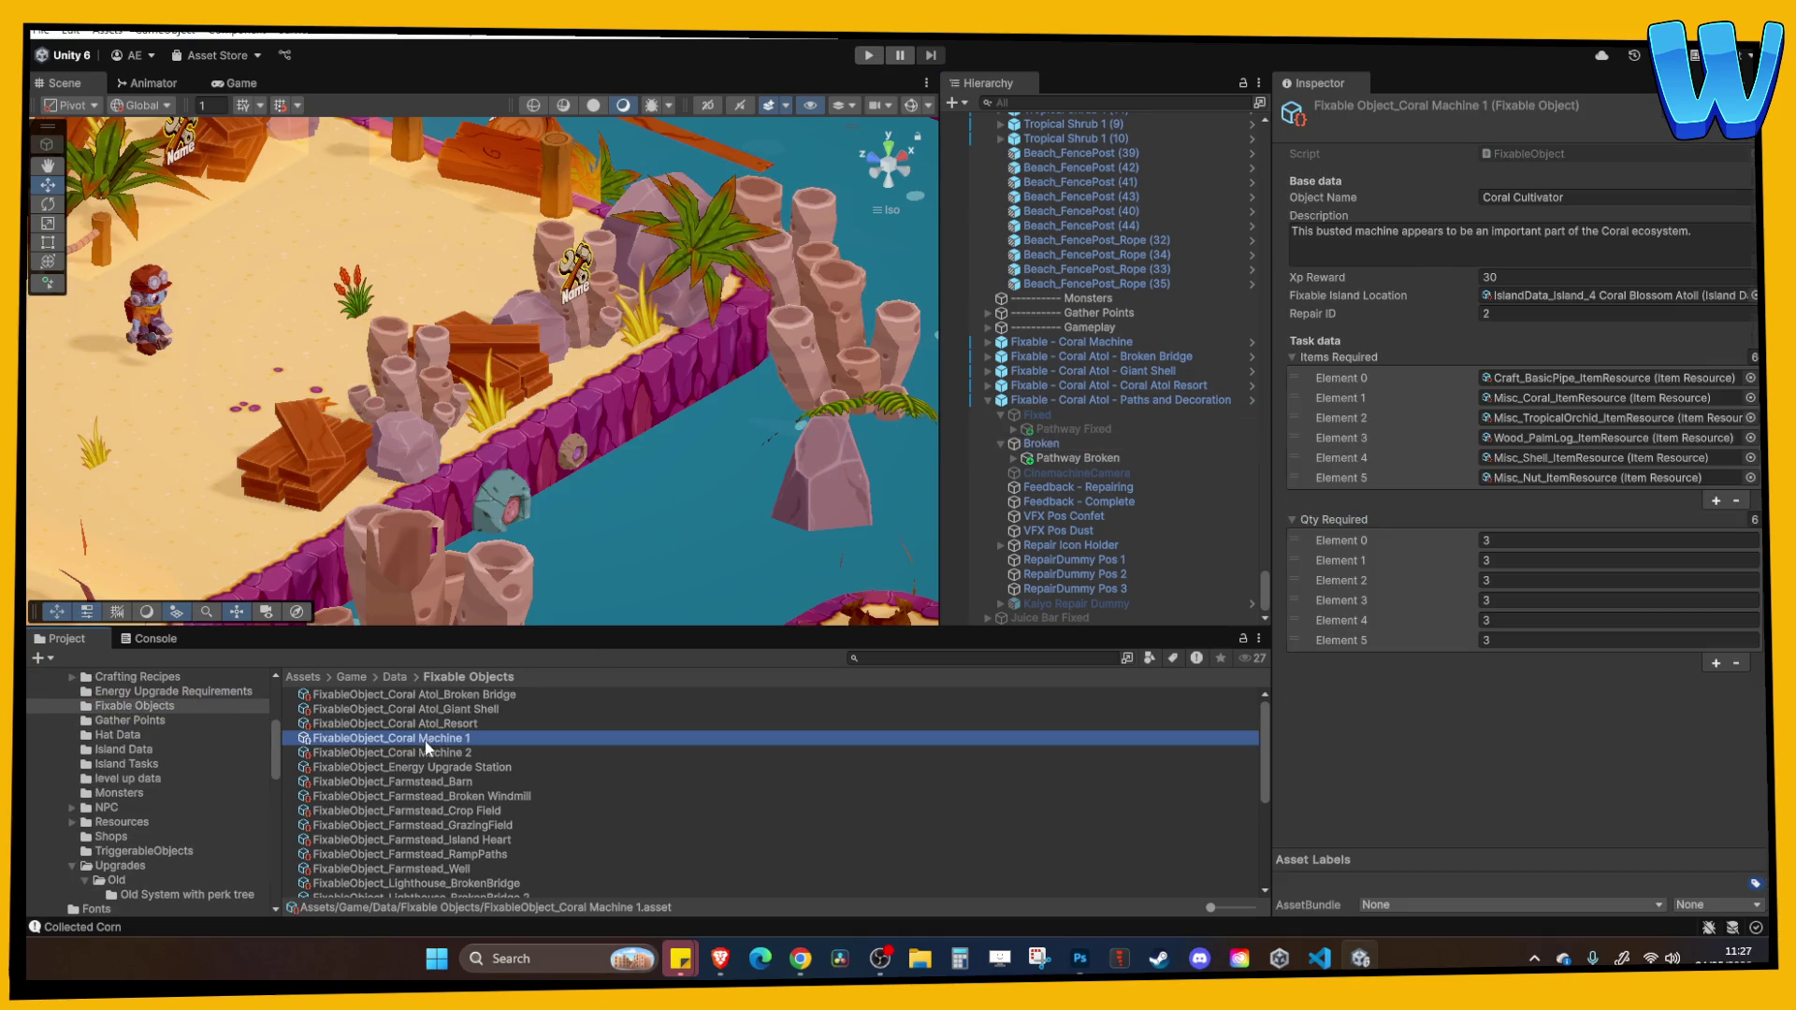
key("ctrl+d")
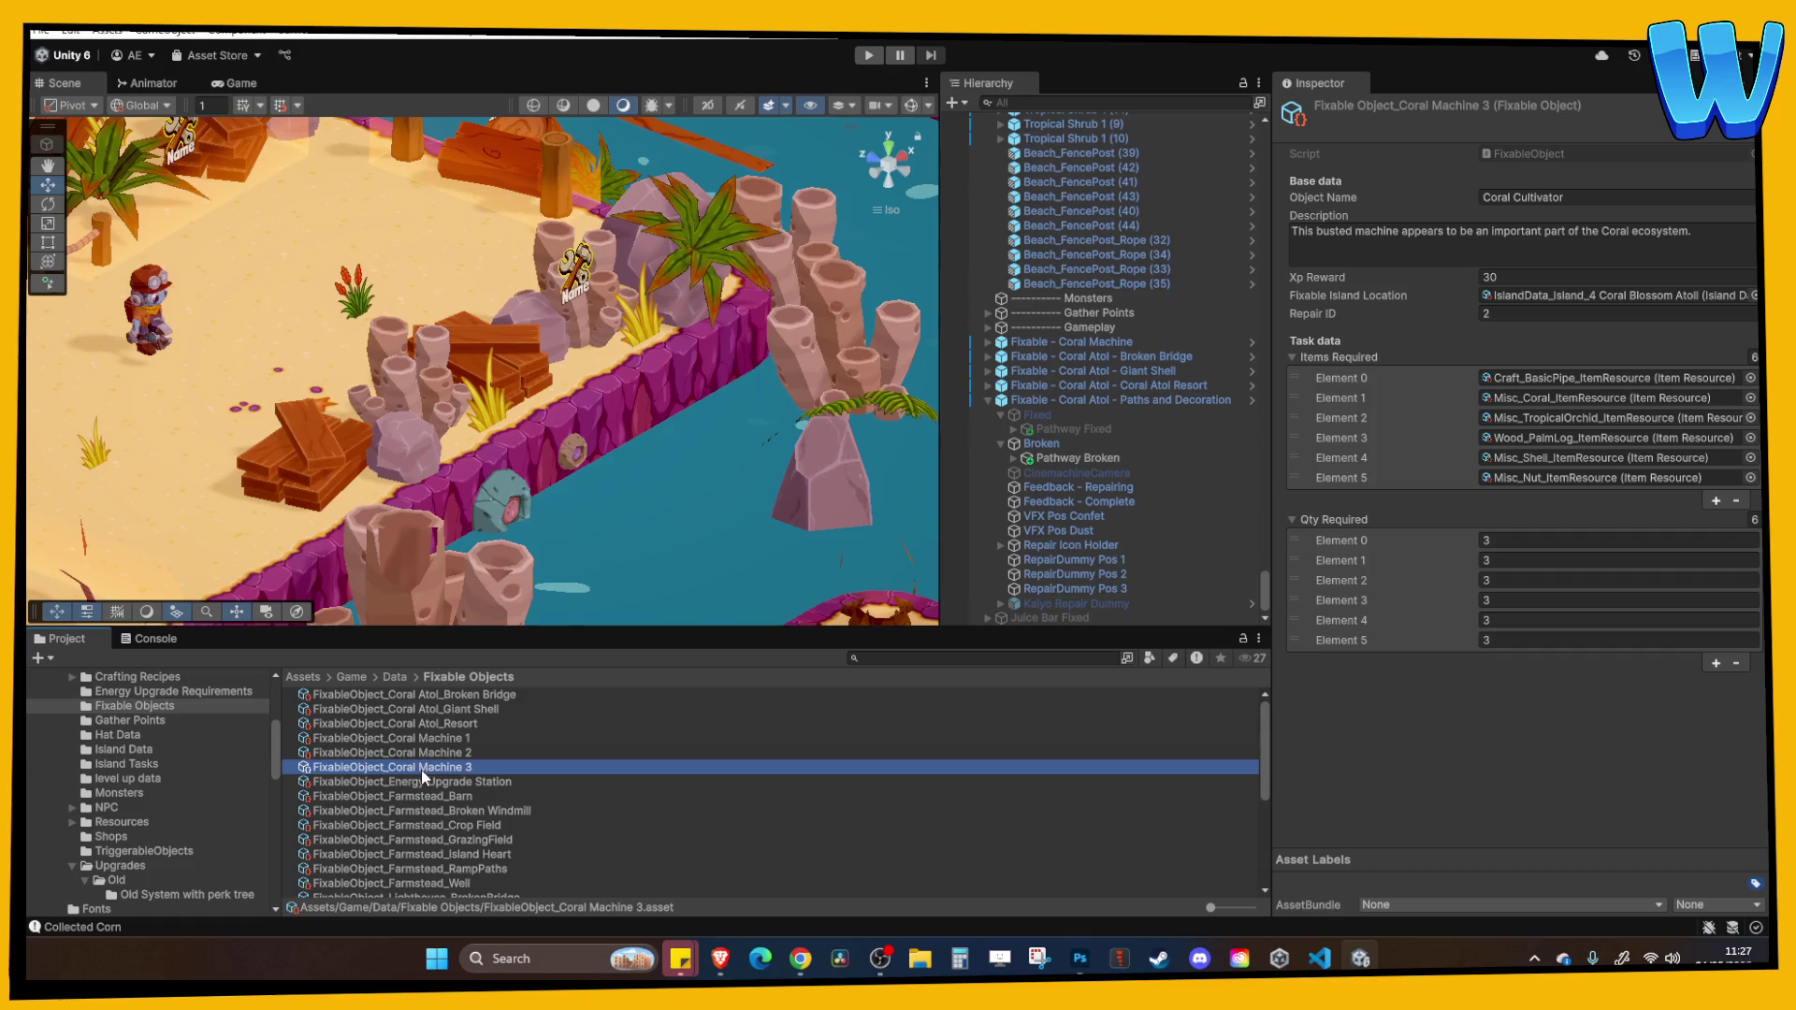
left_click(423, 771)
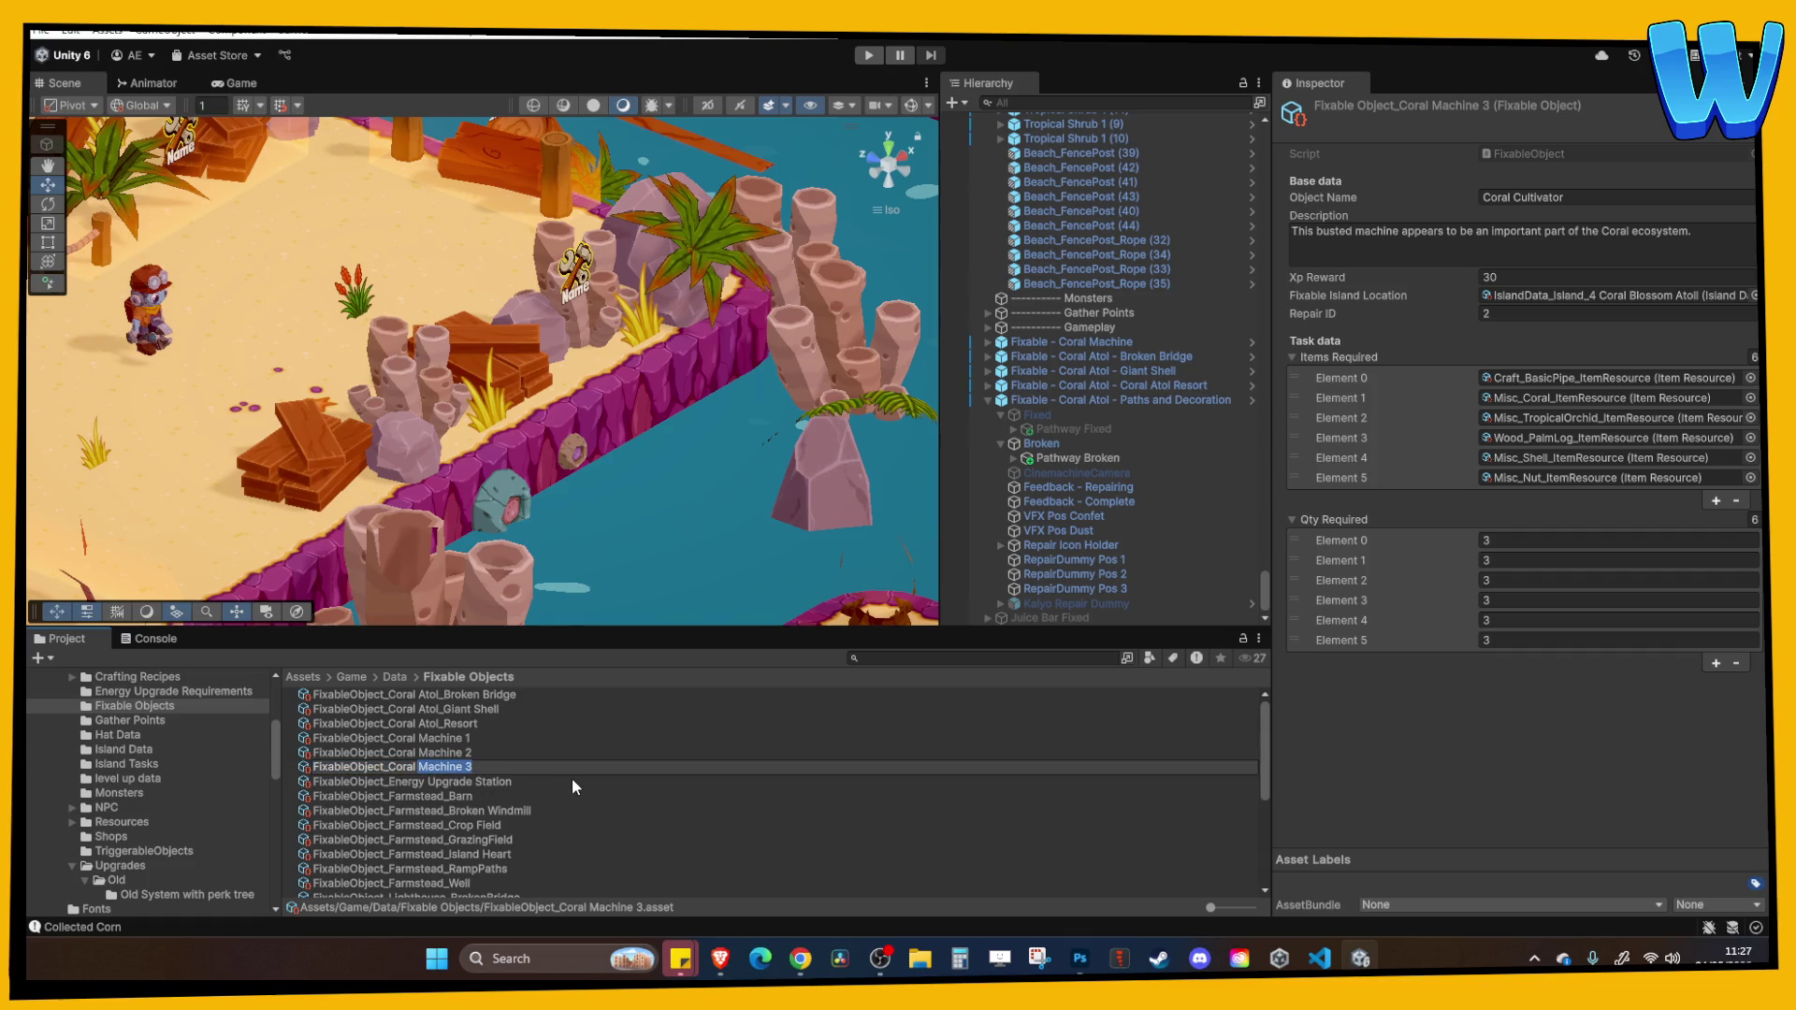
key("BackSpace")
key("BackSpace")
key("BackSpace")
type("Atol _ Pa")
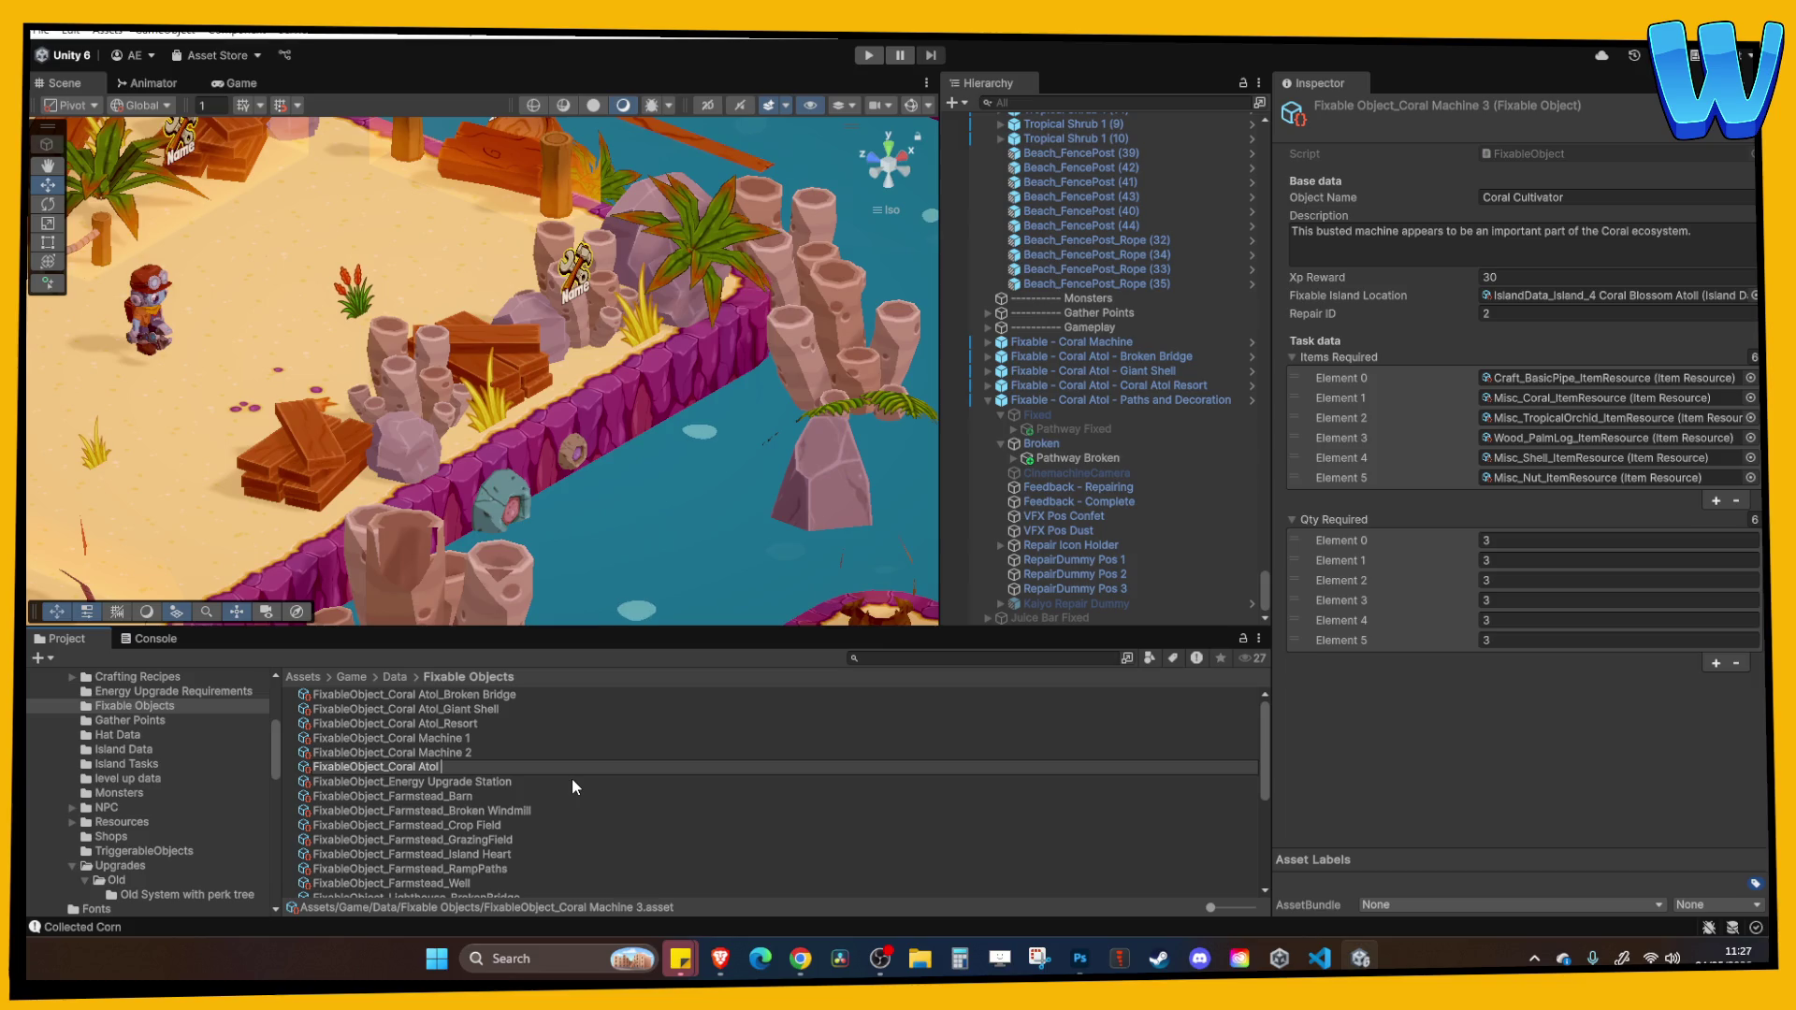
type("ths")
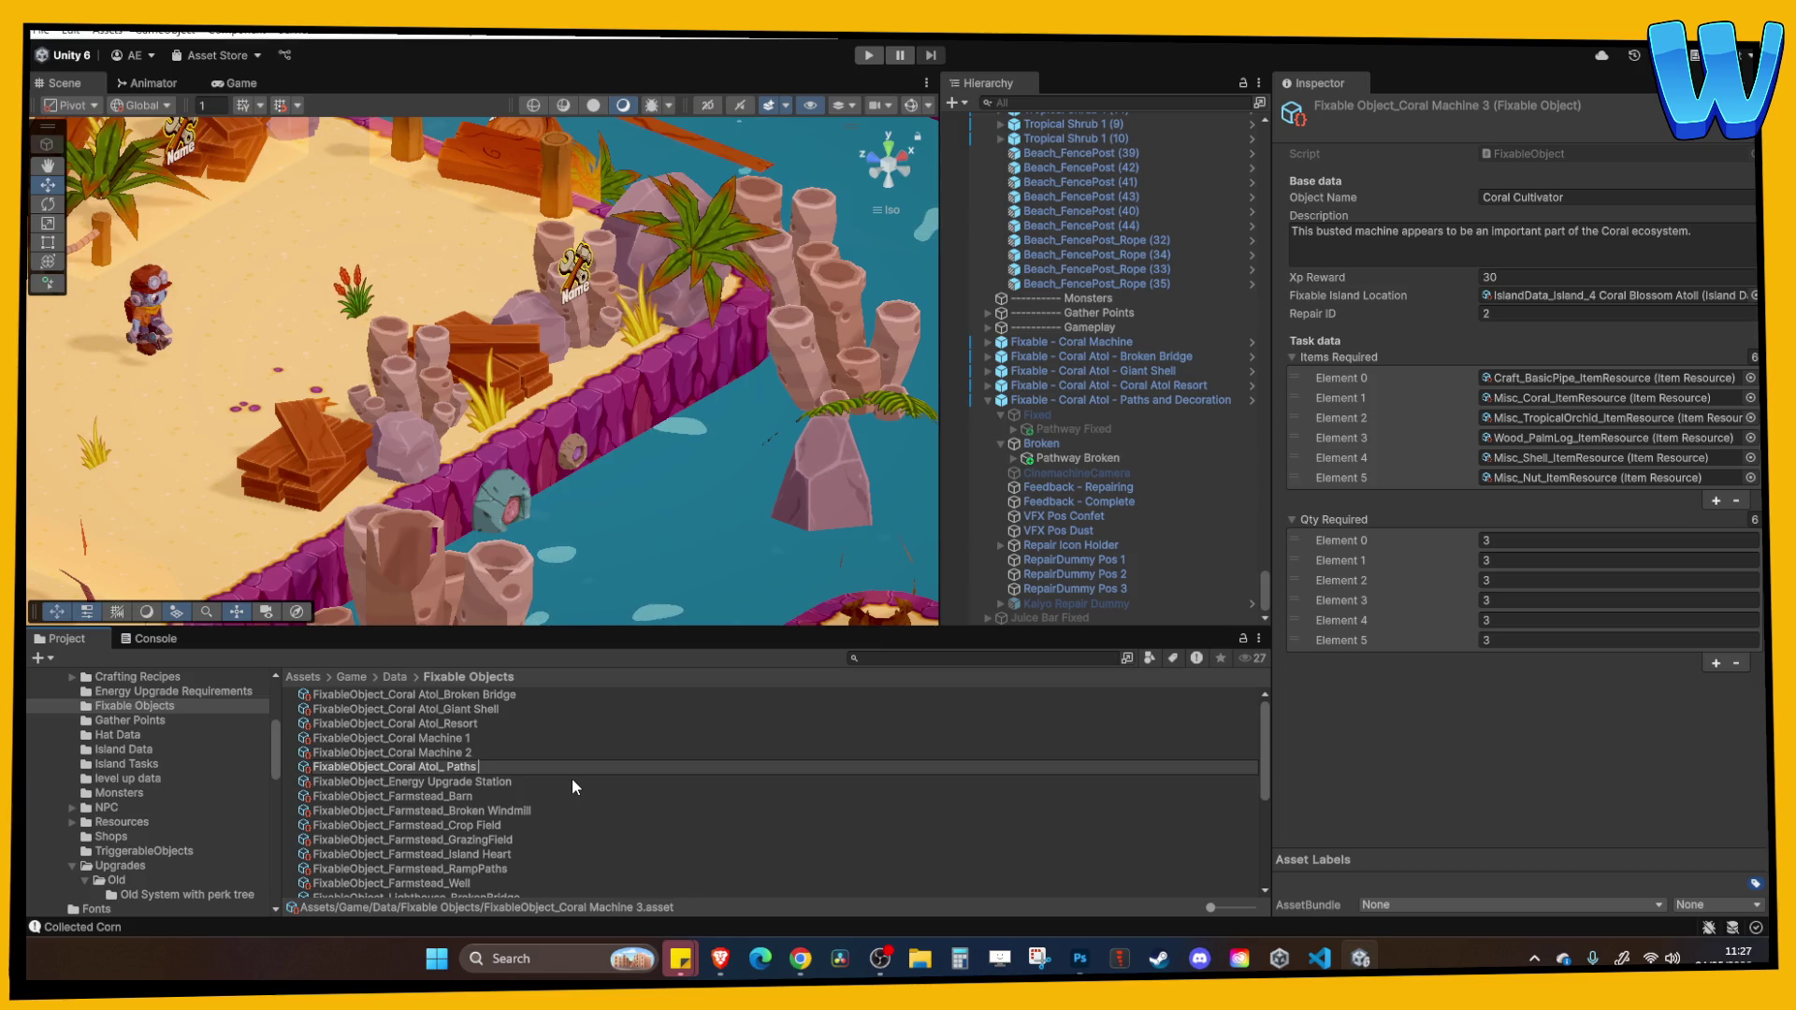
type(" and Decoration")
left_click(1612, 198)
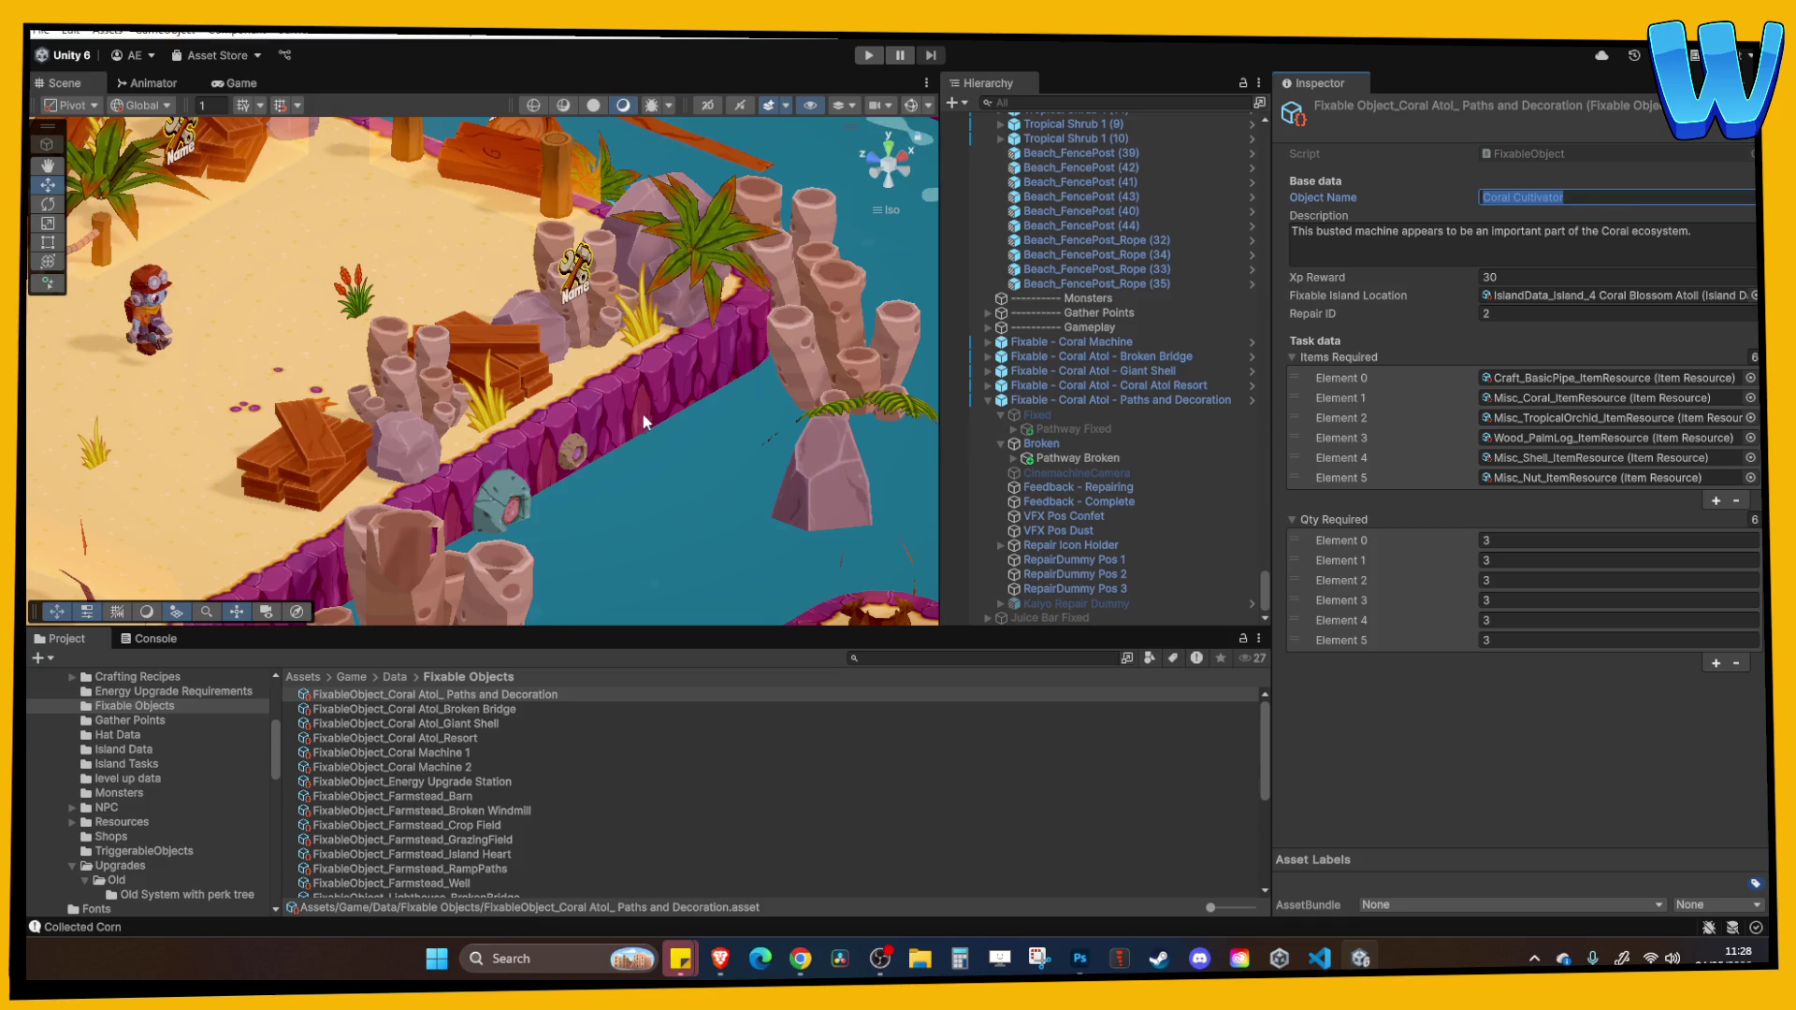
scroll(642, 409, "up", 3)
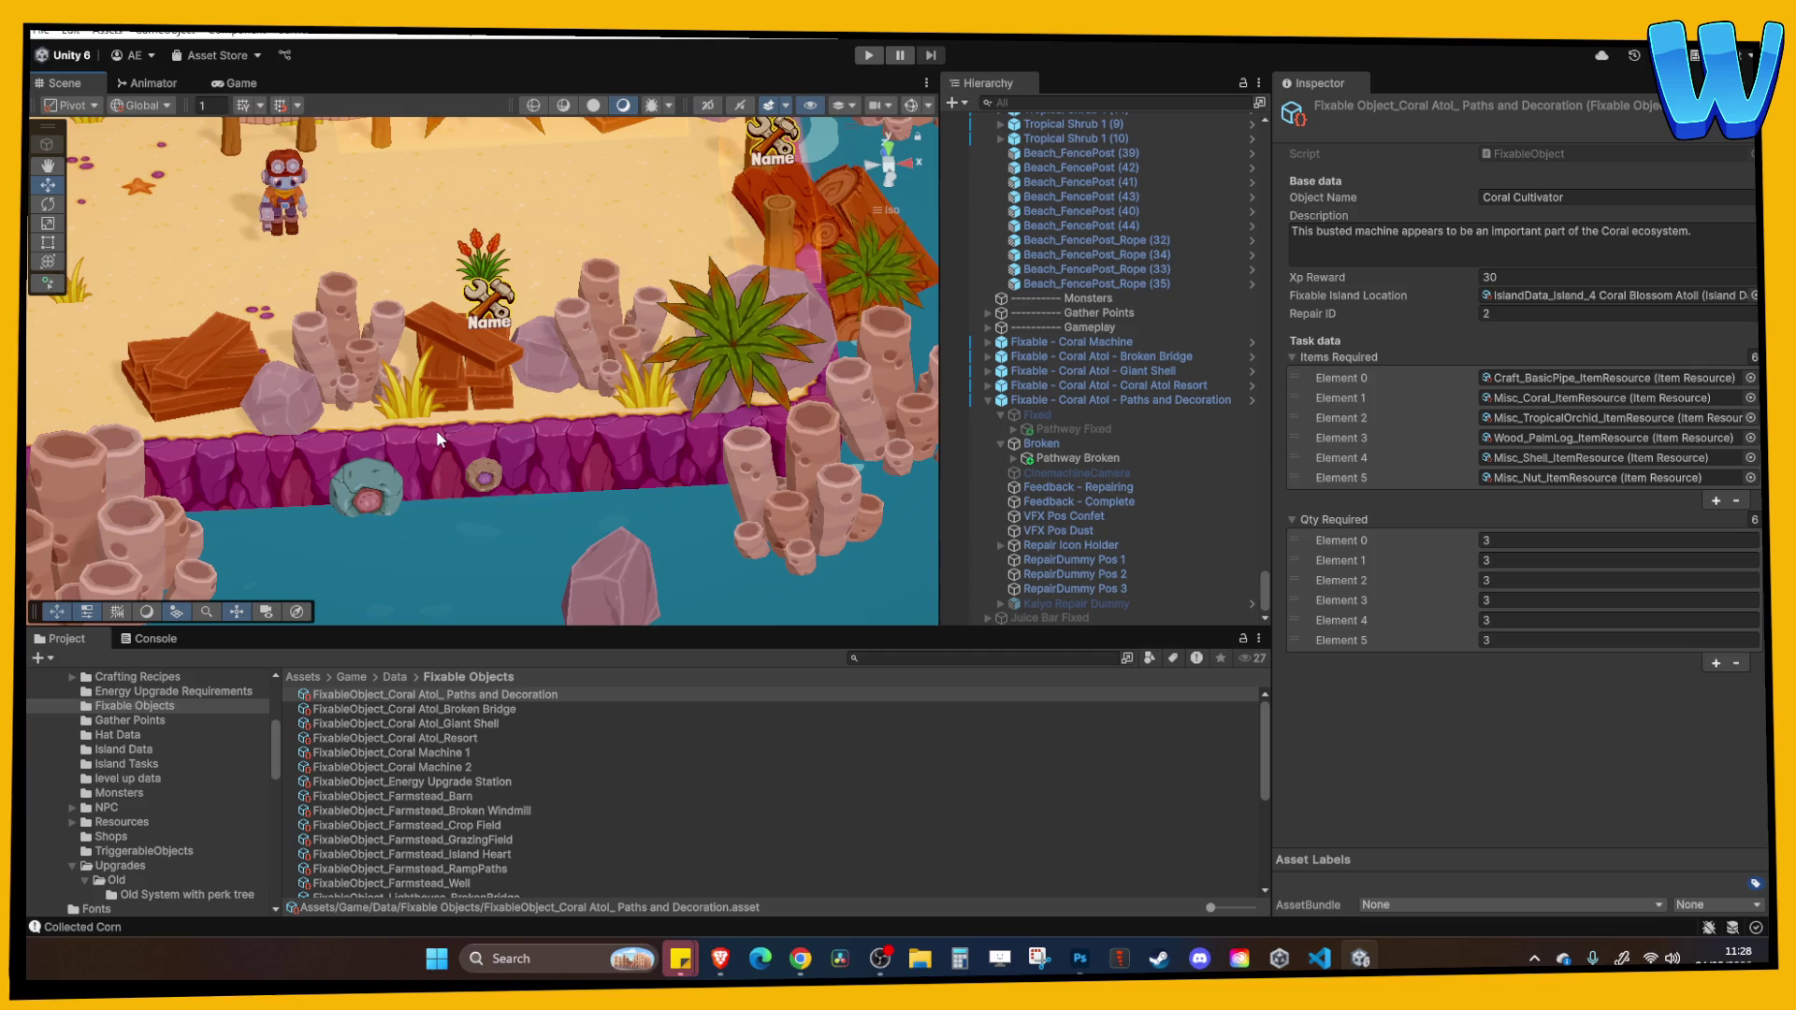
mouse_move(436, 430)
left_mouse_down()
mouse_move(577, 339)
mouse_move(524, 351)
left_mouse_up()
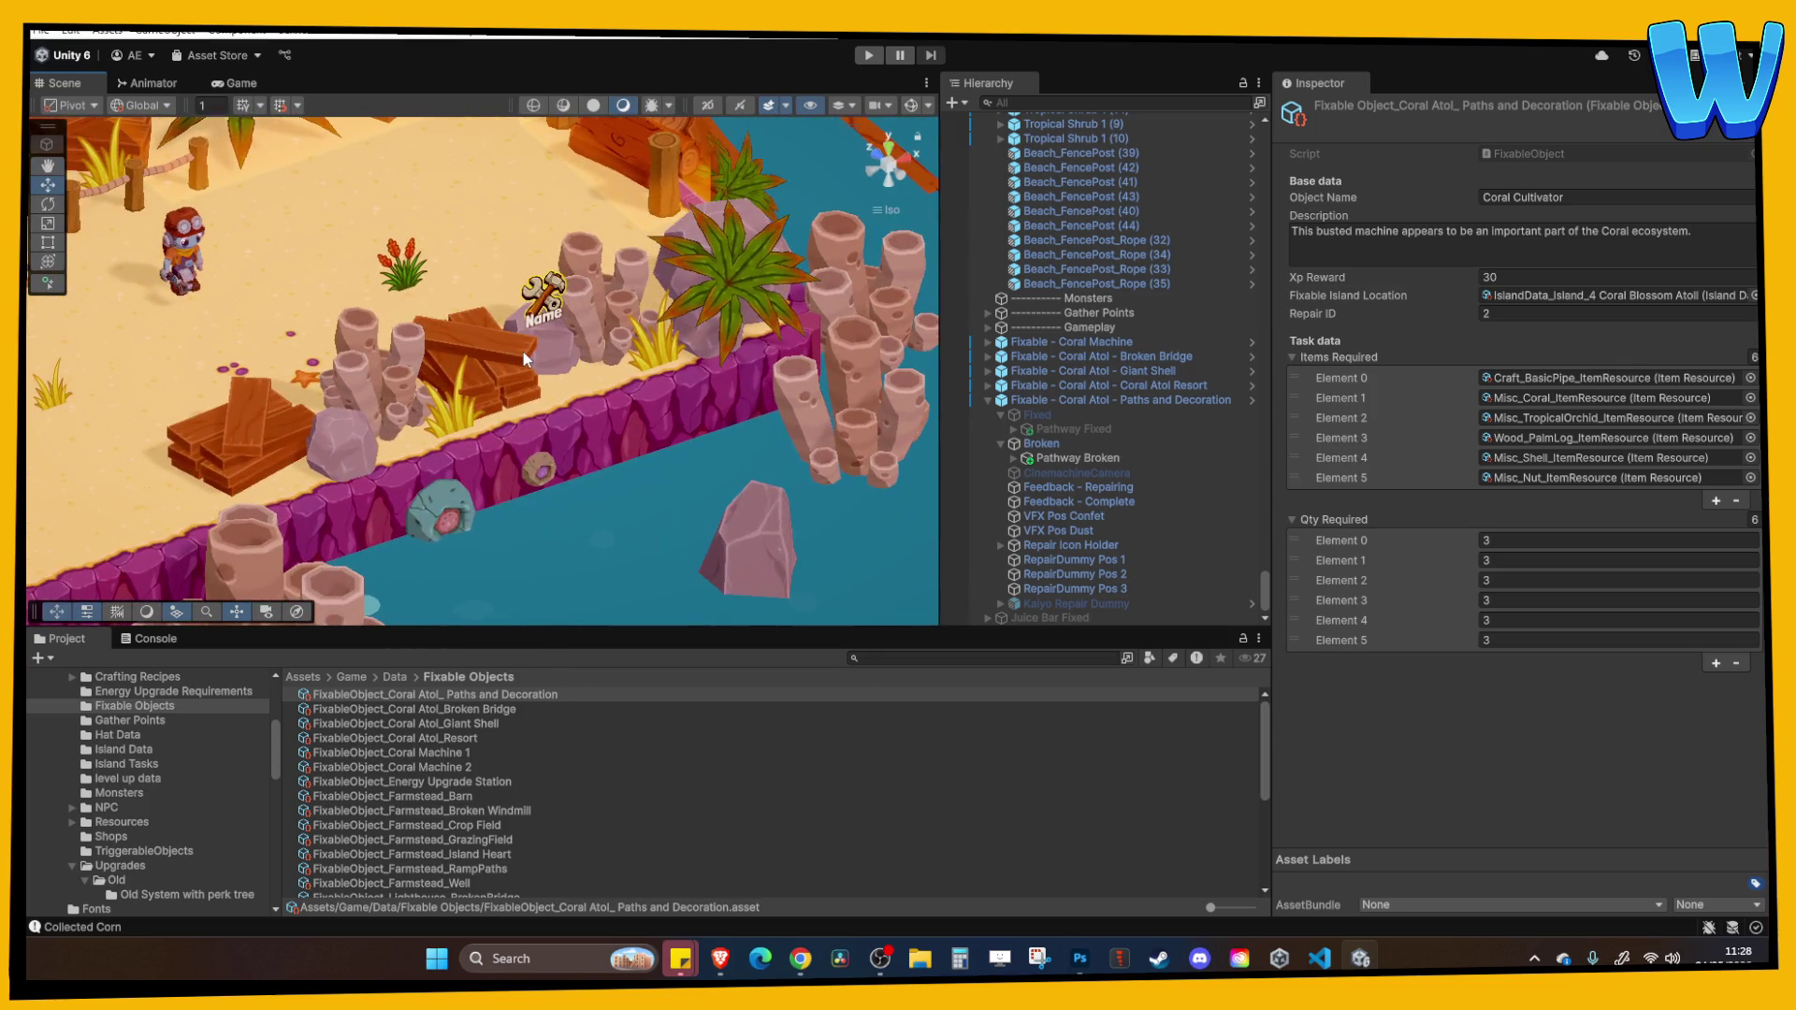
left_click_drag(524, 352, 633, 272)
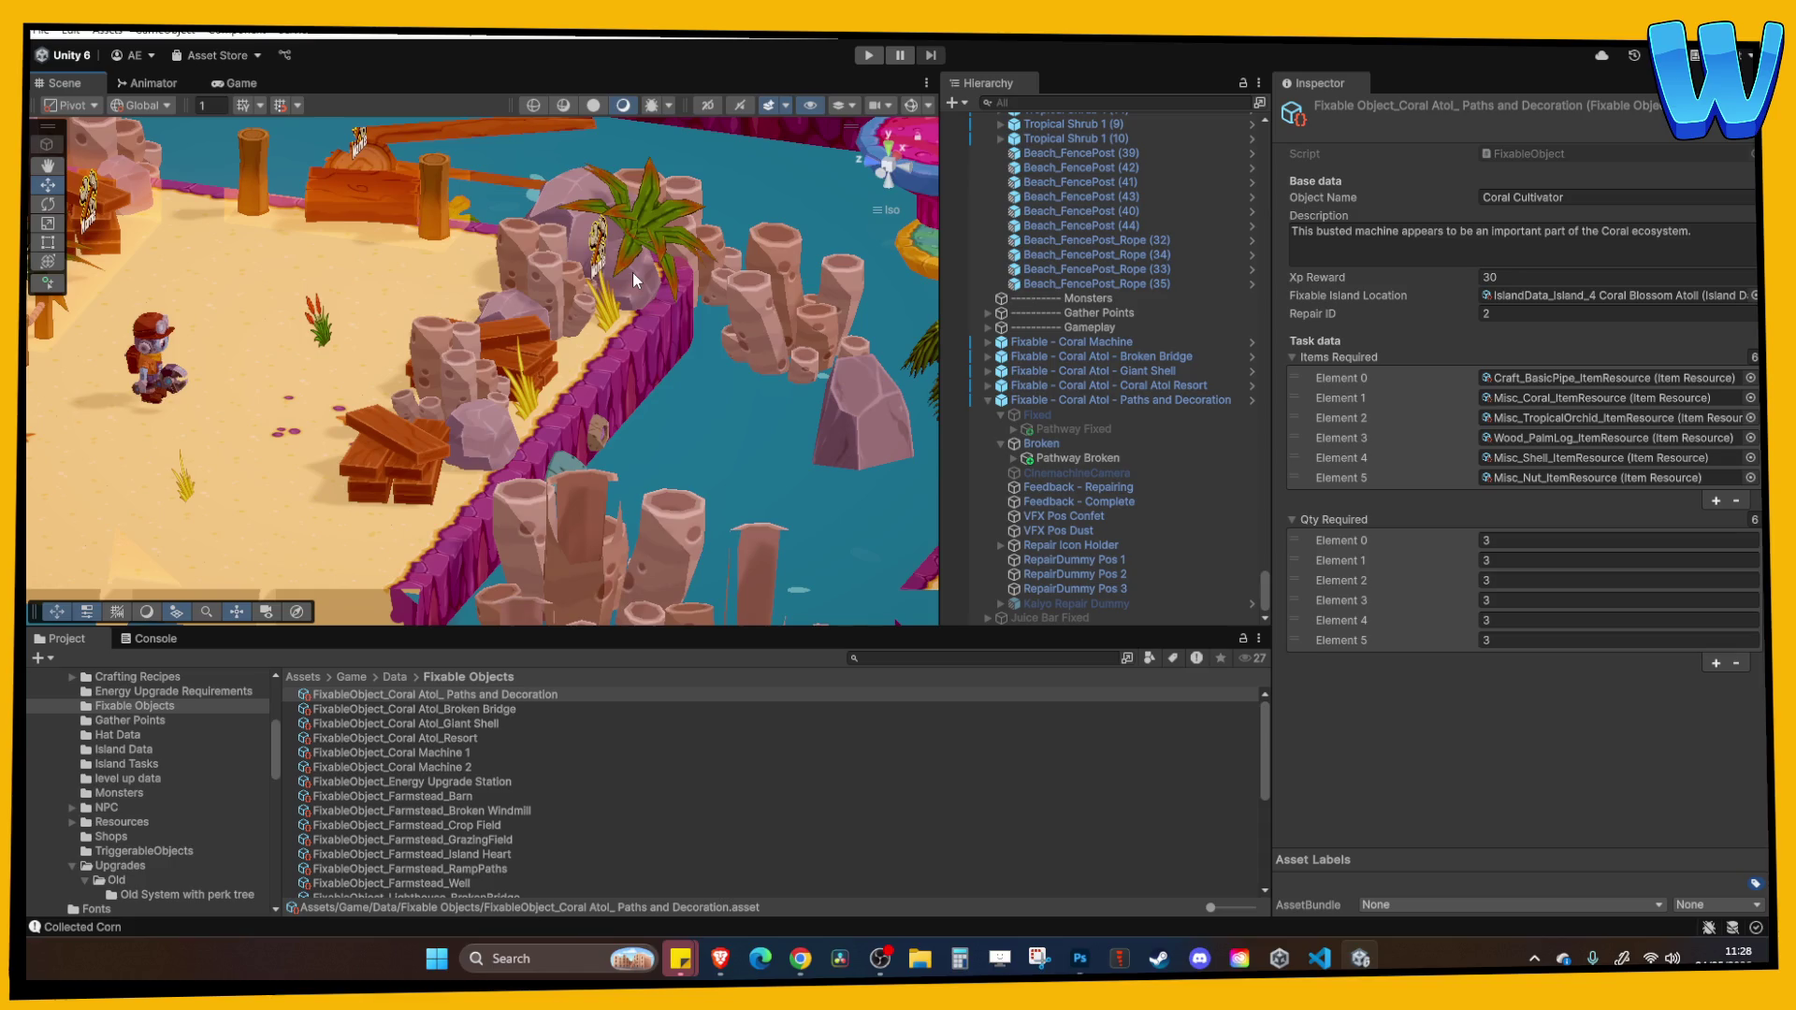
mouse_move(632, 272)
left_mouse_down()
mouse_move(374, 267)
mouse_move(501, 303)
left_mouse_up()
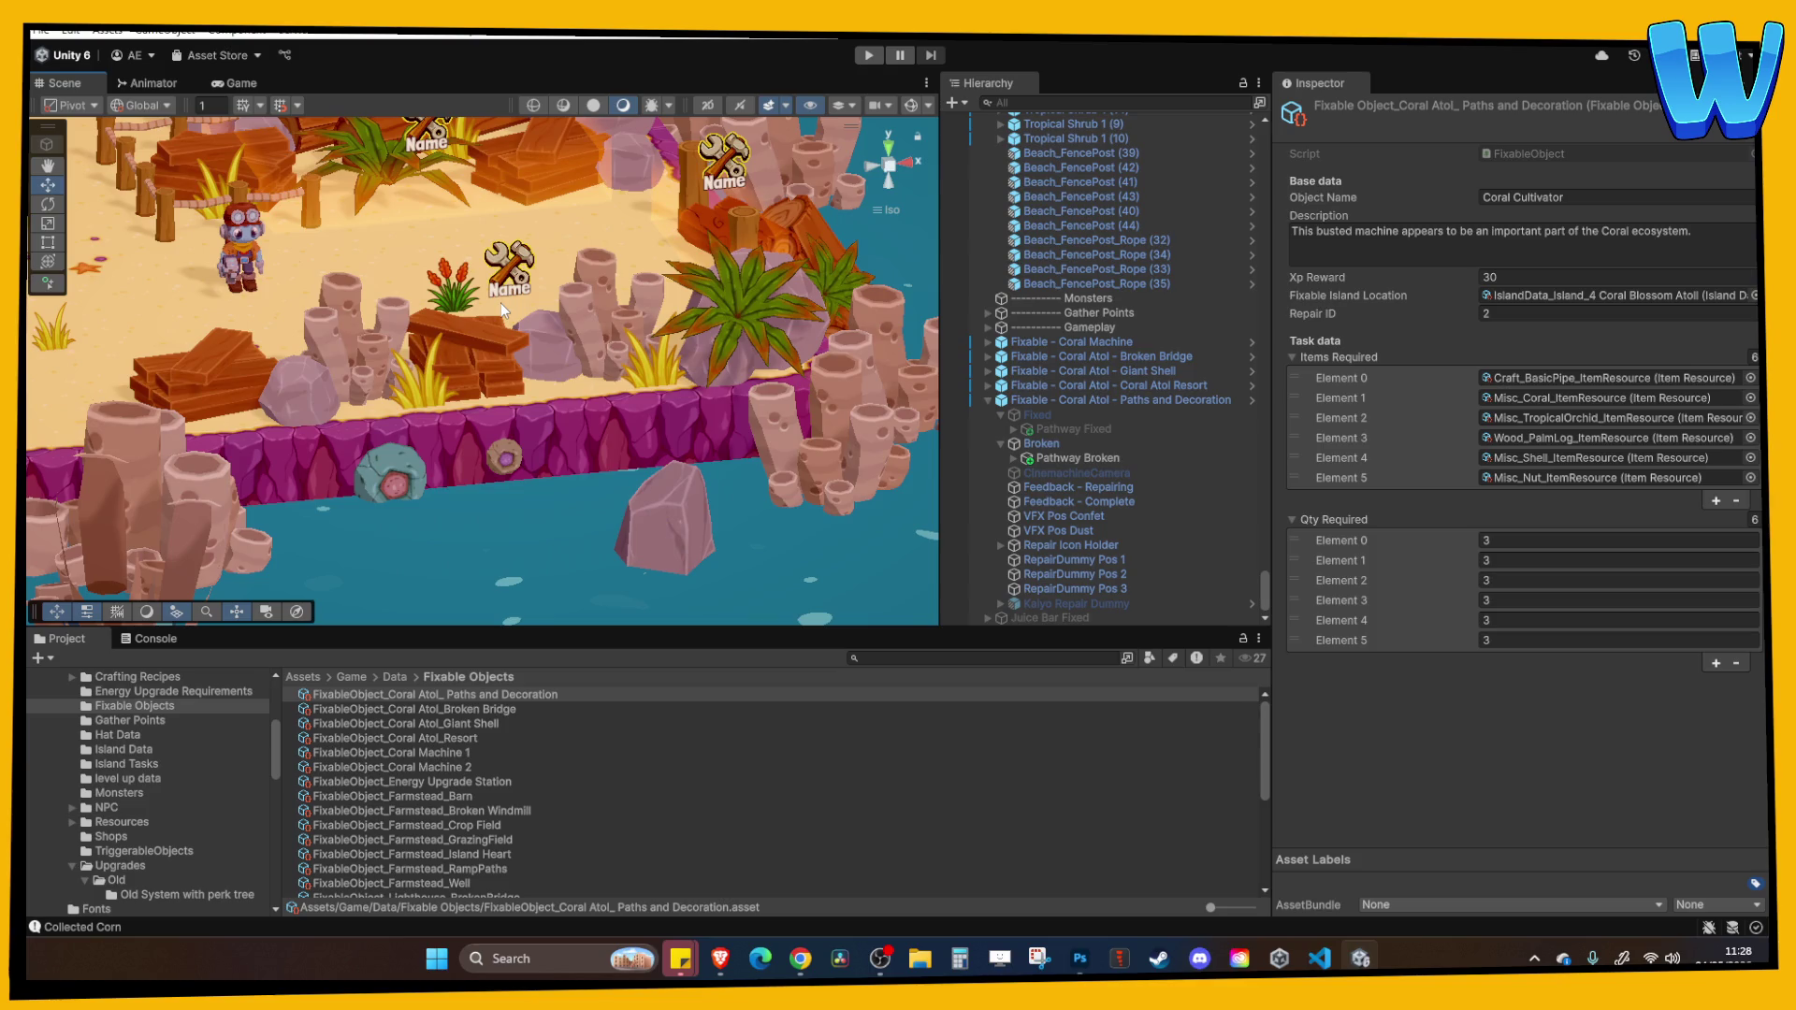
left_click_drag(502, 304, 582, 317)
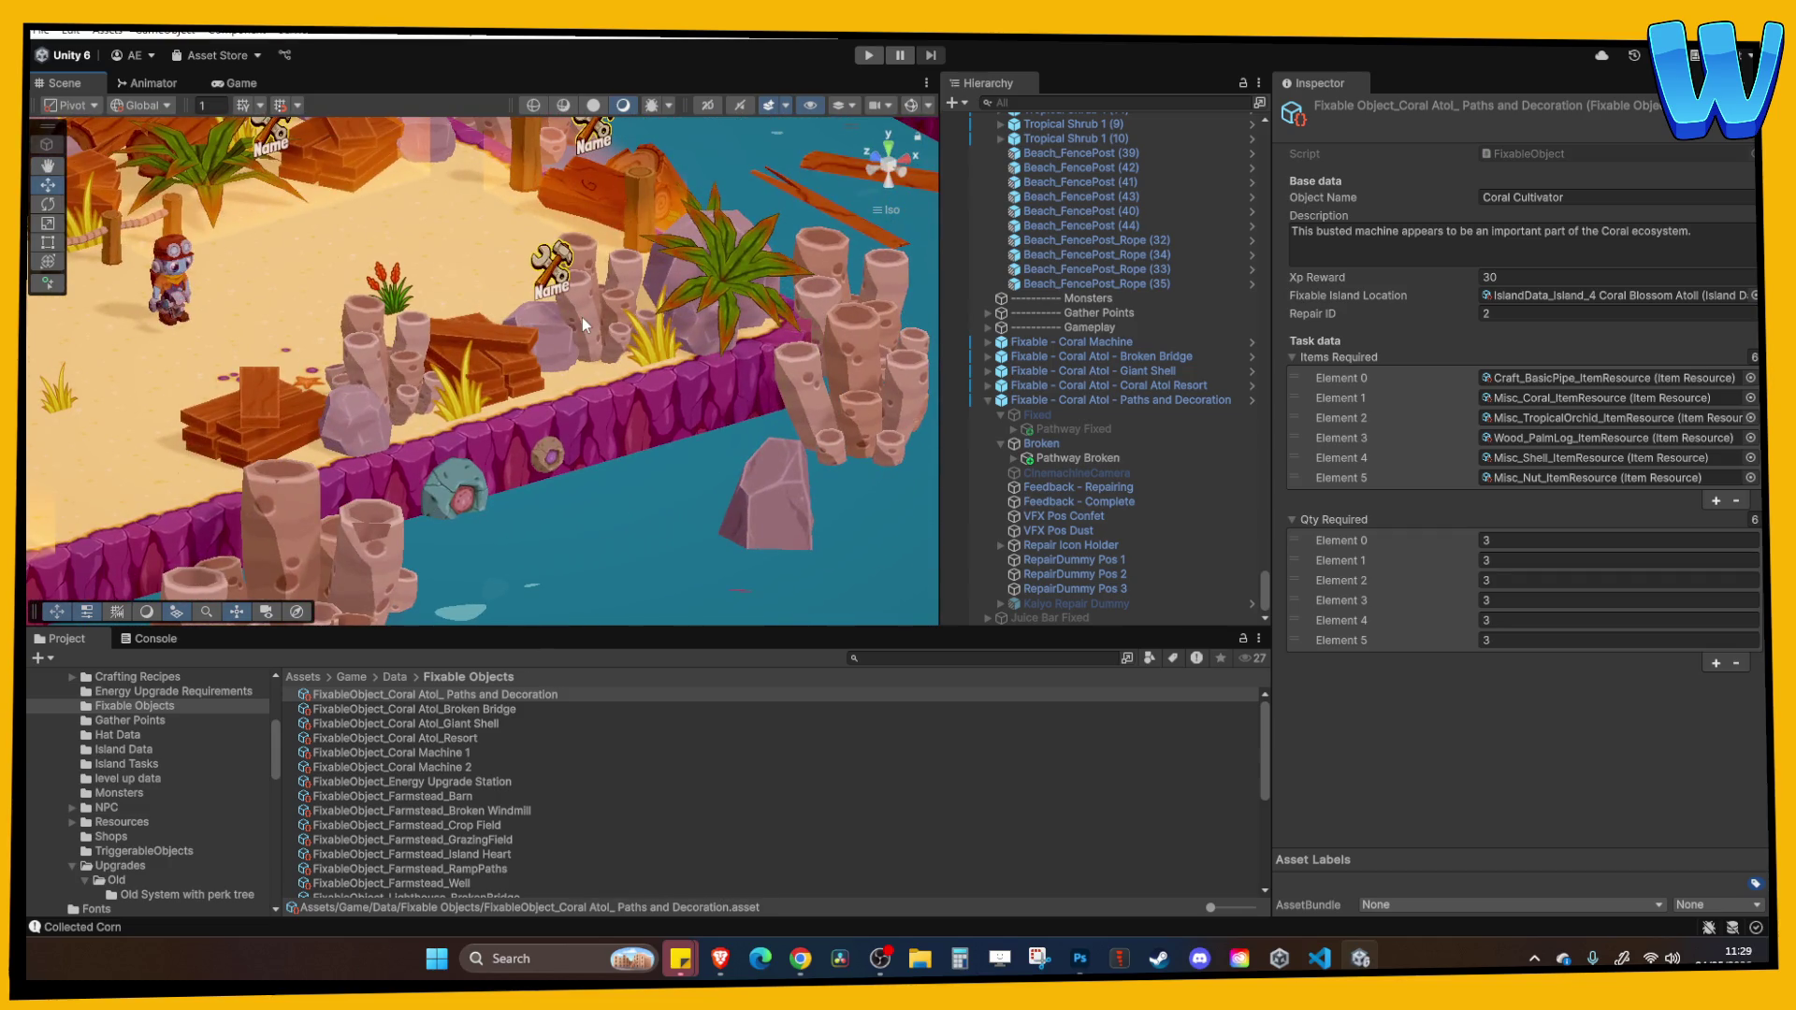
left_click_drag(582, 317, 825, 339)
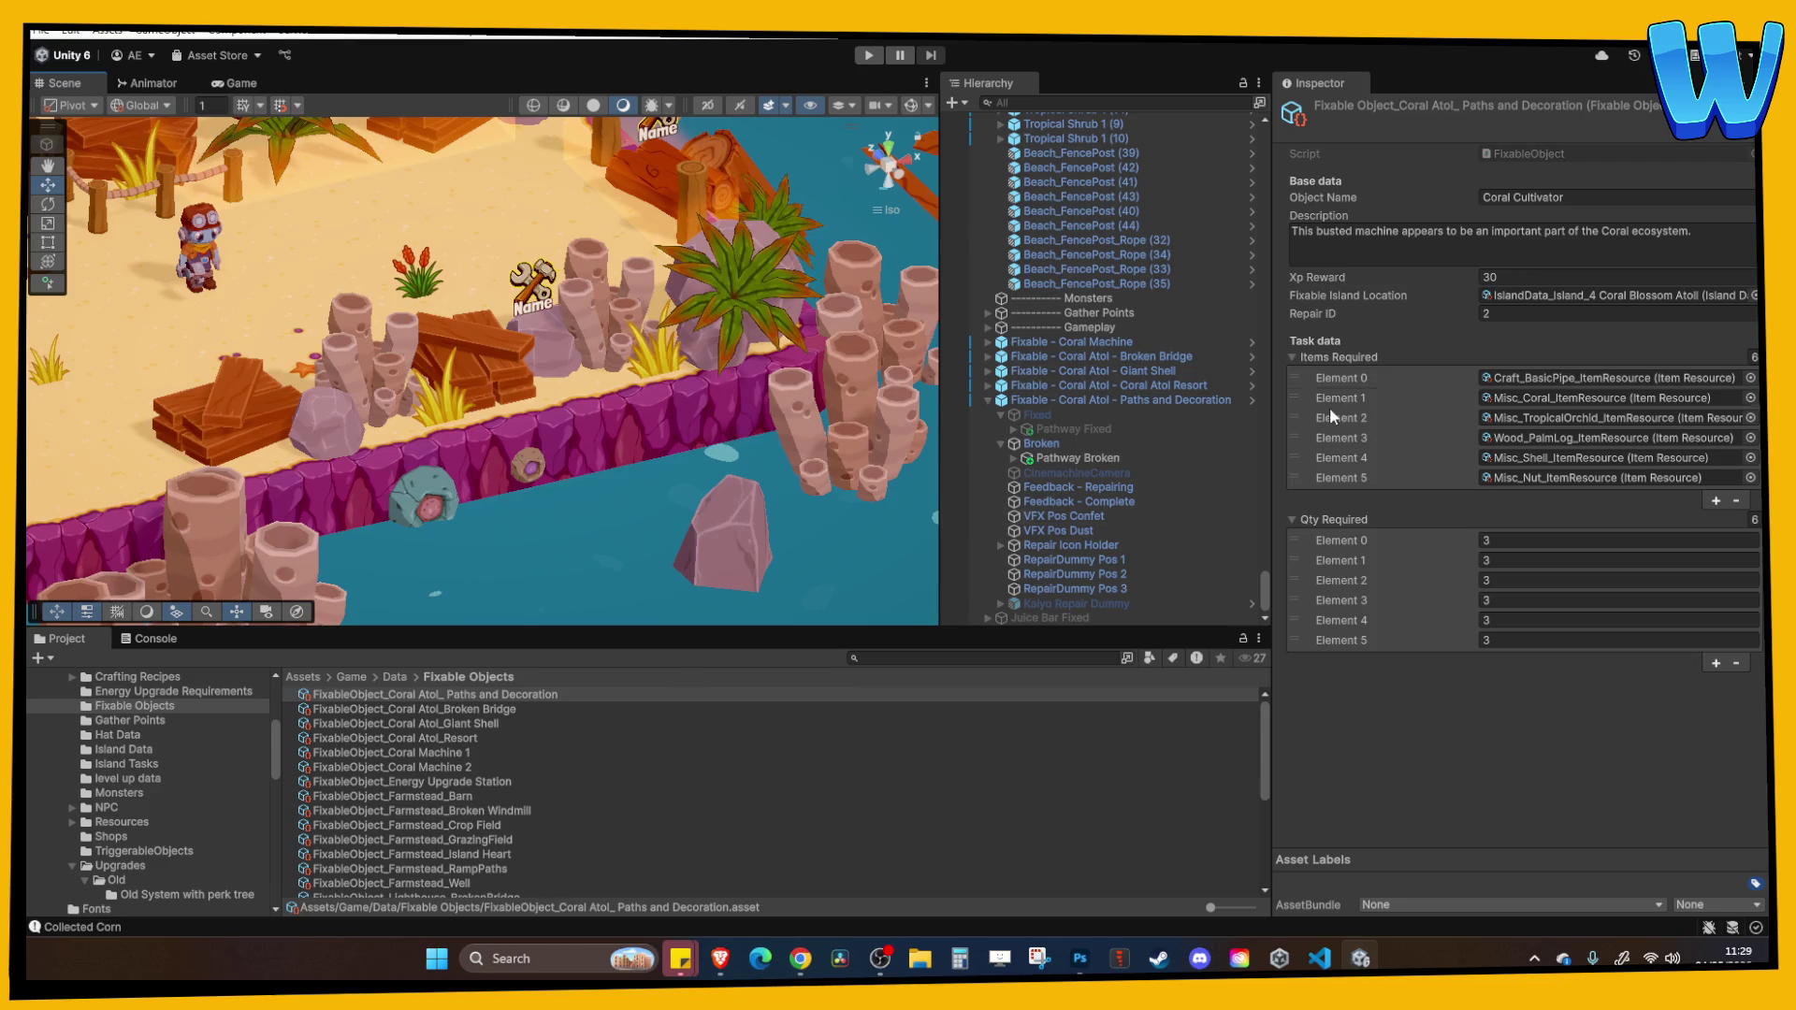
left_click(1593, 199)
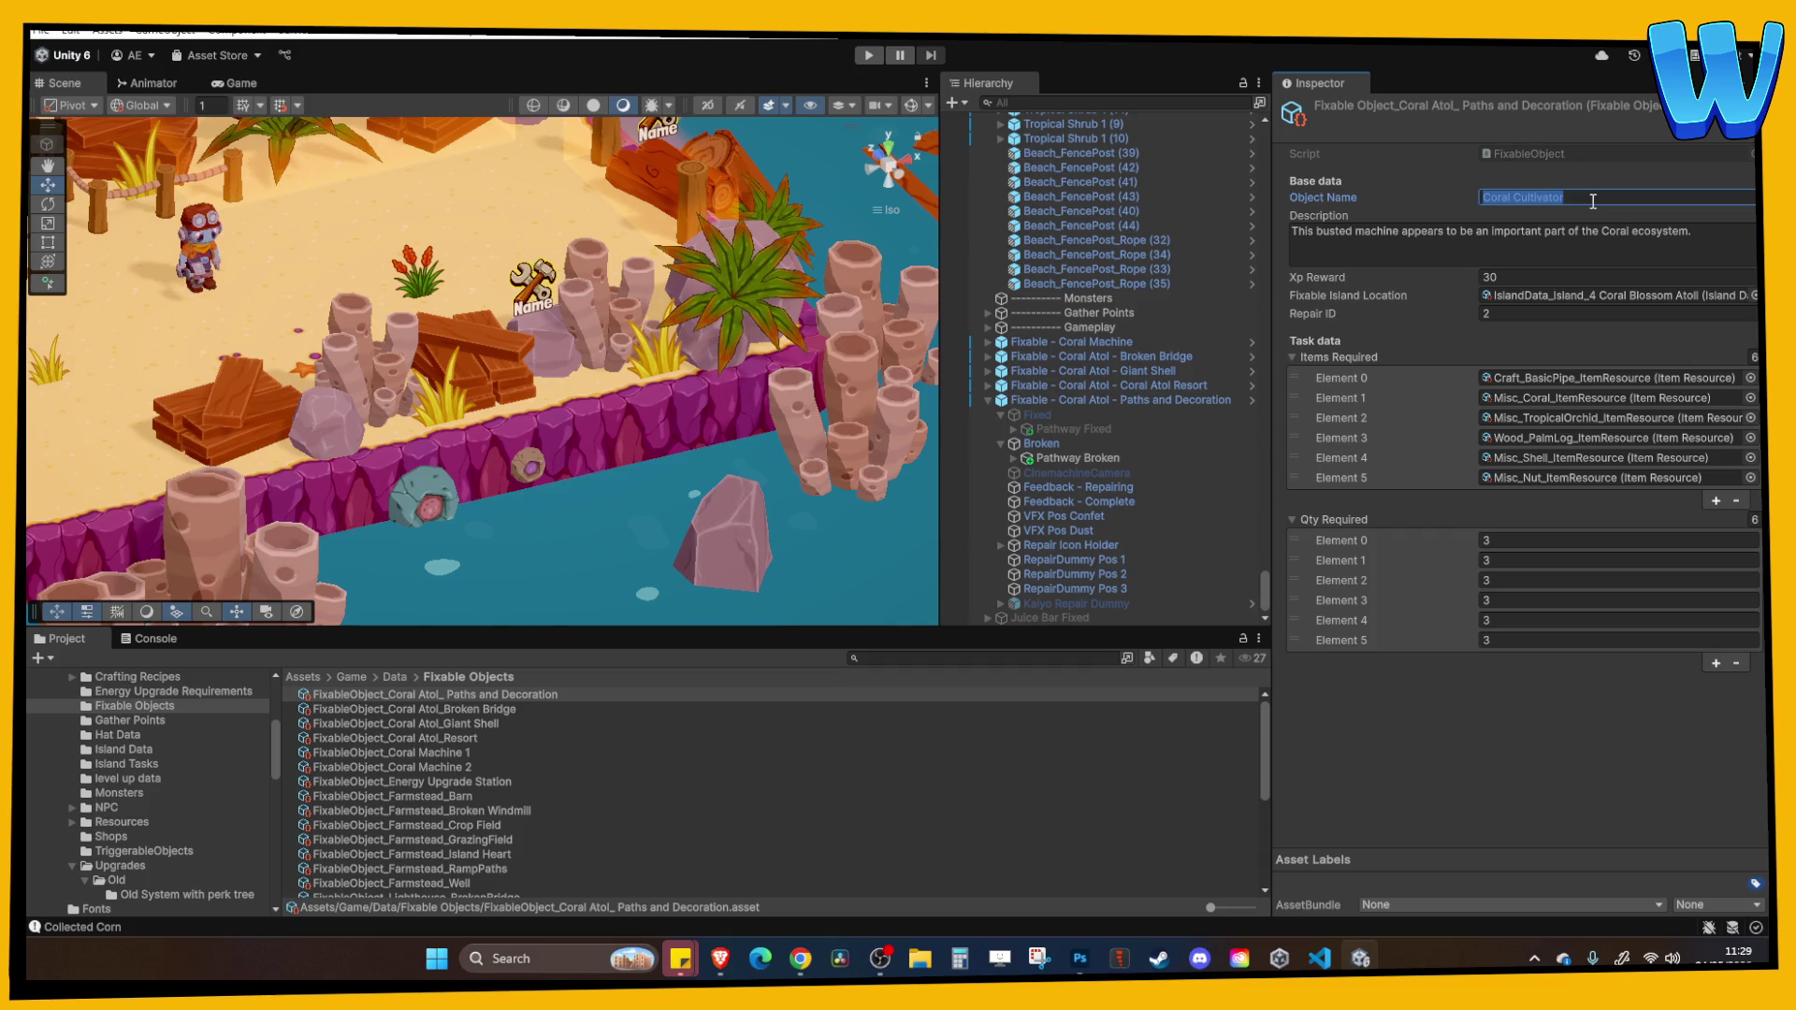
Clear 'Coral Cultivator' from the Object Name field and enter 'Pathways'.
key("BackSpace")
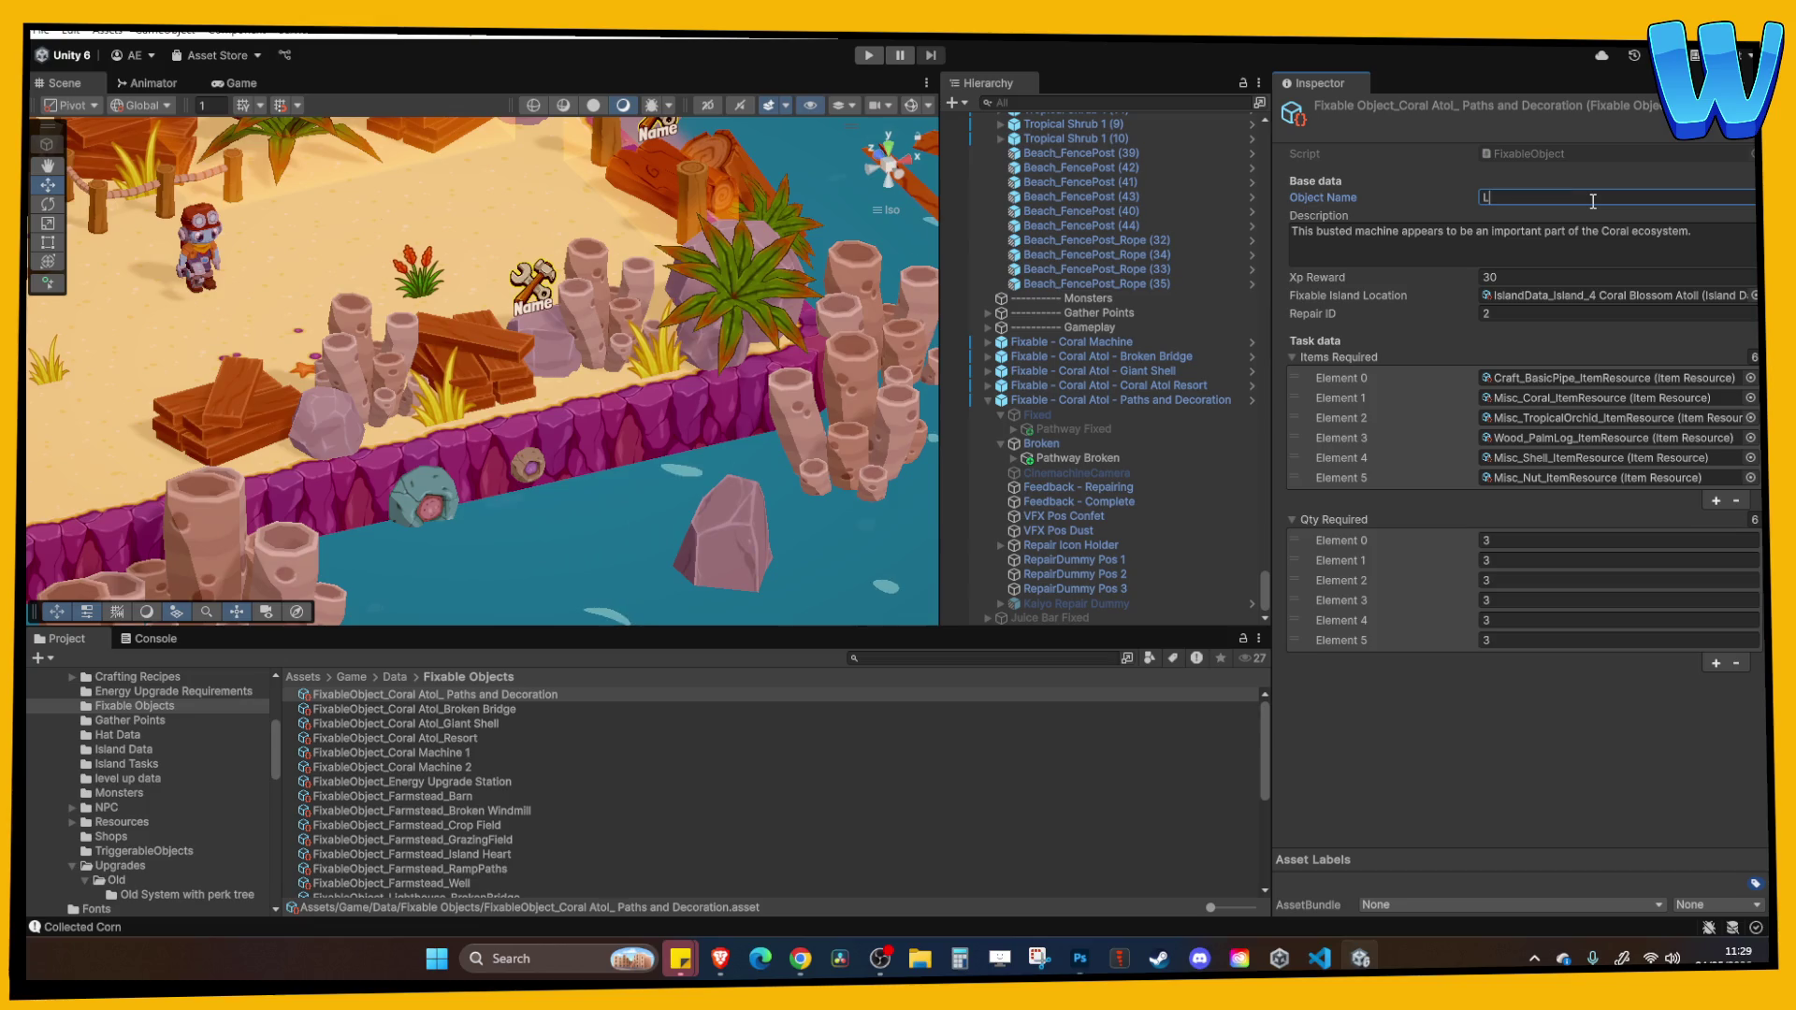
type("pathPathways")
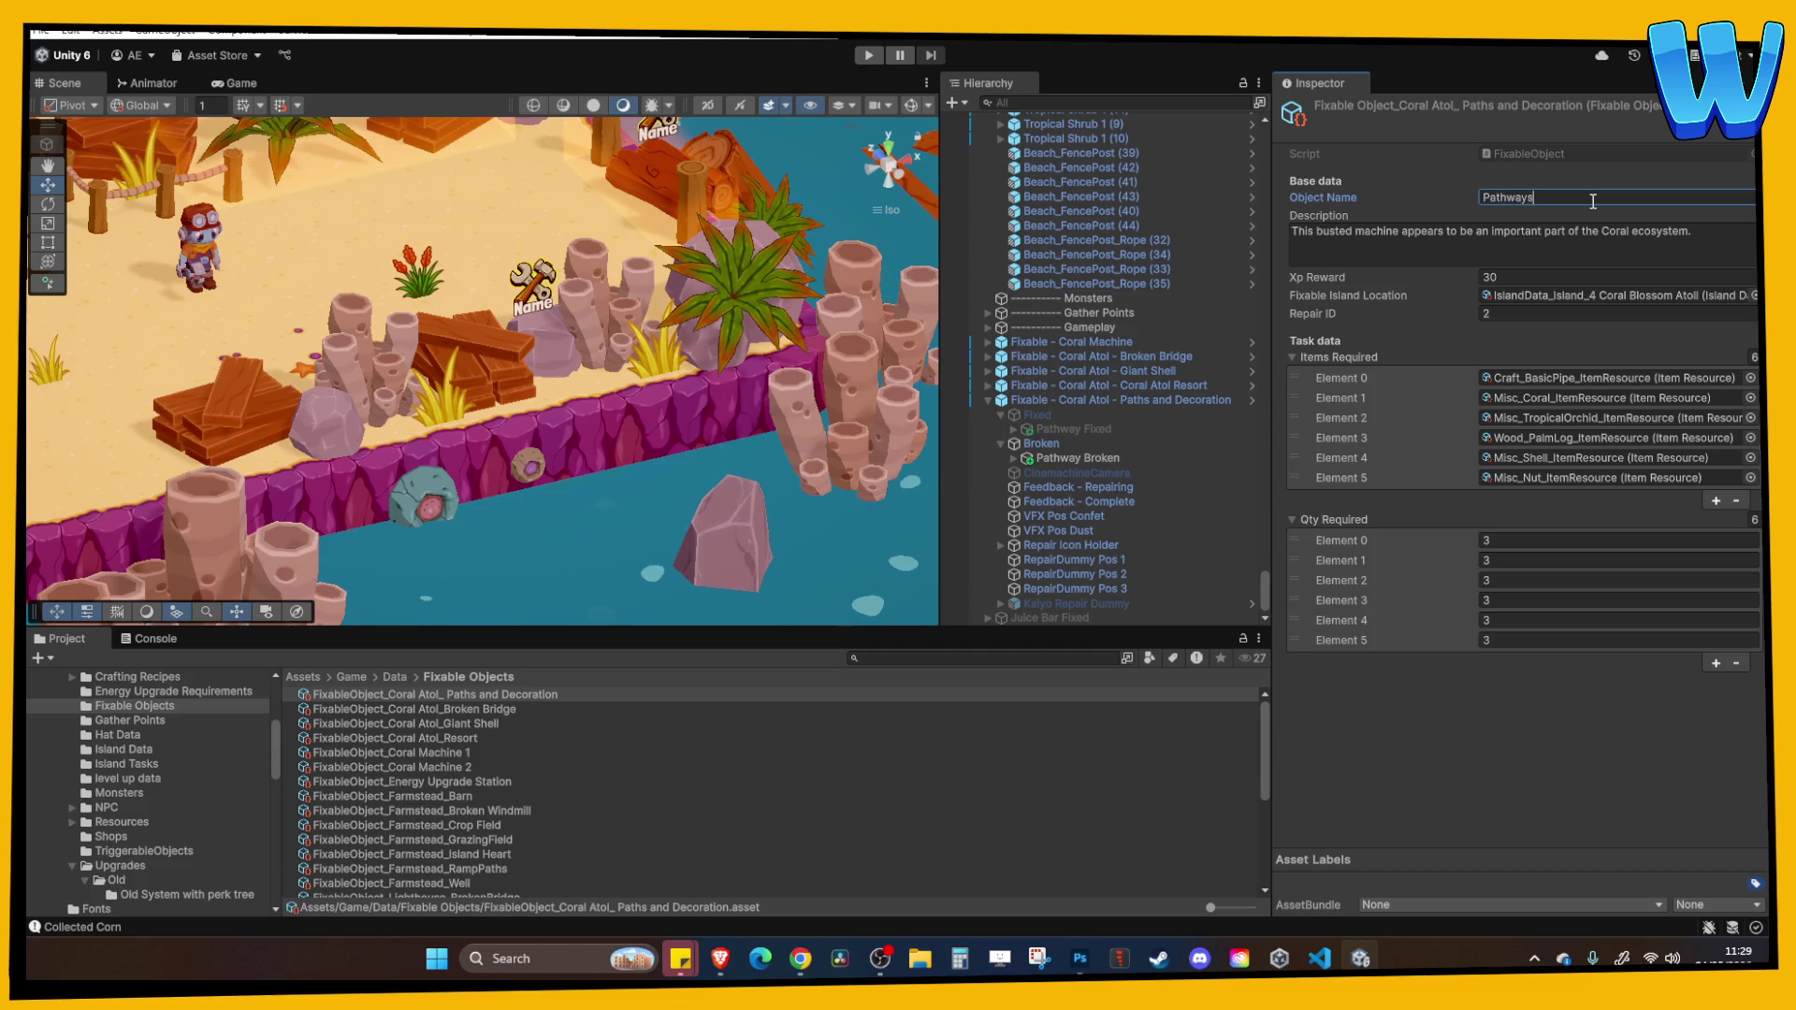
Select a word in the current data asset's description, then leave the field unchanged.
left_click(1619, 225)
double_click(1558, 246)
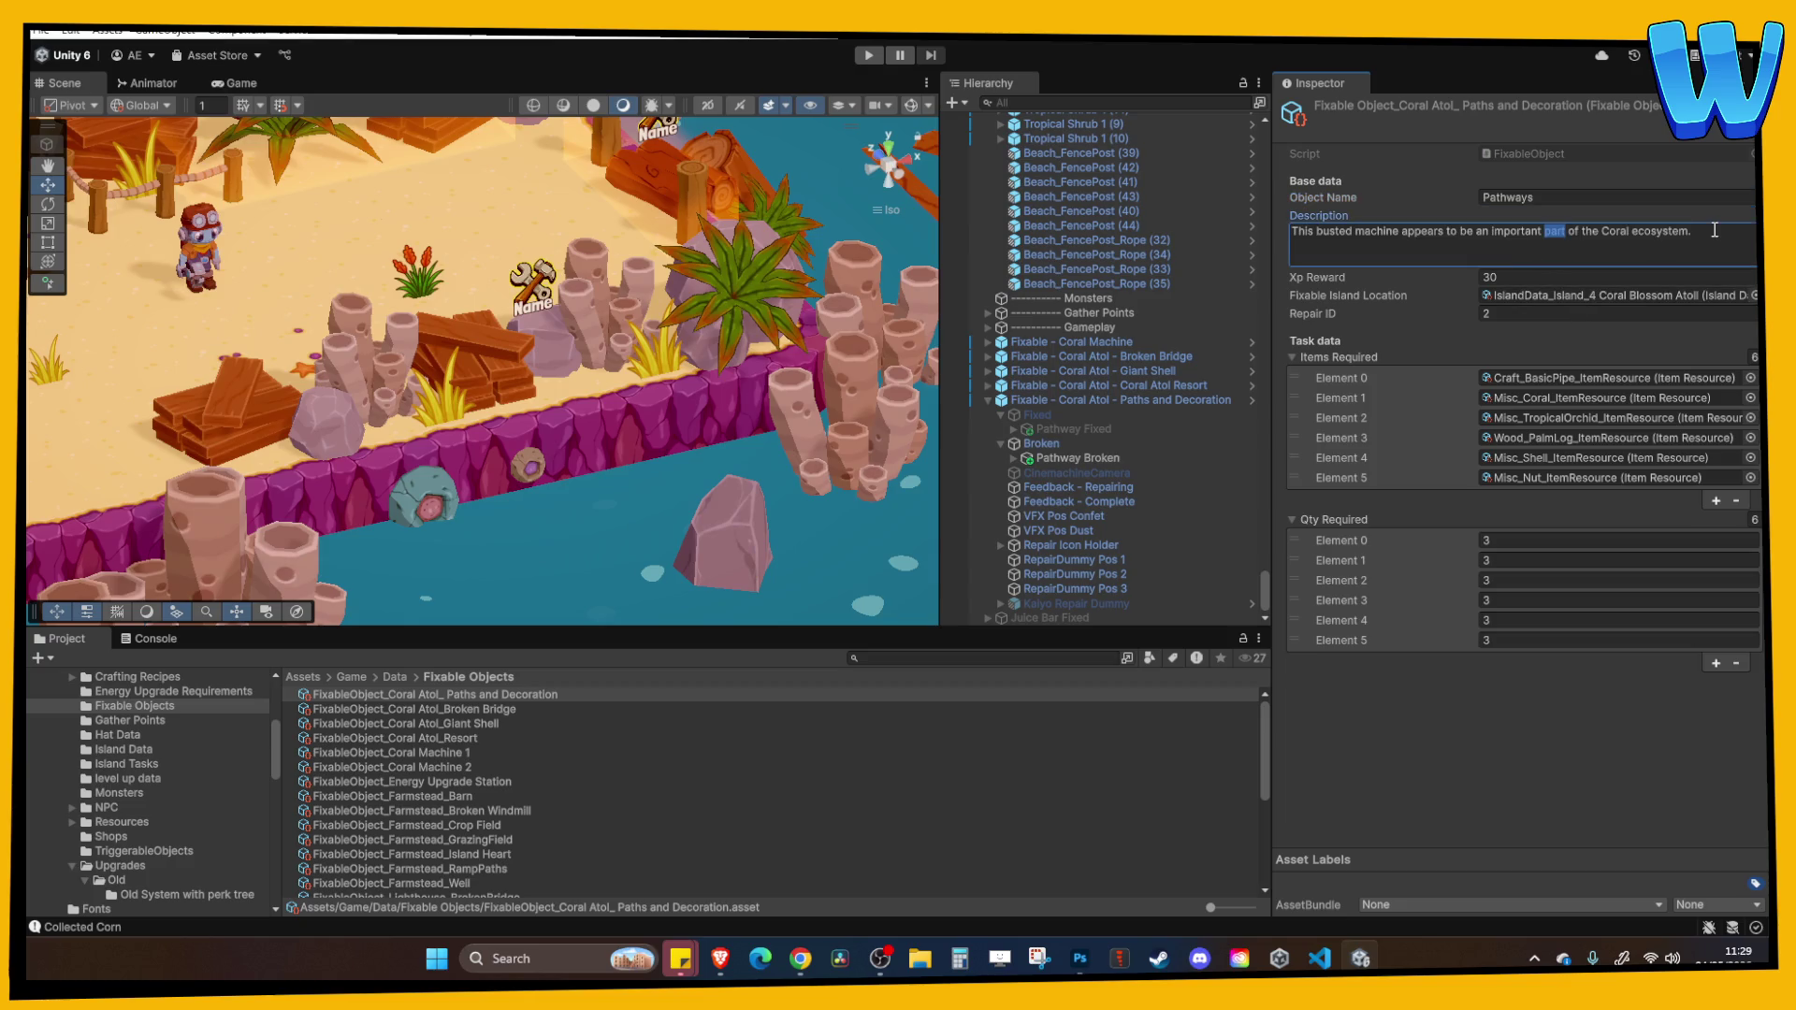
left_click(1179, 241)
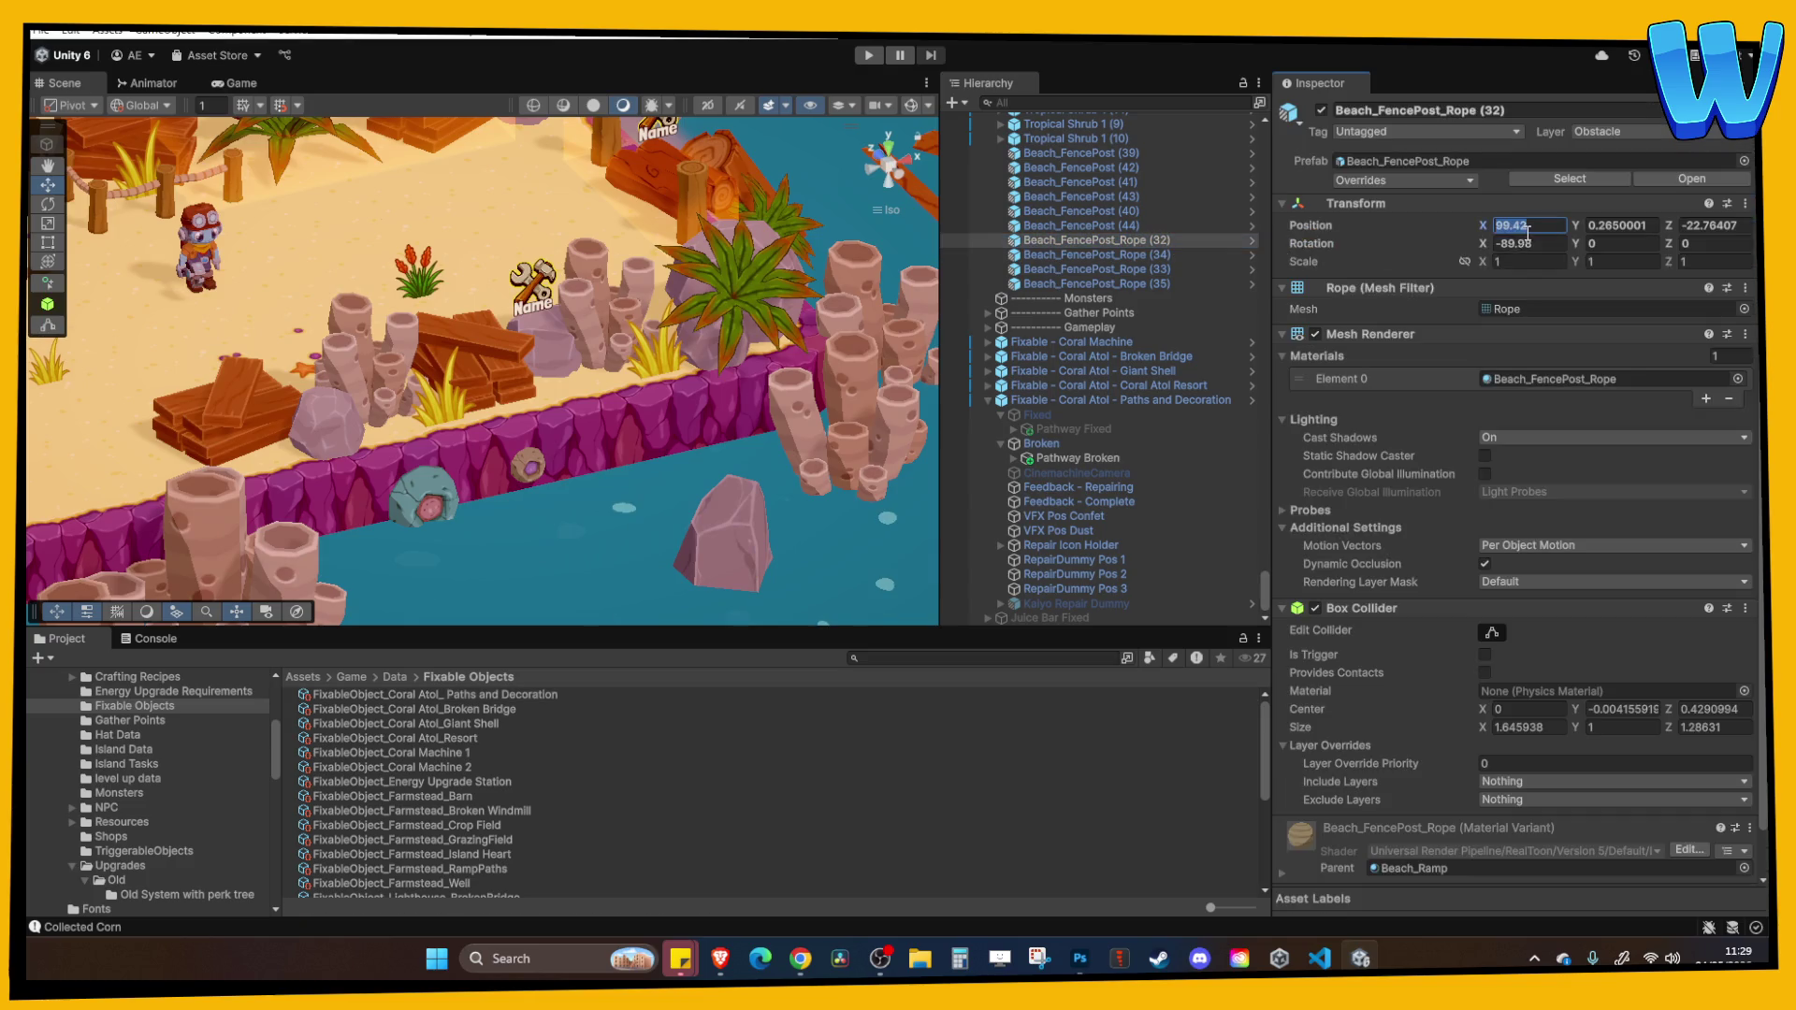
Assign the Paths and Decoration data to Broken's Fixable Objectdata field and open that asset.
left_click(1056, 445)
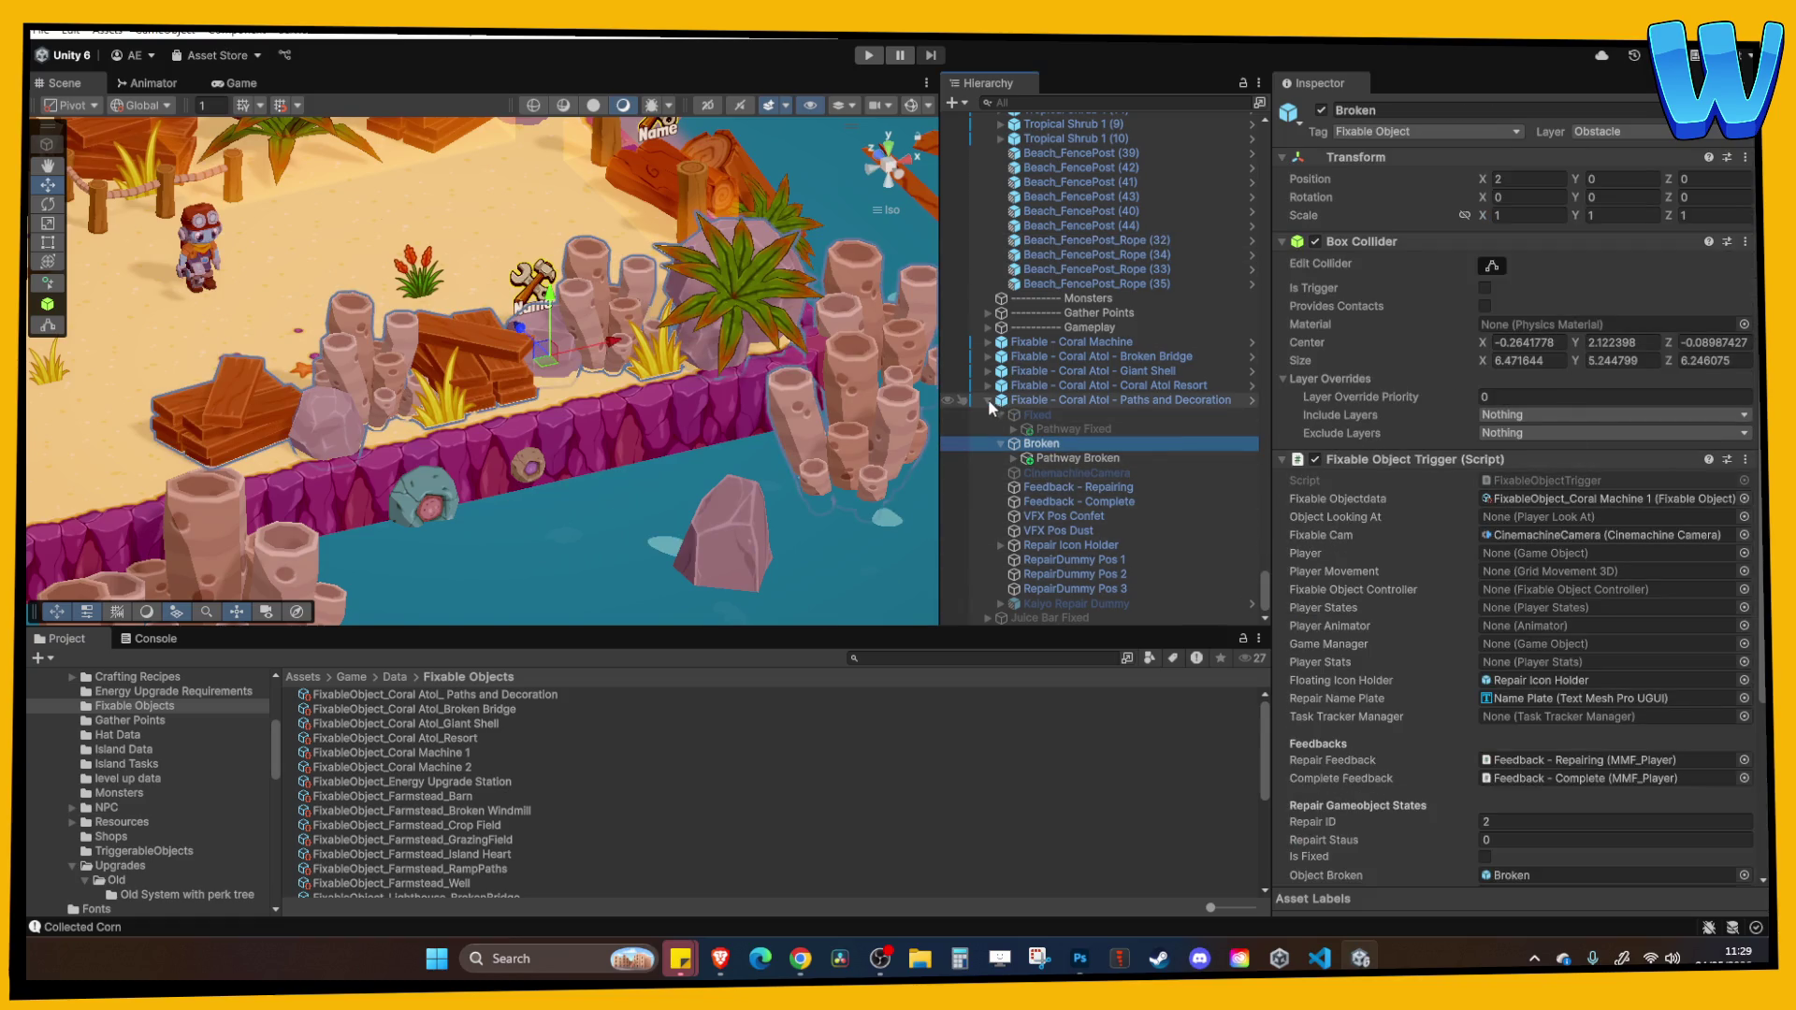
left_click(1564, 501)
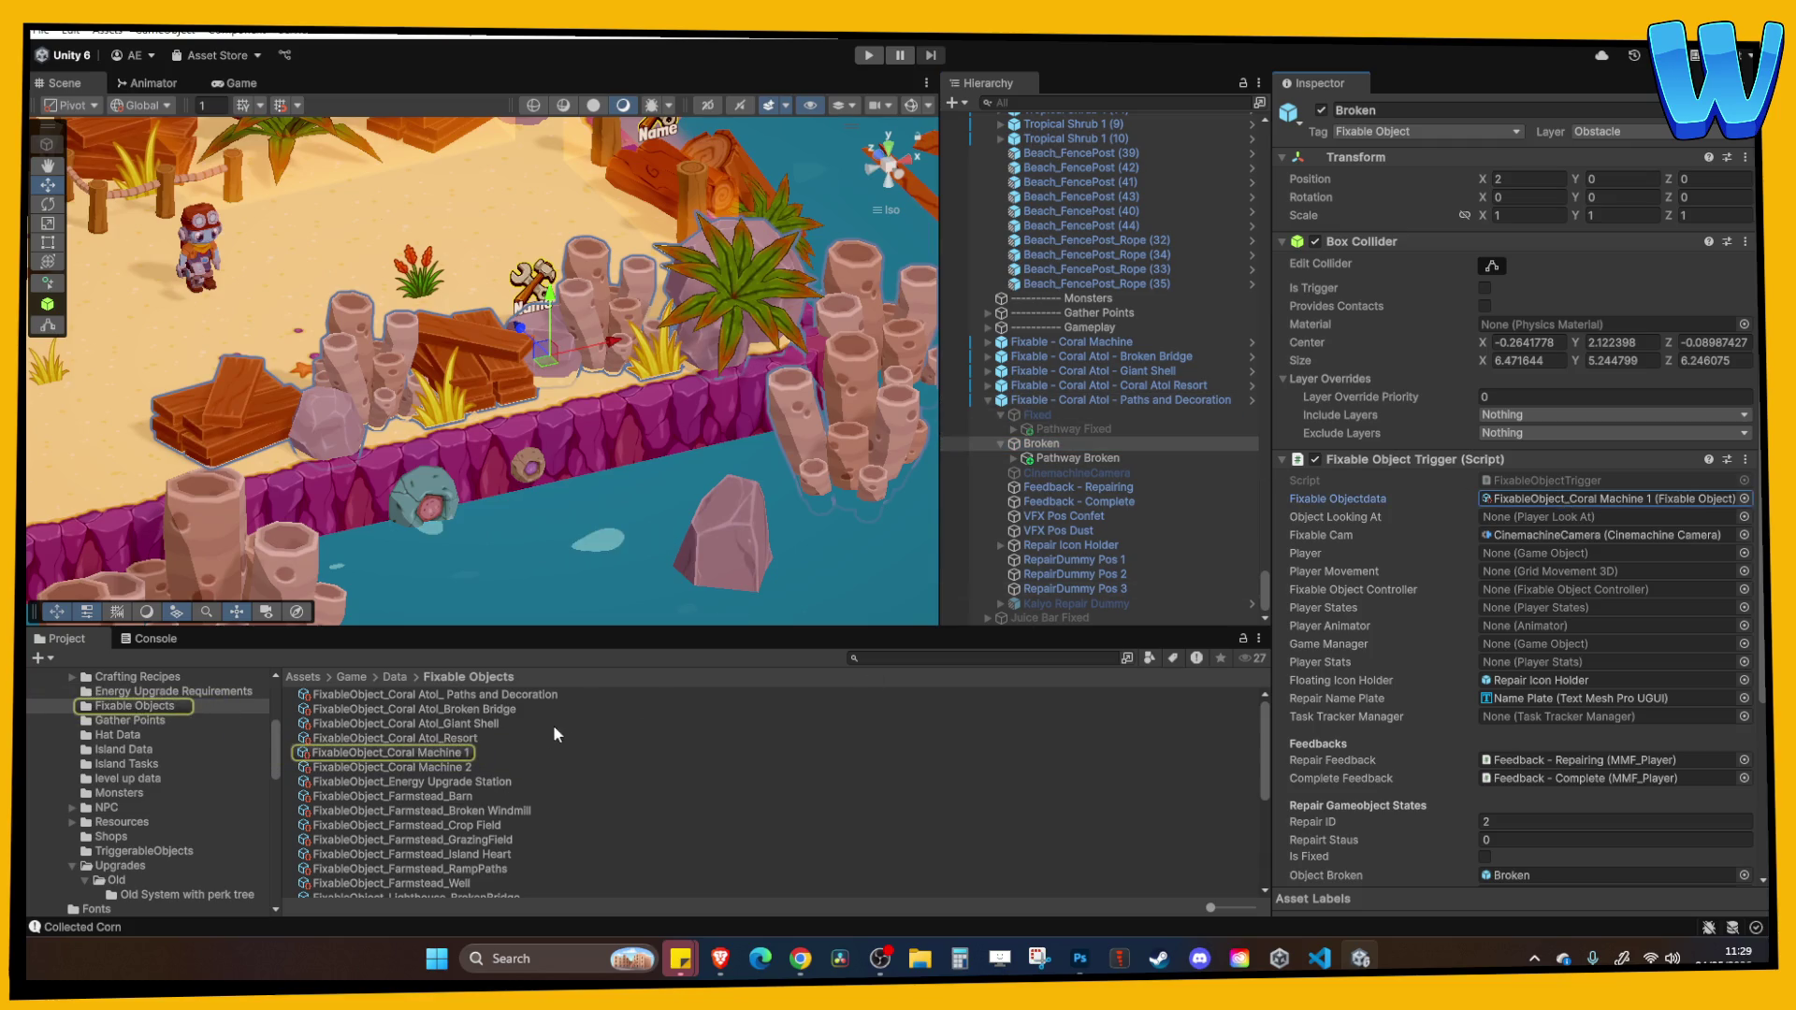
left_click_drag(440, 695, 1572, 501)
left_click(536, 694)
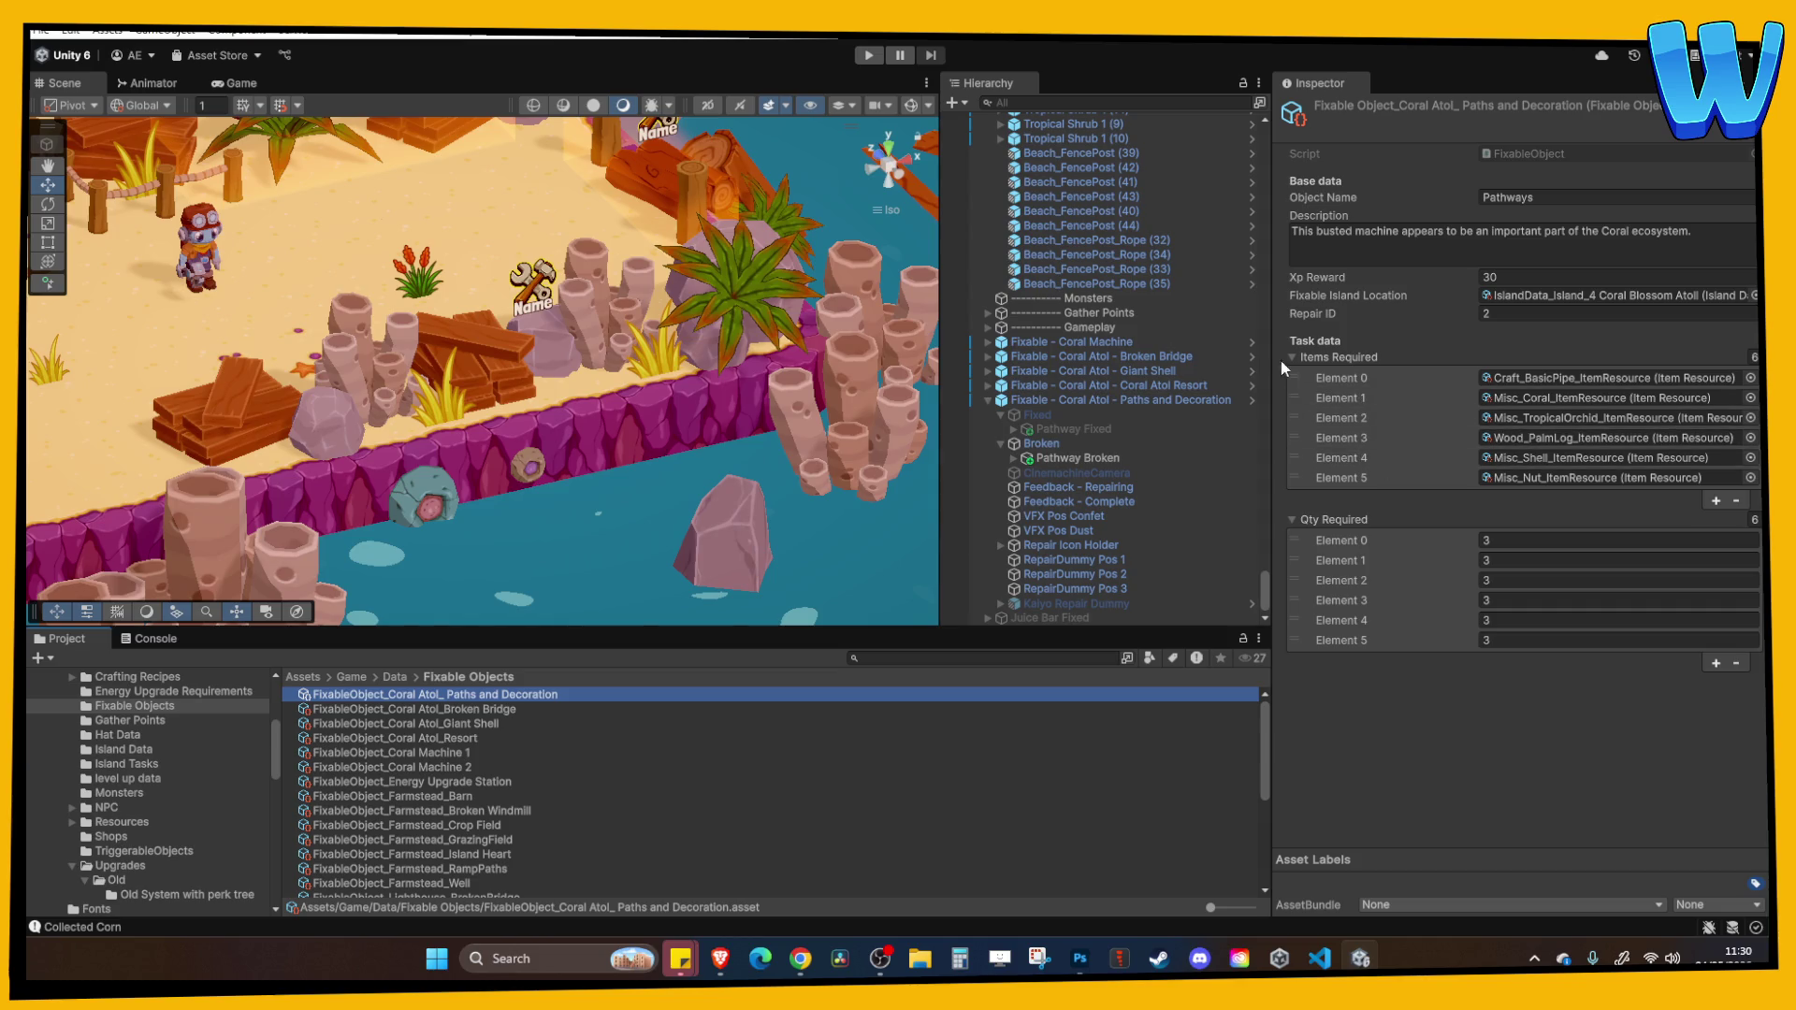
Rewrite the Pathways description as 'A once decorative pathway was once here, repair it.'.
left_click(1700, 242)
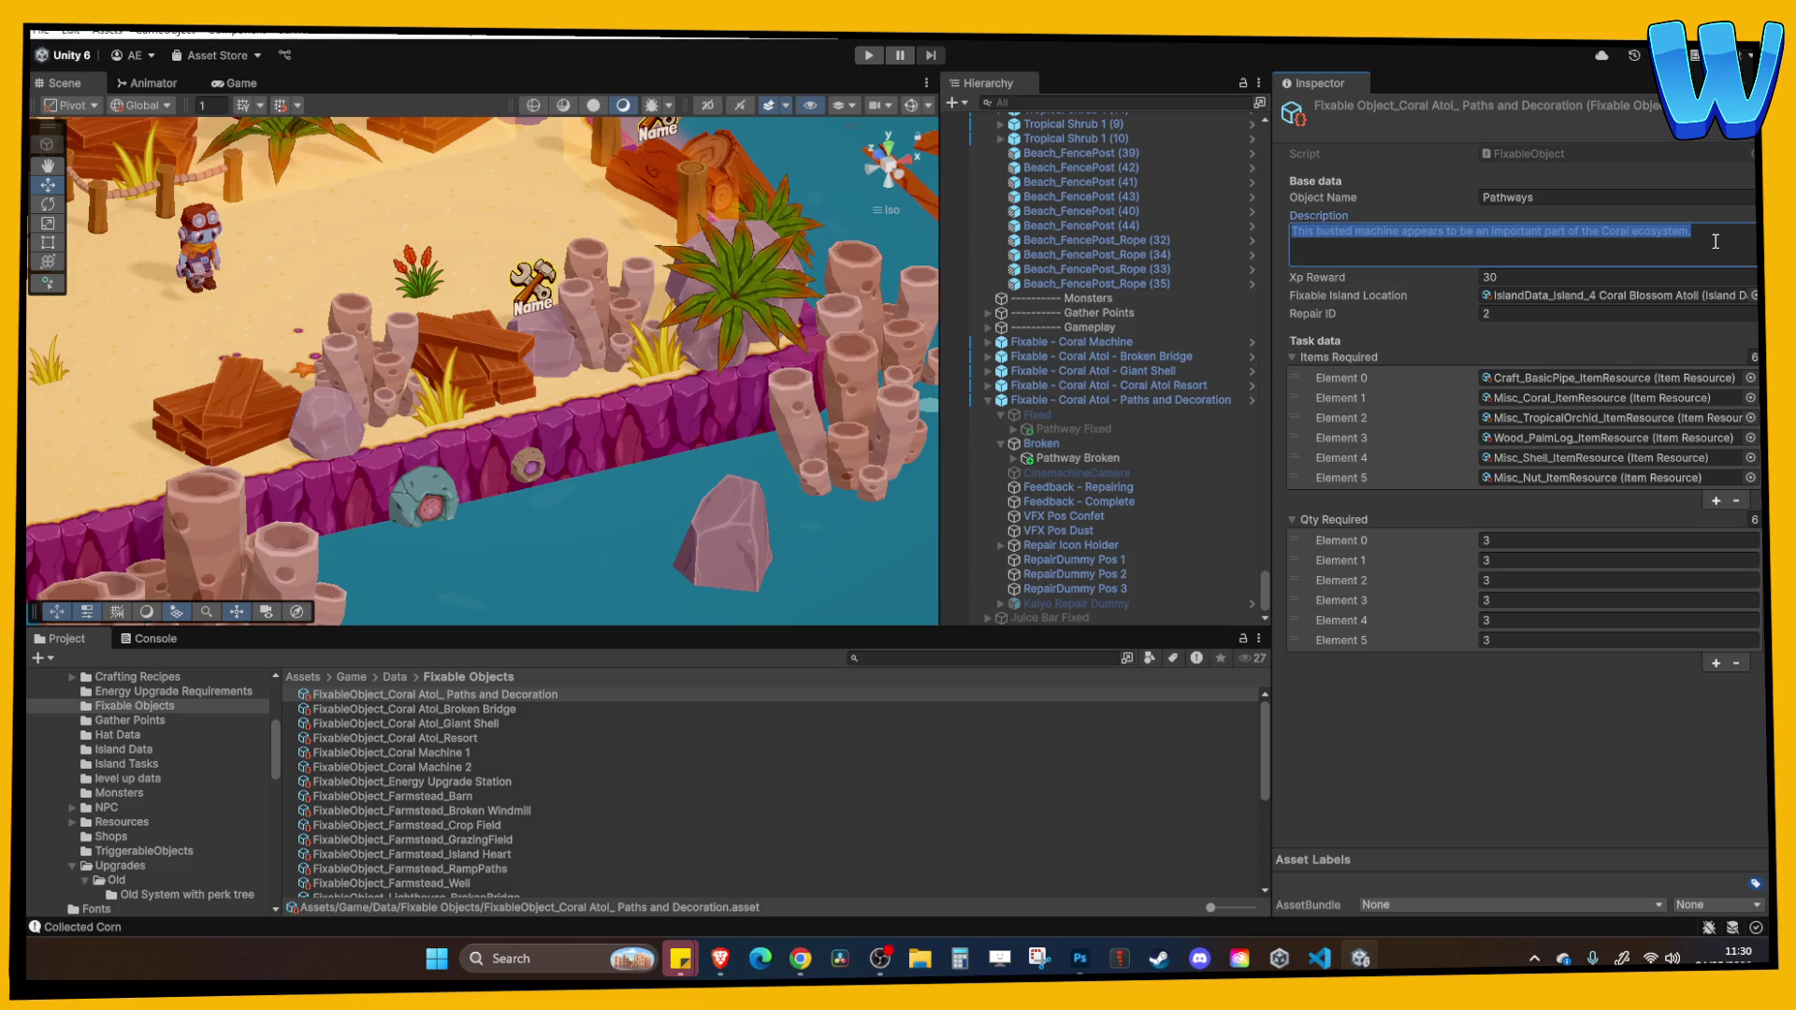
left_click_drag(1702, 233, 1260, 249)
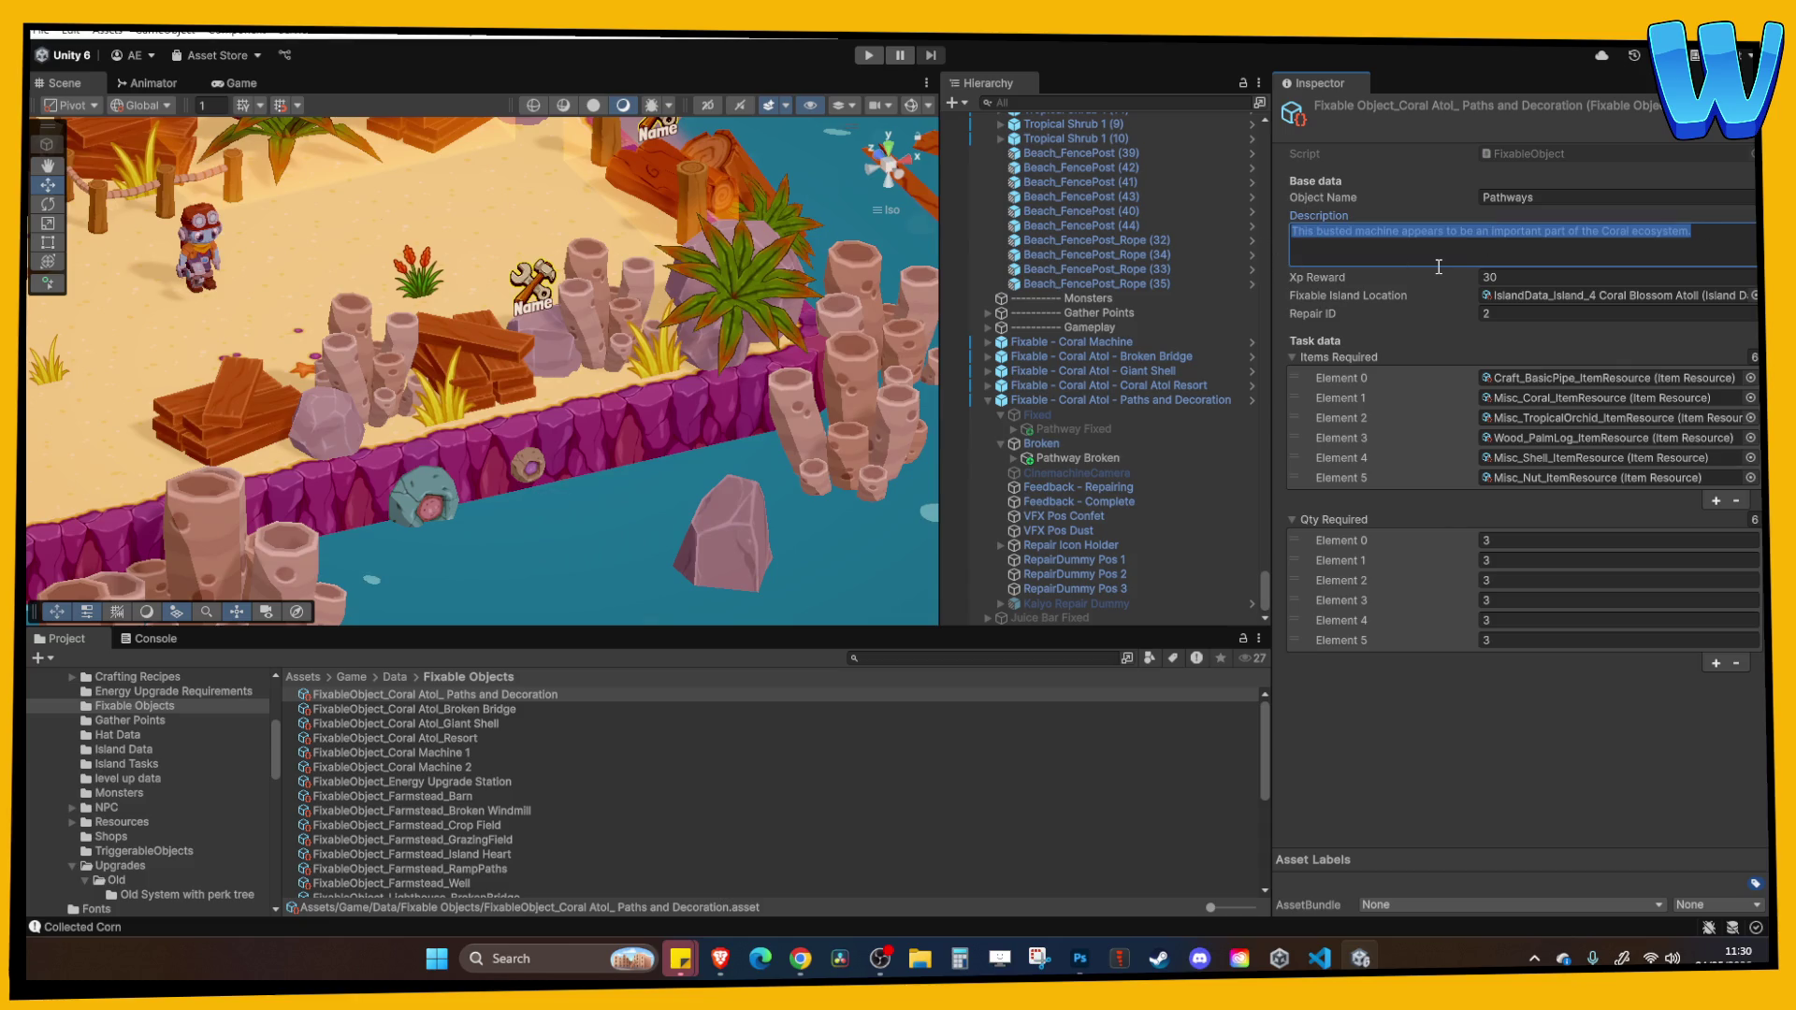
type("T")
key("BackSpace")
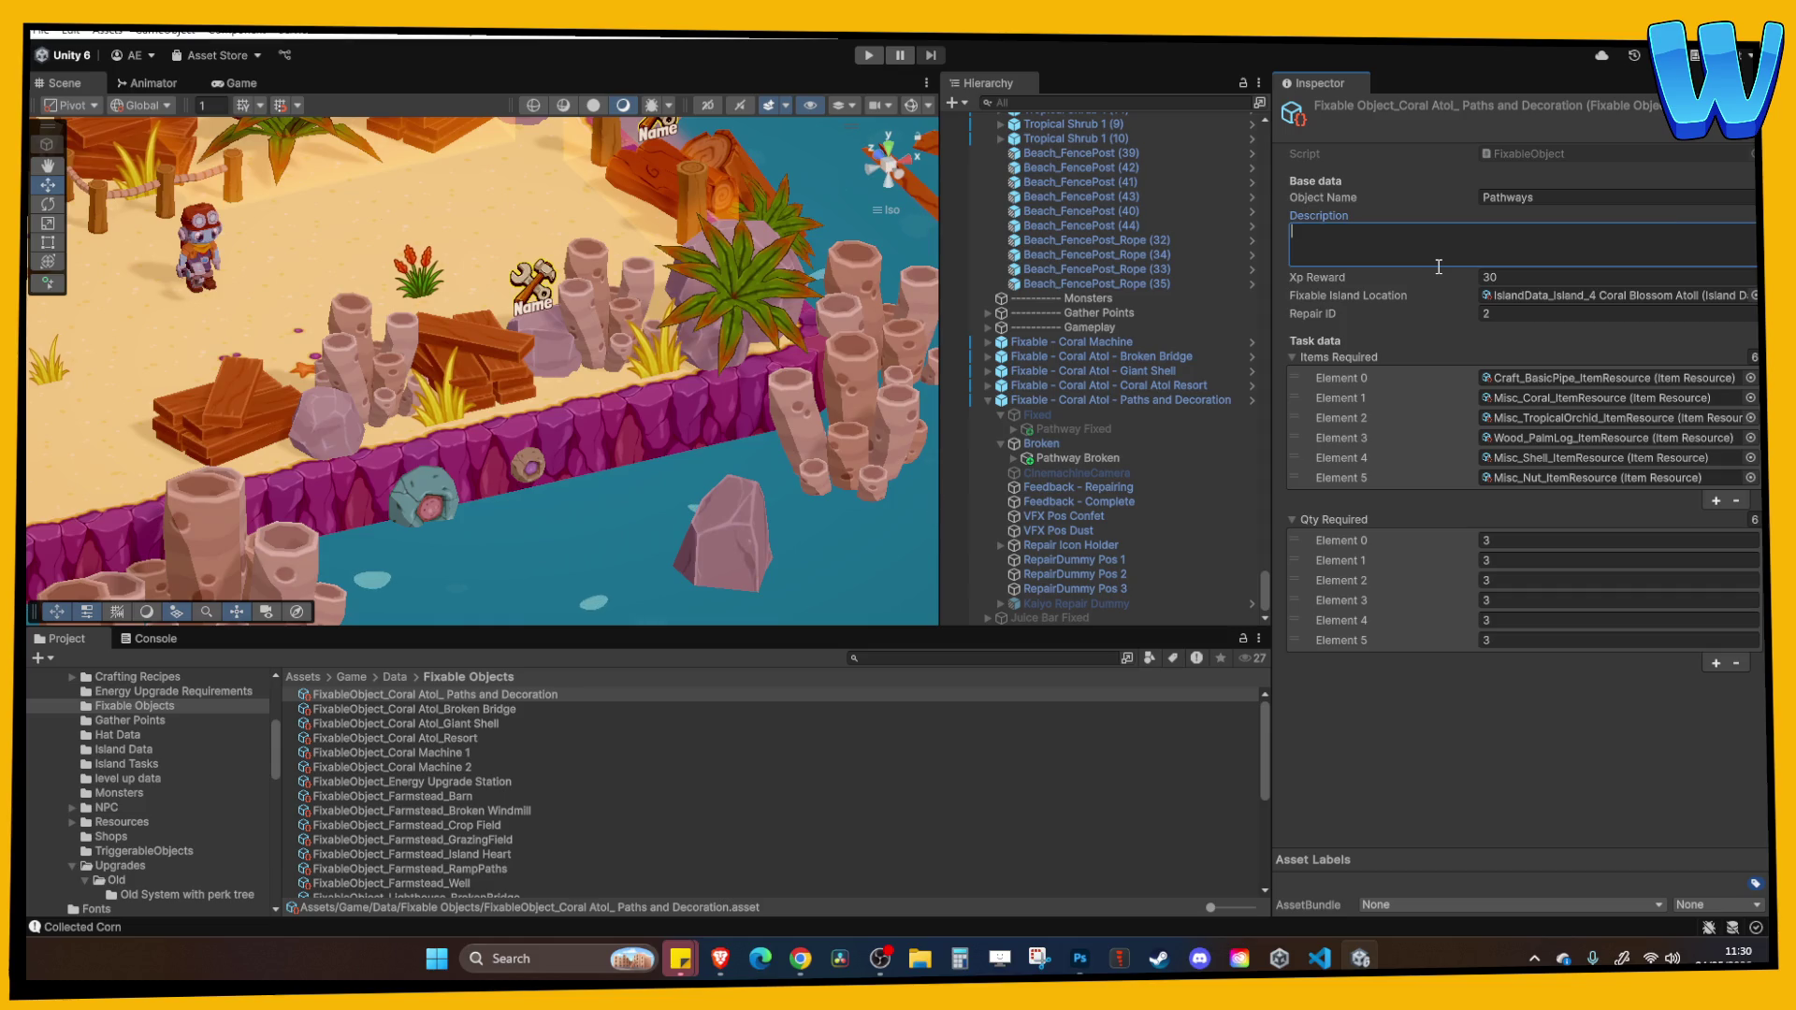
type("A once ")
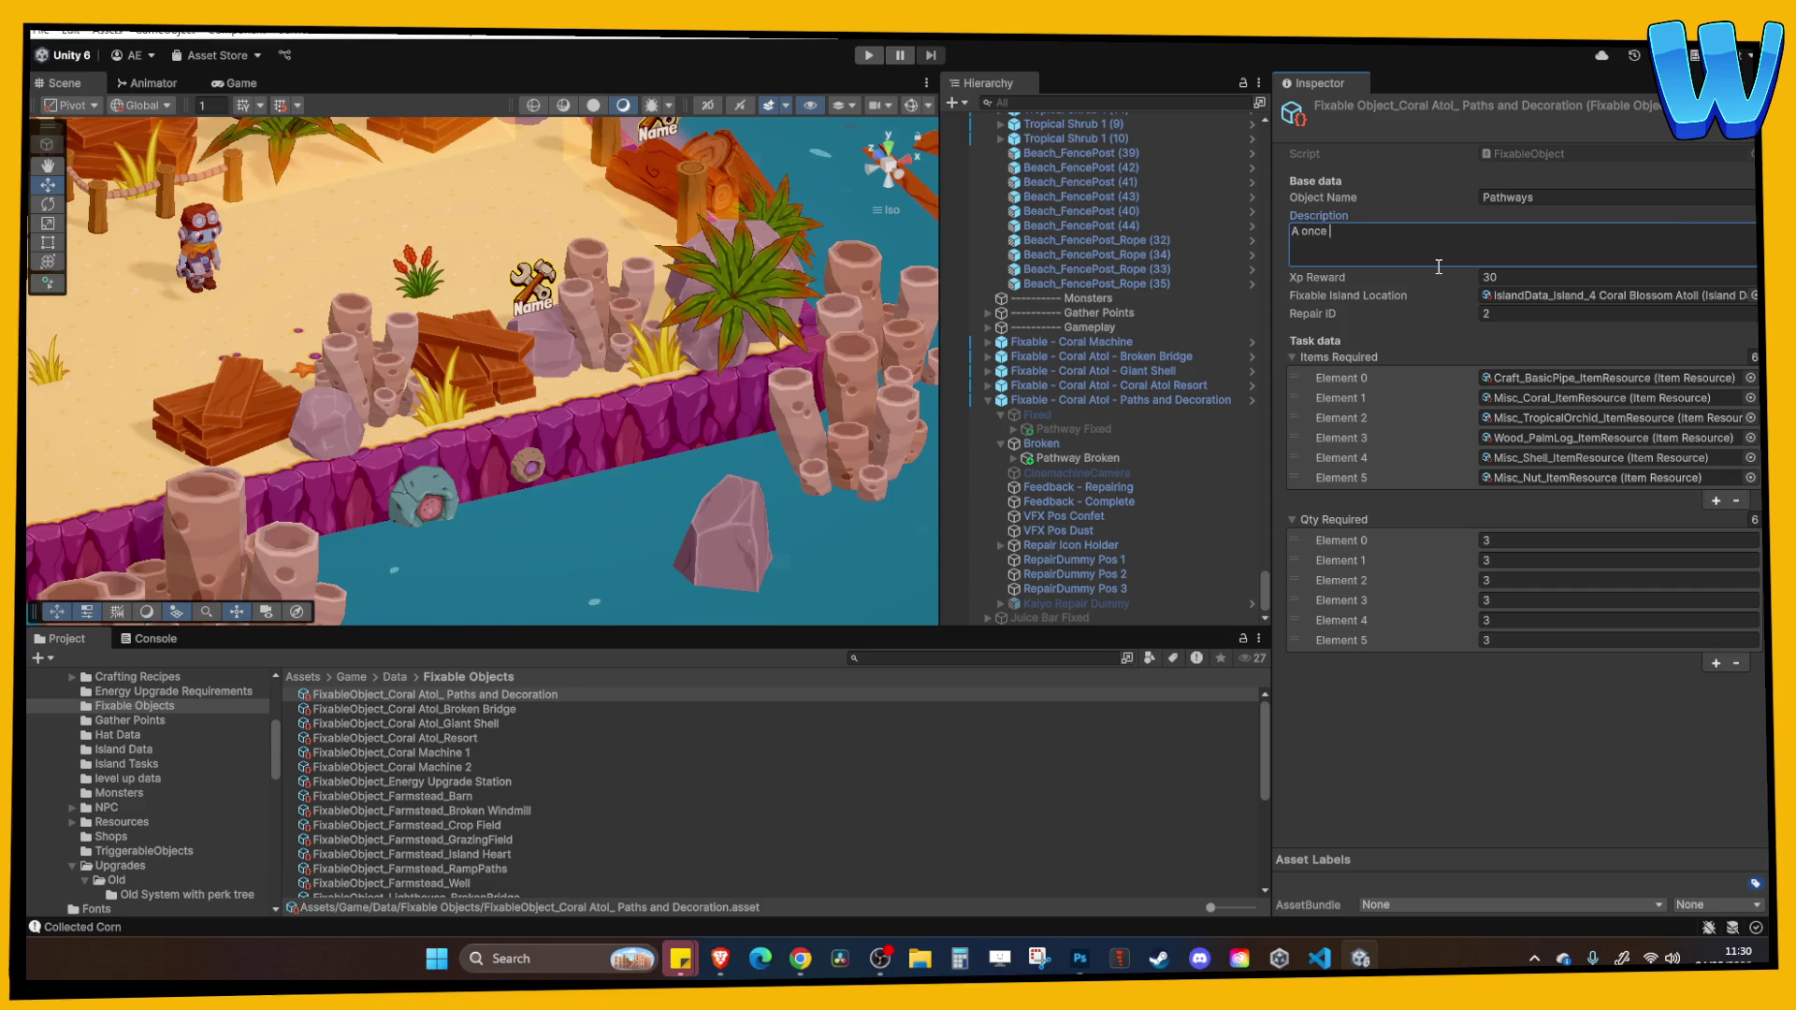
type("decro")
key("BackSpace")
type("ative")
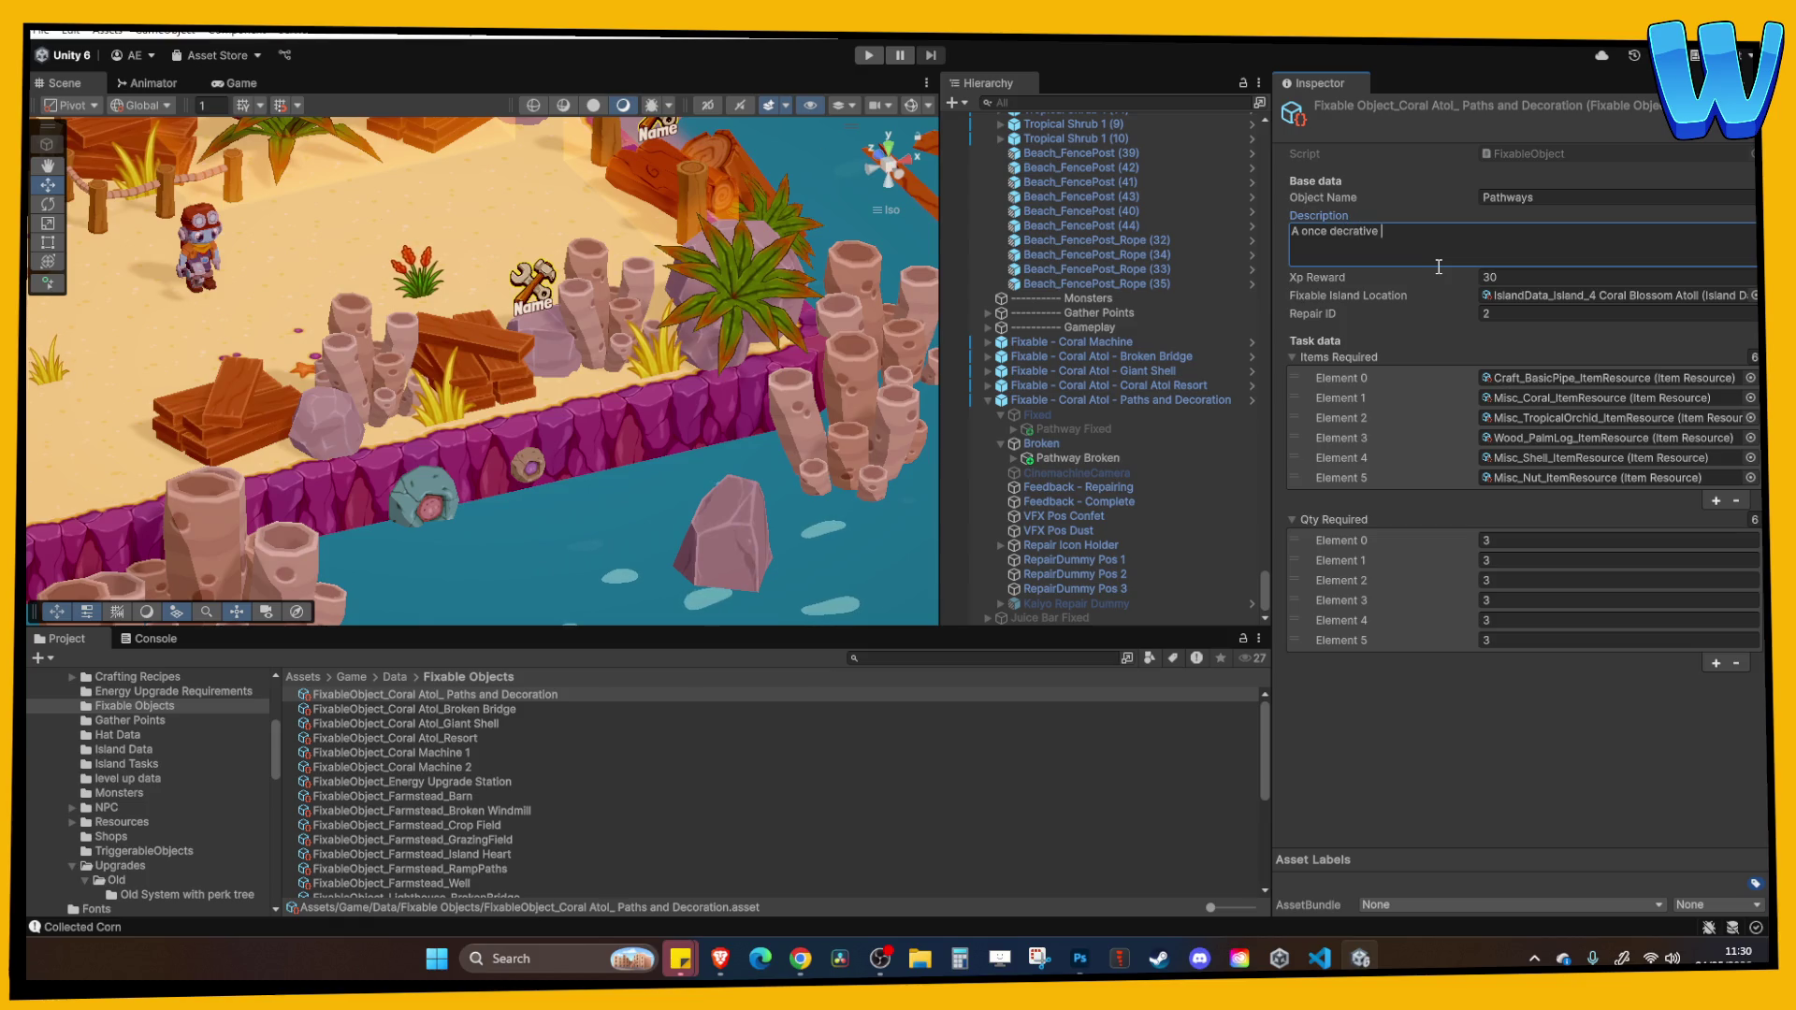
left_click(1355, 234)
type("orative pathway ")
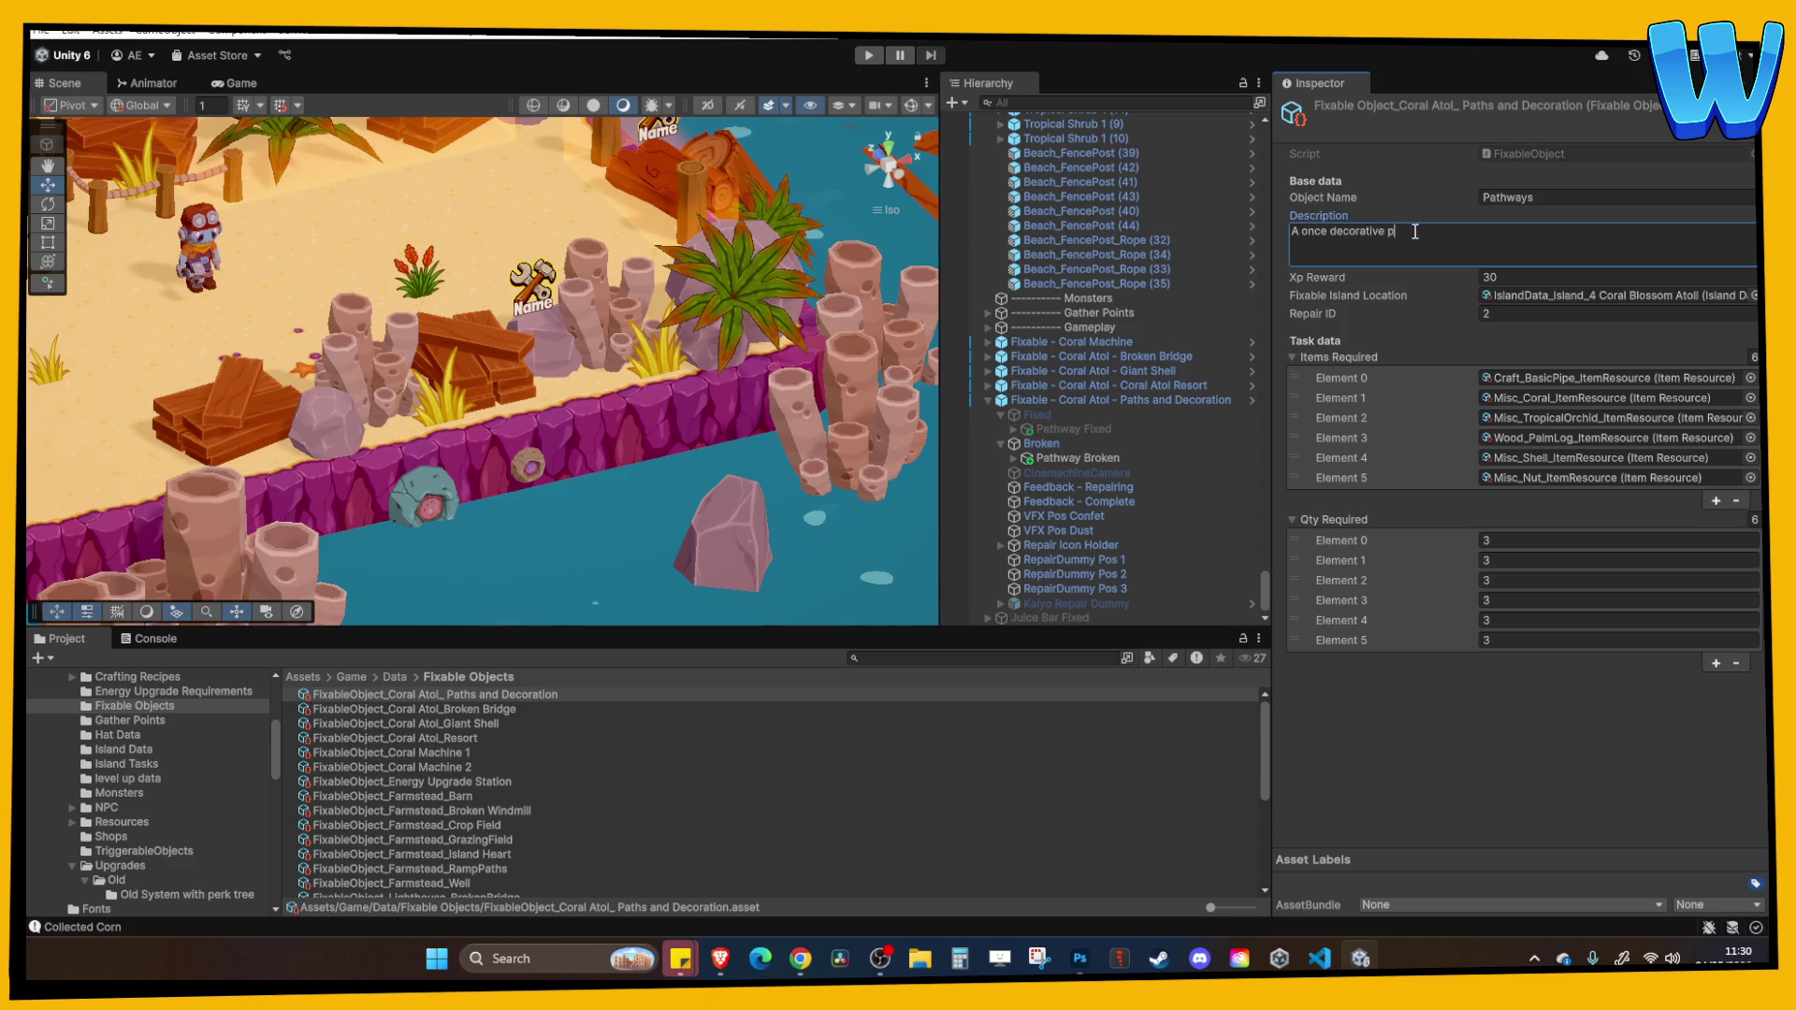
type("once ")
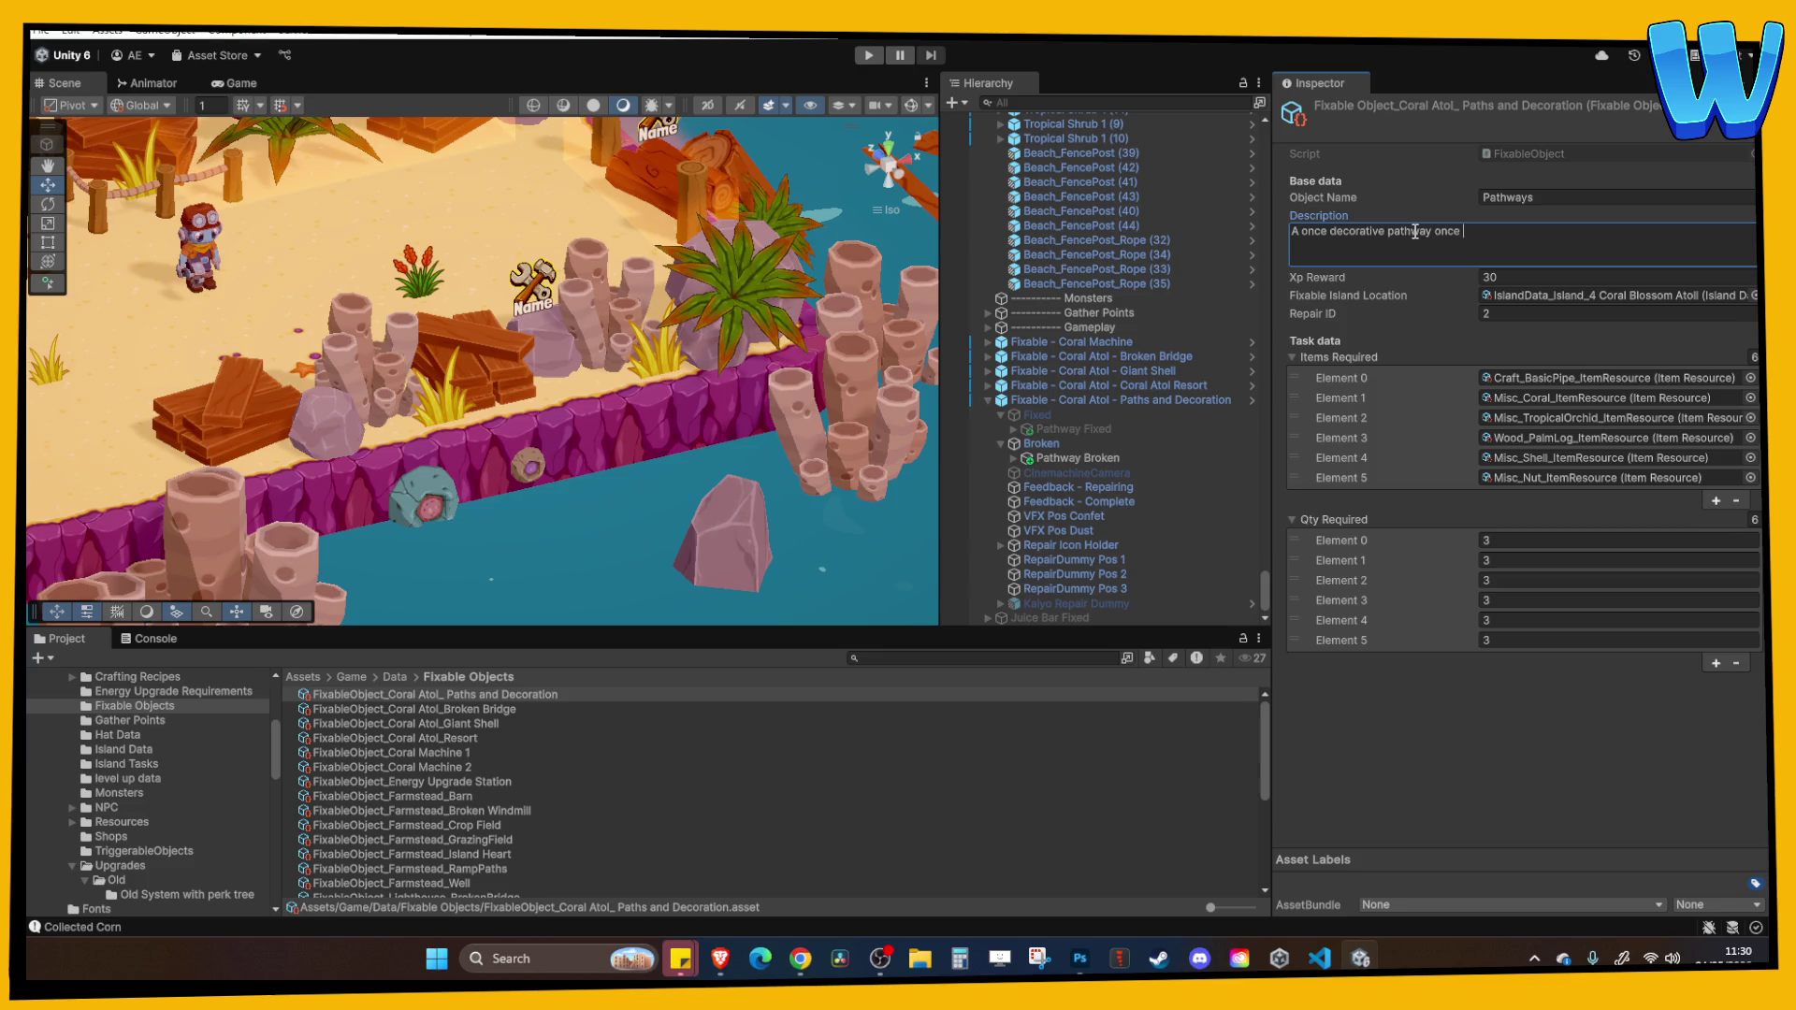
key("BackSpace")
key("BackSpace")
key("BackSpace")
key("BackSpace")
key("BackSpace")
type("was once here, ")
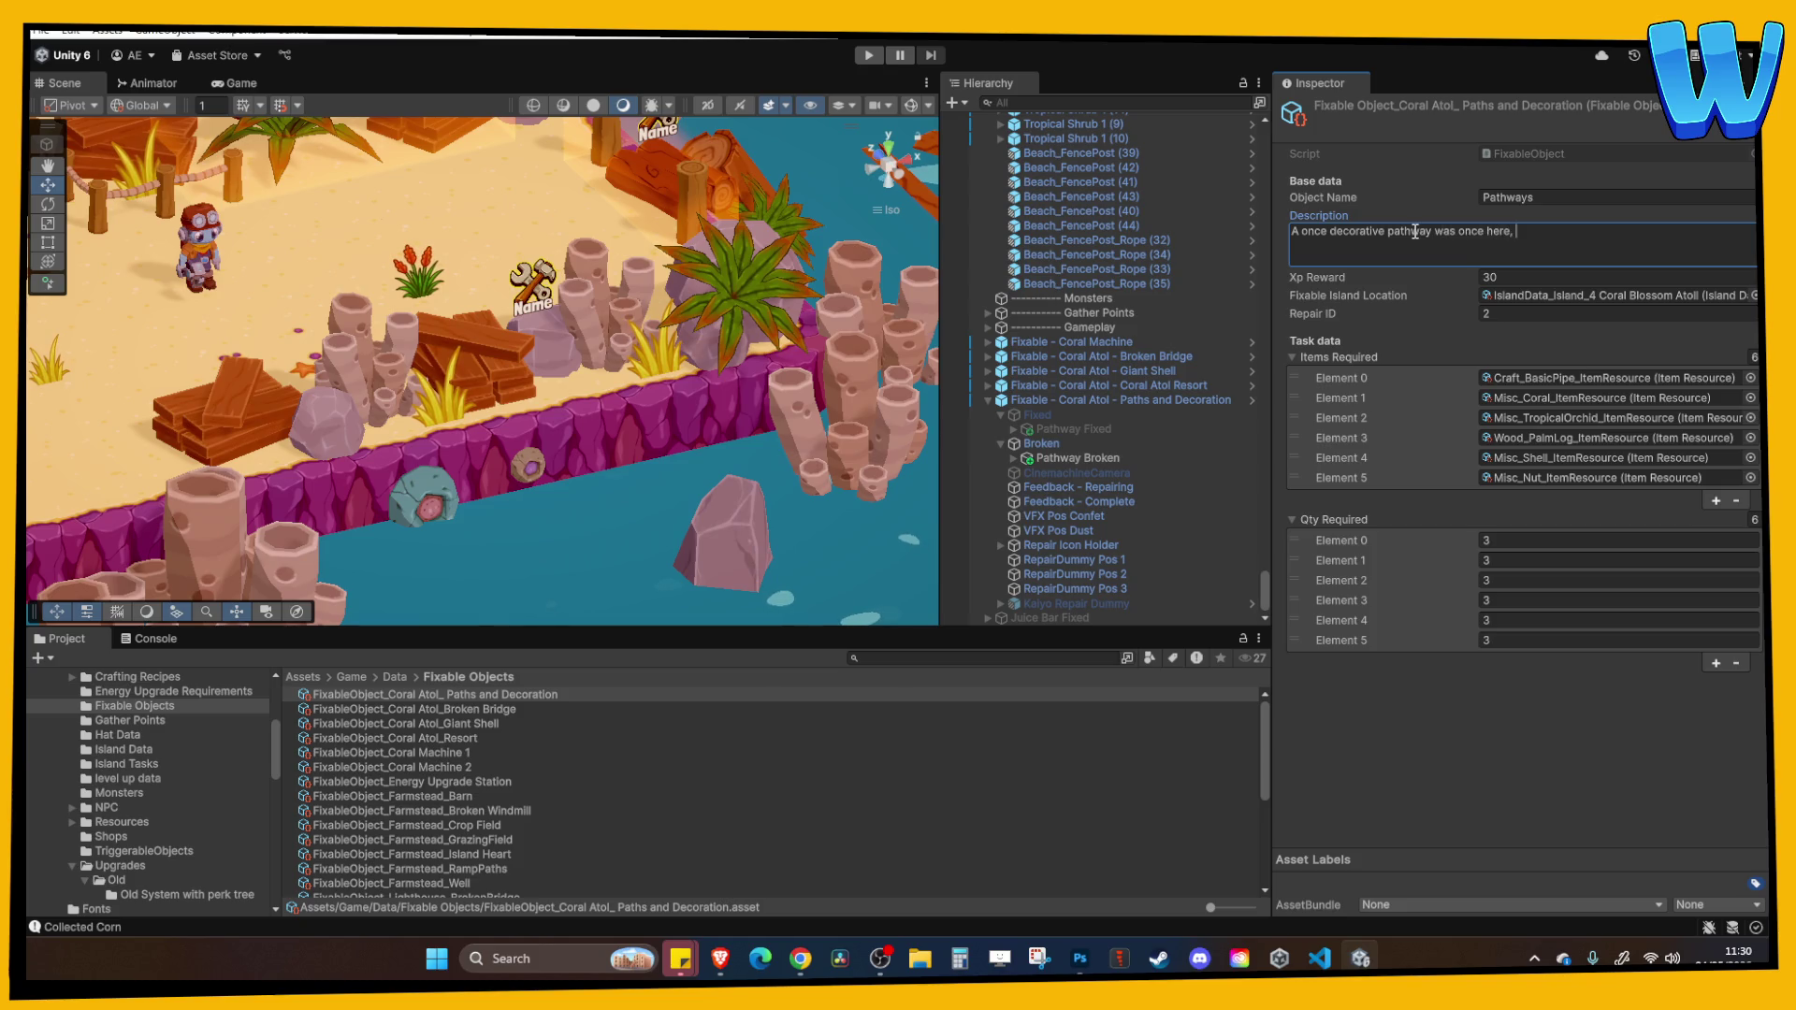
type("repair")
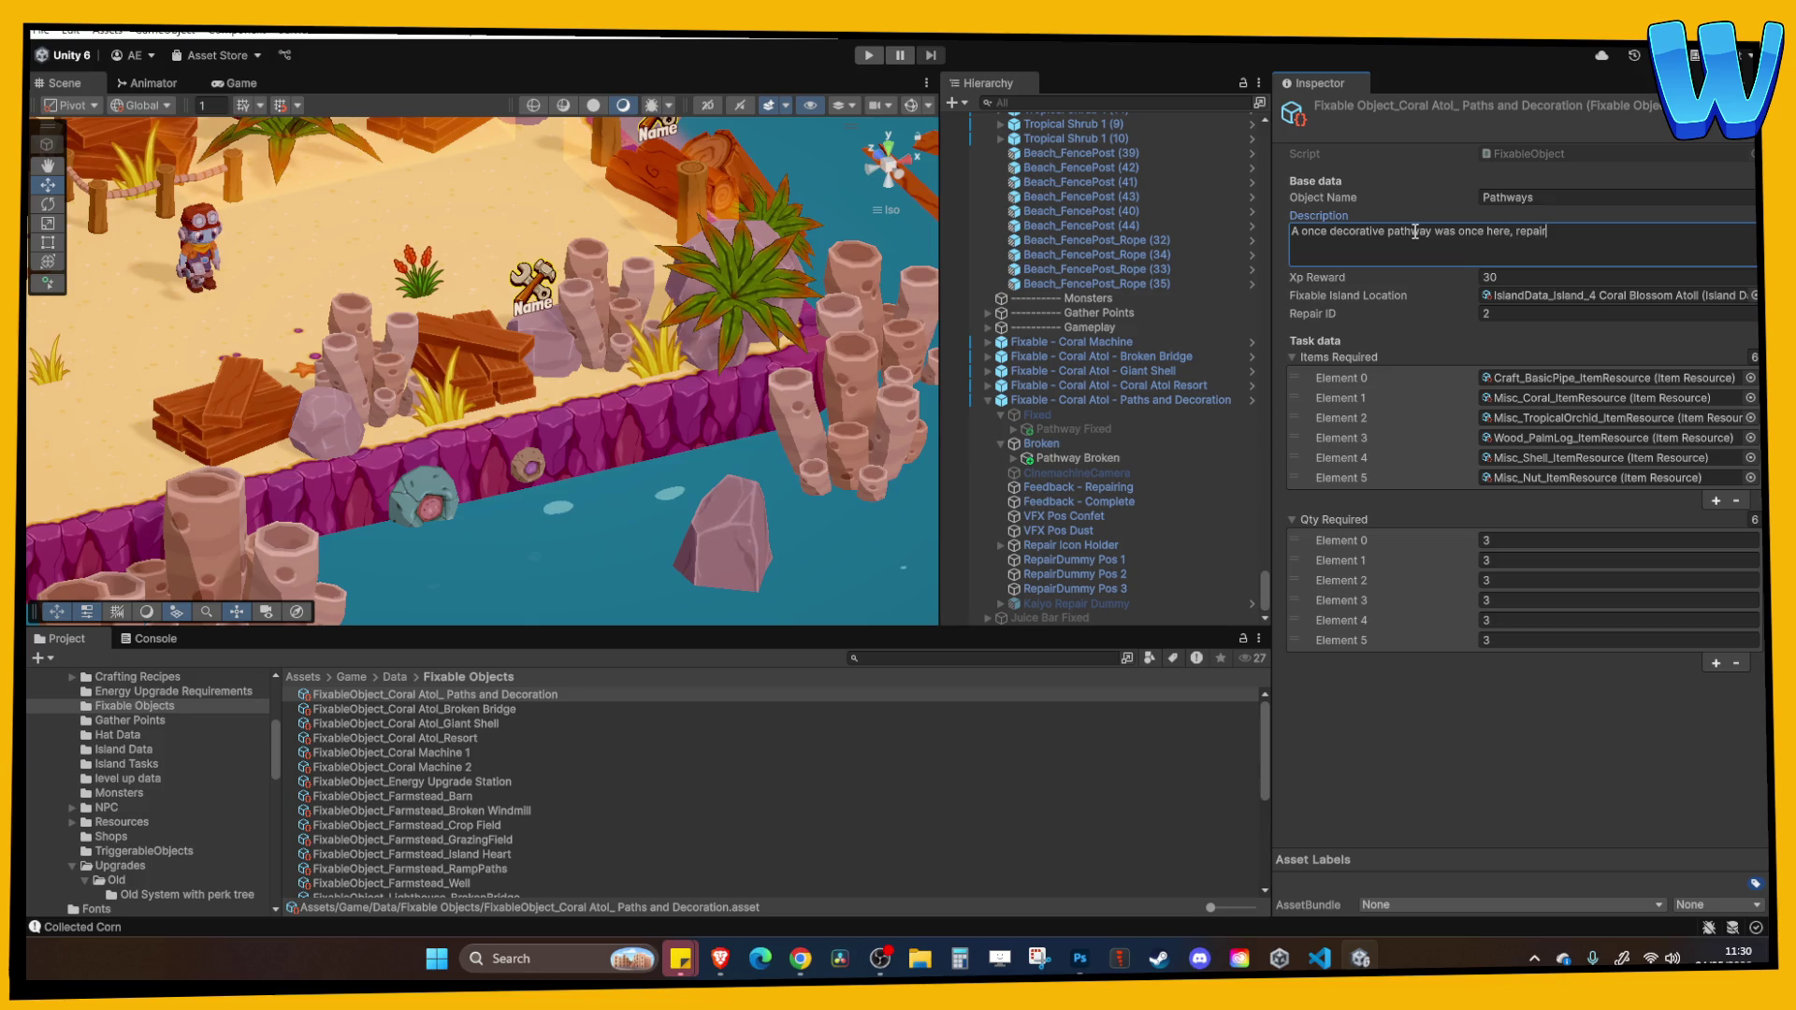
type(" it.")
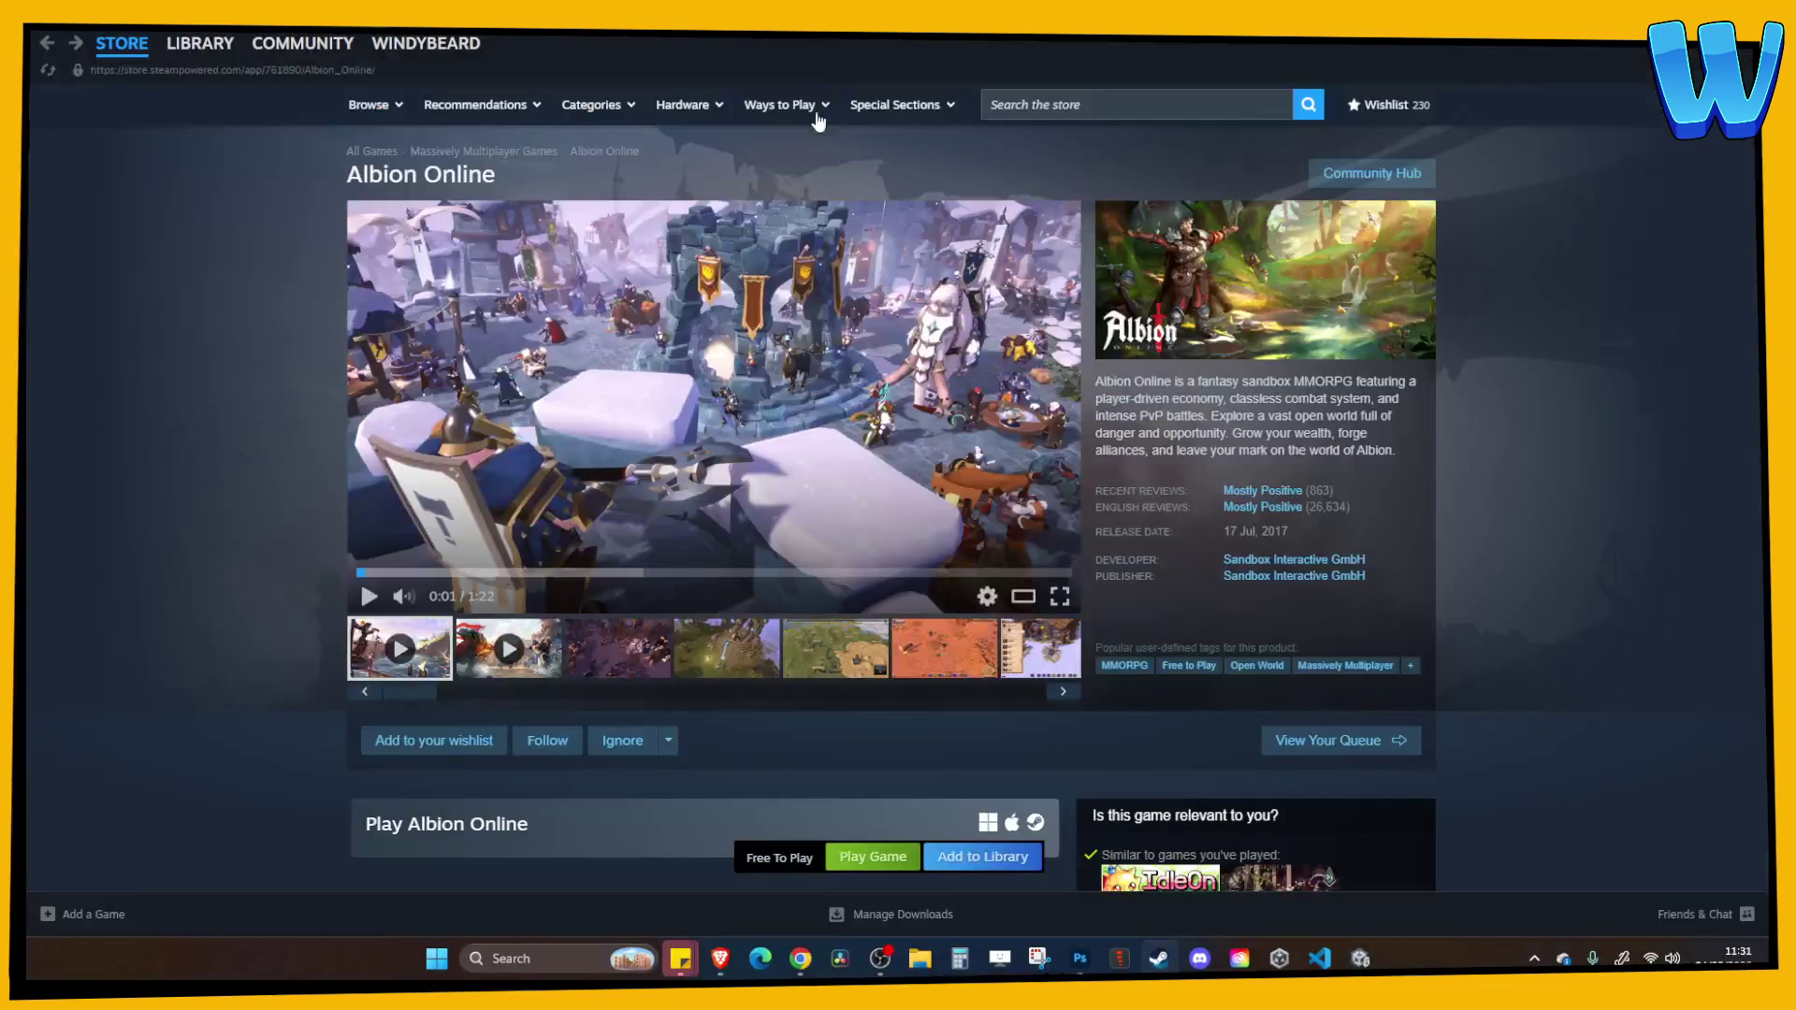
Start the Albion Online store-page trailer playing in full screen.
double_click(962, 429)
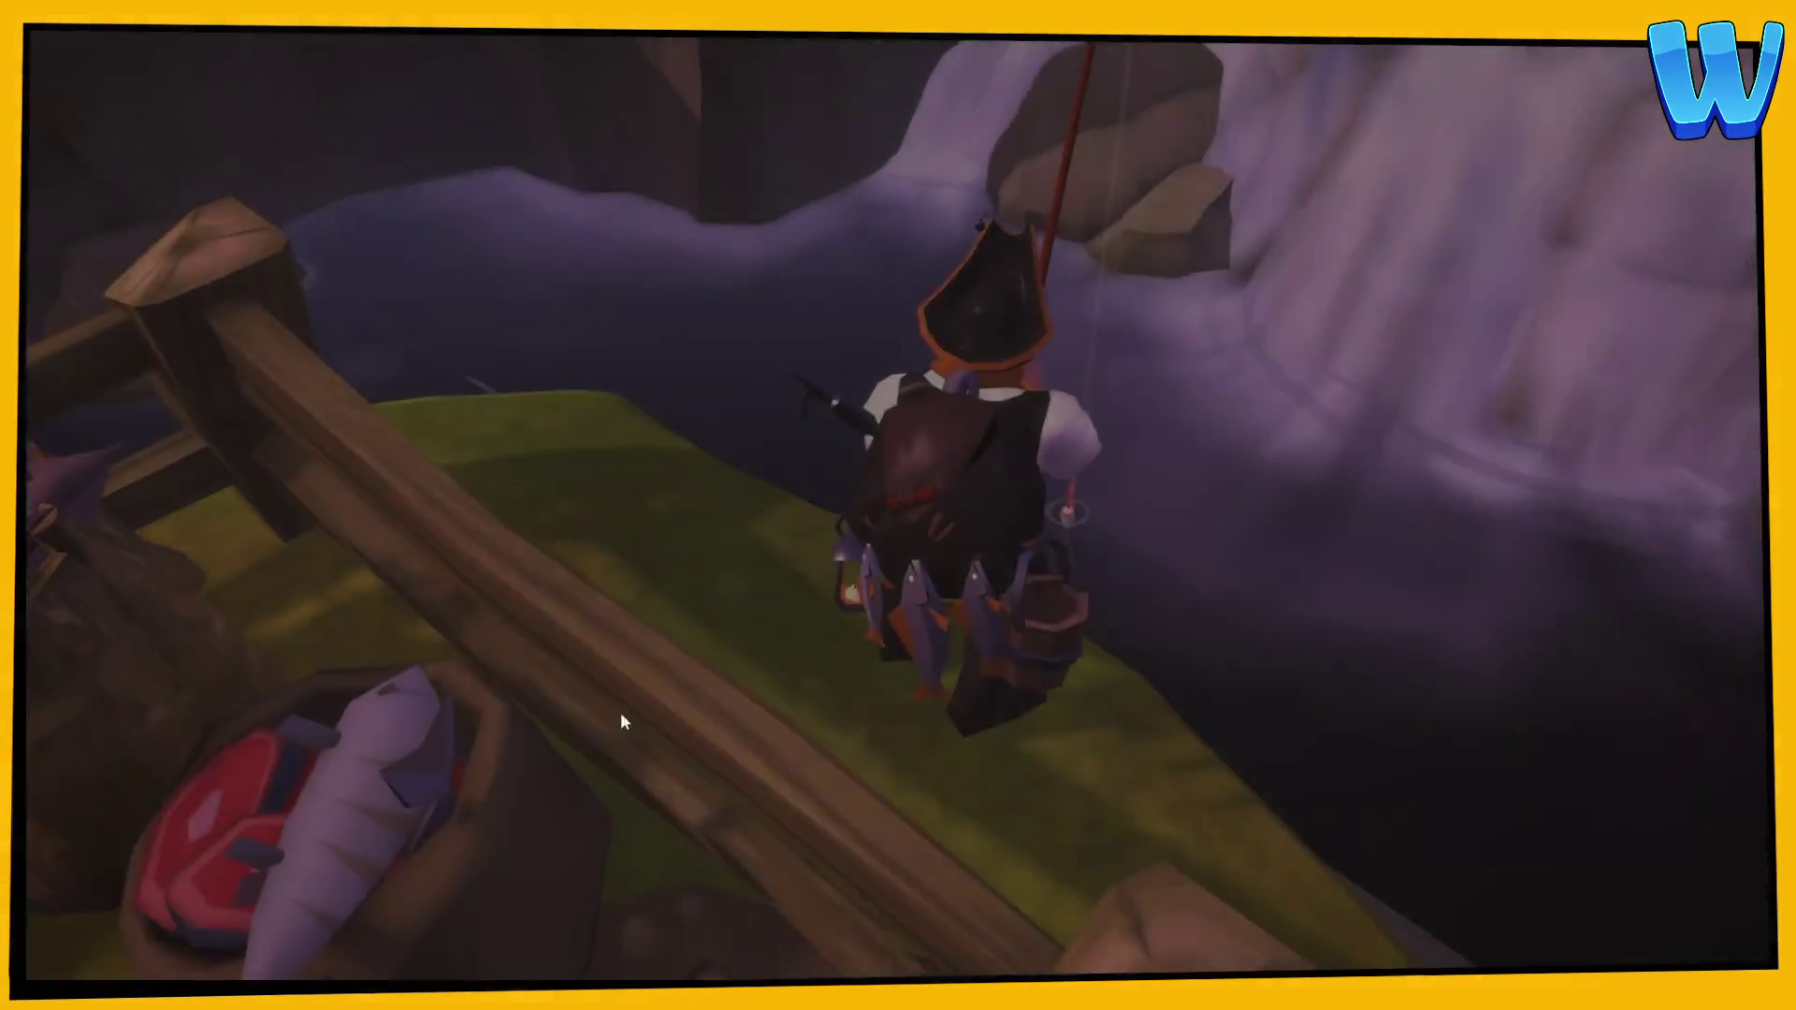
Pause the Albion Online trailer, exit fullscreen and return to the Unity window.
mouse_move(624, 745)
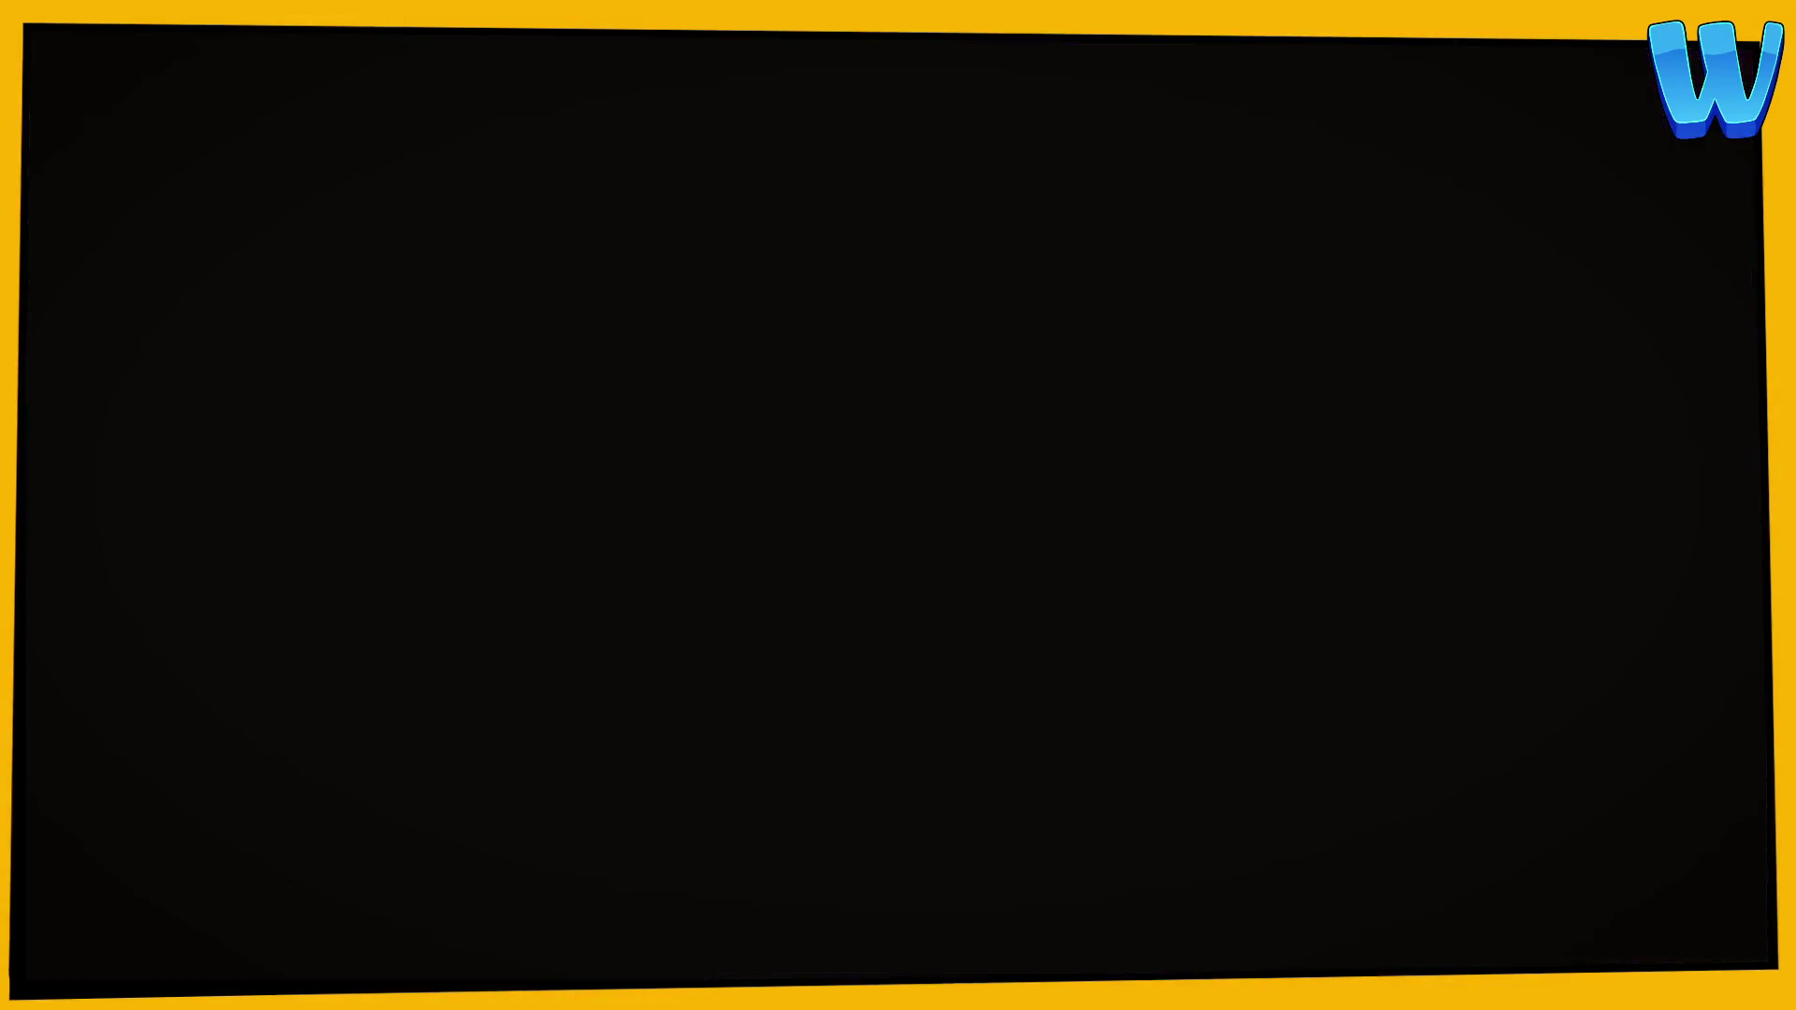
mouse_move(620, 648)
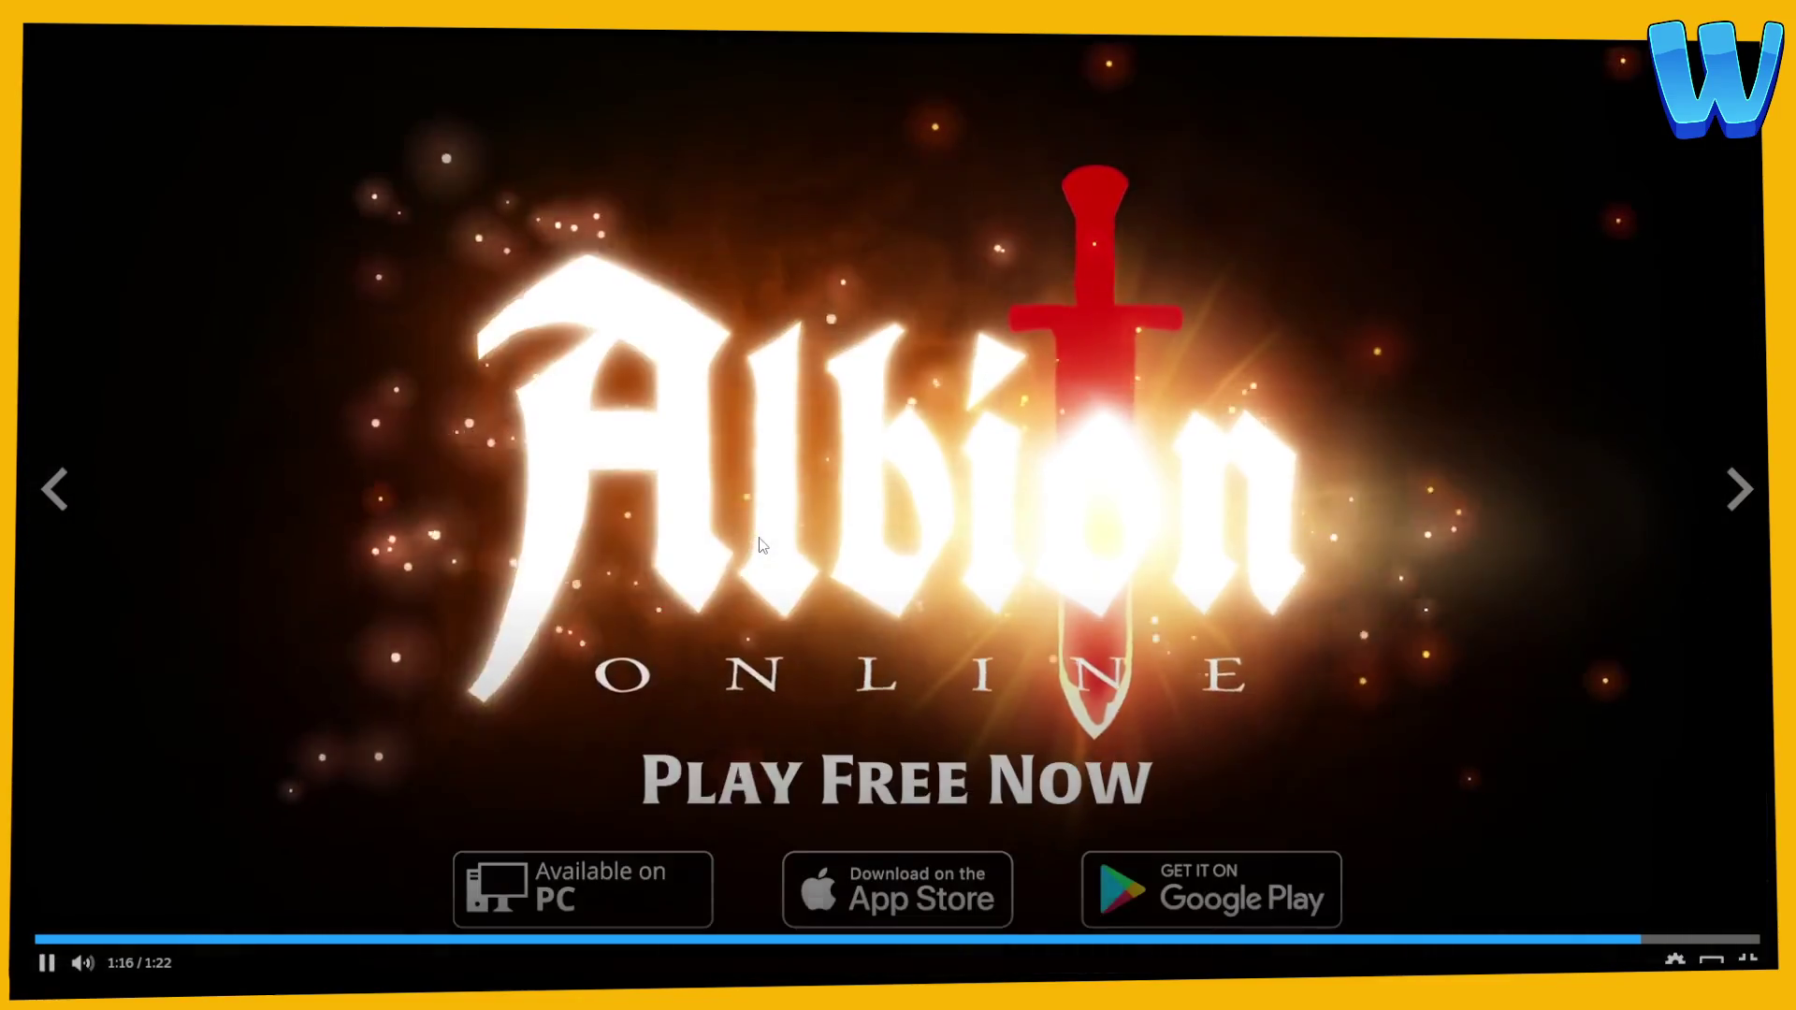
left_click(763, 546)
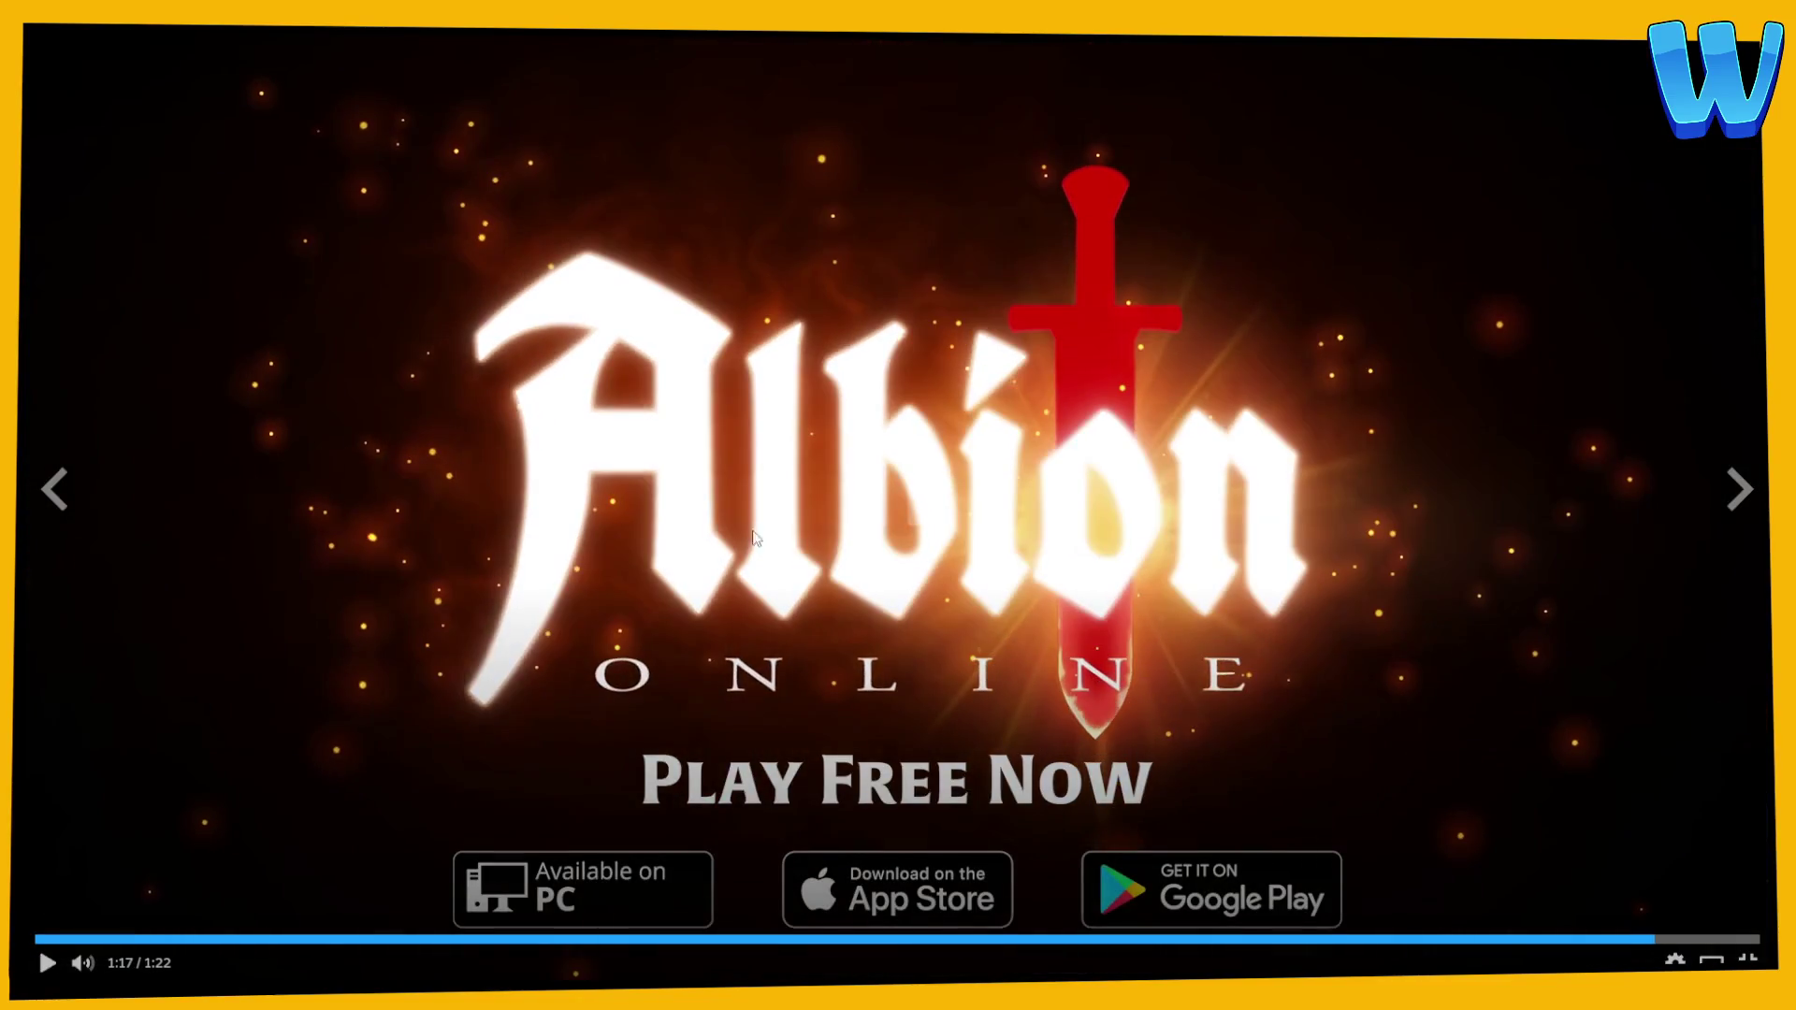
key("Escape")
mouse_move(425, 43)
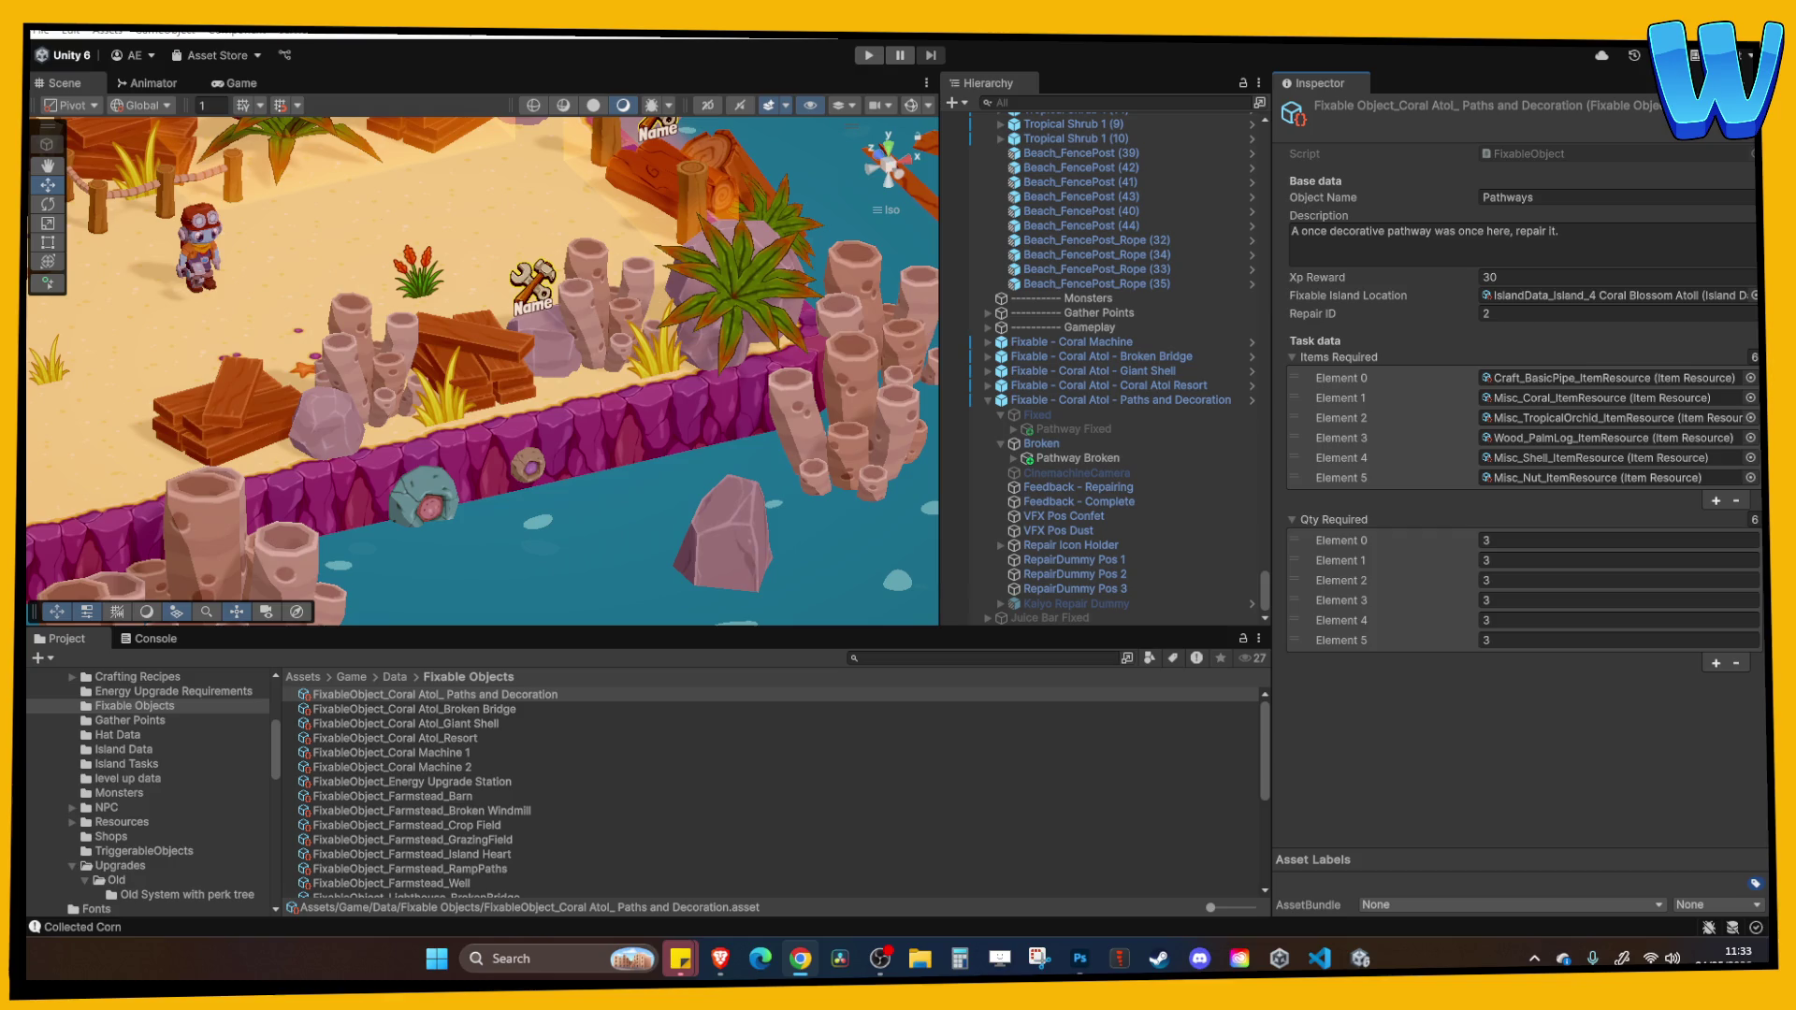
left_click_drag(803, 518, 876, 437)
scroll(876, 436, "up", 3)
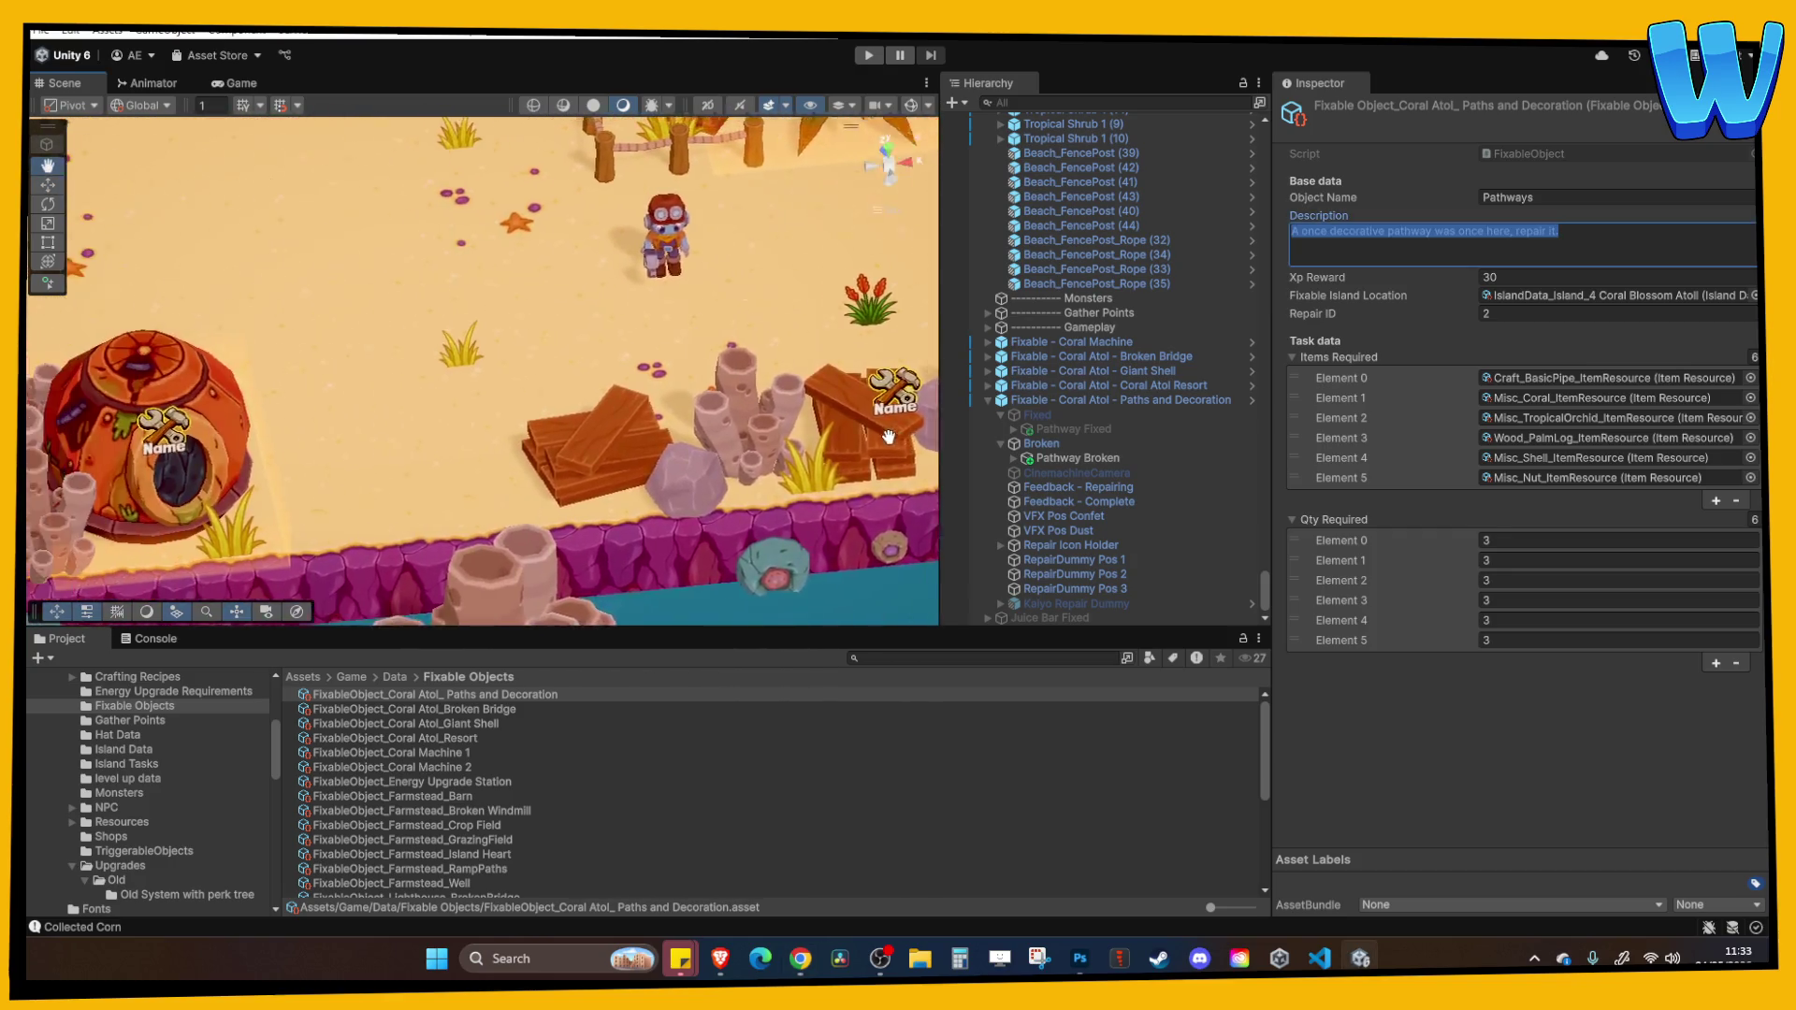
scroll(786, 428, "down", 5)
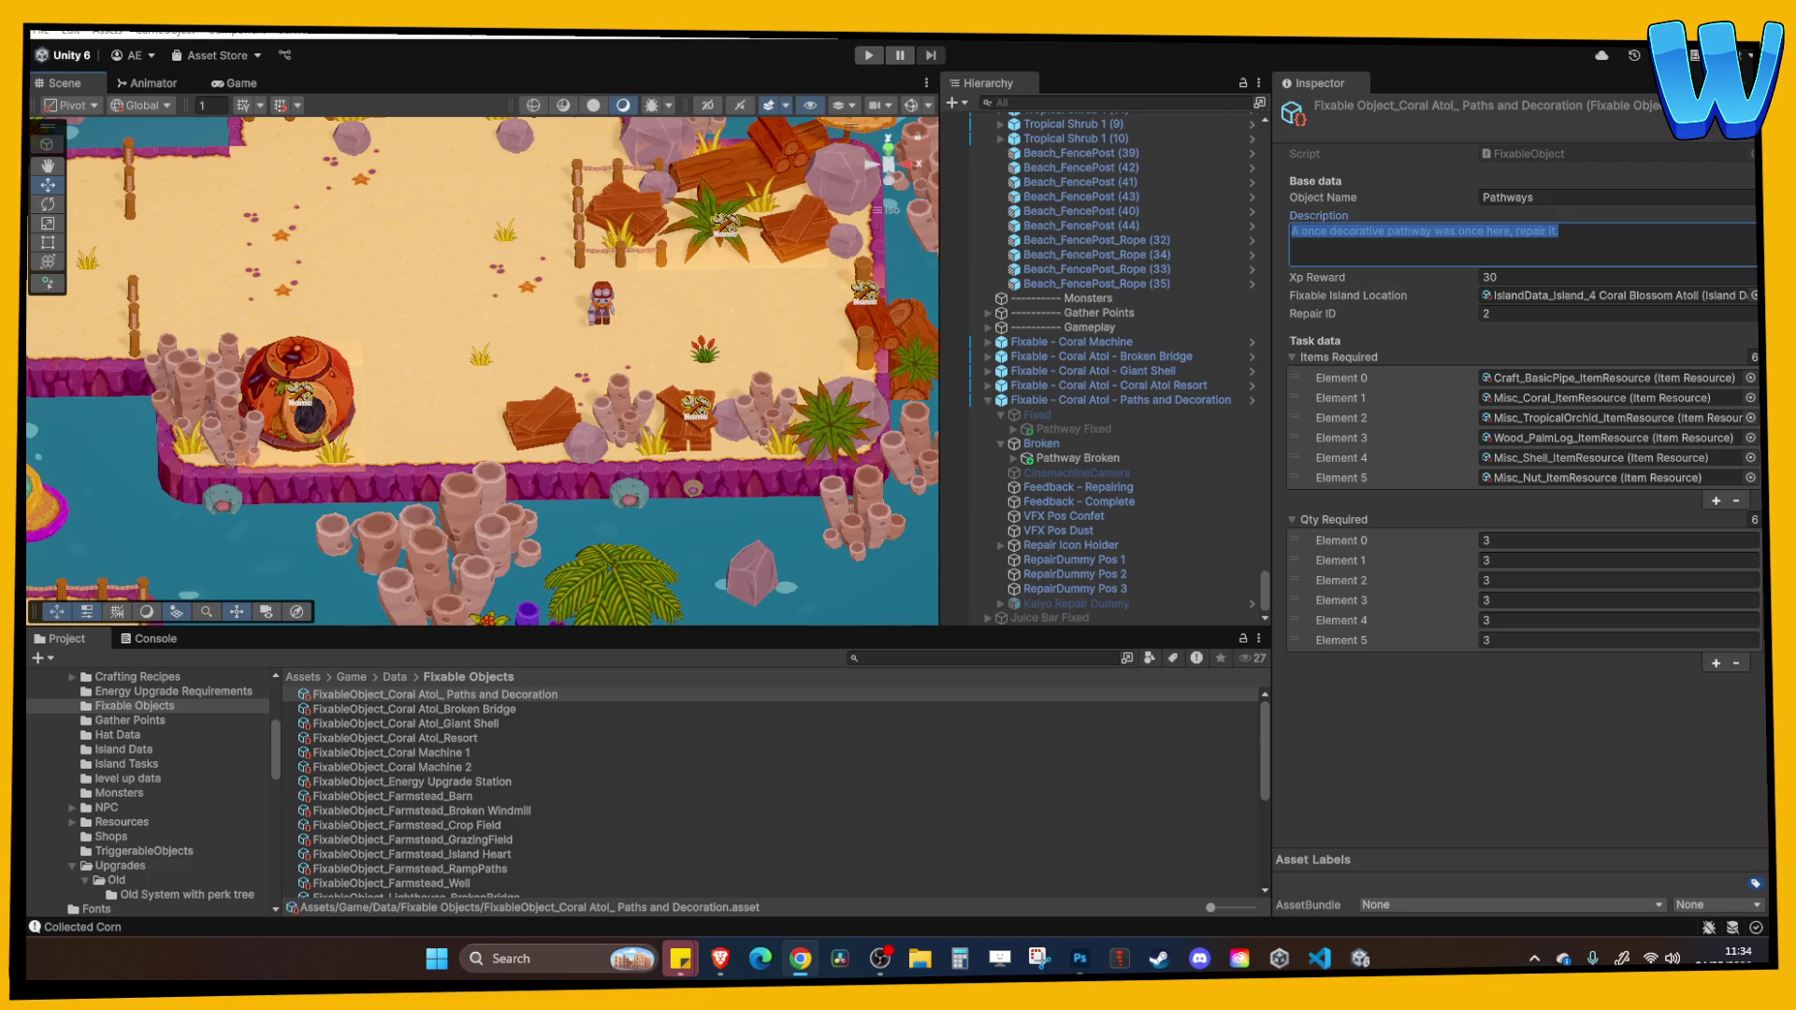
scroll(595, 349, "down", 8)
scroll(594, 349, "up", 10)
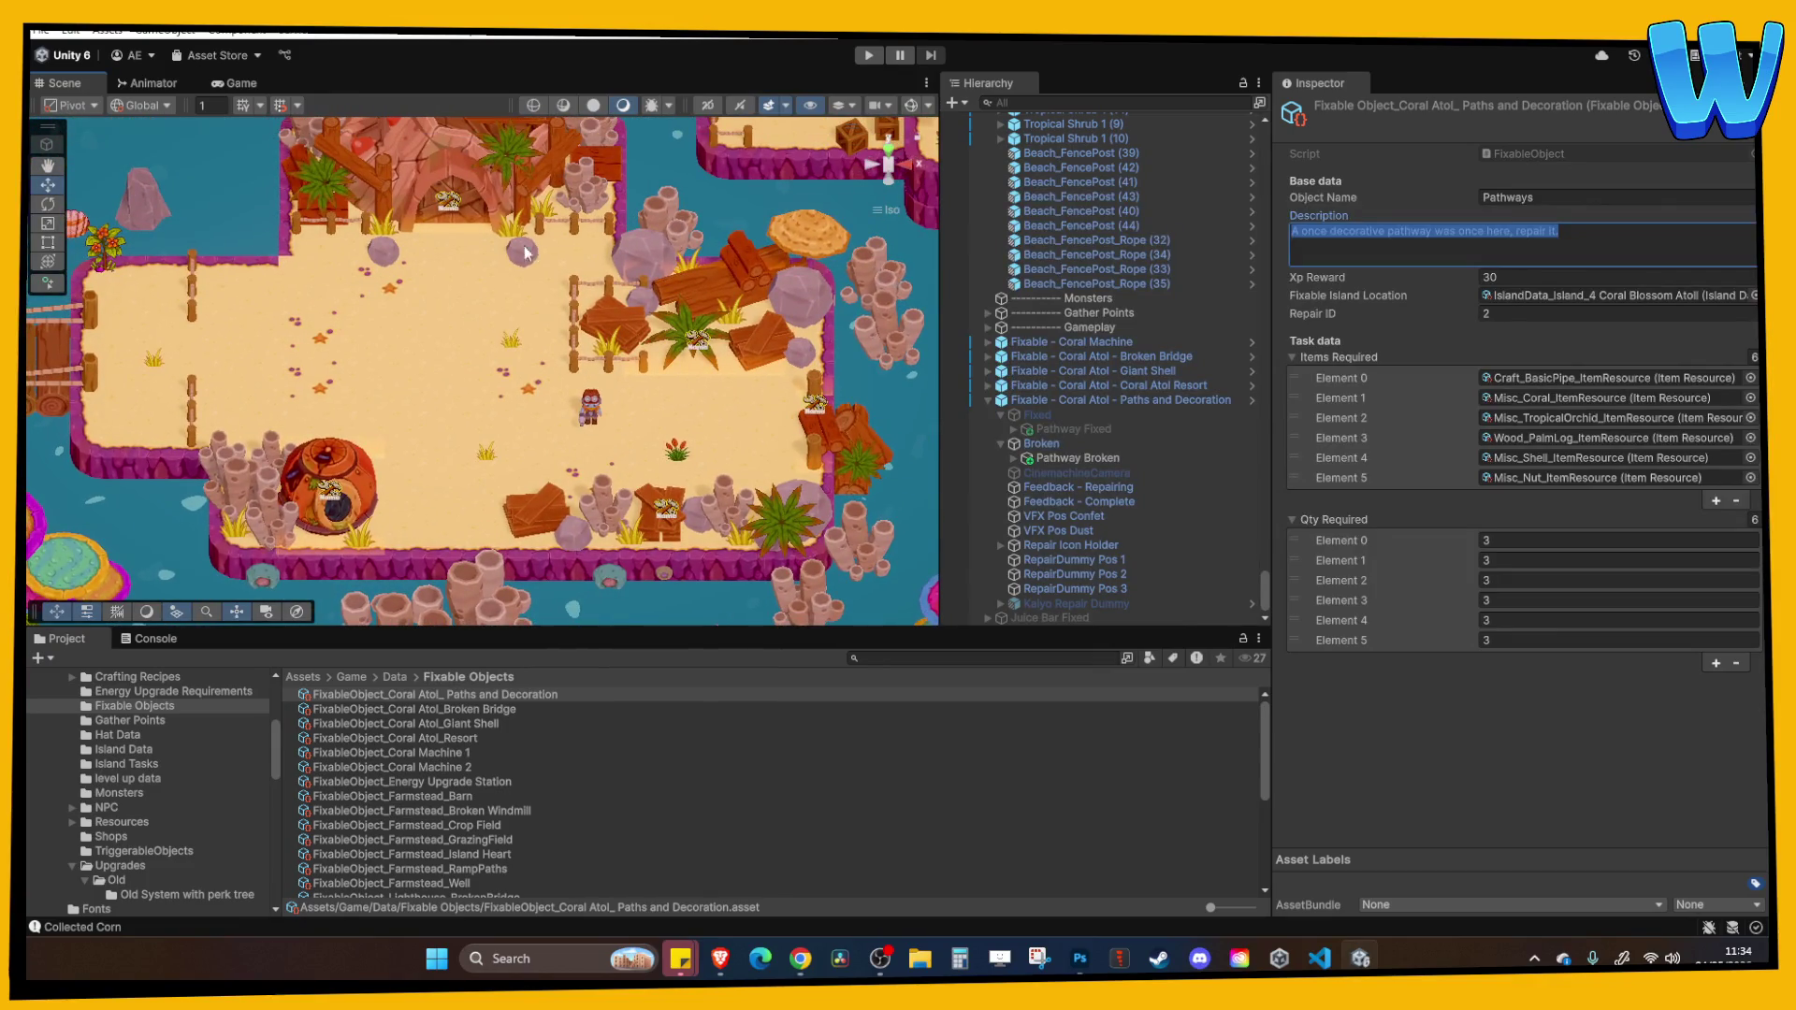
left_click_drag(777, 402, 706, 280)
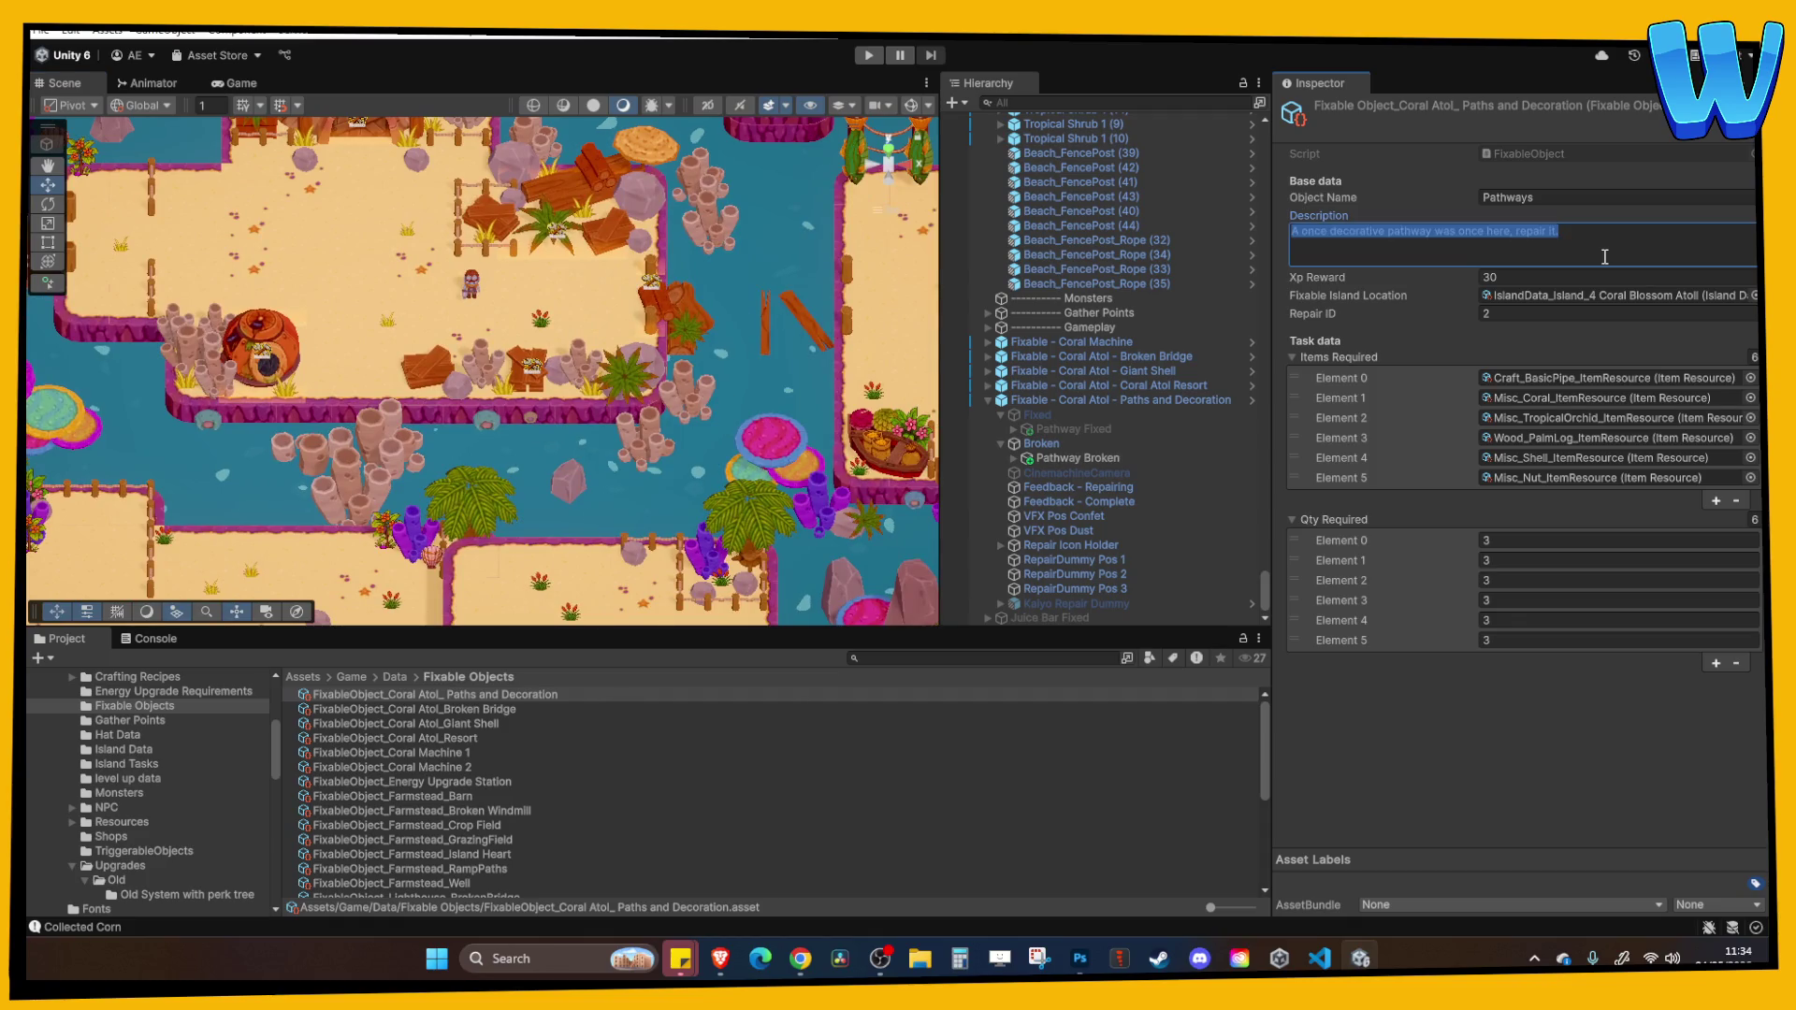
key("Right")
key("alt+Tab")
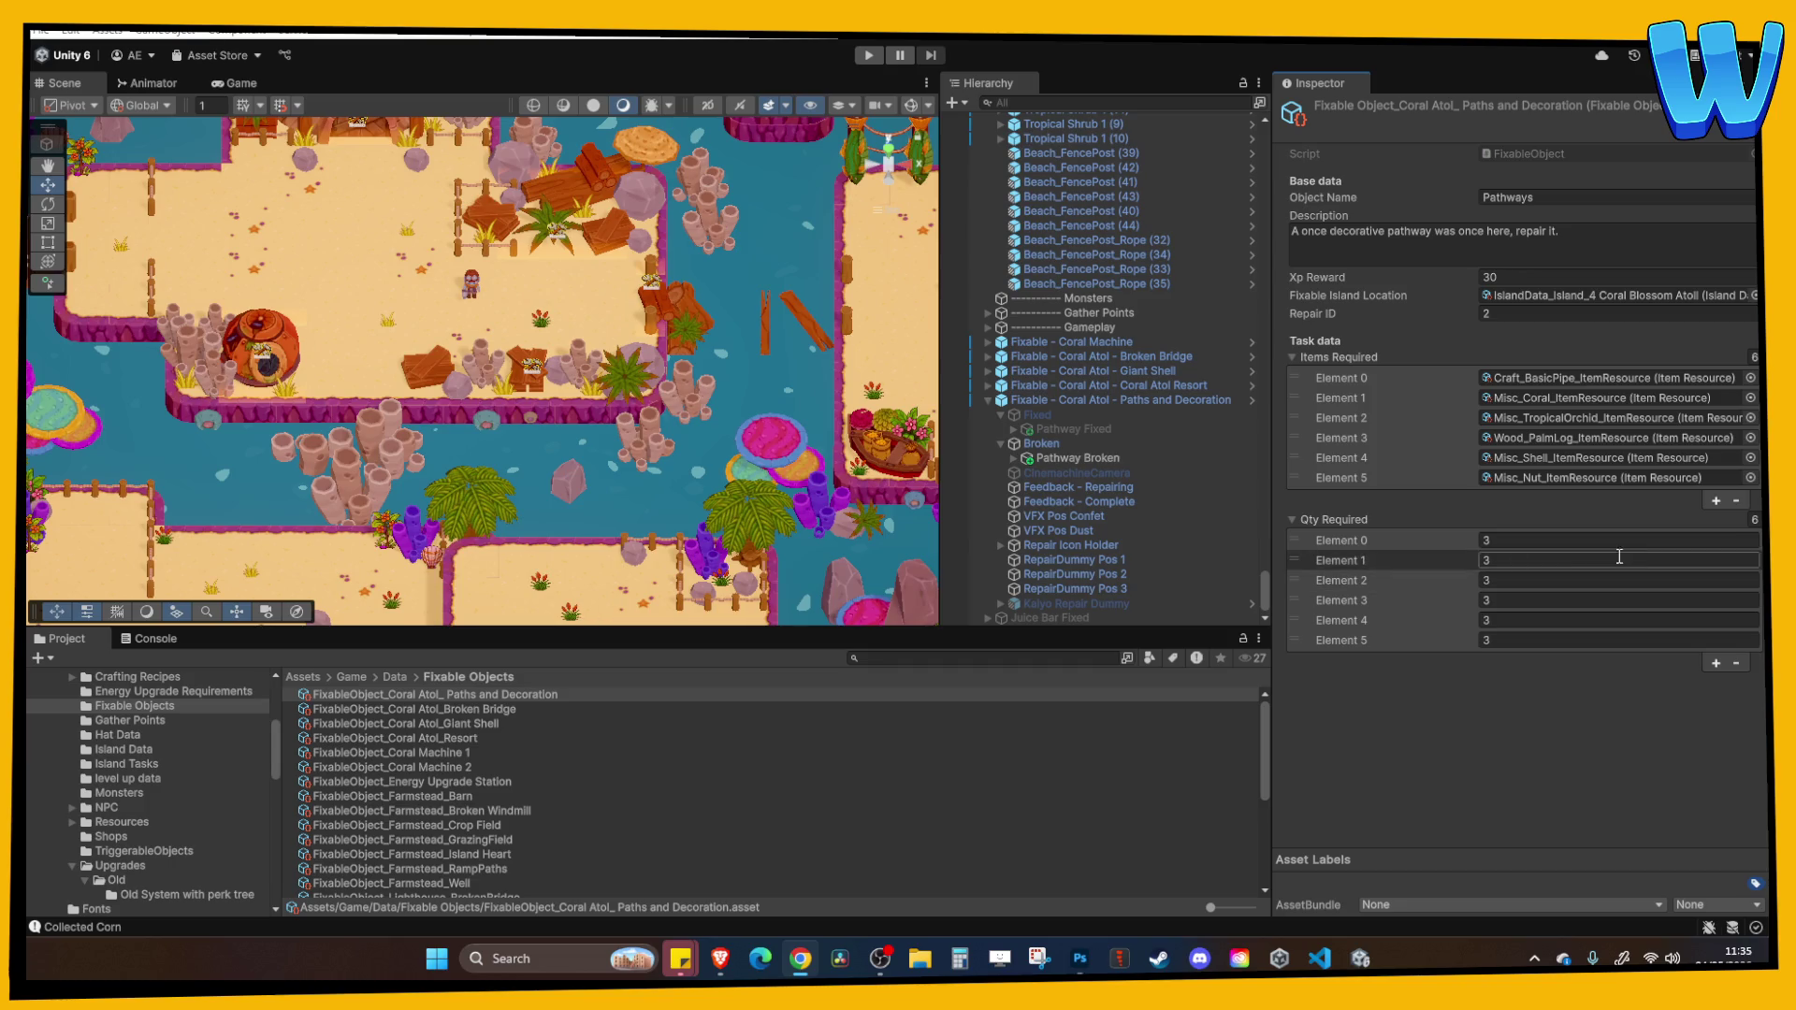
Reduce the Items Required and Qty Required lists to one entry each.
left_click(1753, 356)
type("1")
key("Return")
left_click(1754, 419)
type("1")
key("Return")
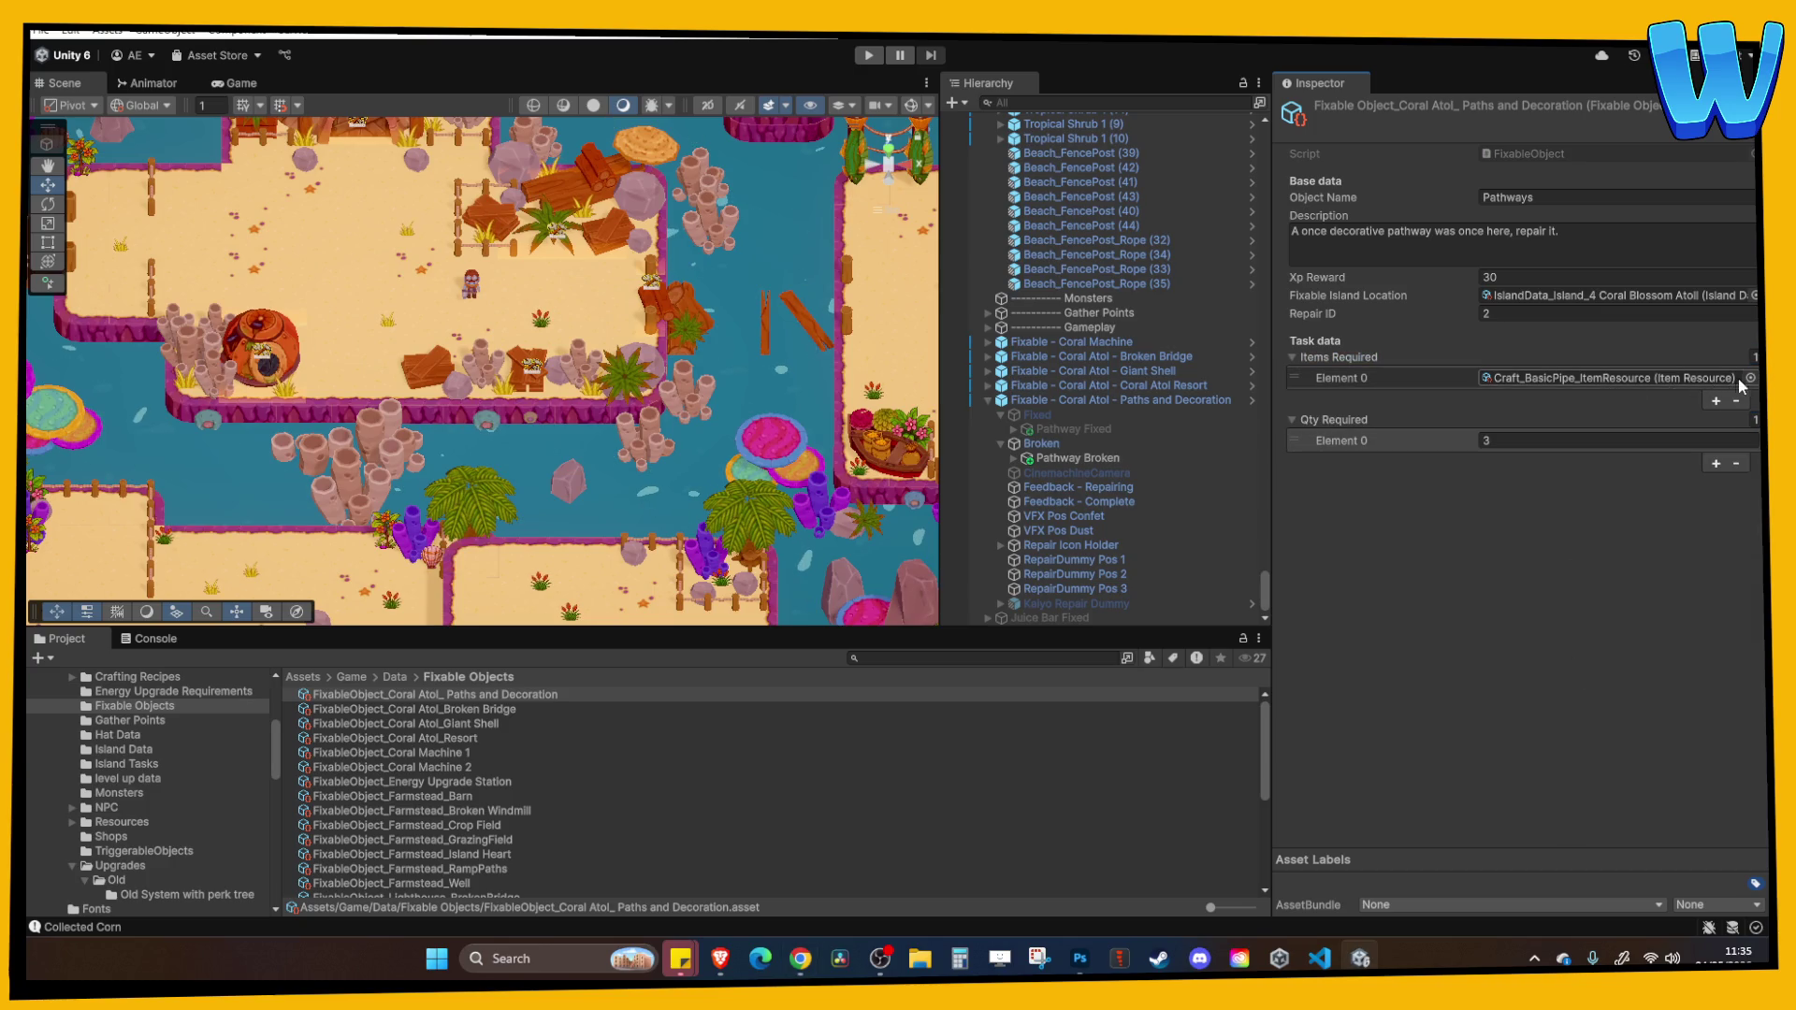
Set the first required item to Wood_SoftWood_ItemResource via the object picker.
left_click(1751, 378)
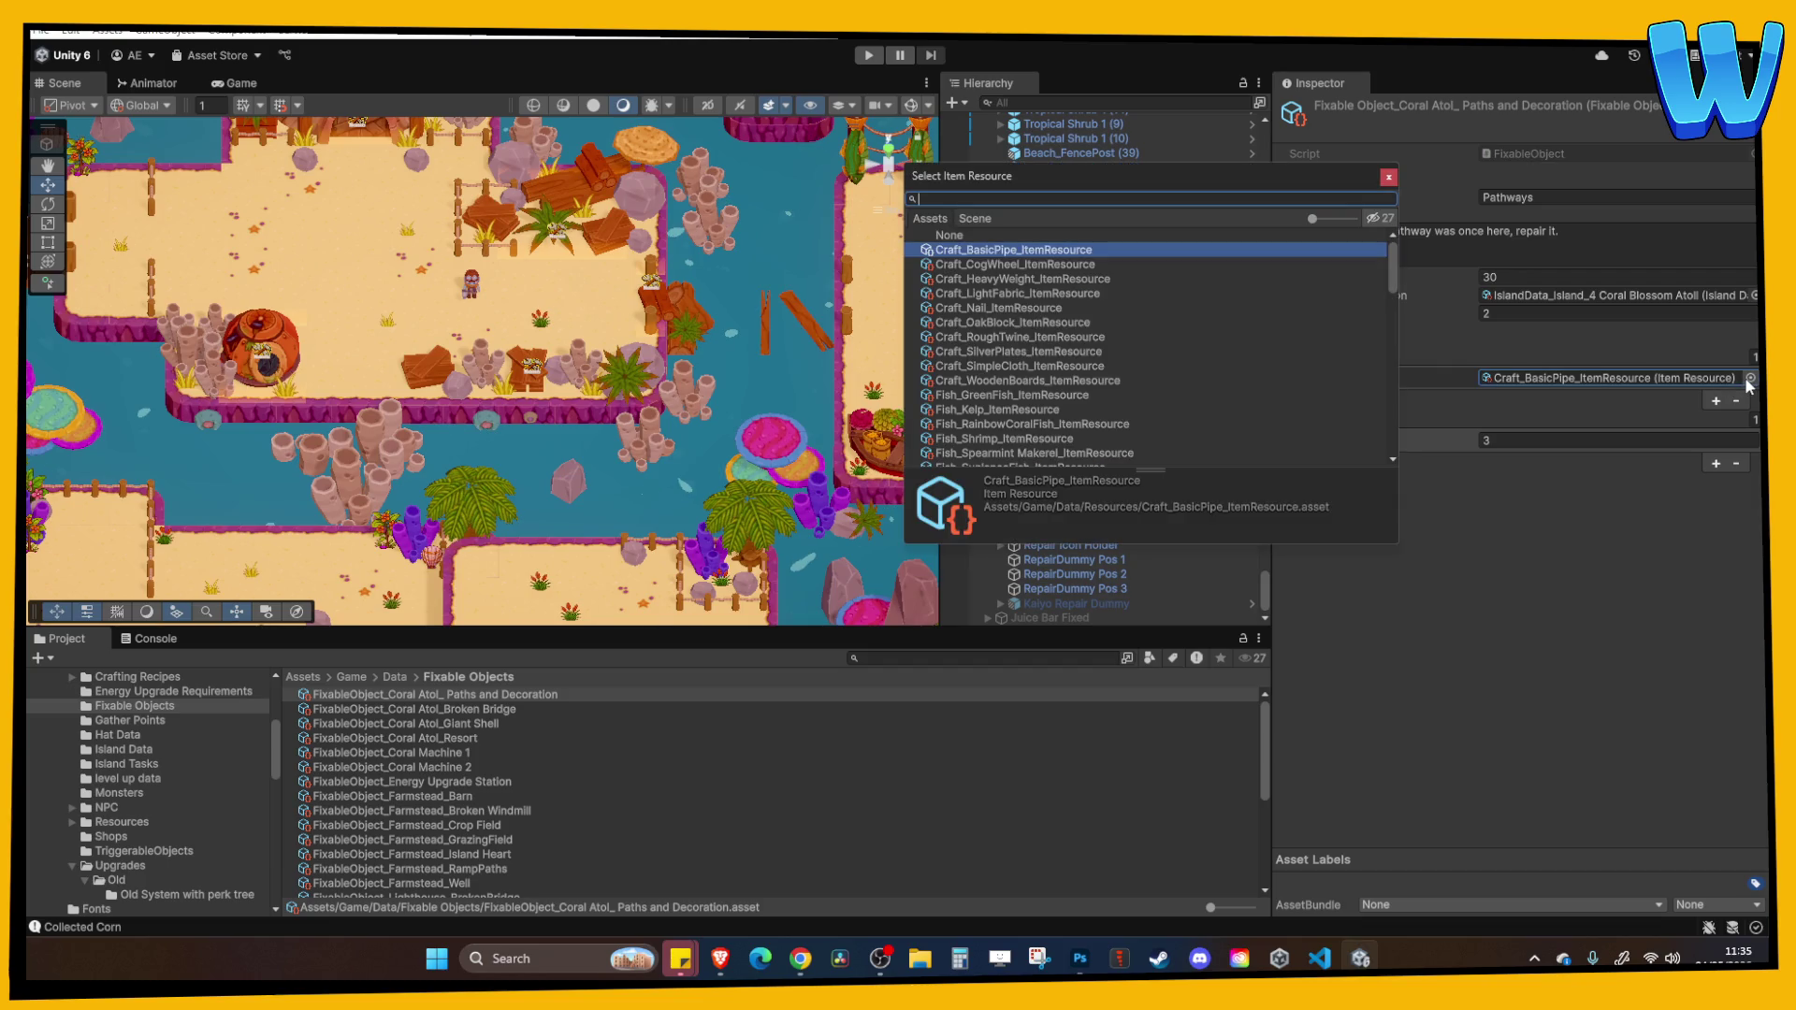
type("soft")
double_click(1081, 253)
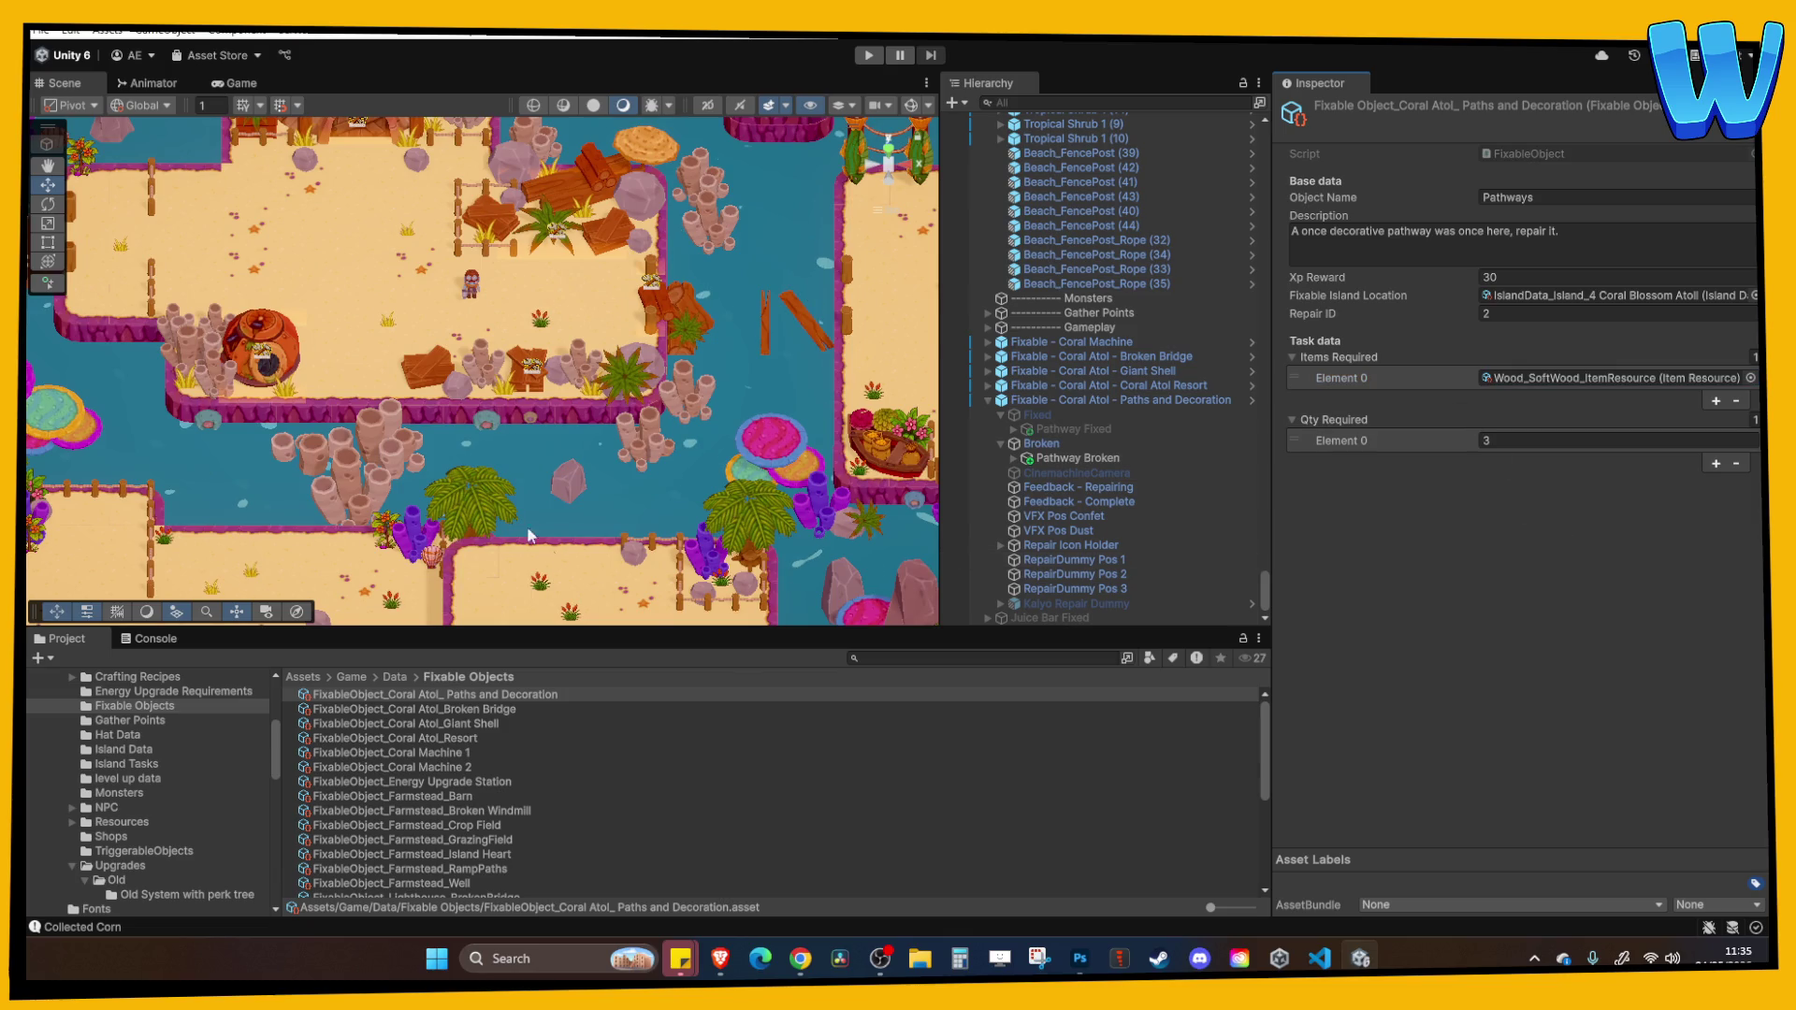
left_click(486, 369)
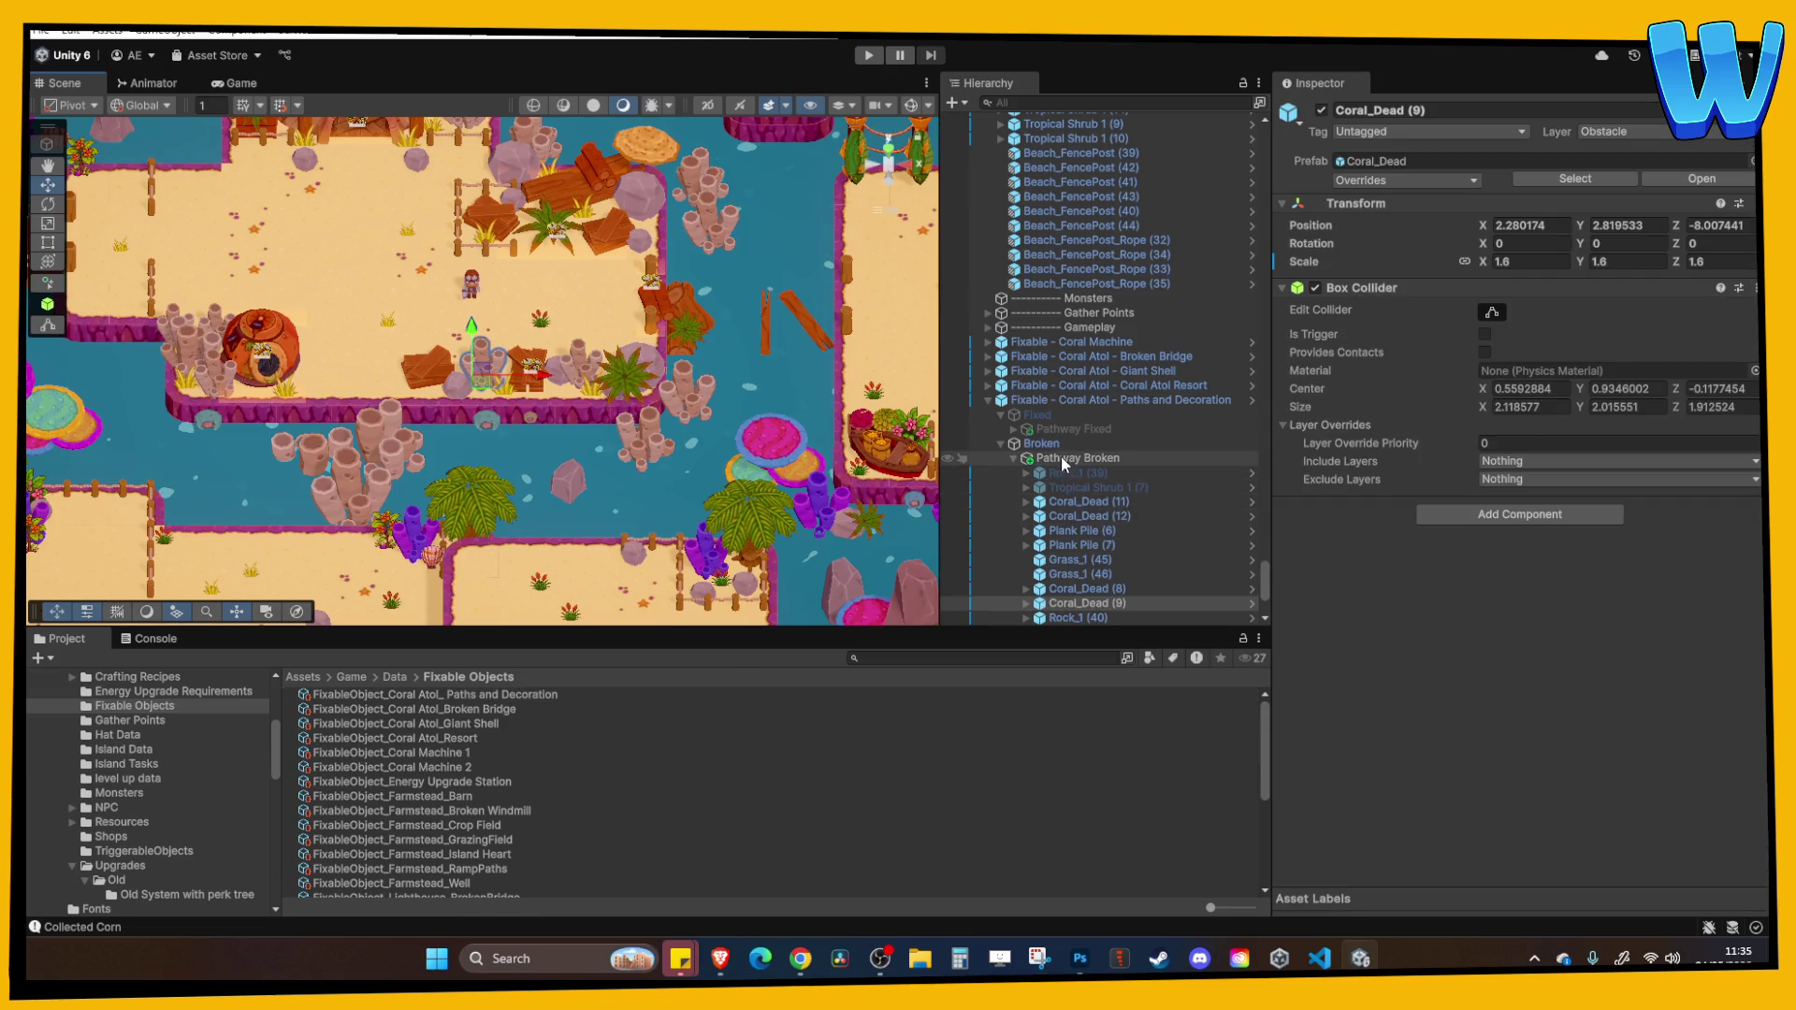
Change the Broken pathway's Fixable Object Trigger Repair ID from 2 to 17.
left_click(1047, 446)
scroll(1522, 494, "down", 1)
left_click(800, 959)
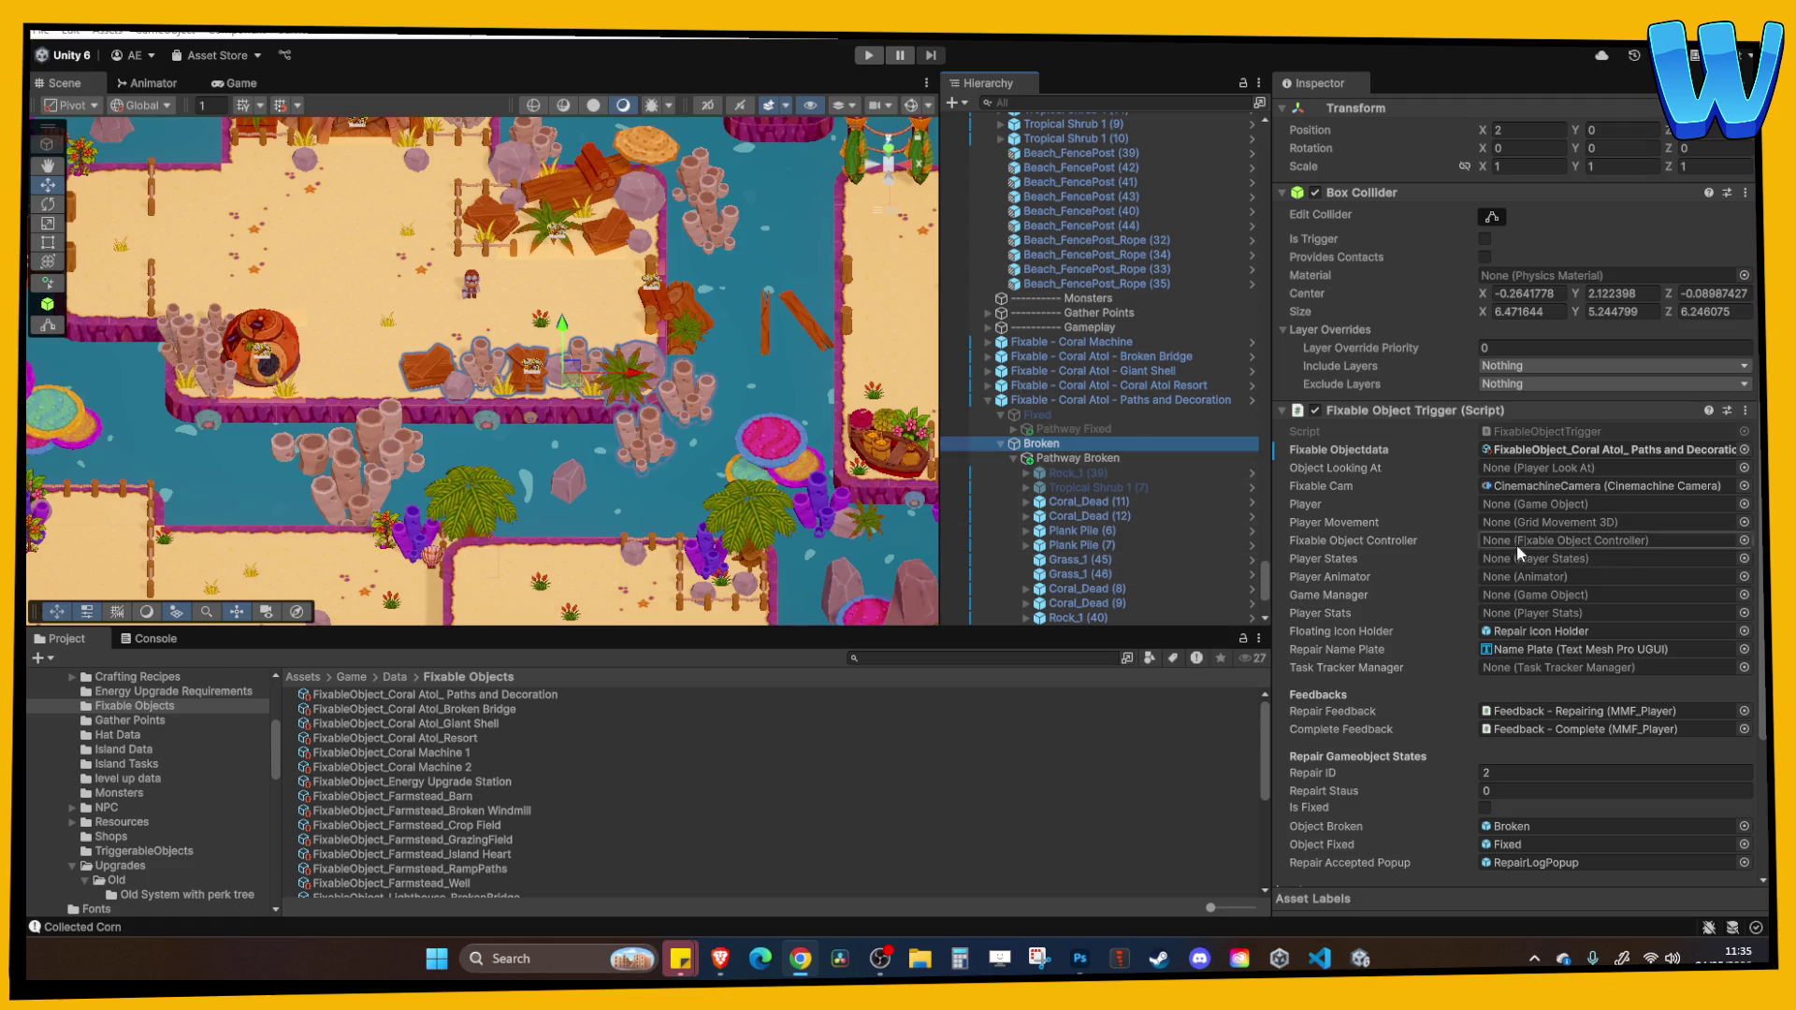
left_click(1522, 773)
type("17")
scroll(1092, 387, "up", 7)
scroll(1097, 389, "up", 10)
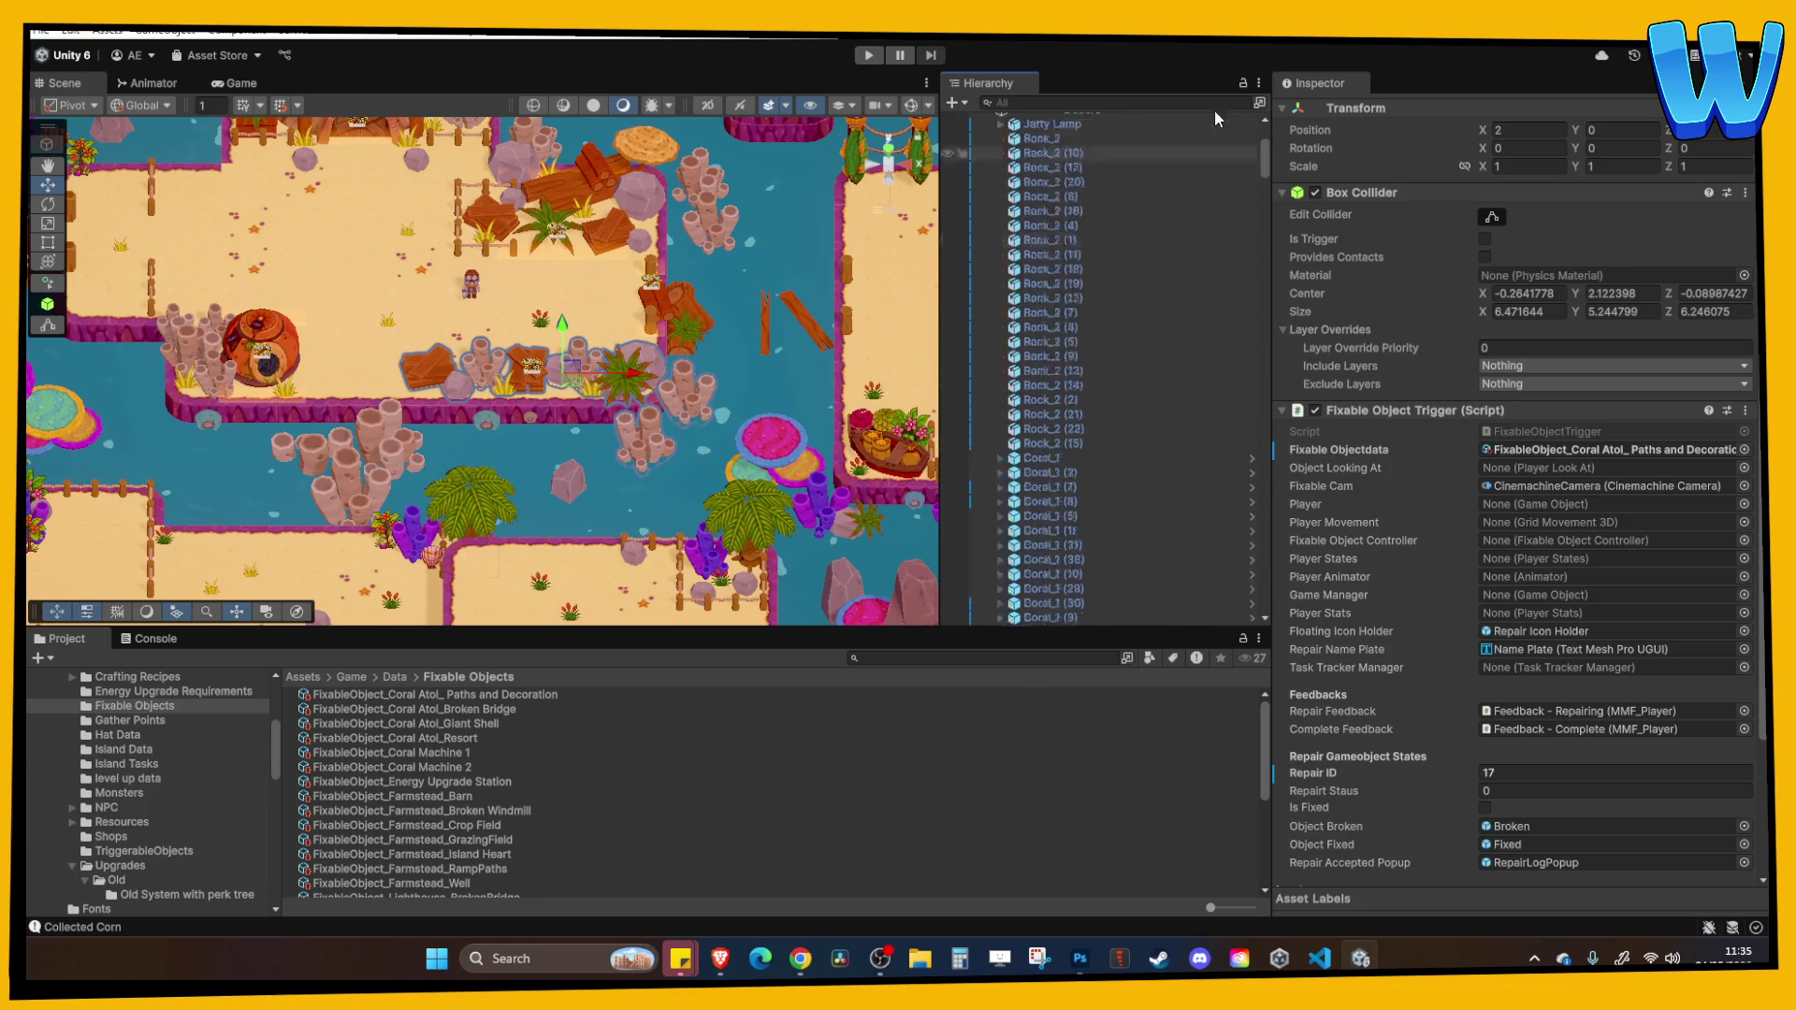
right_click(1049, 147)
Open the GameManager prefab in isolation and expand its Fixable Object Master List.
mouse_move(1122, 402)
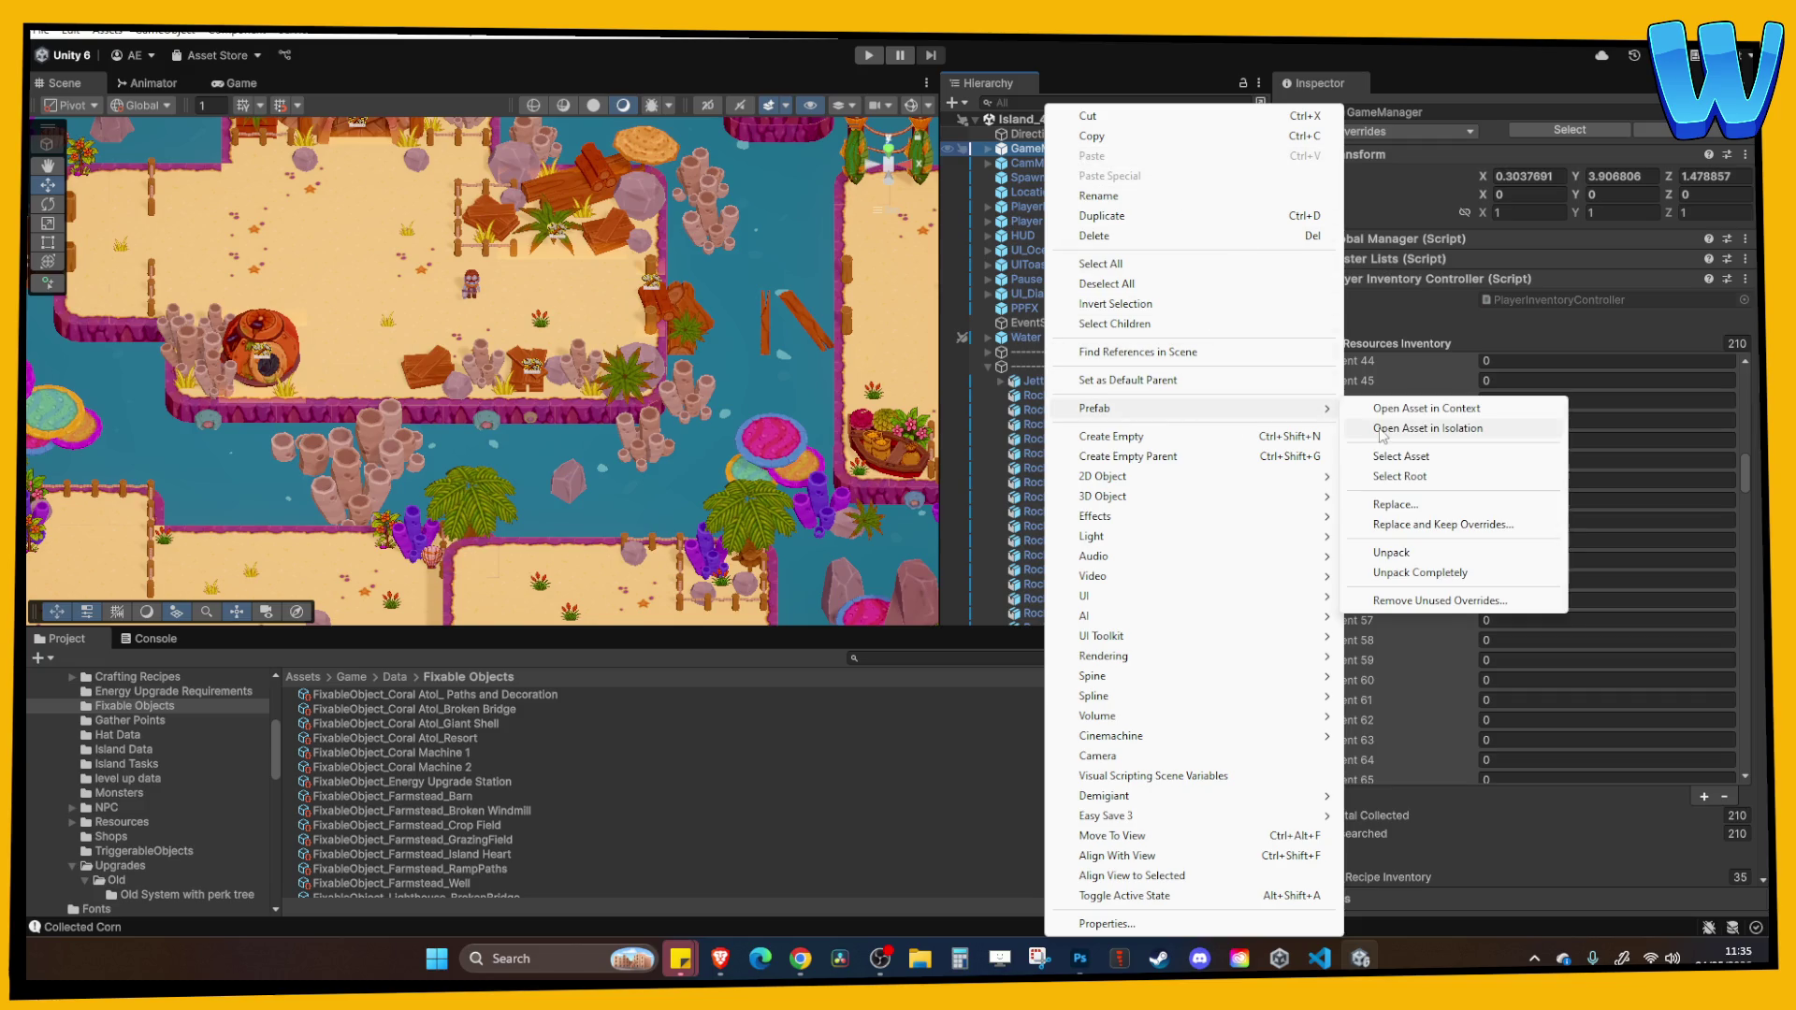
left_click(1390, 423)
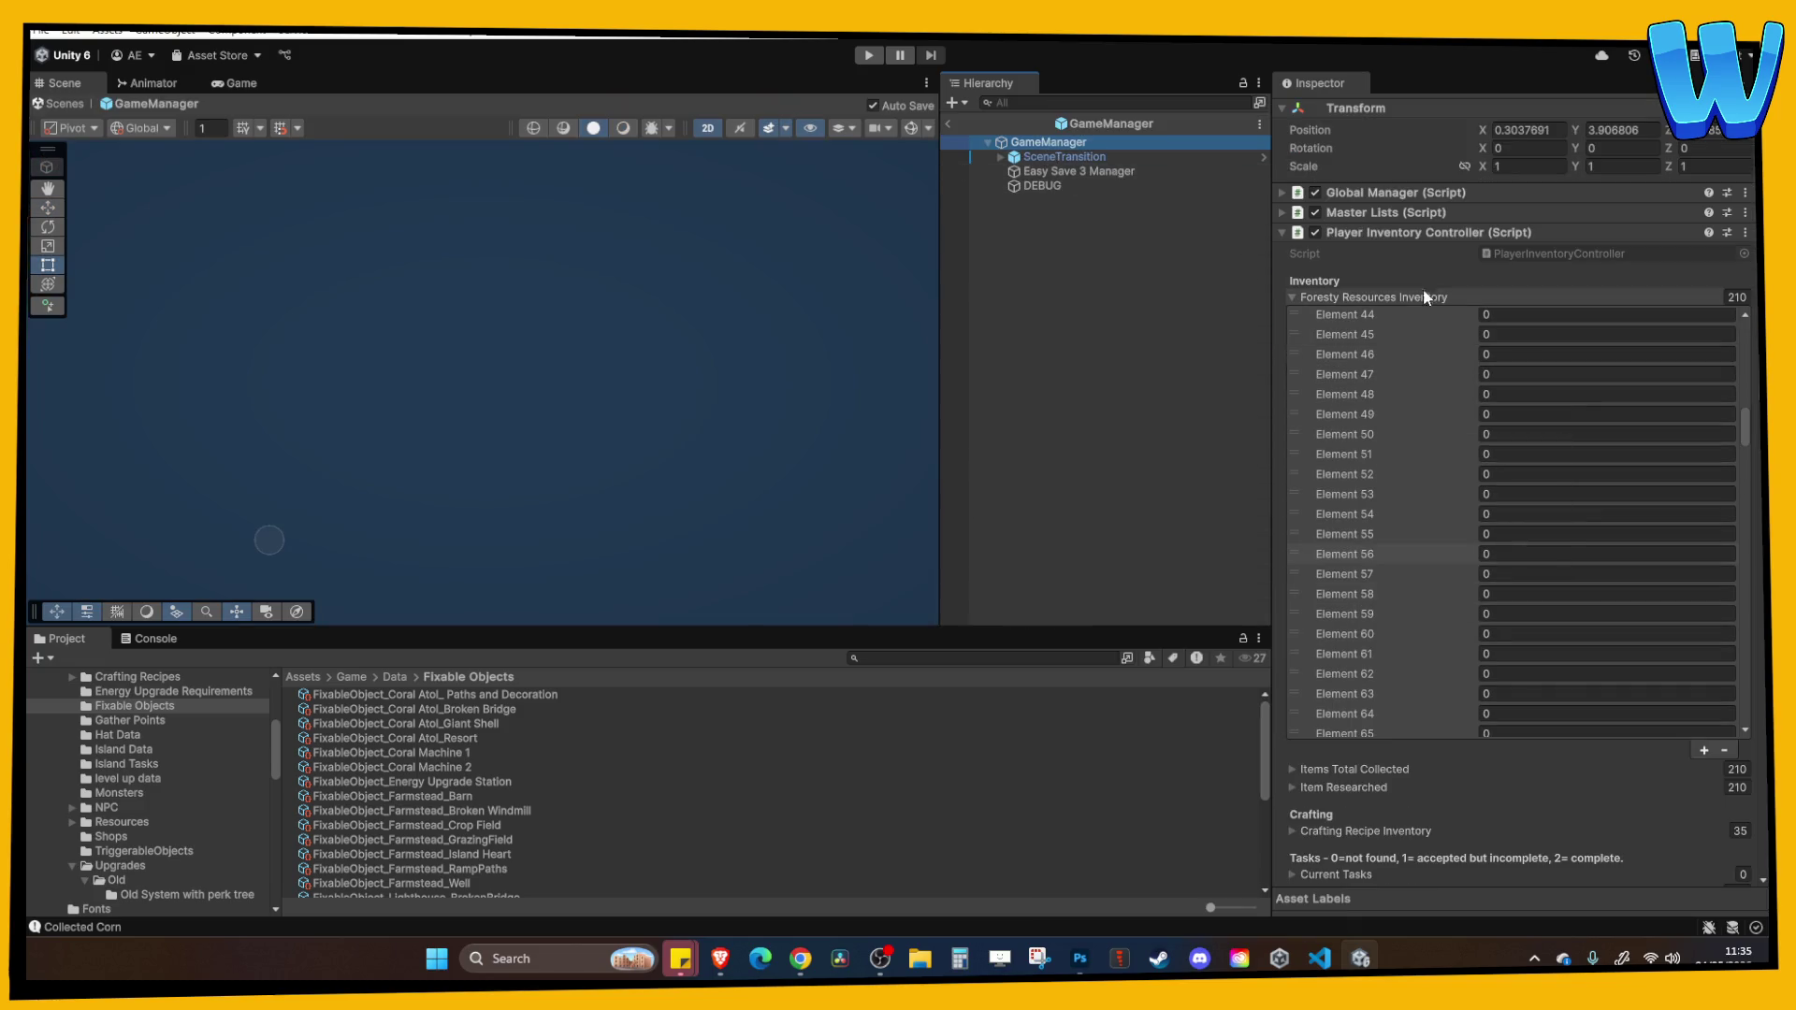
left_click(1389, 297)
left_click(1379, 212)
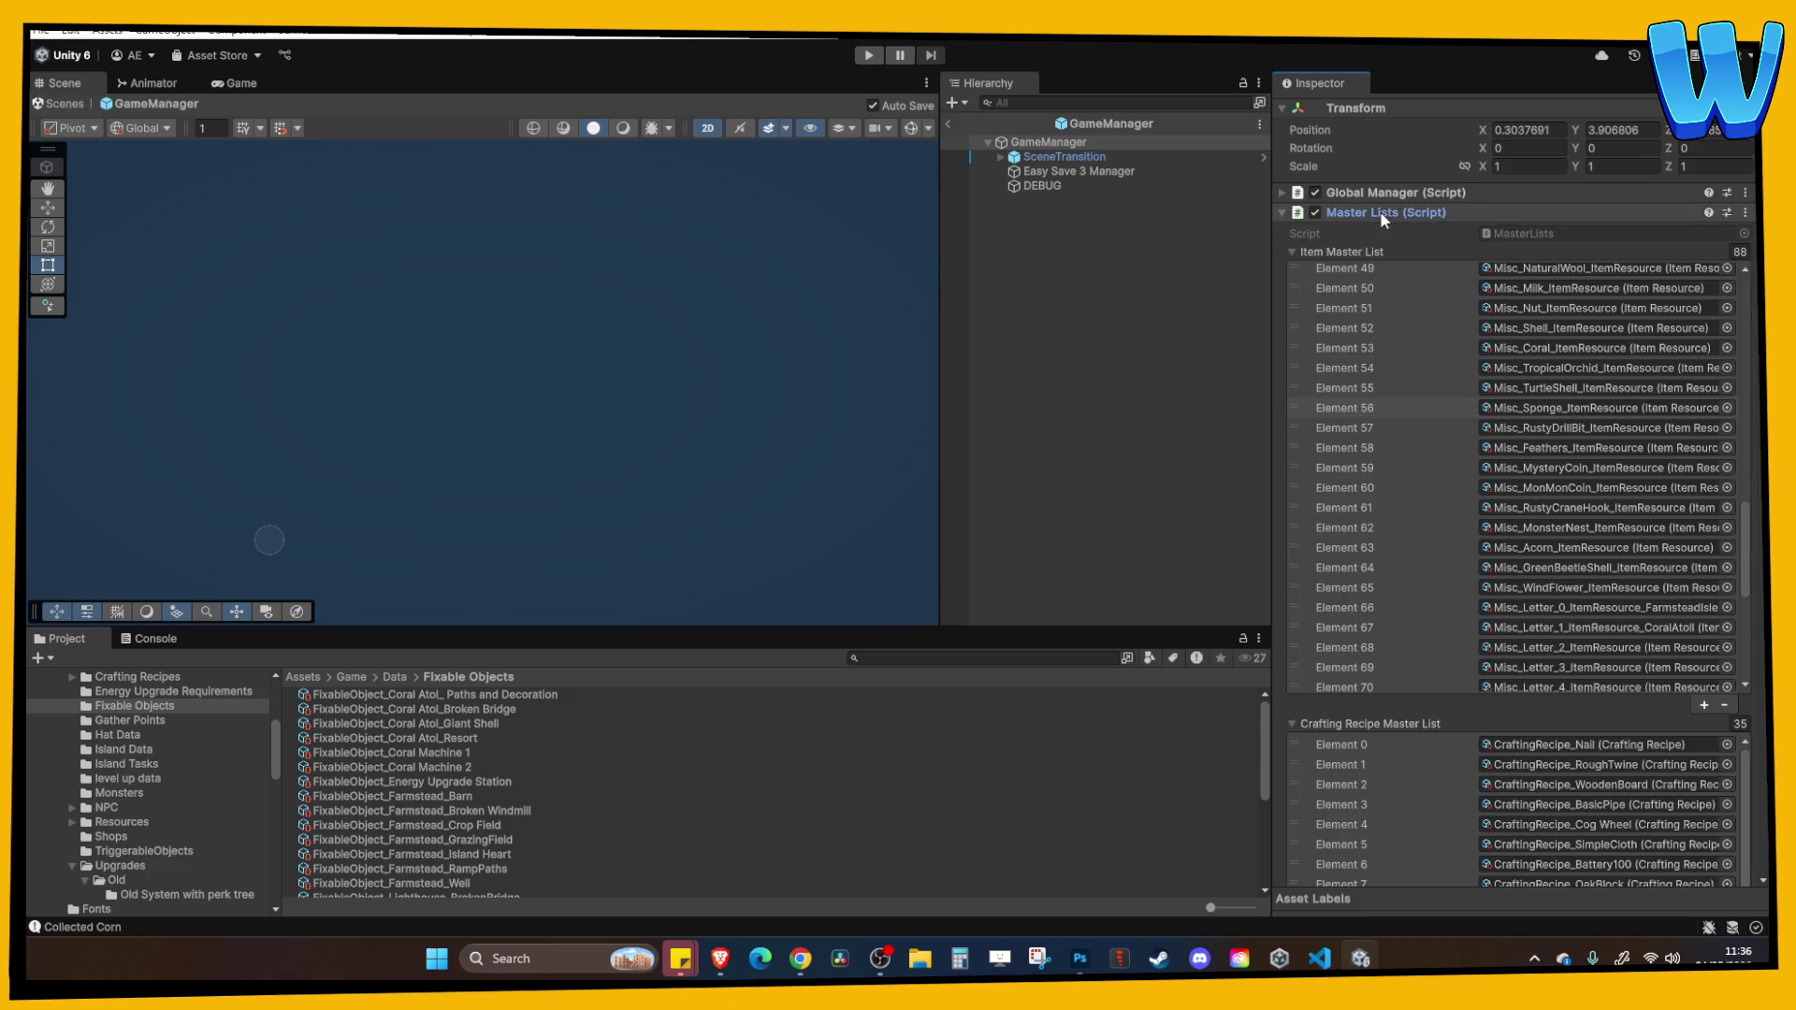
left_click(1355, 251)
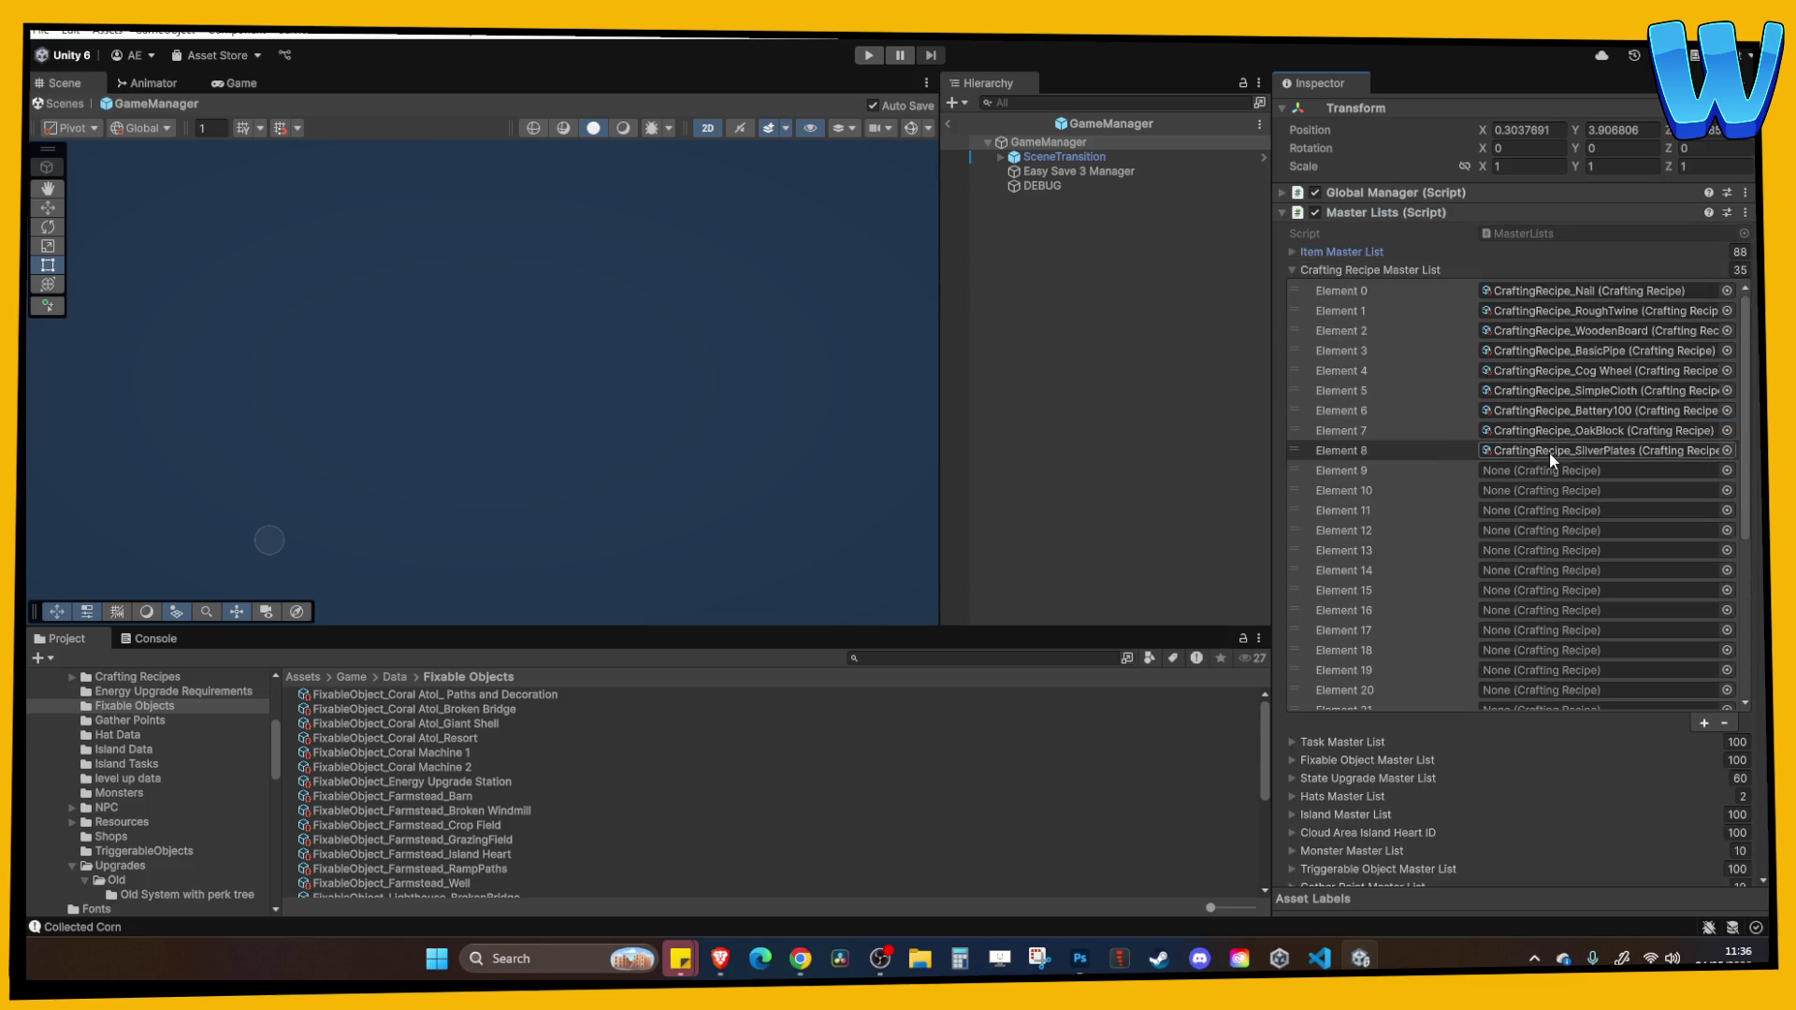
left_click(1370, 271)
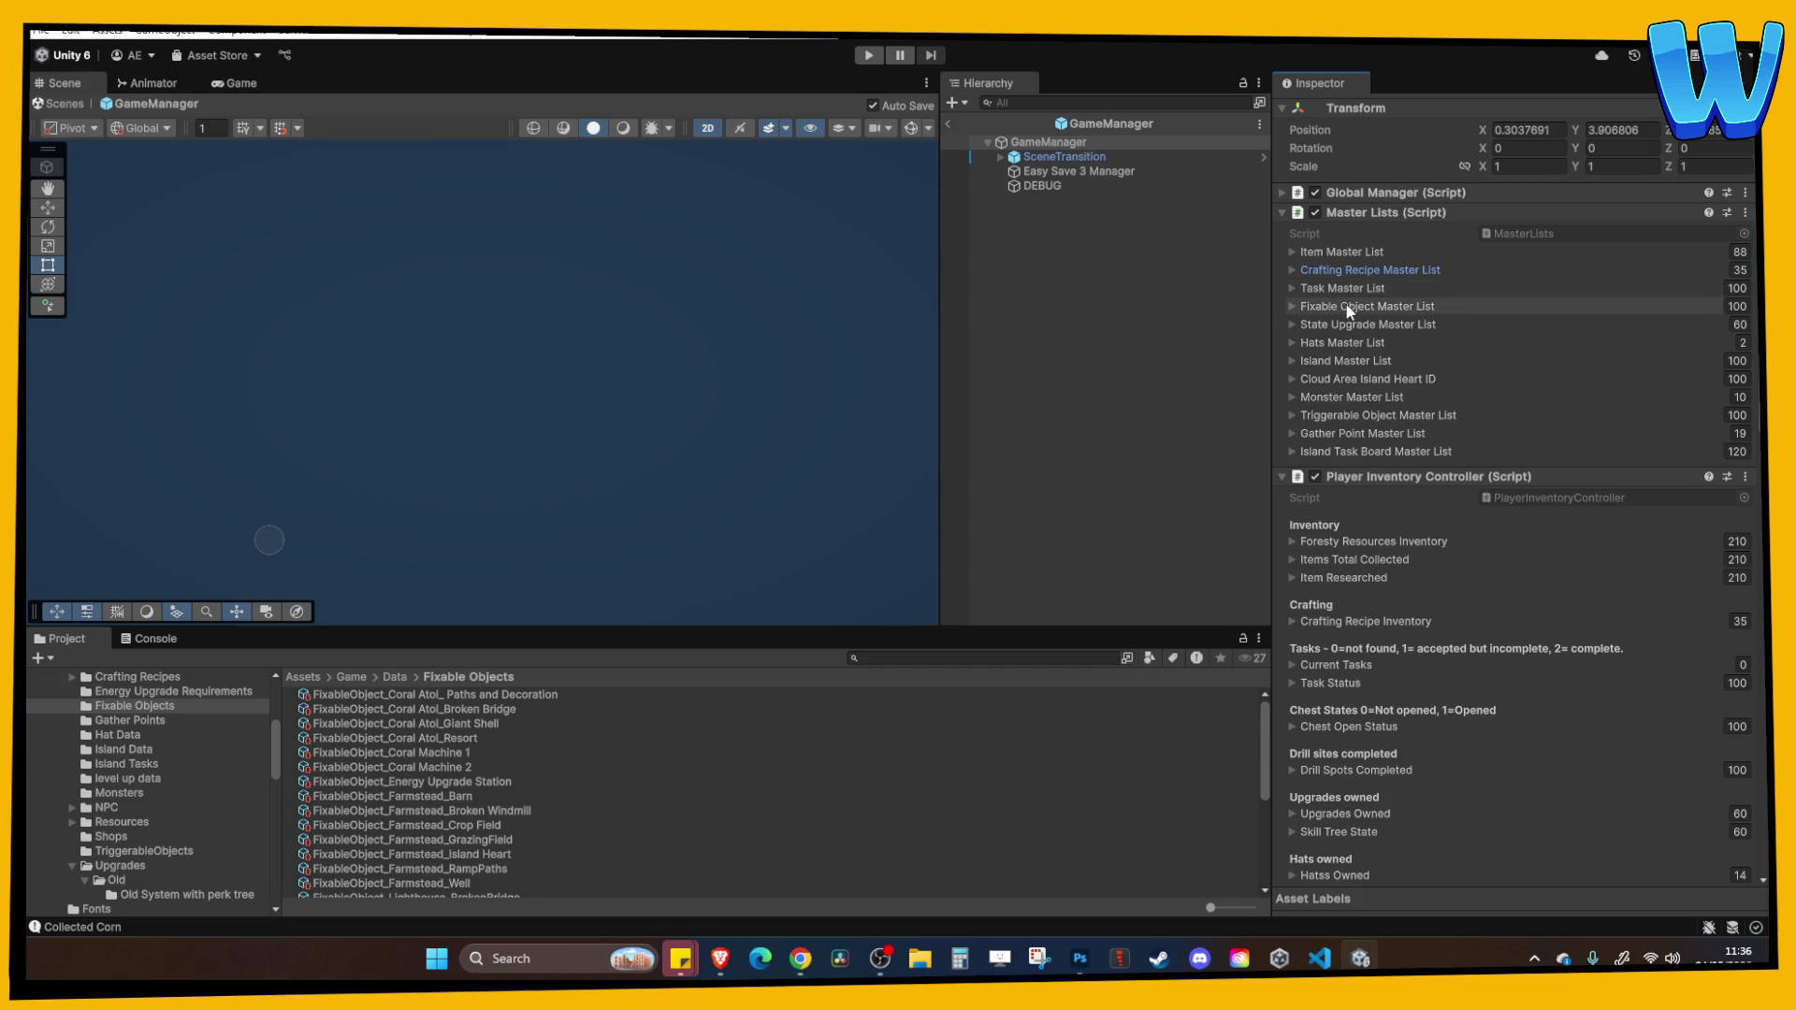
left_click(1346, 306)
Put the Paths and Decoration data into Element 17, return to the scene and start Play mode.
left_click(1562, 645)
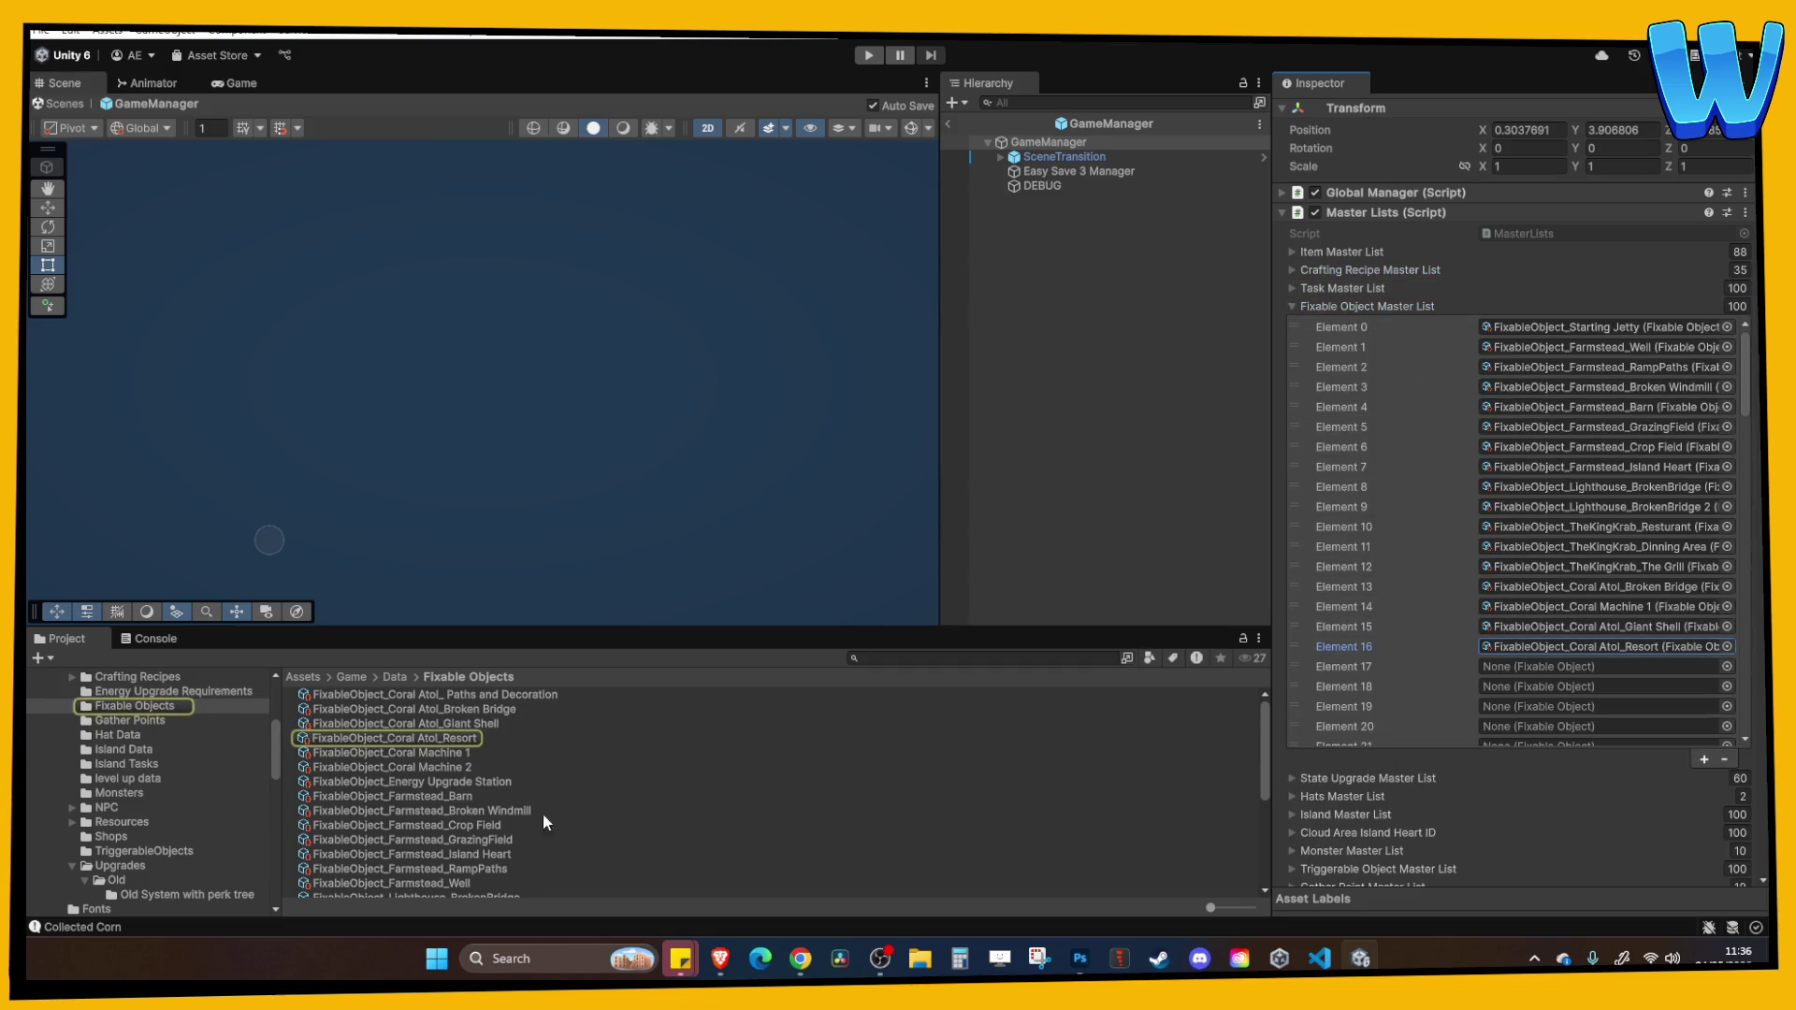
mouse_move(437, 698)
left_mouse_down()
mouse_move(1544, 687)
mouse_move(1545, 669)
left_mouse_up()
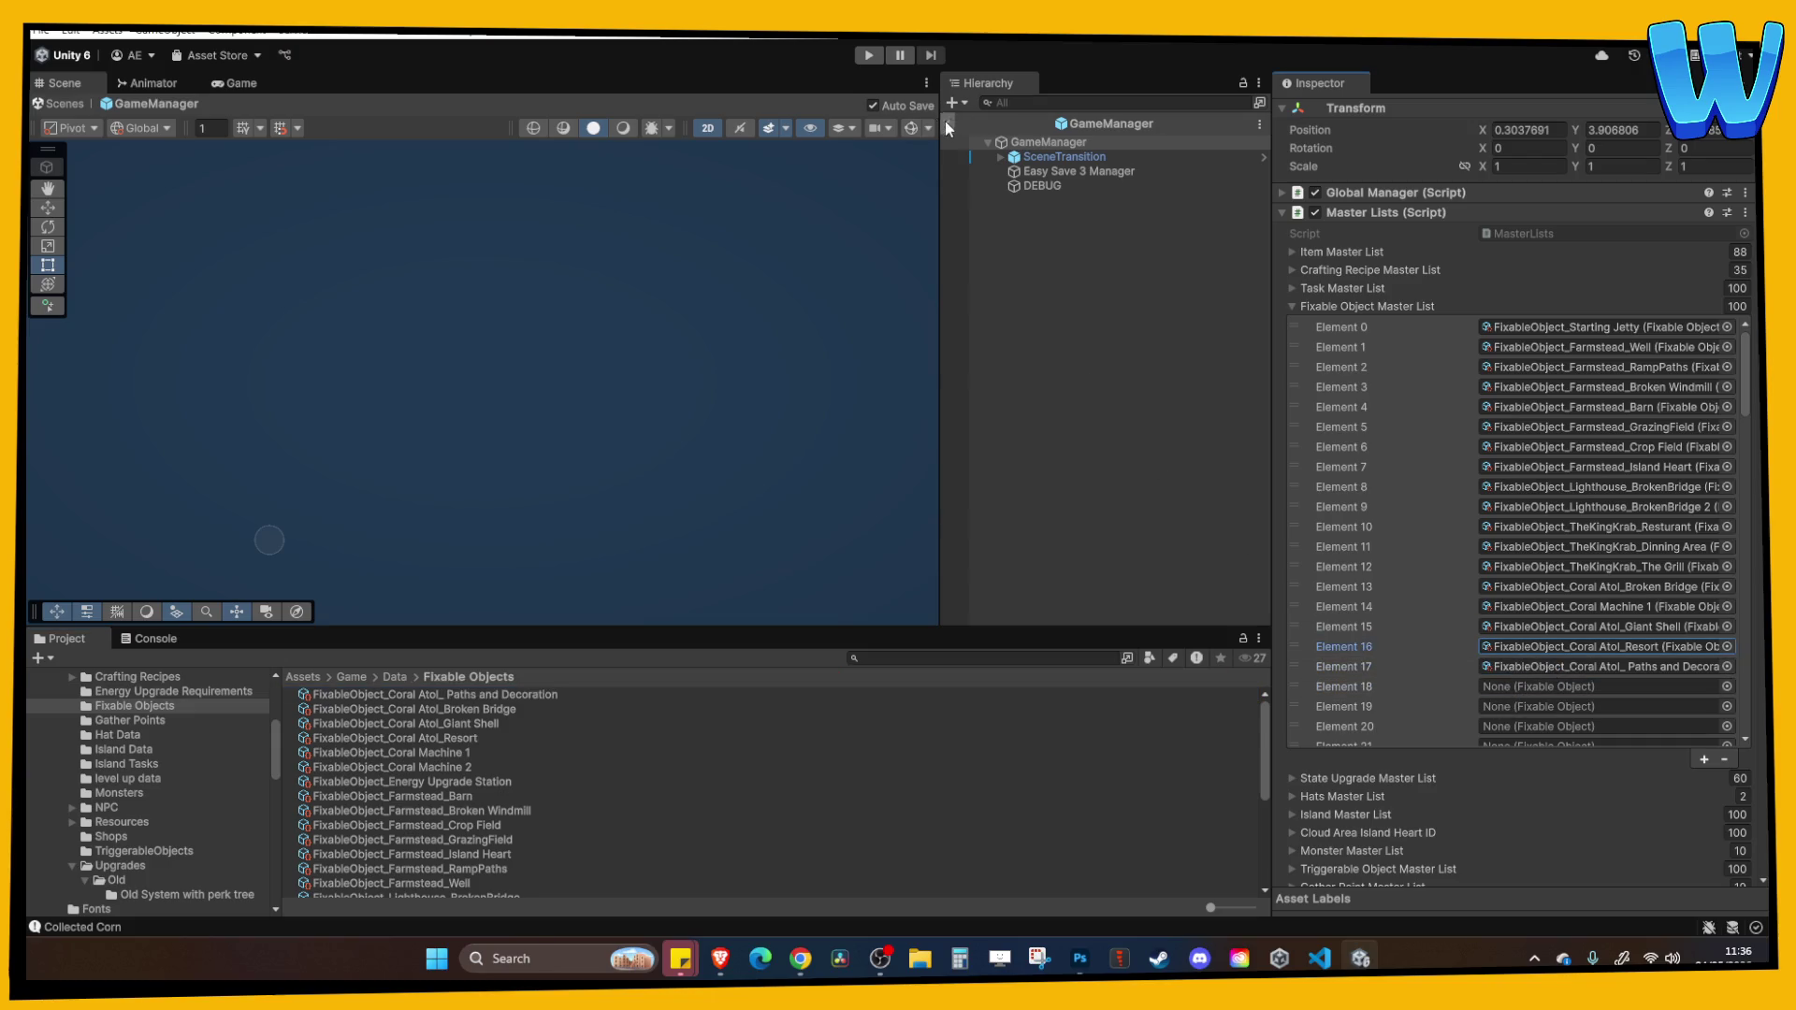
left_click(949, 122)
left_click(869, 55)
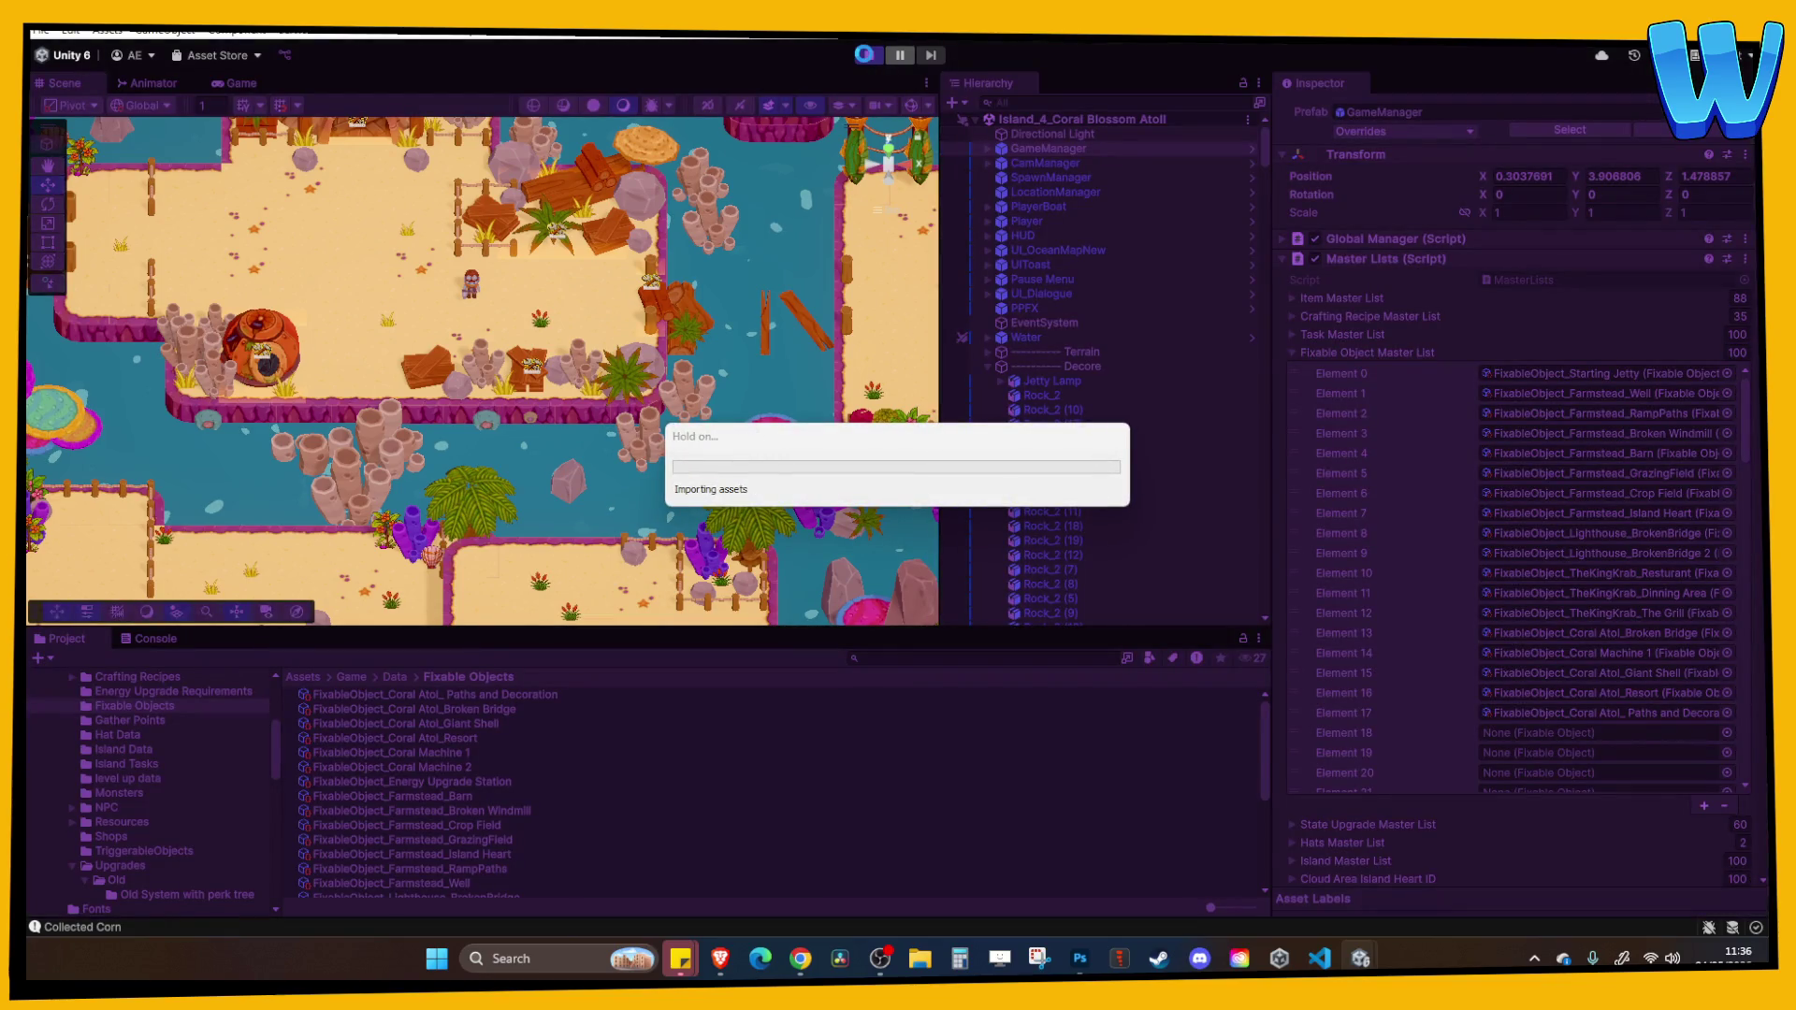
Maximize the Game view, repair the Pathways for 30 XP and Max Energy +10, then stop.
left_click(925, 83)
left_click(938, 149)
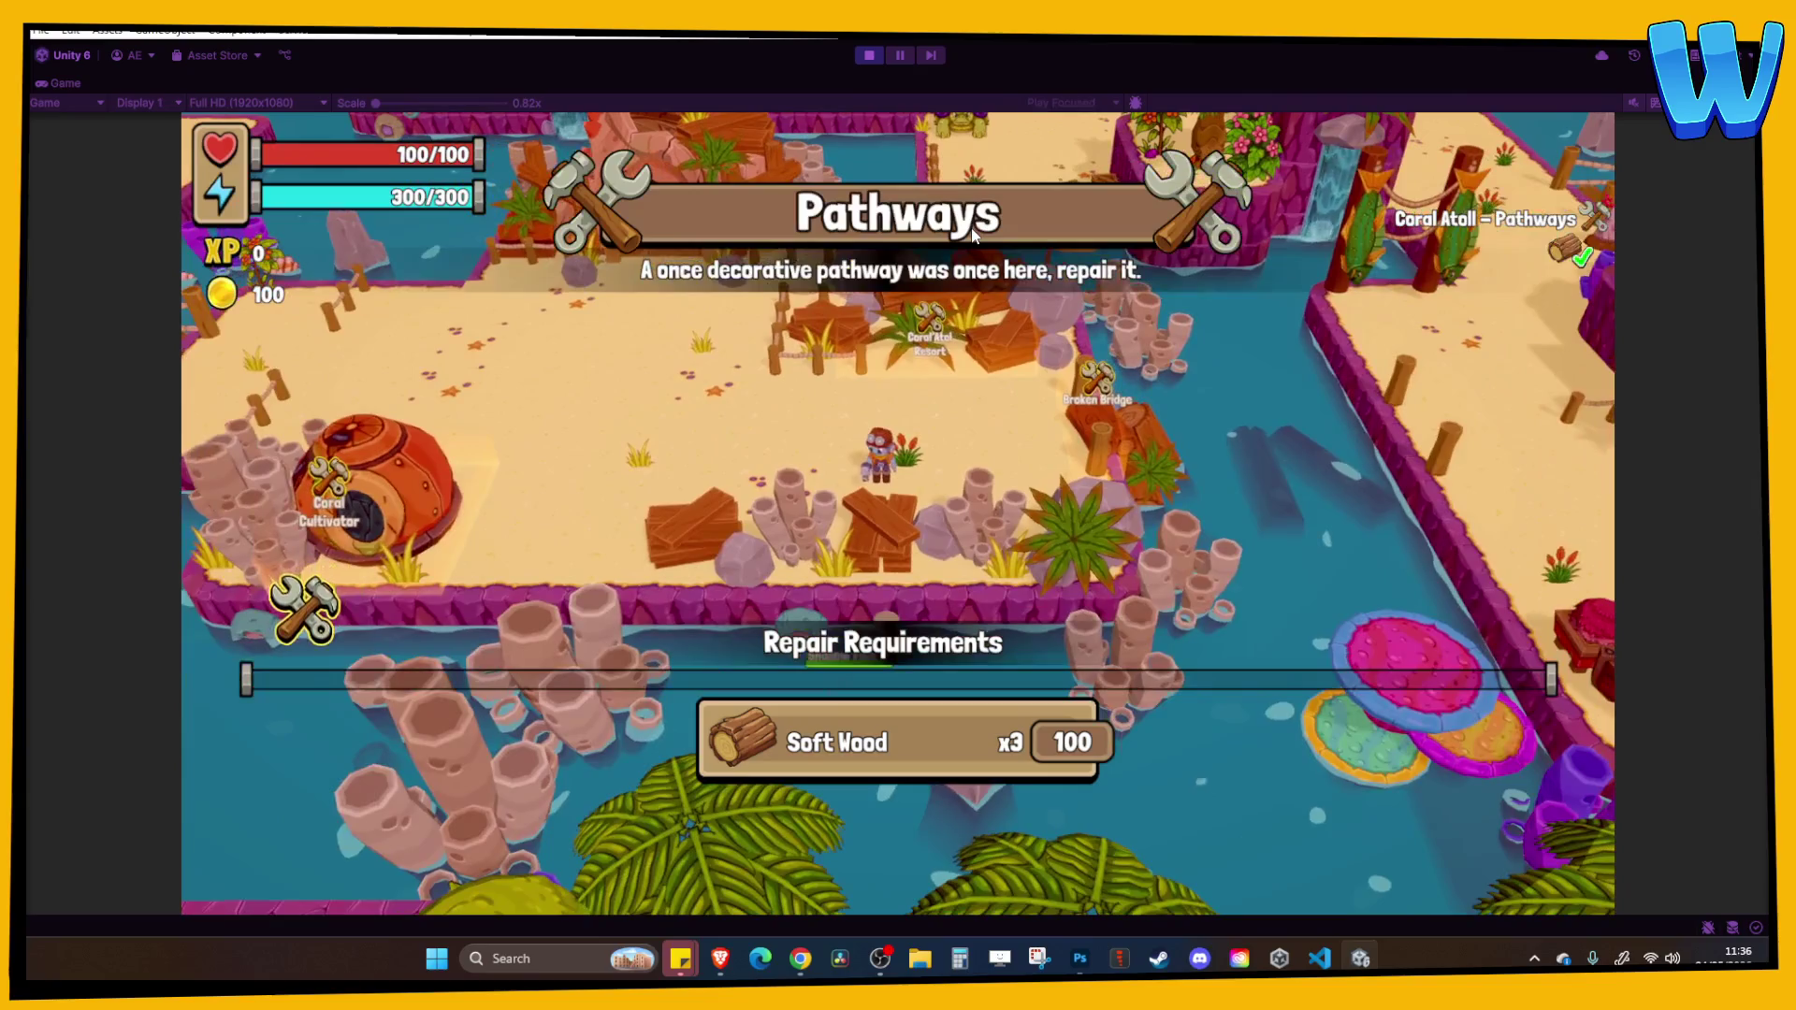
key("s")
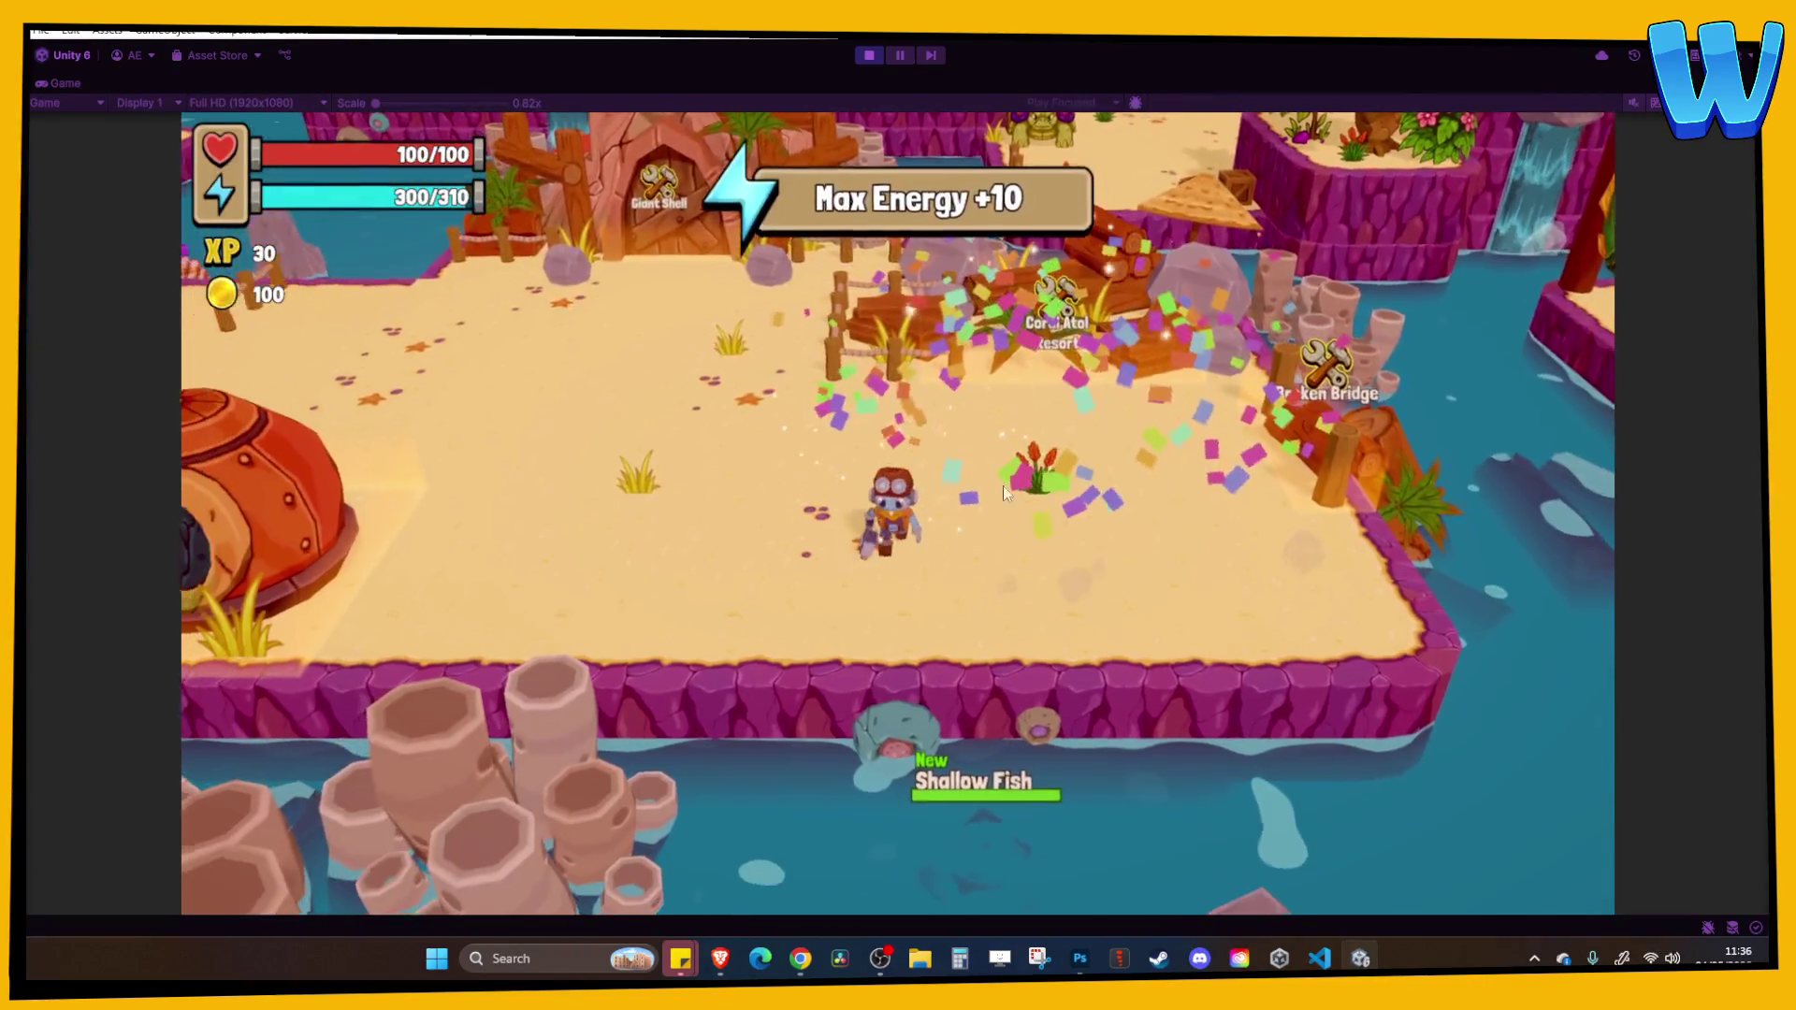
key("ctrl+p")
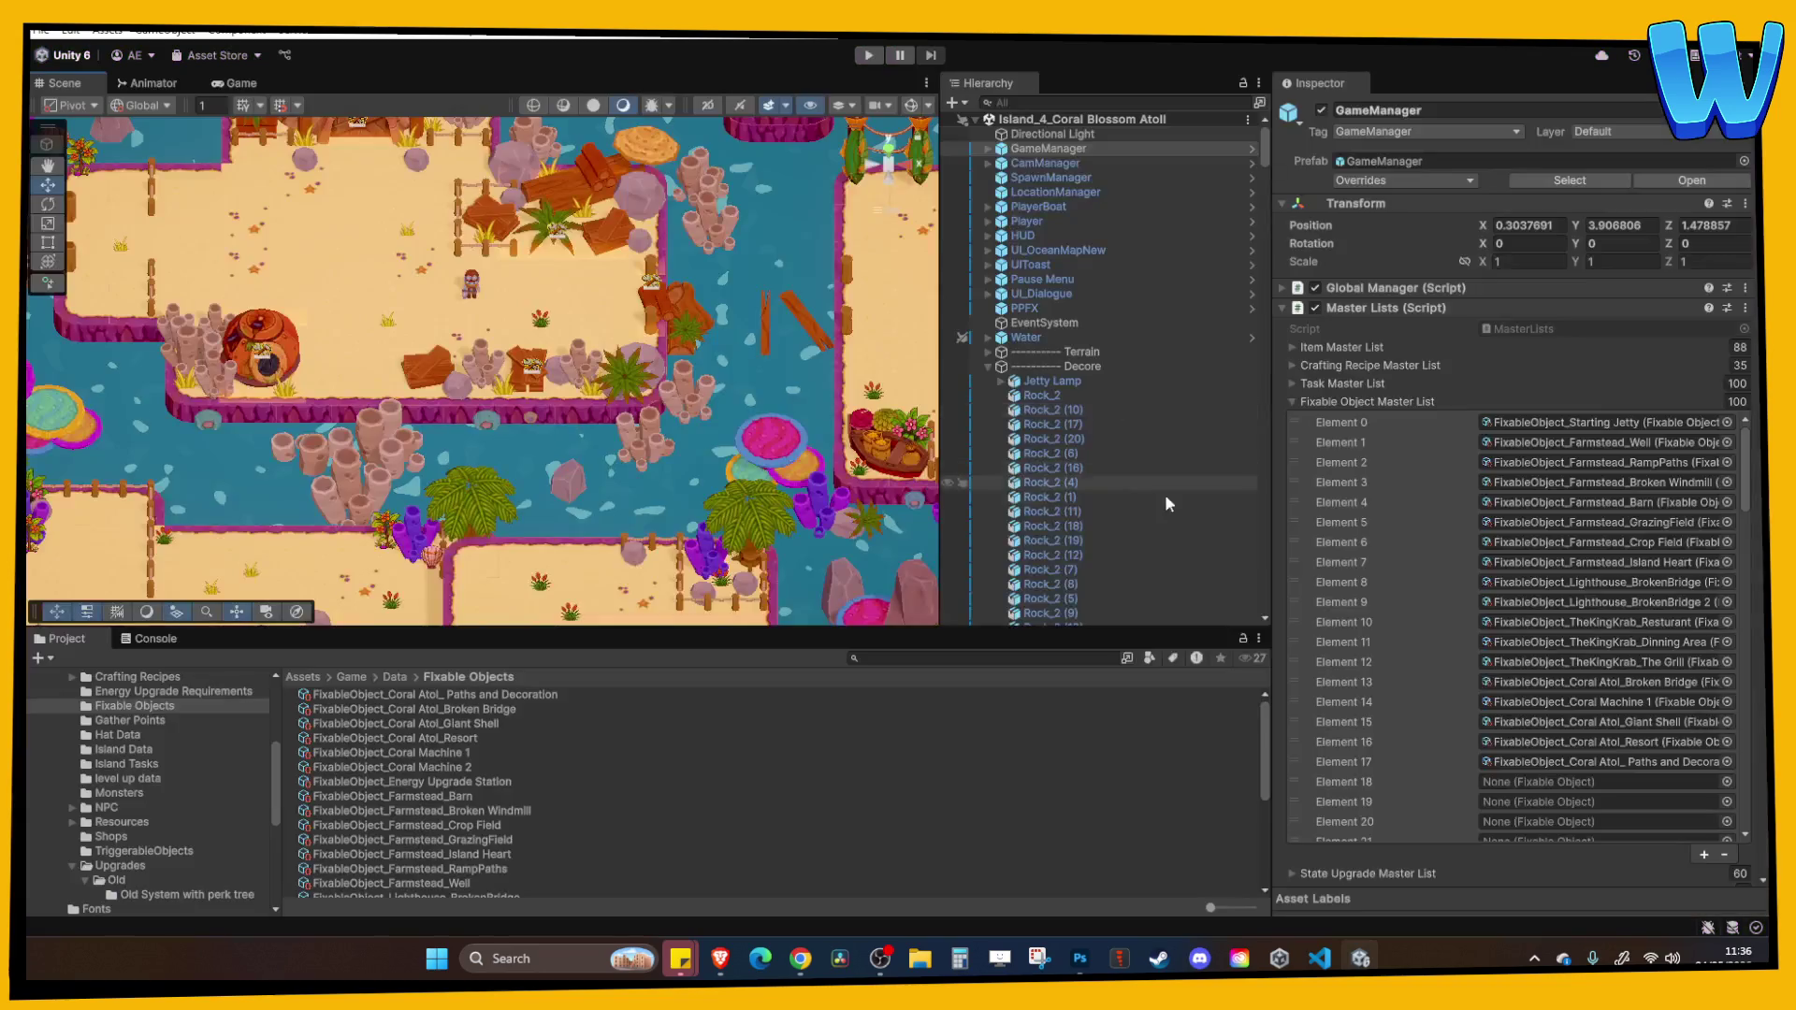
Activate Paths and Decoration > Fixed > Pathway Fixed and play-test the planked pathway repair.
left_click(988, 367)
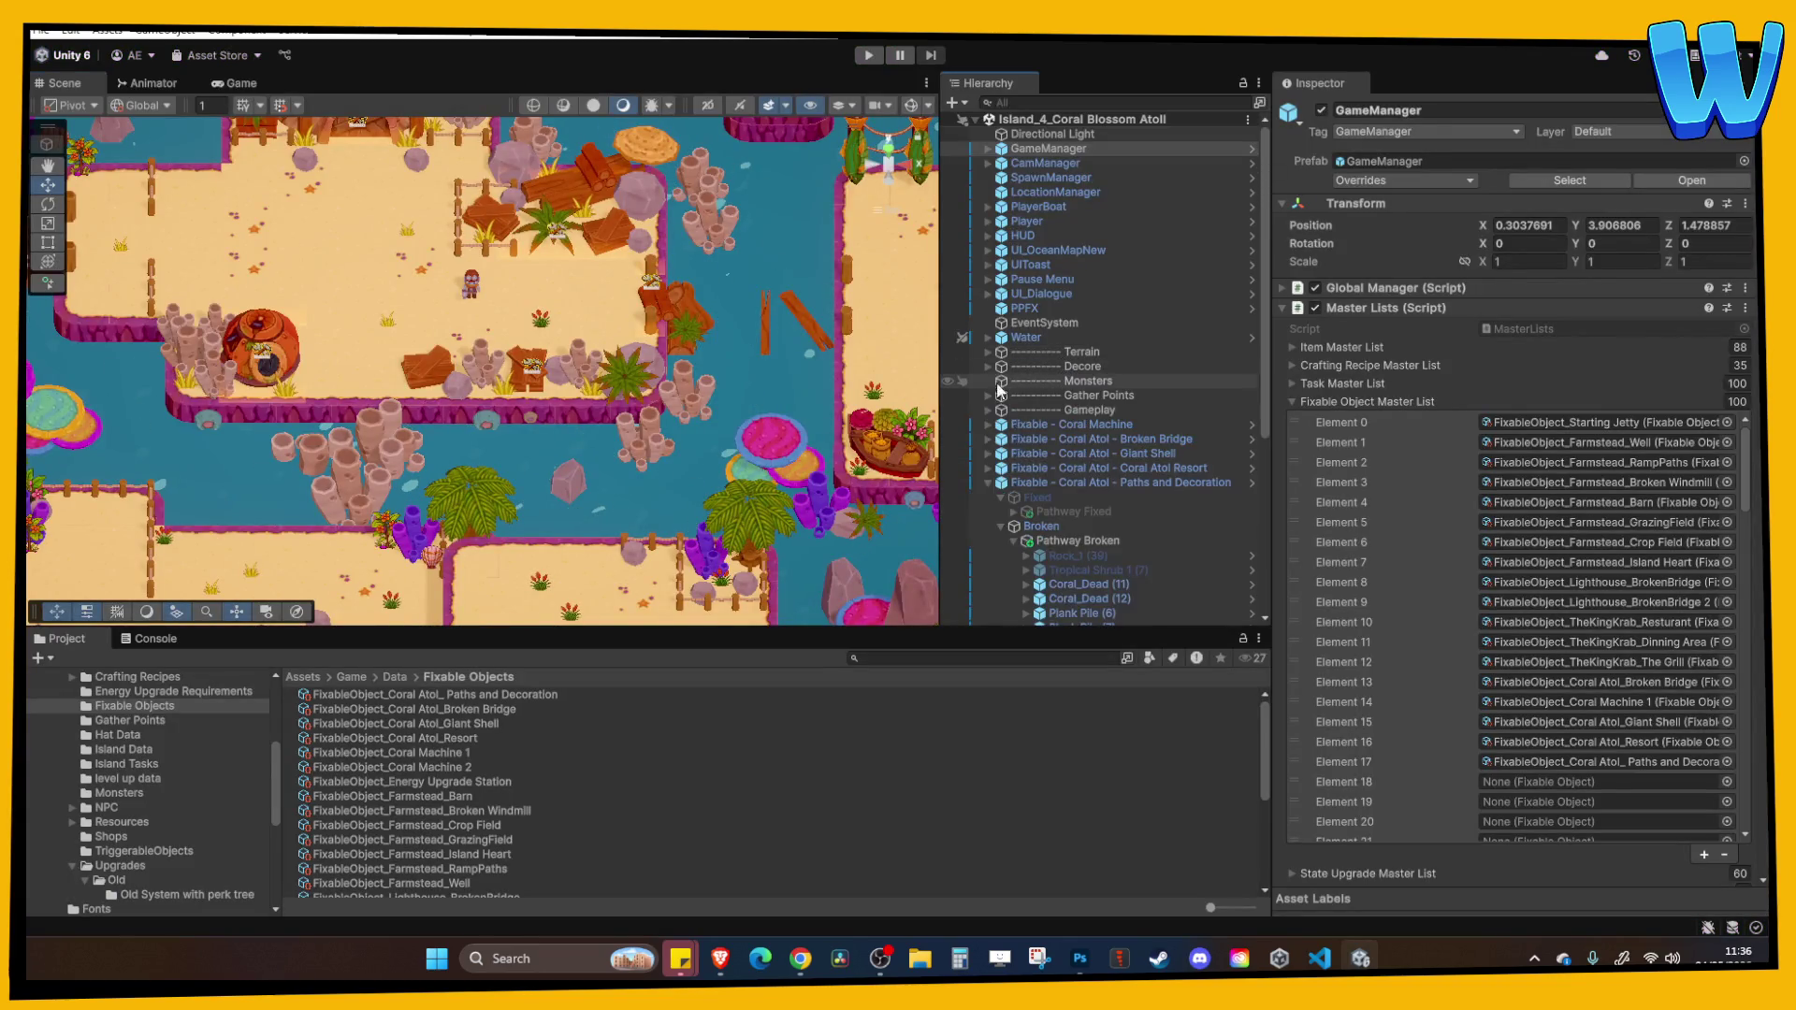
left_click(1025, 485)
left_click(1057, 527)
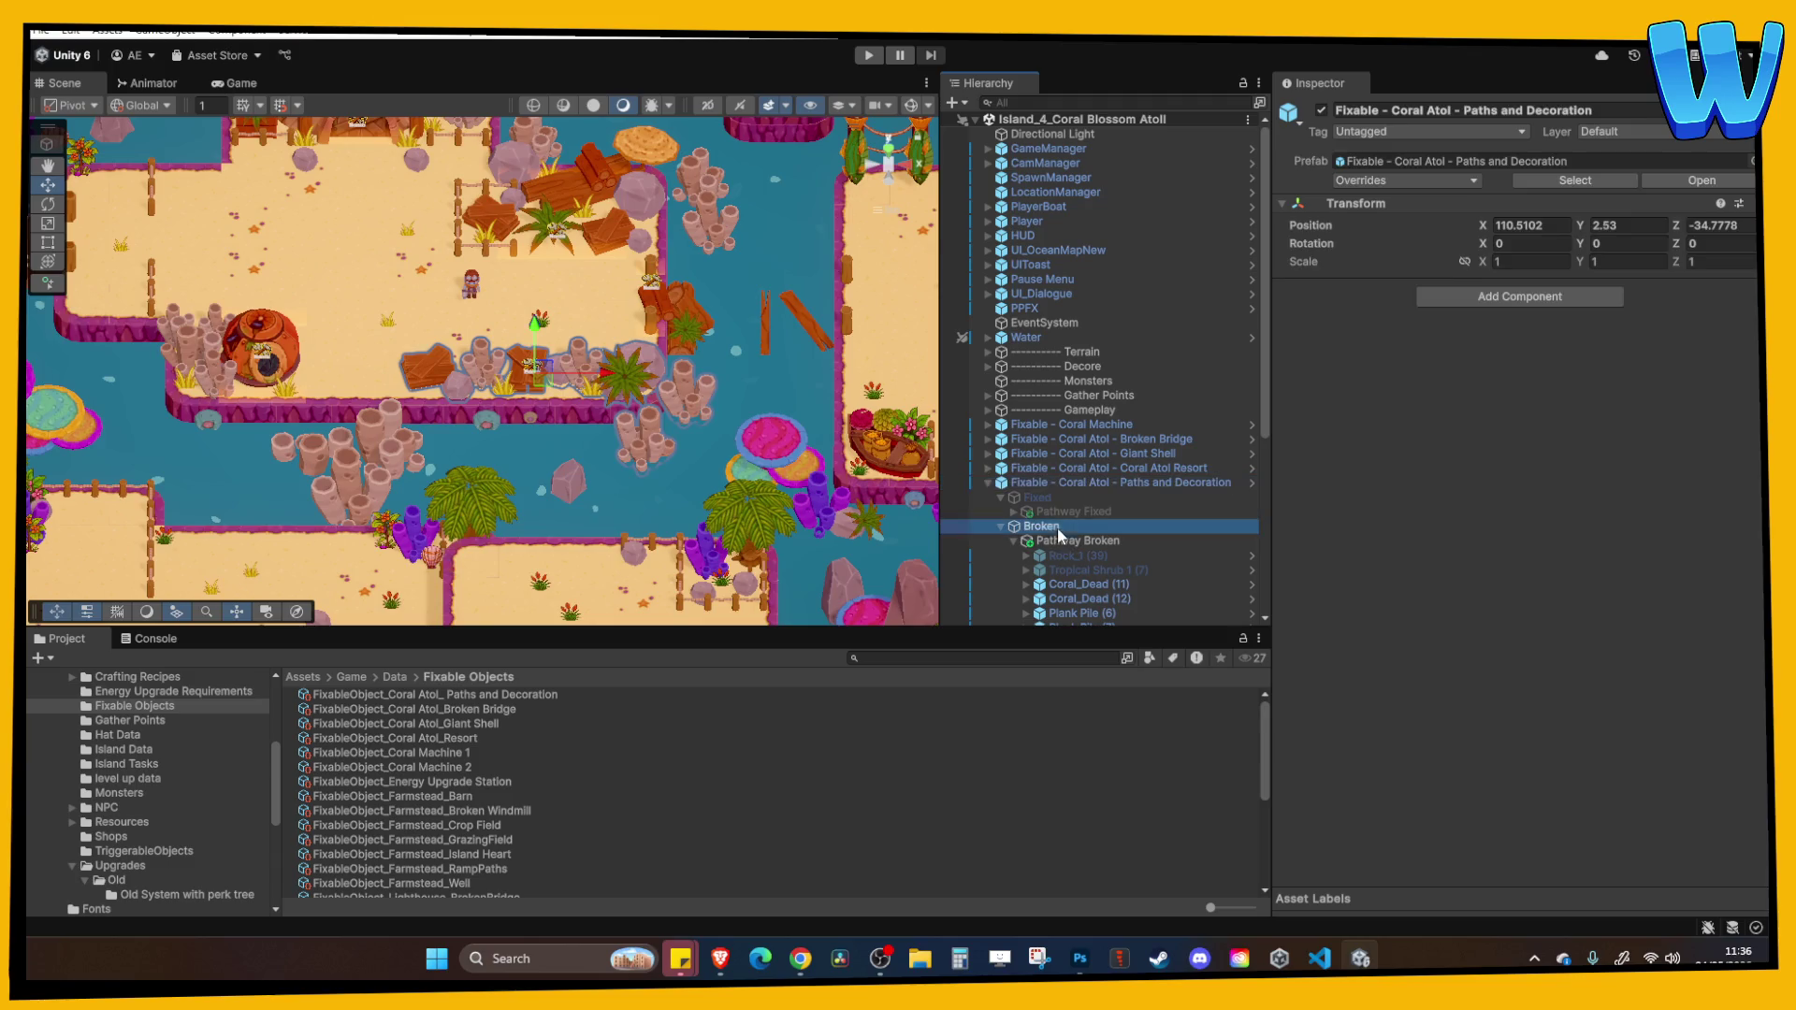
left_click(1046, 497)
left_click(1066, 512)
left_click(1322, 110)
left_click(869, 55)
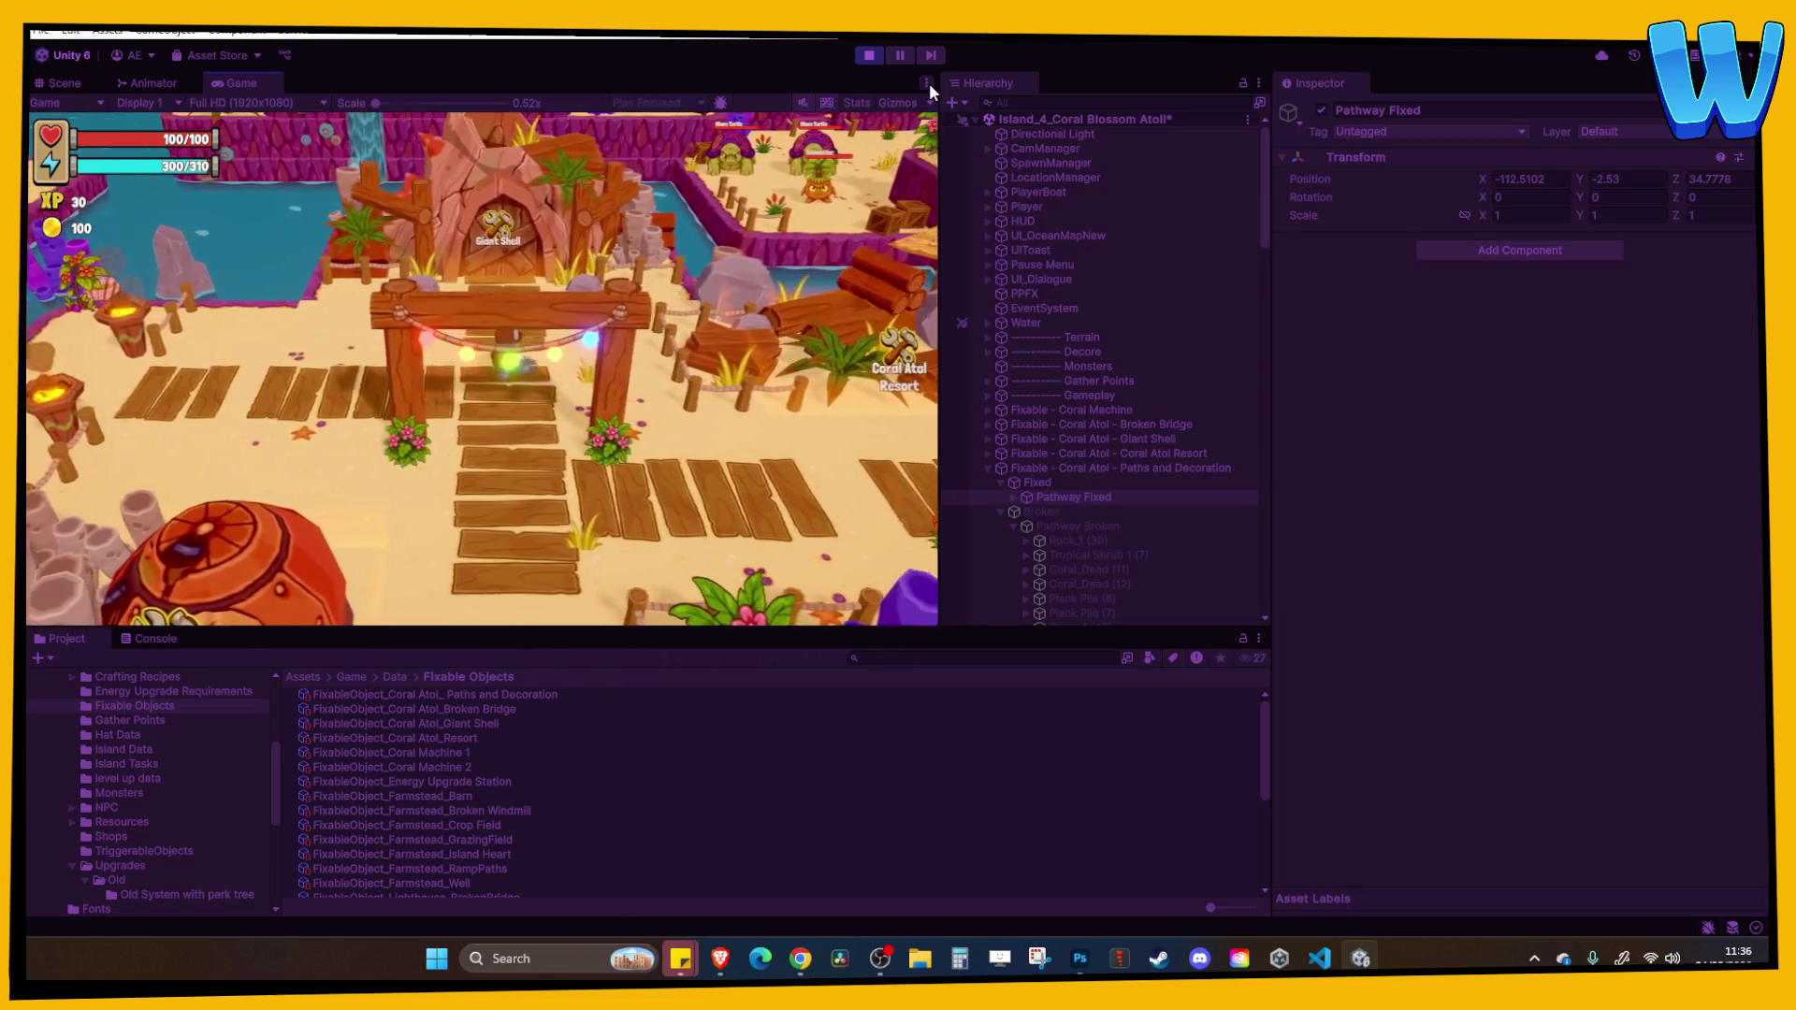
left_click(870, 54)
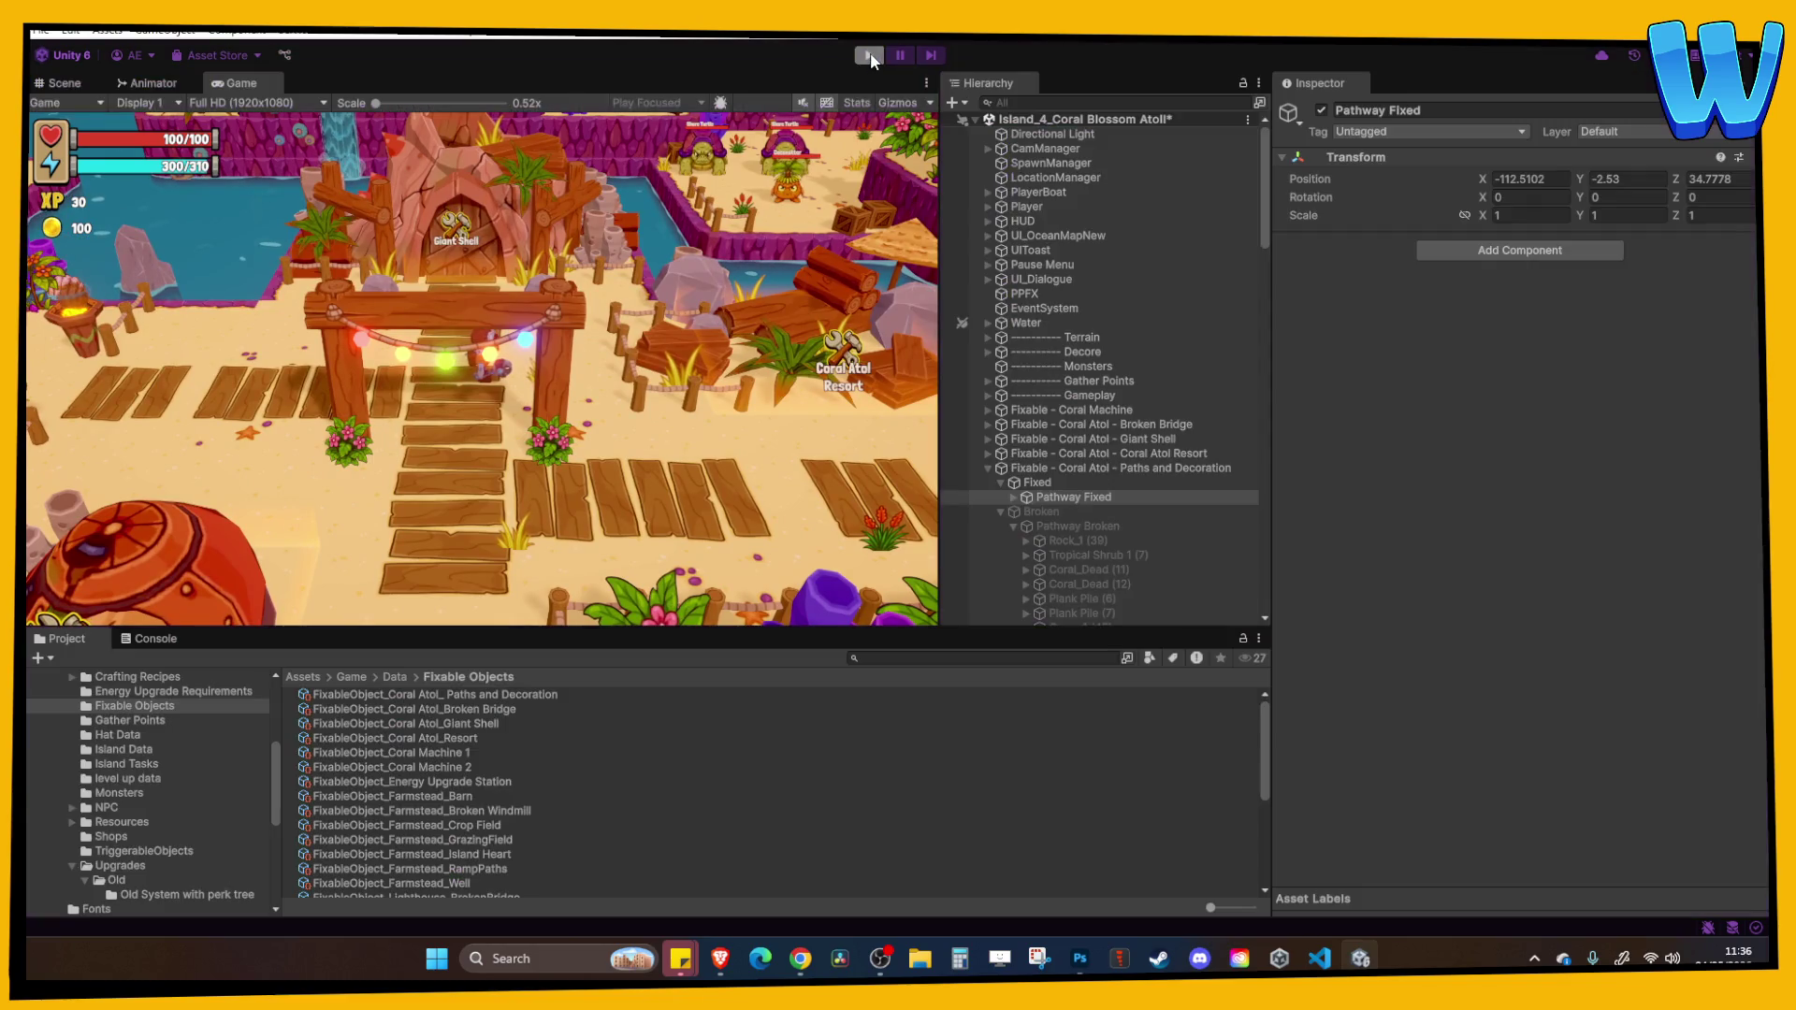
Run a maximized play-test repairing the Giant Shell, Coral Atol Resort and Broken Bridge.
left_click(870, 56)
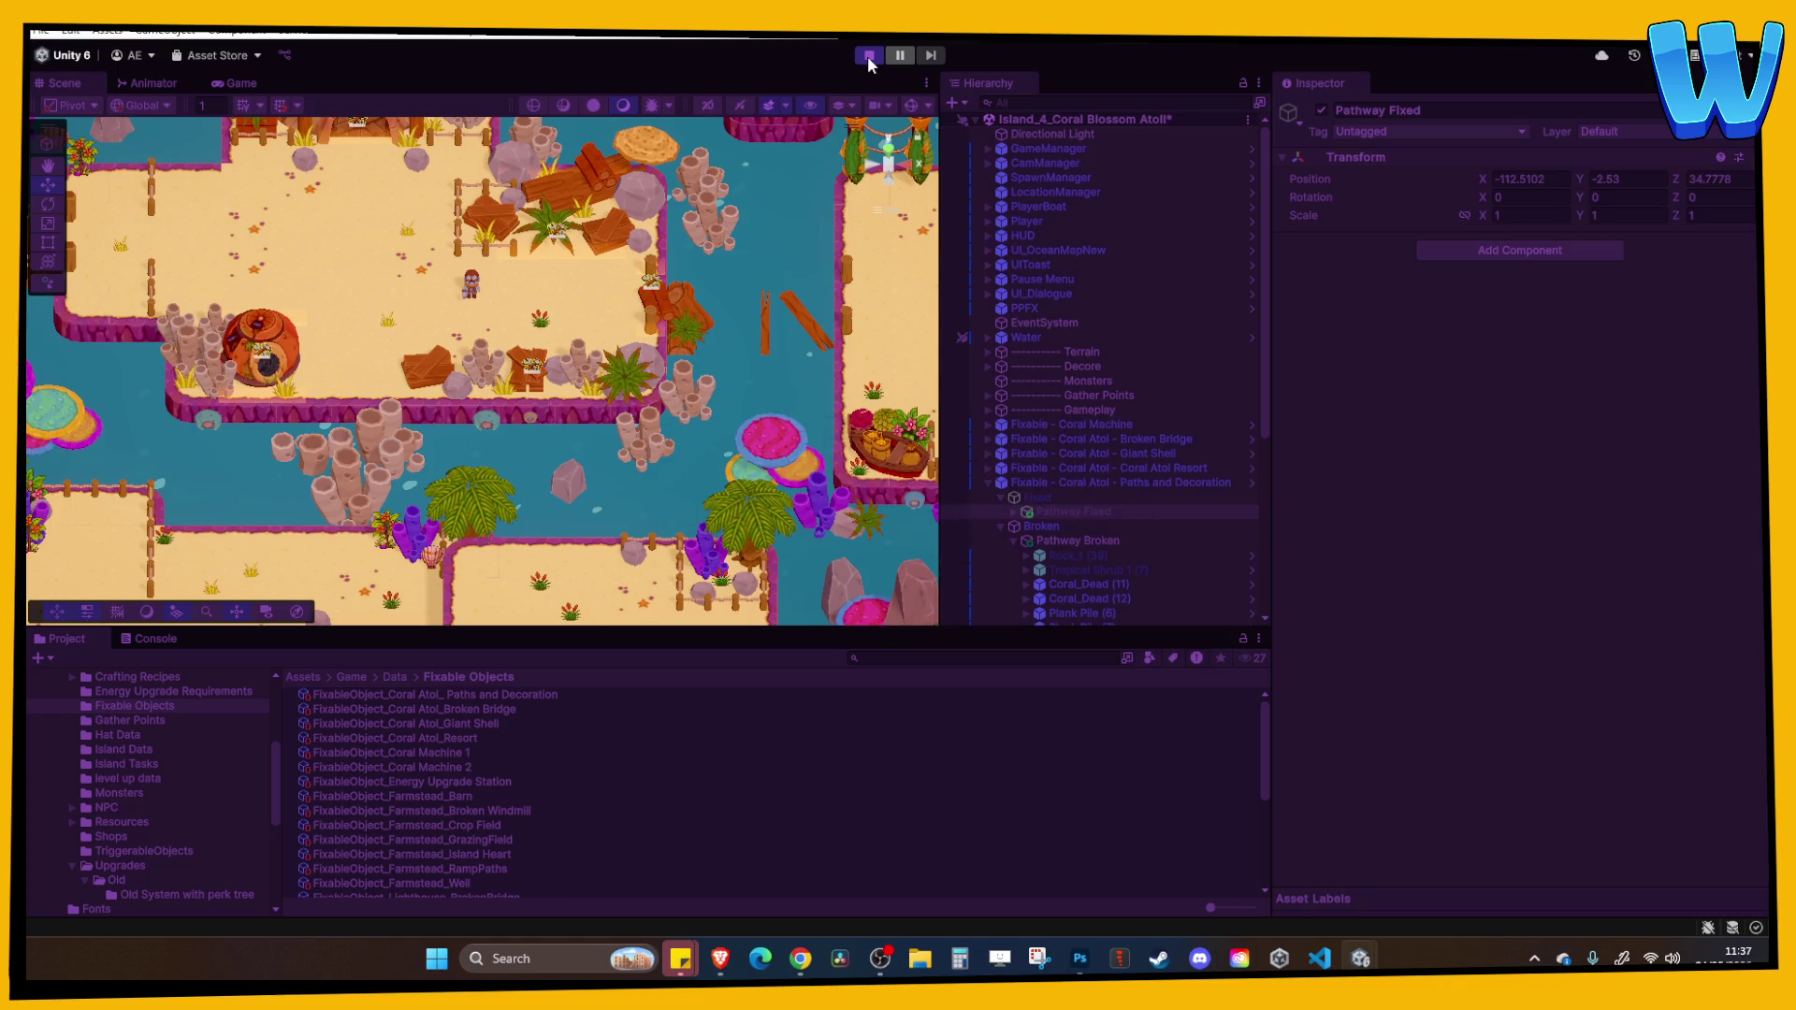
left_click(926, 83)
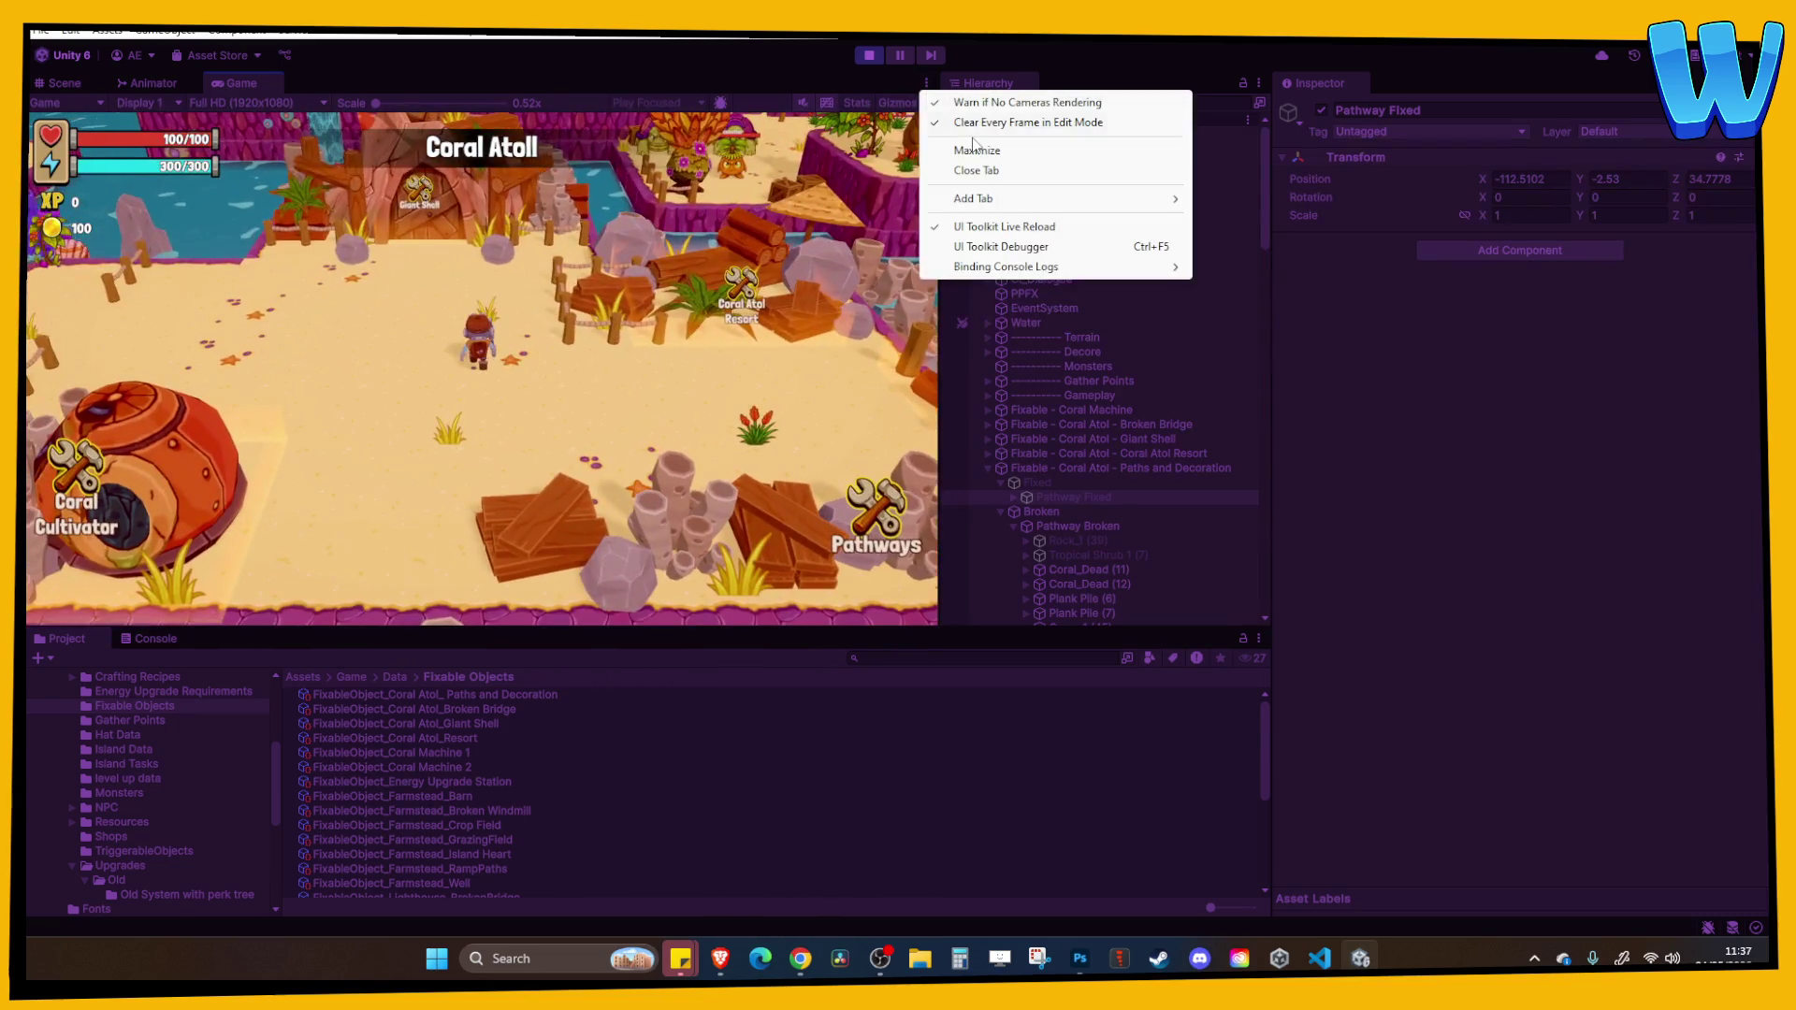
left_click(964, 148)
key("w")
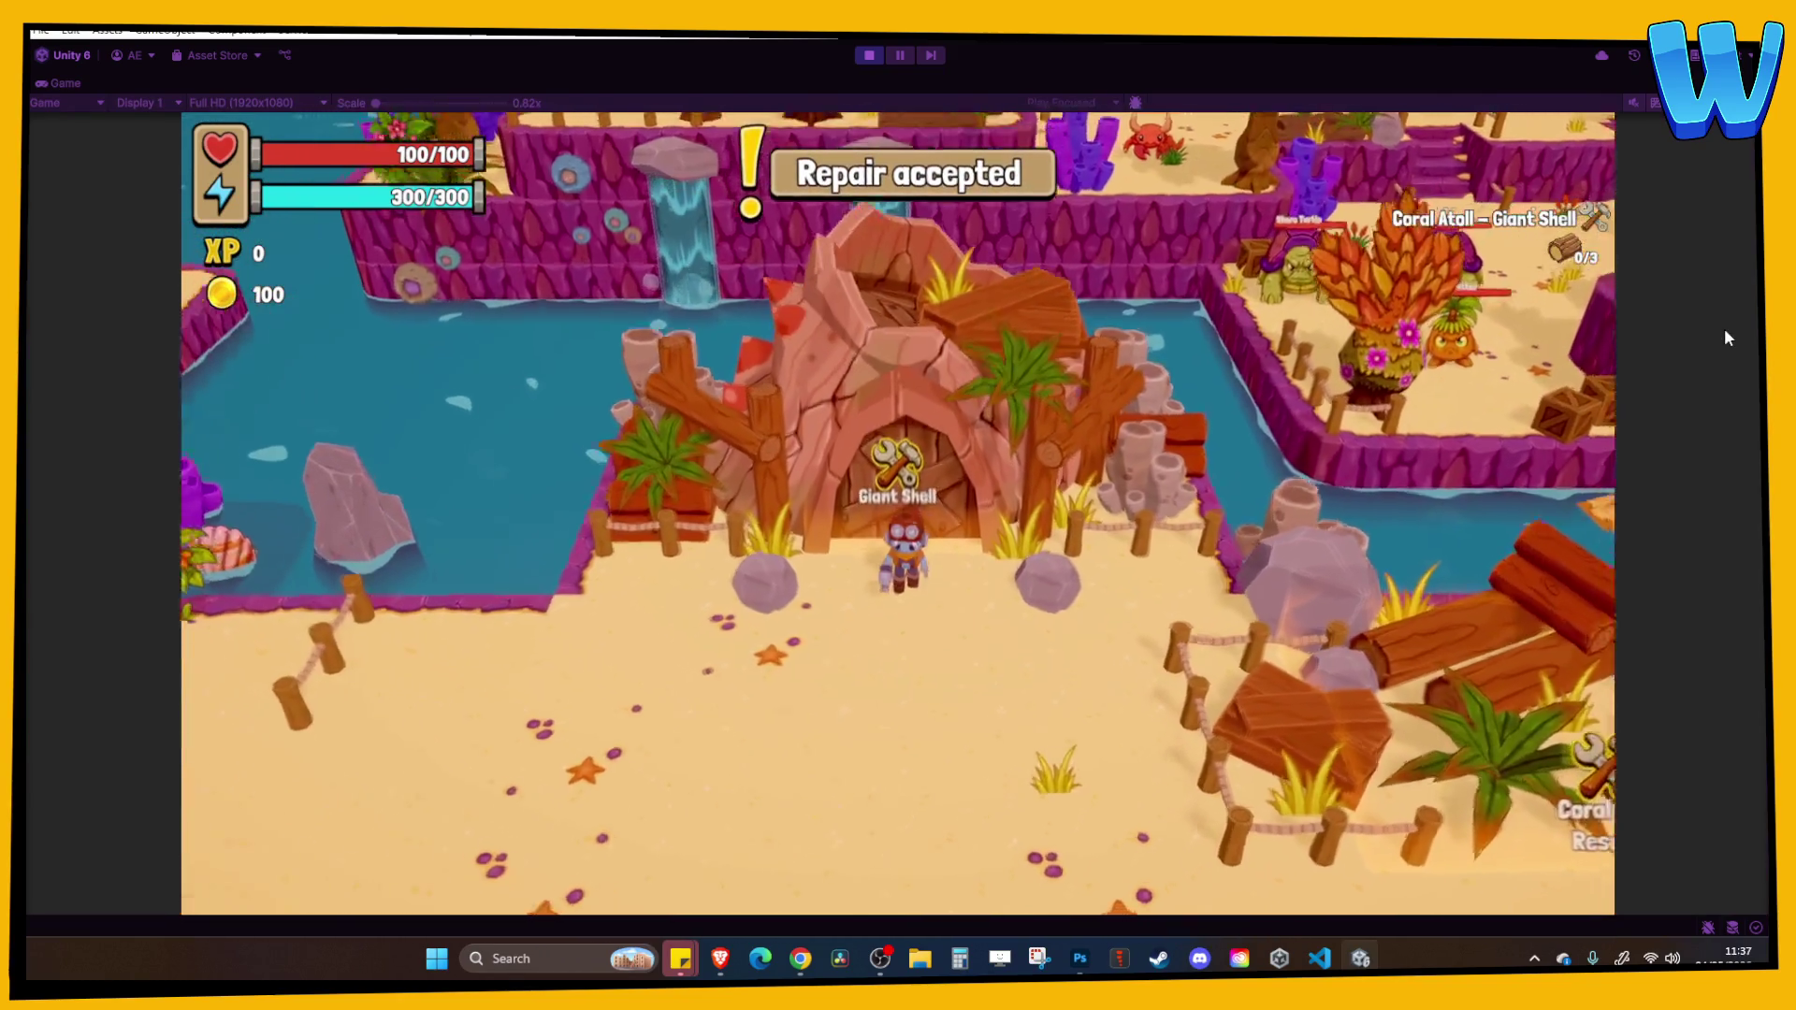
key("s")
key("e")
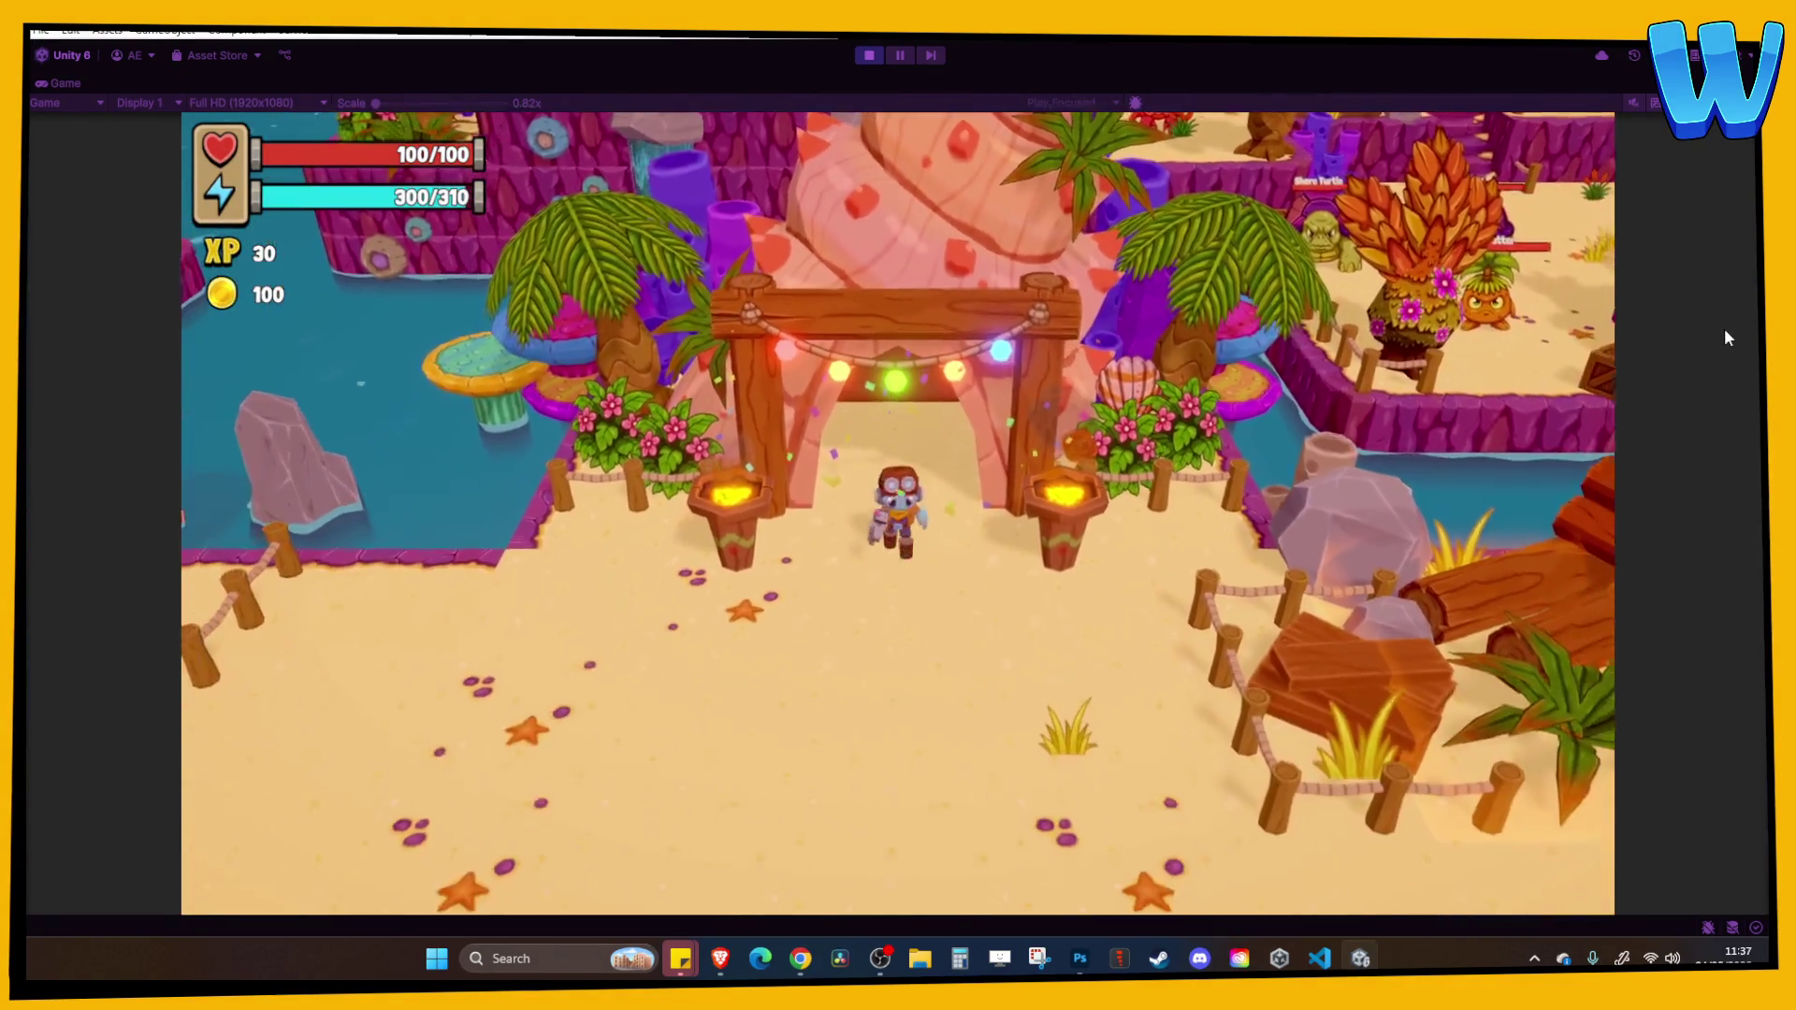
key("s")
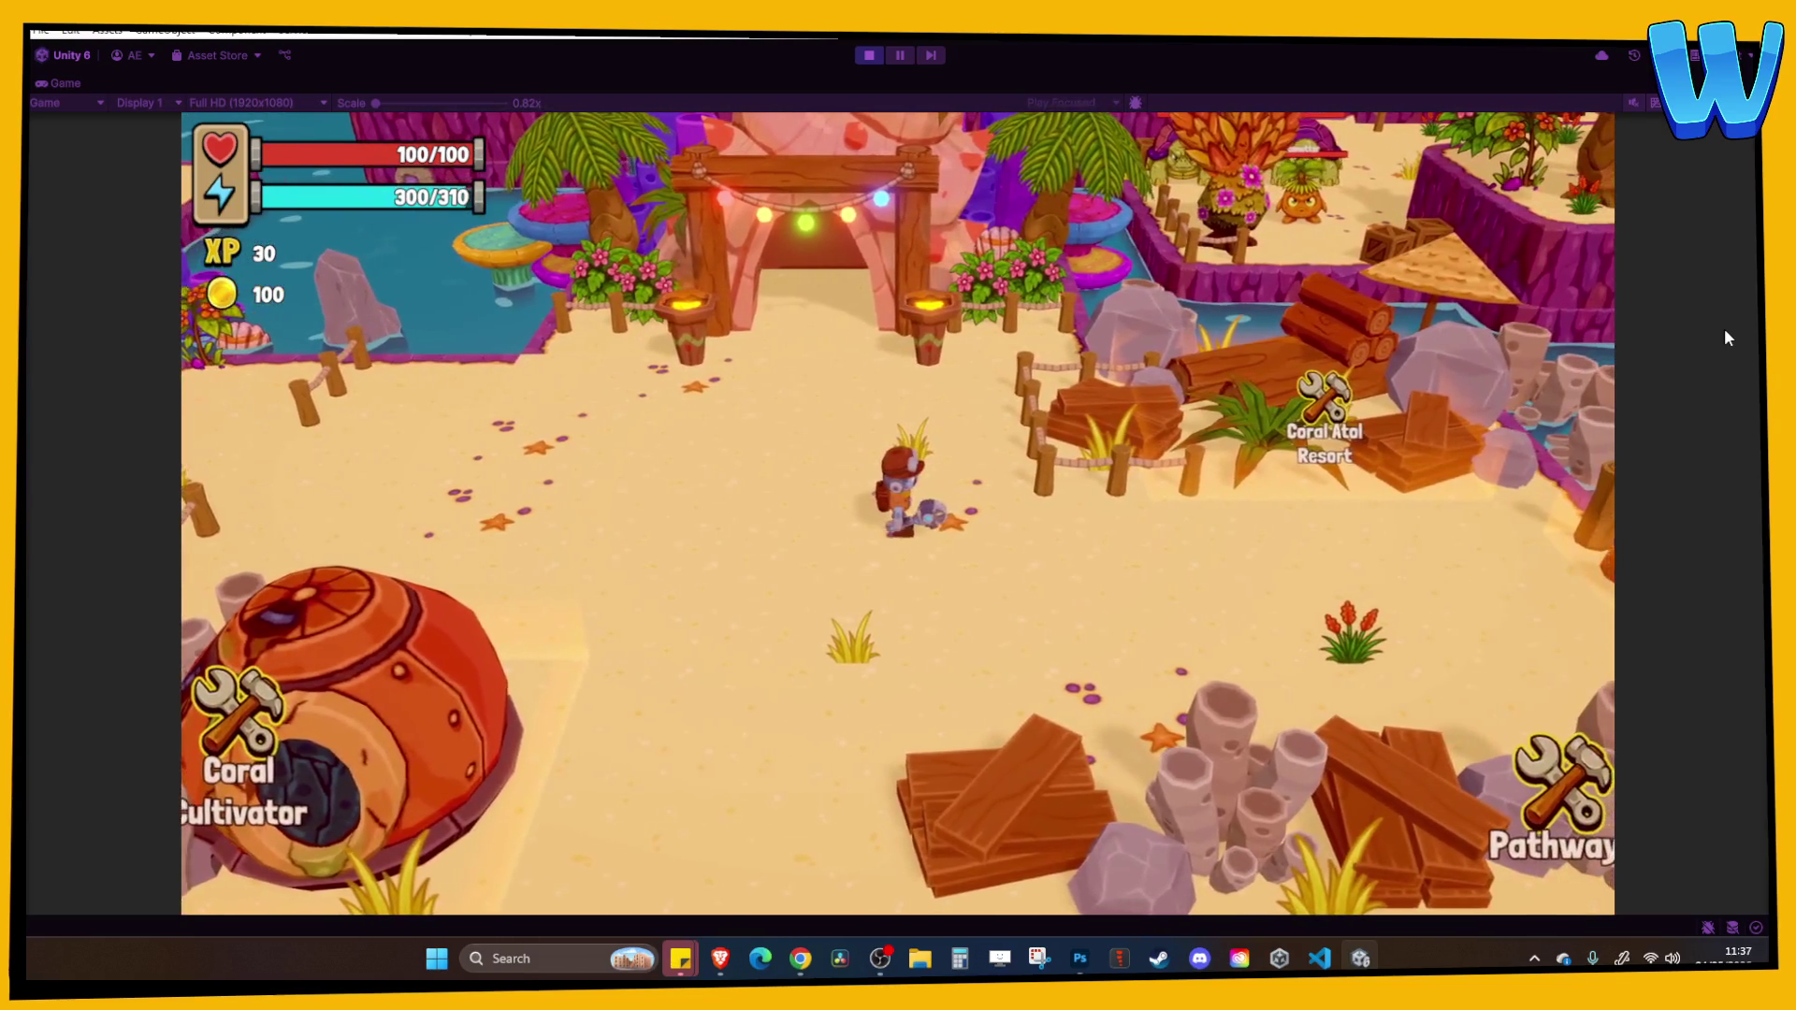
key("d")
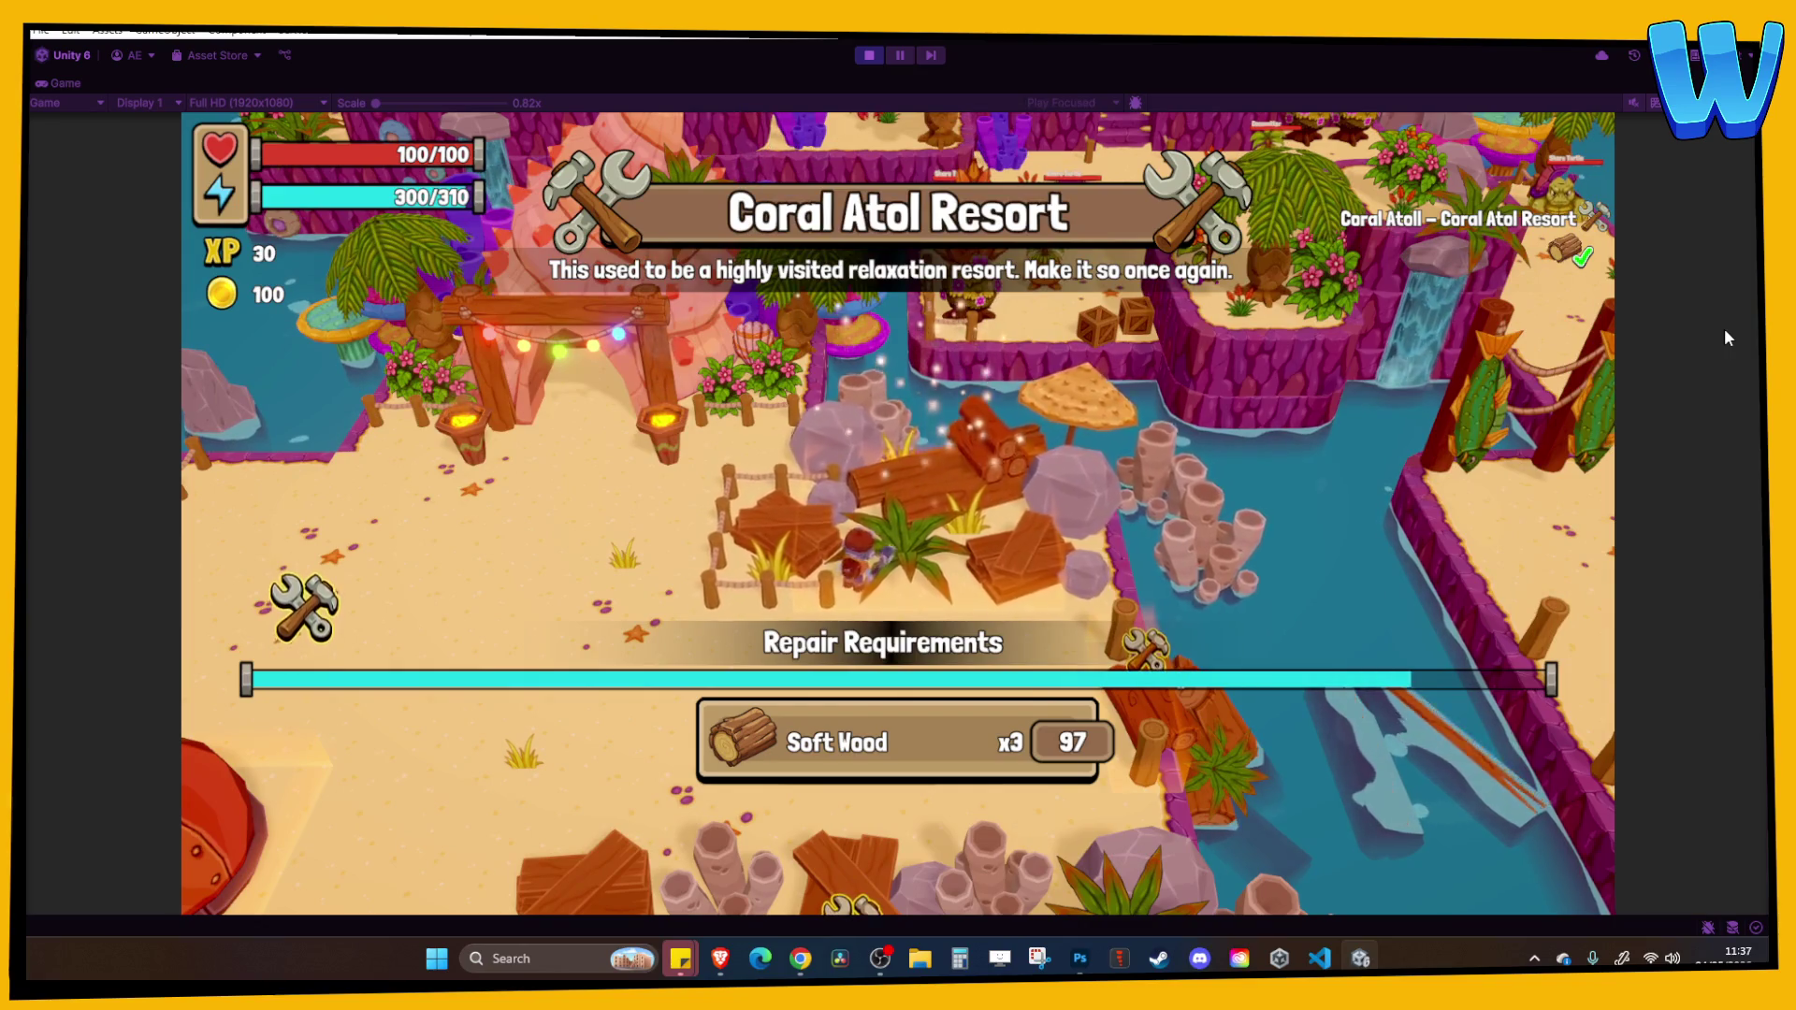
key("d")
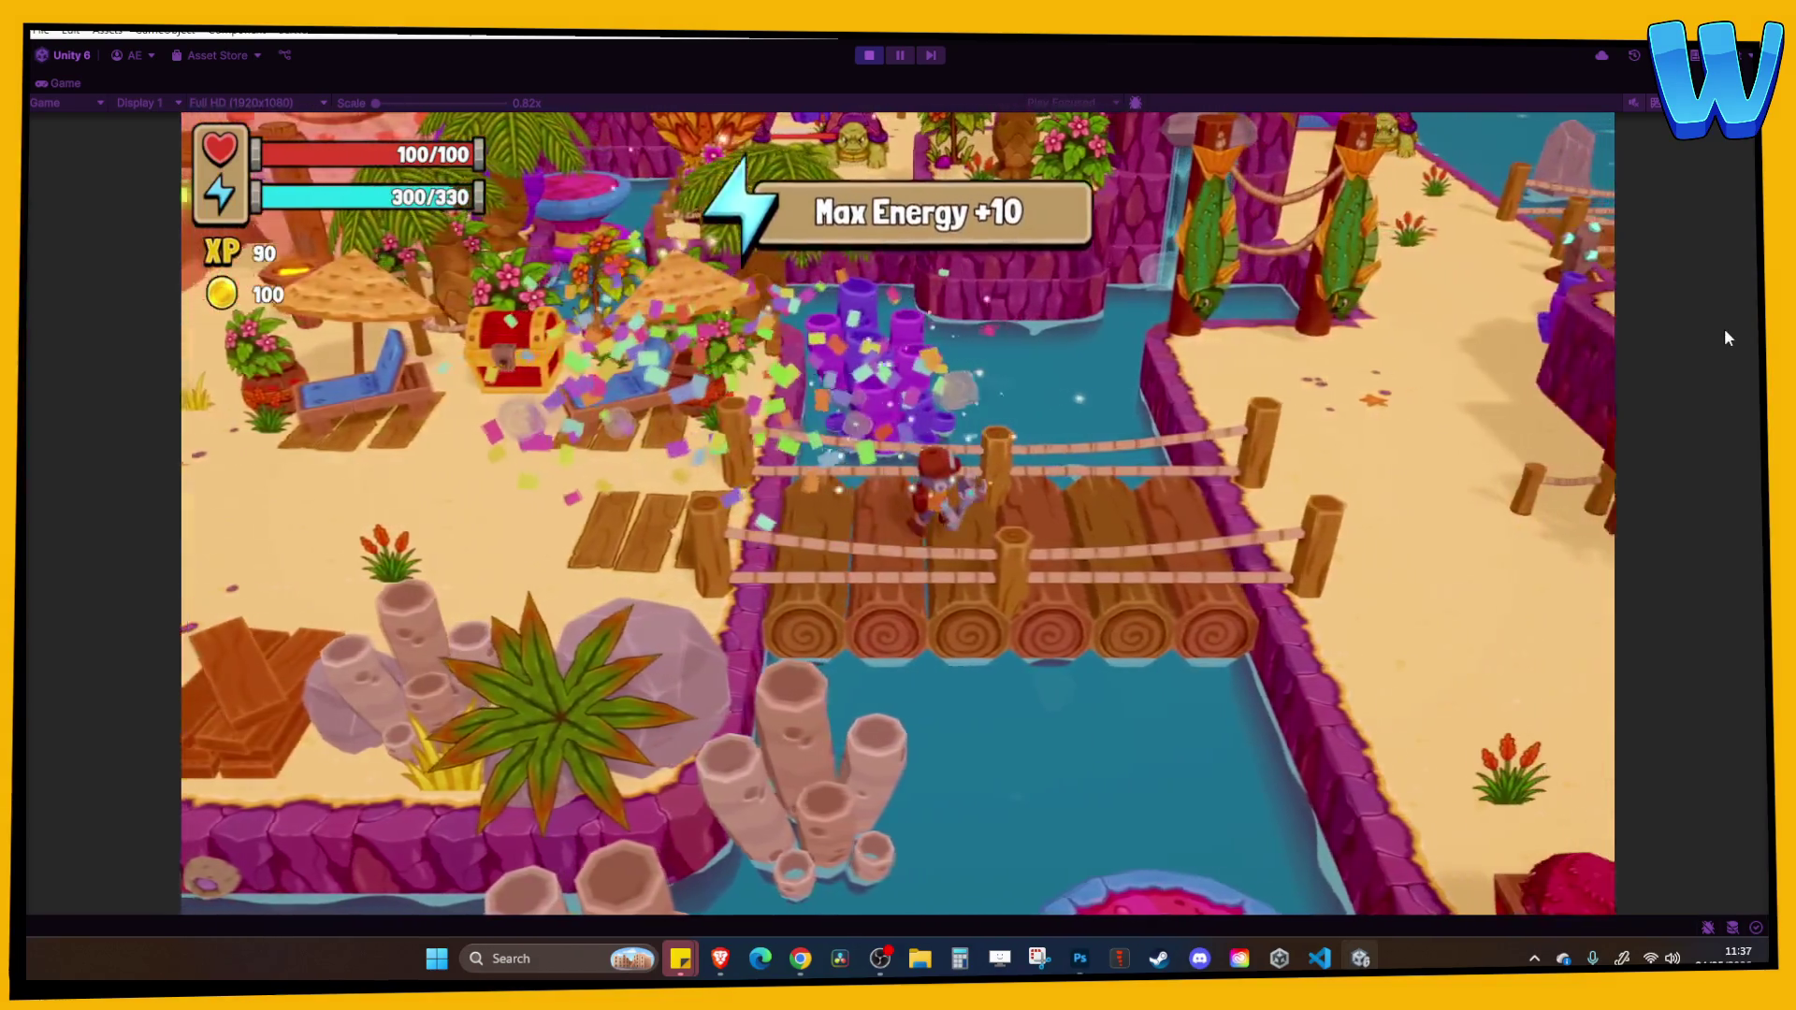
Walk the beach past the mailbox, totems and turtle to the Blossom Stumps, then stop playing.
key("d")
key("s")
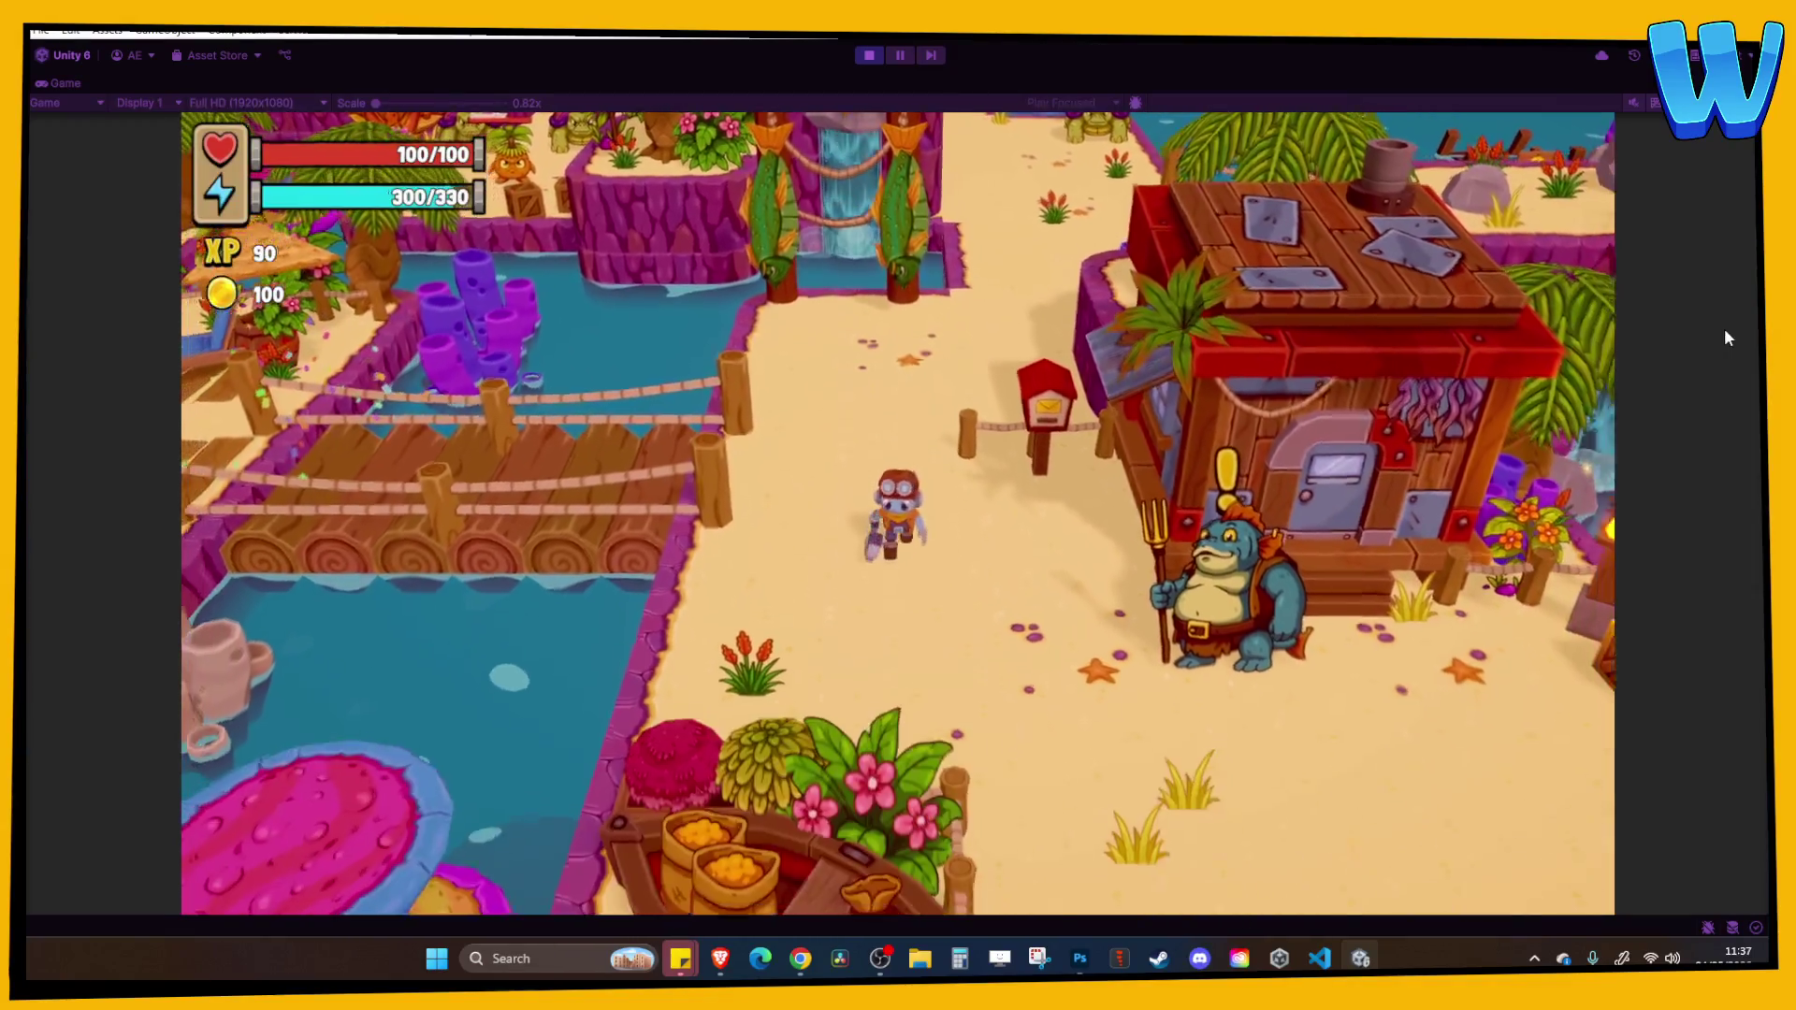
key("s")
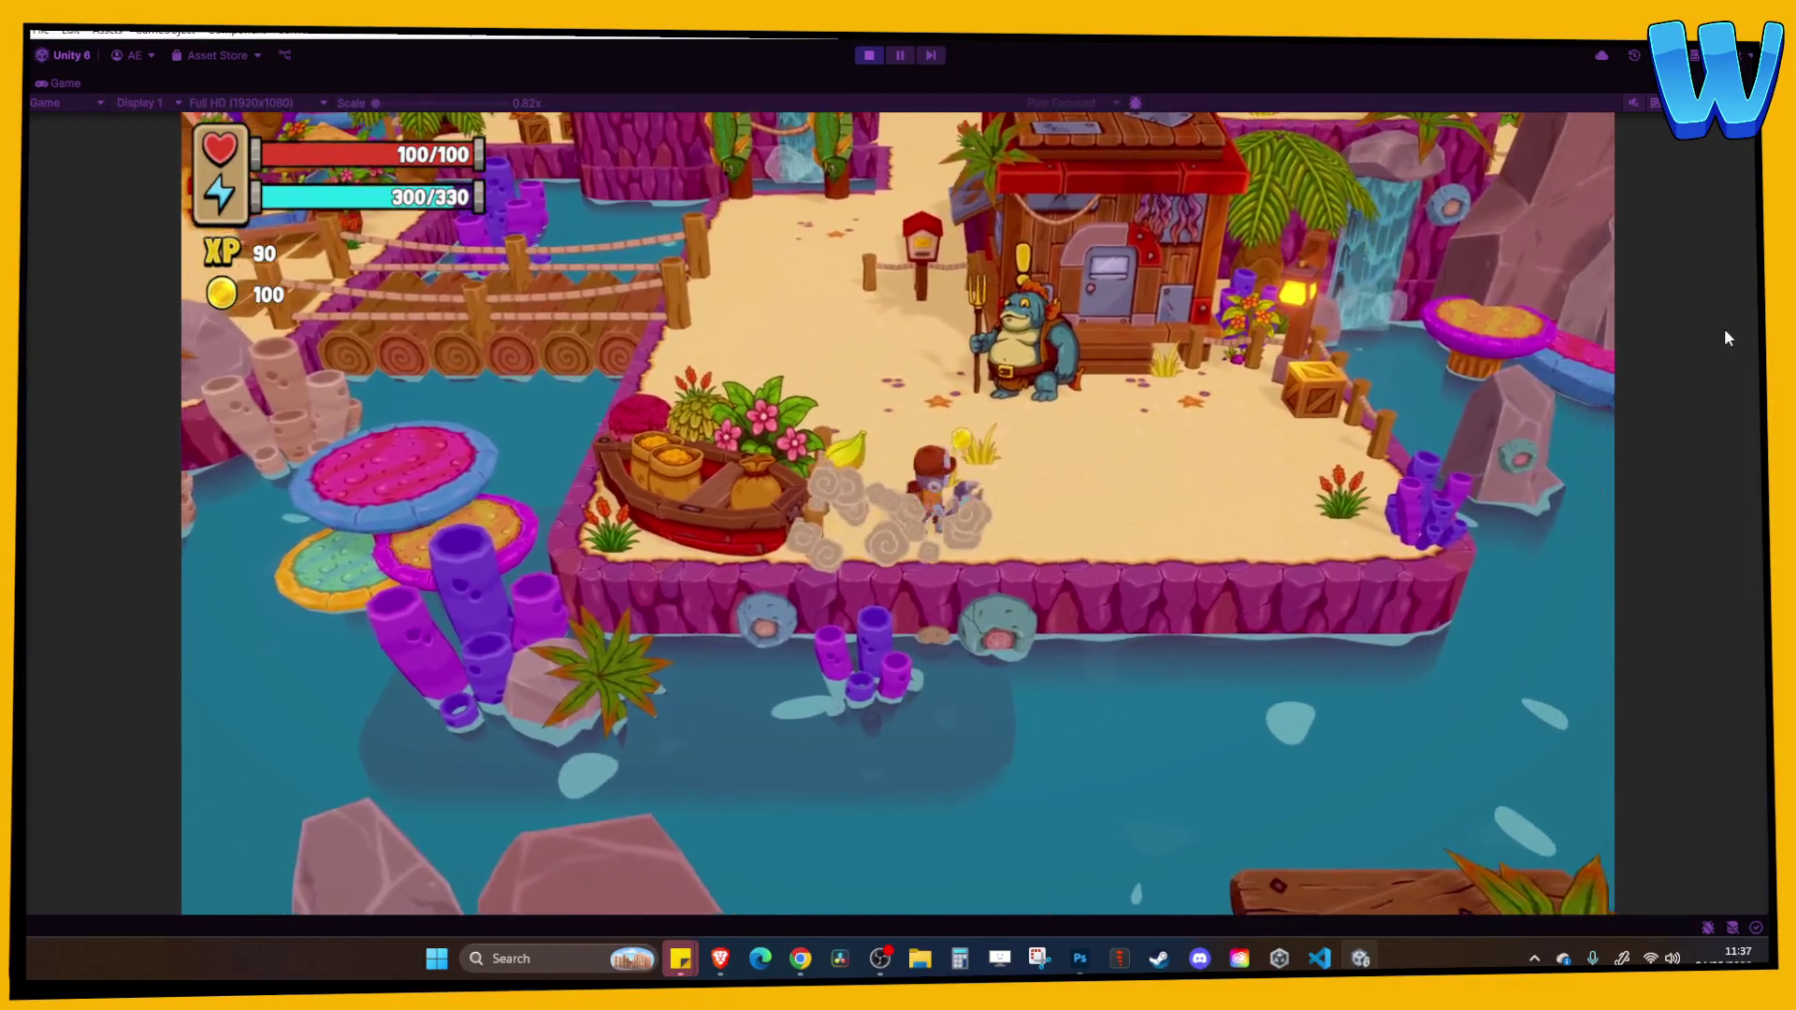
key("w")
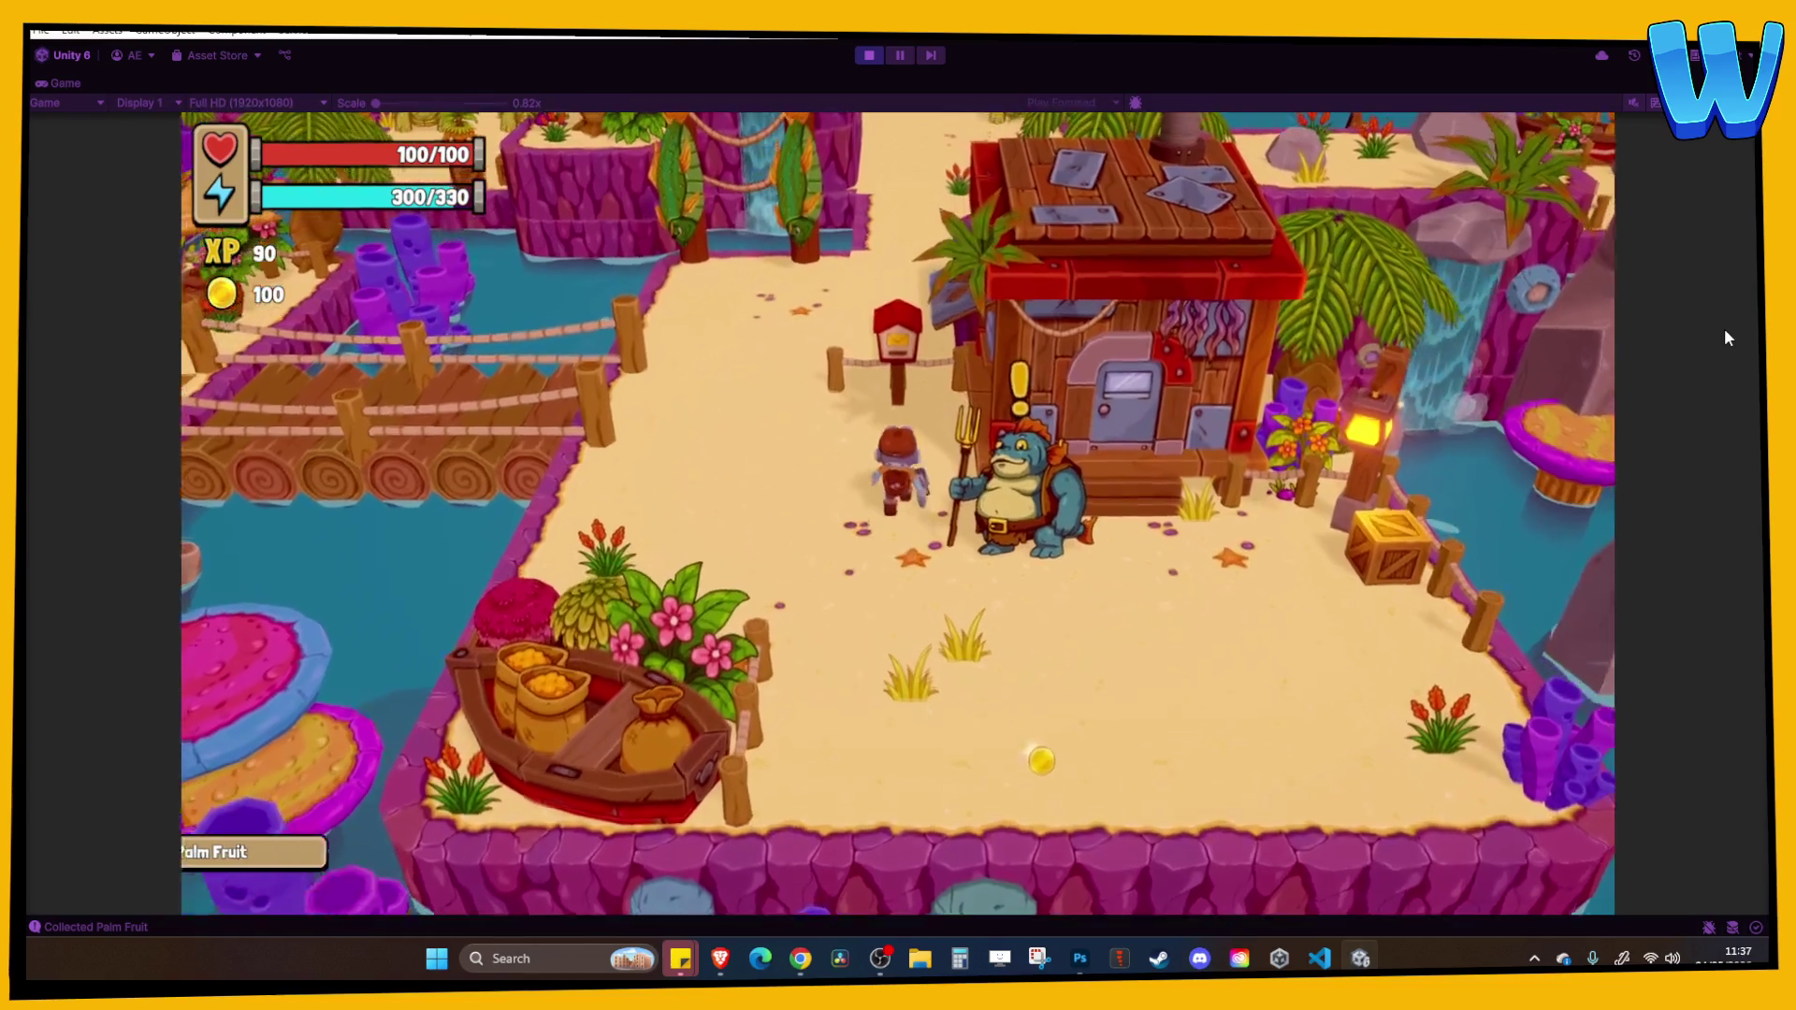
key("w")
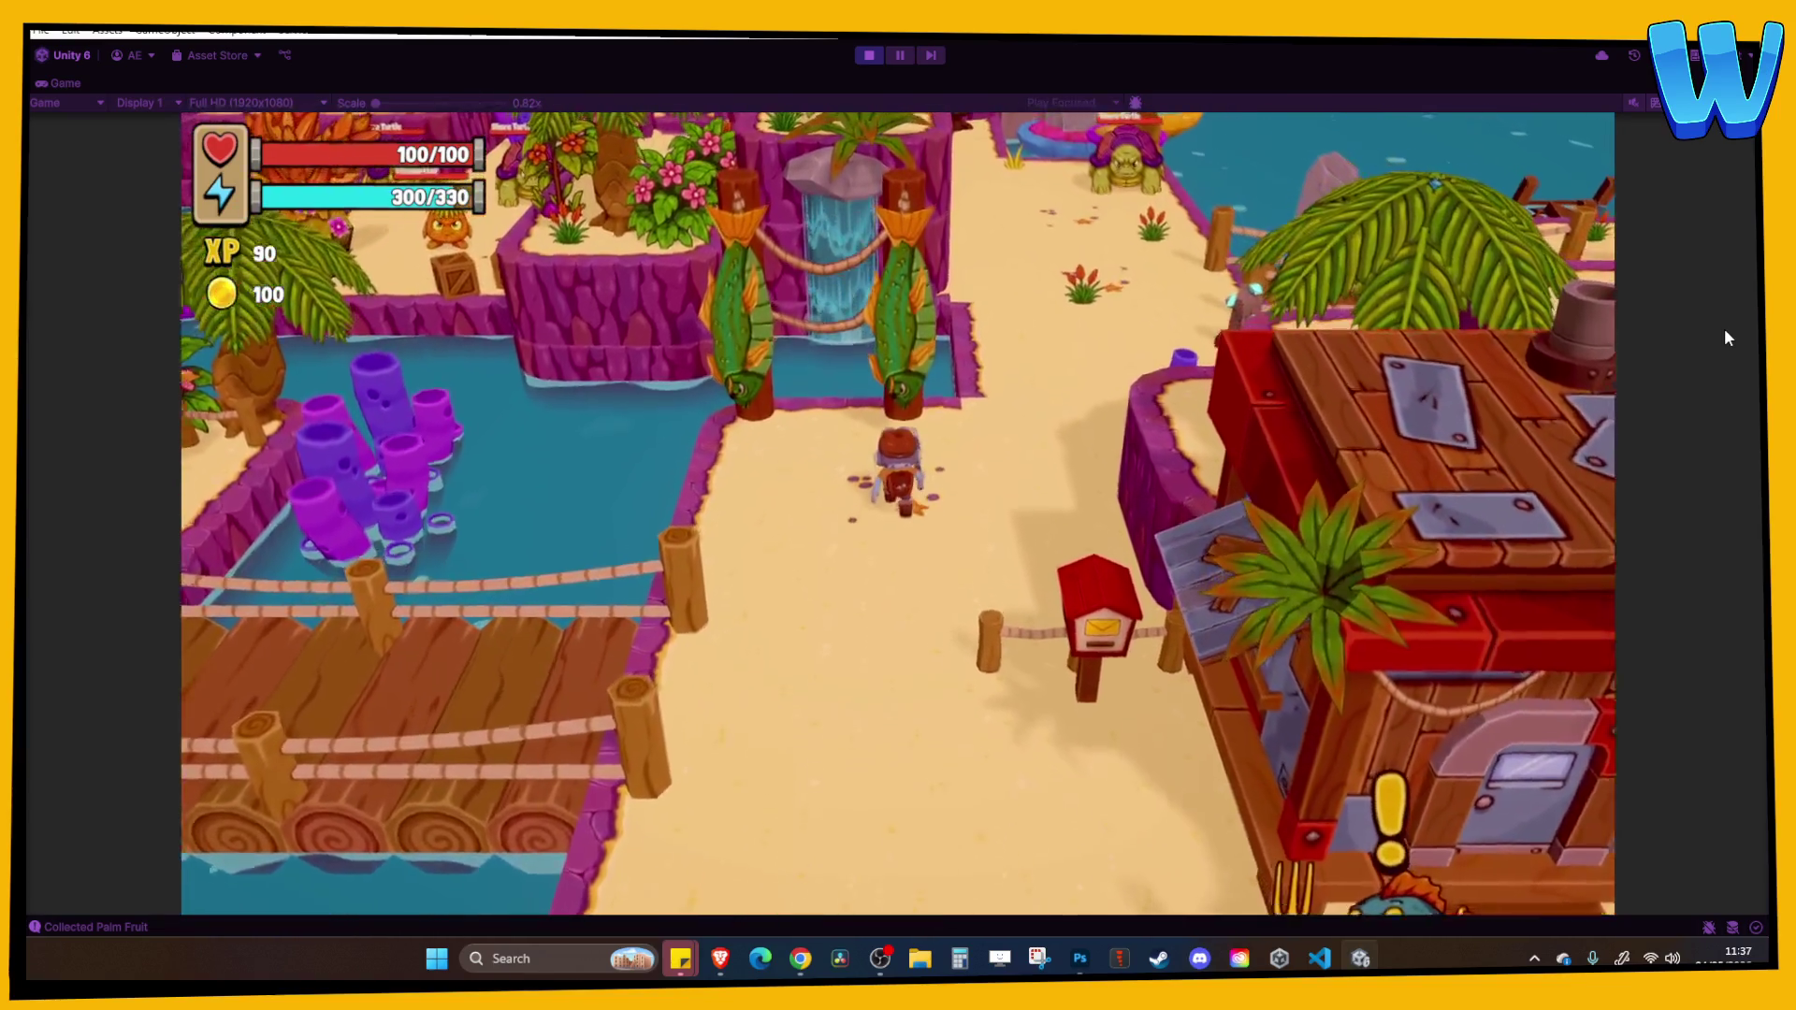
key("w")
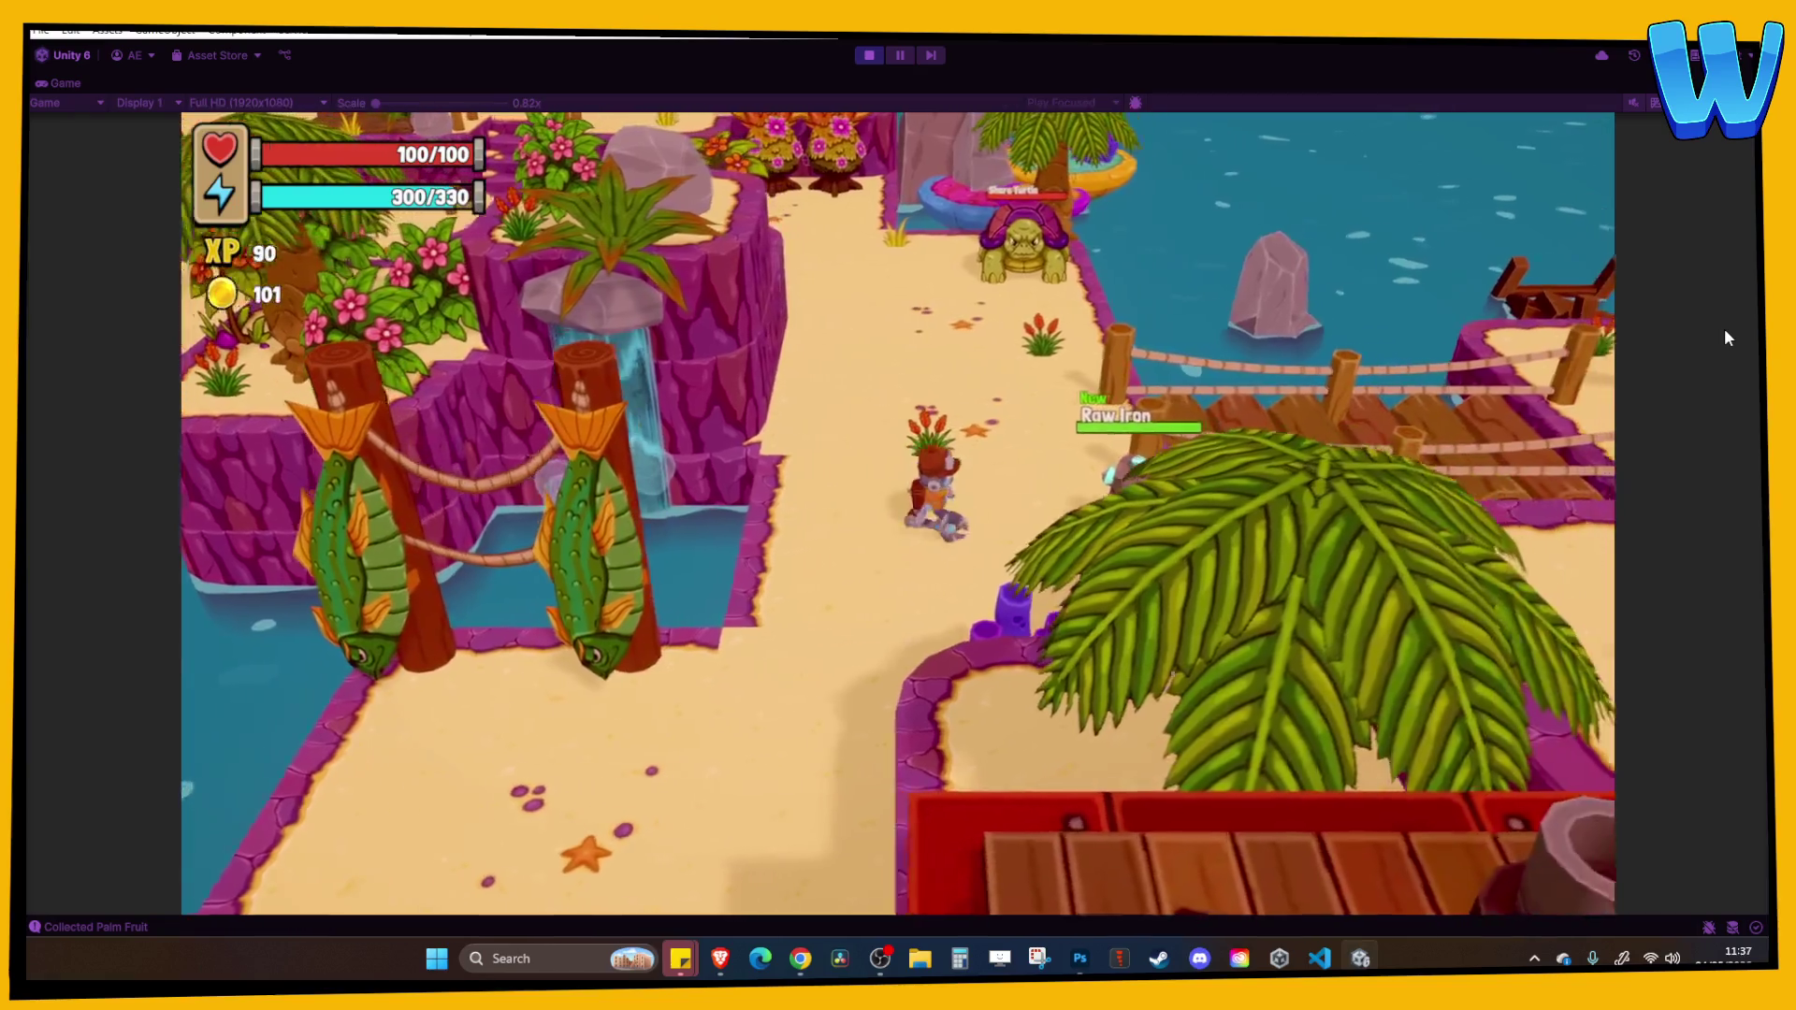
key("w")
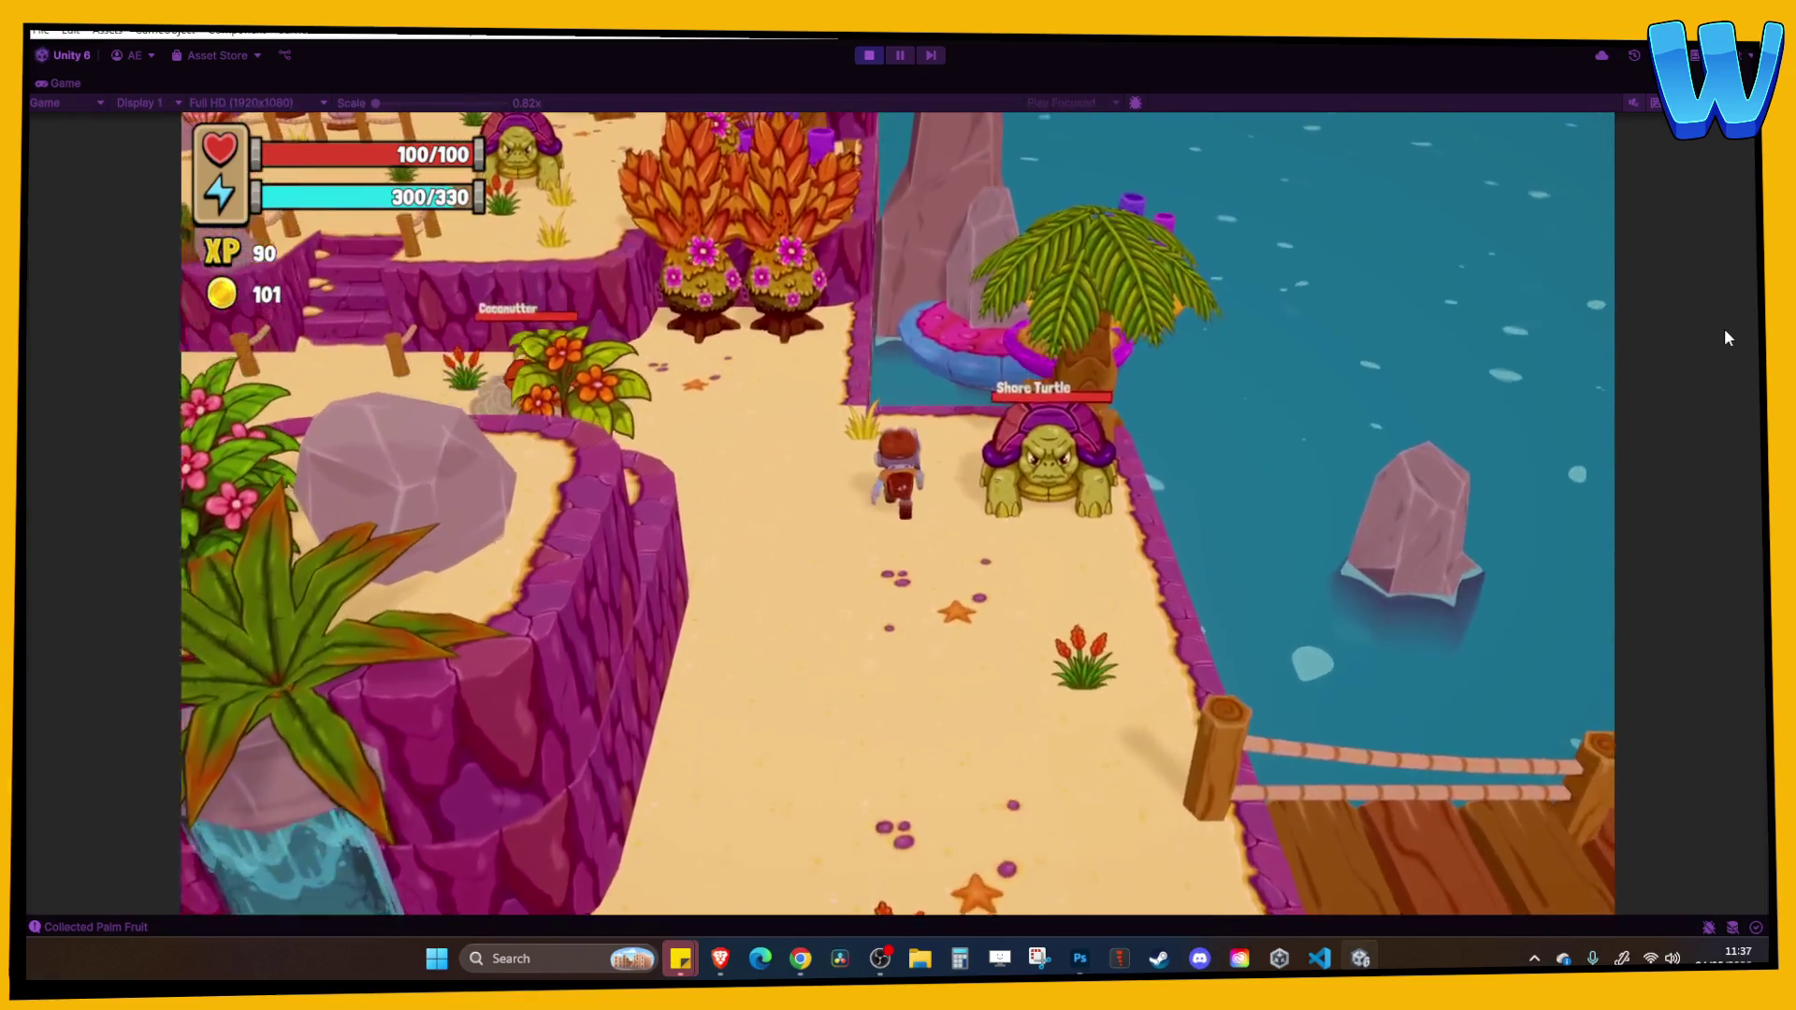
key("w")
key("a")
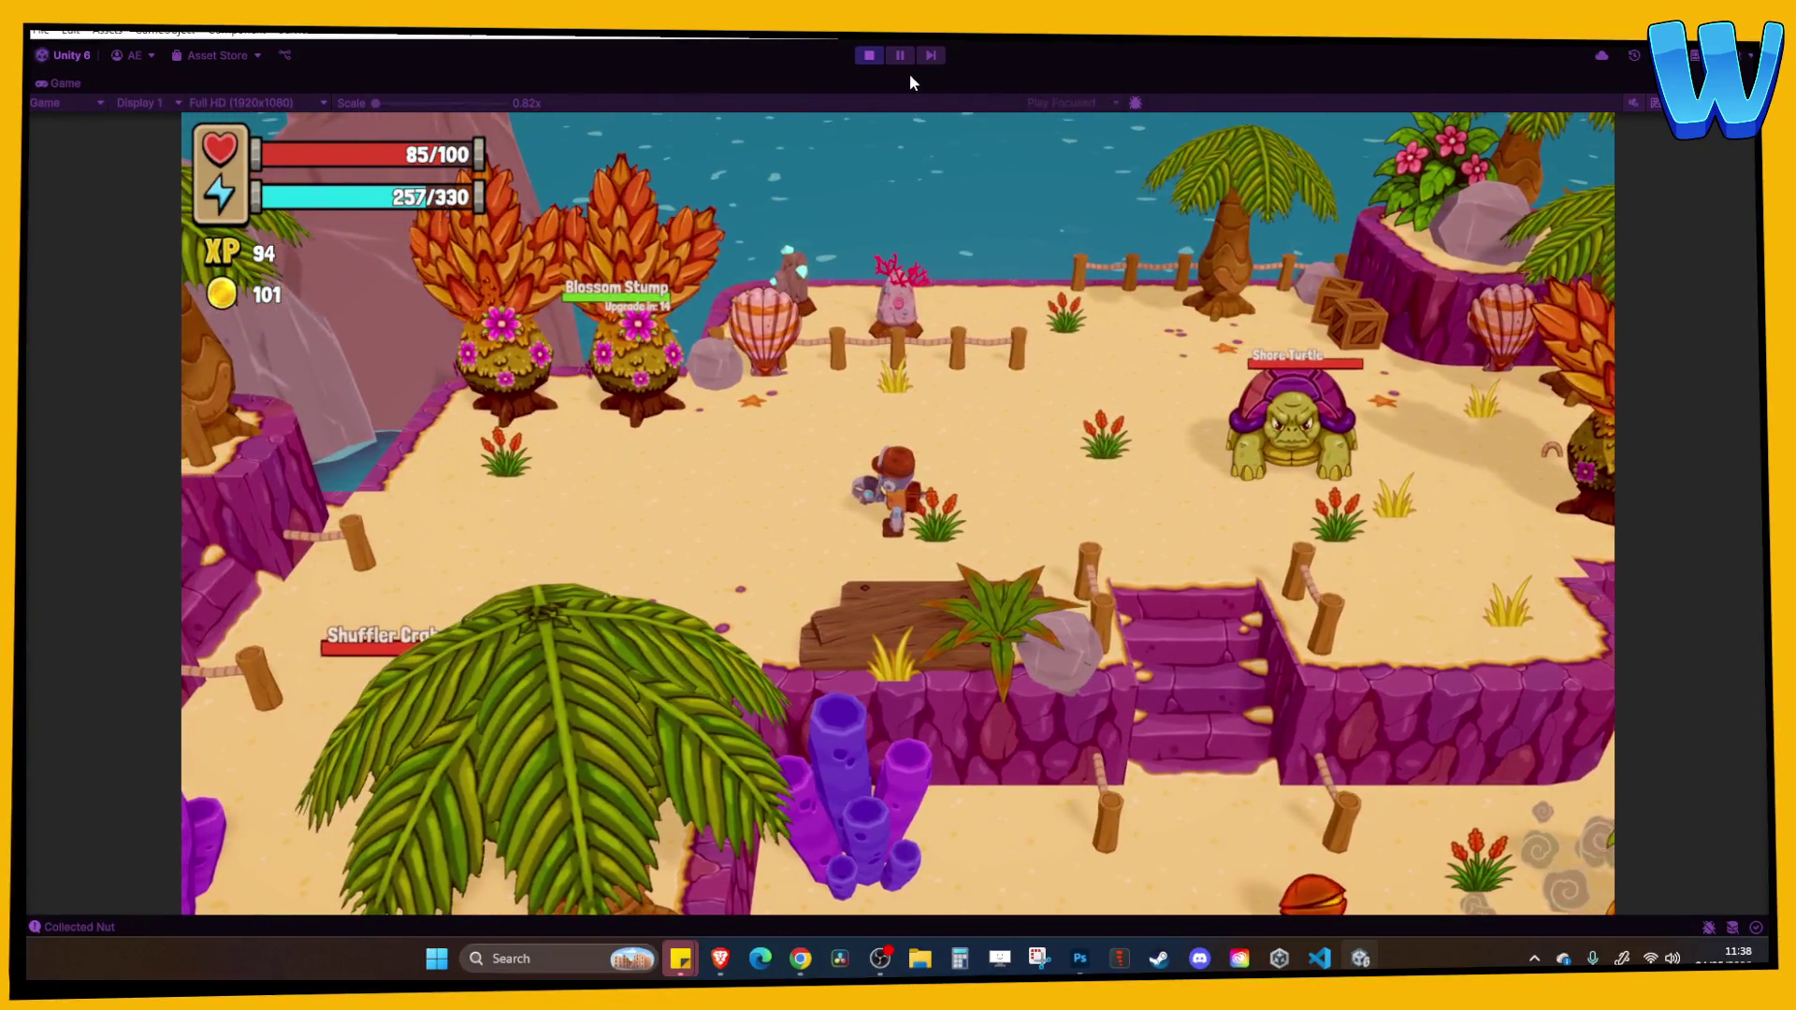
left_click(869, 55)
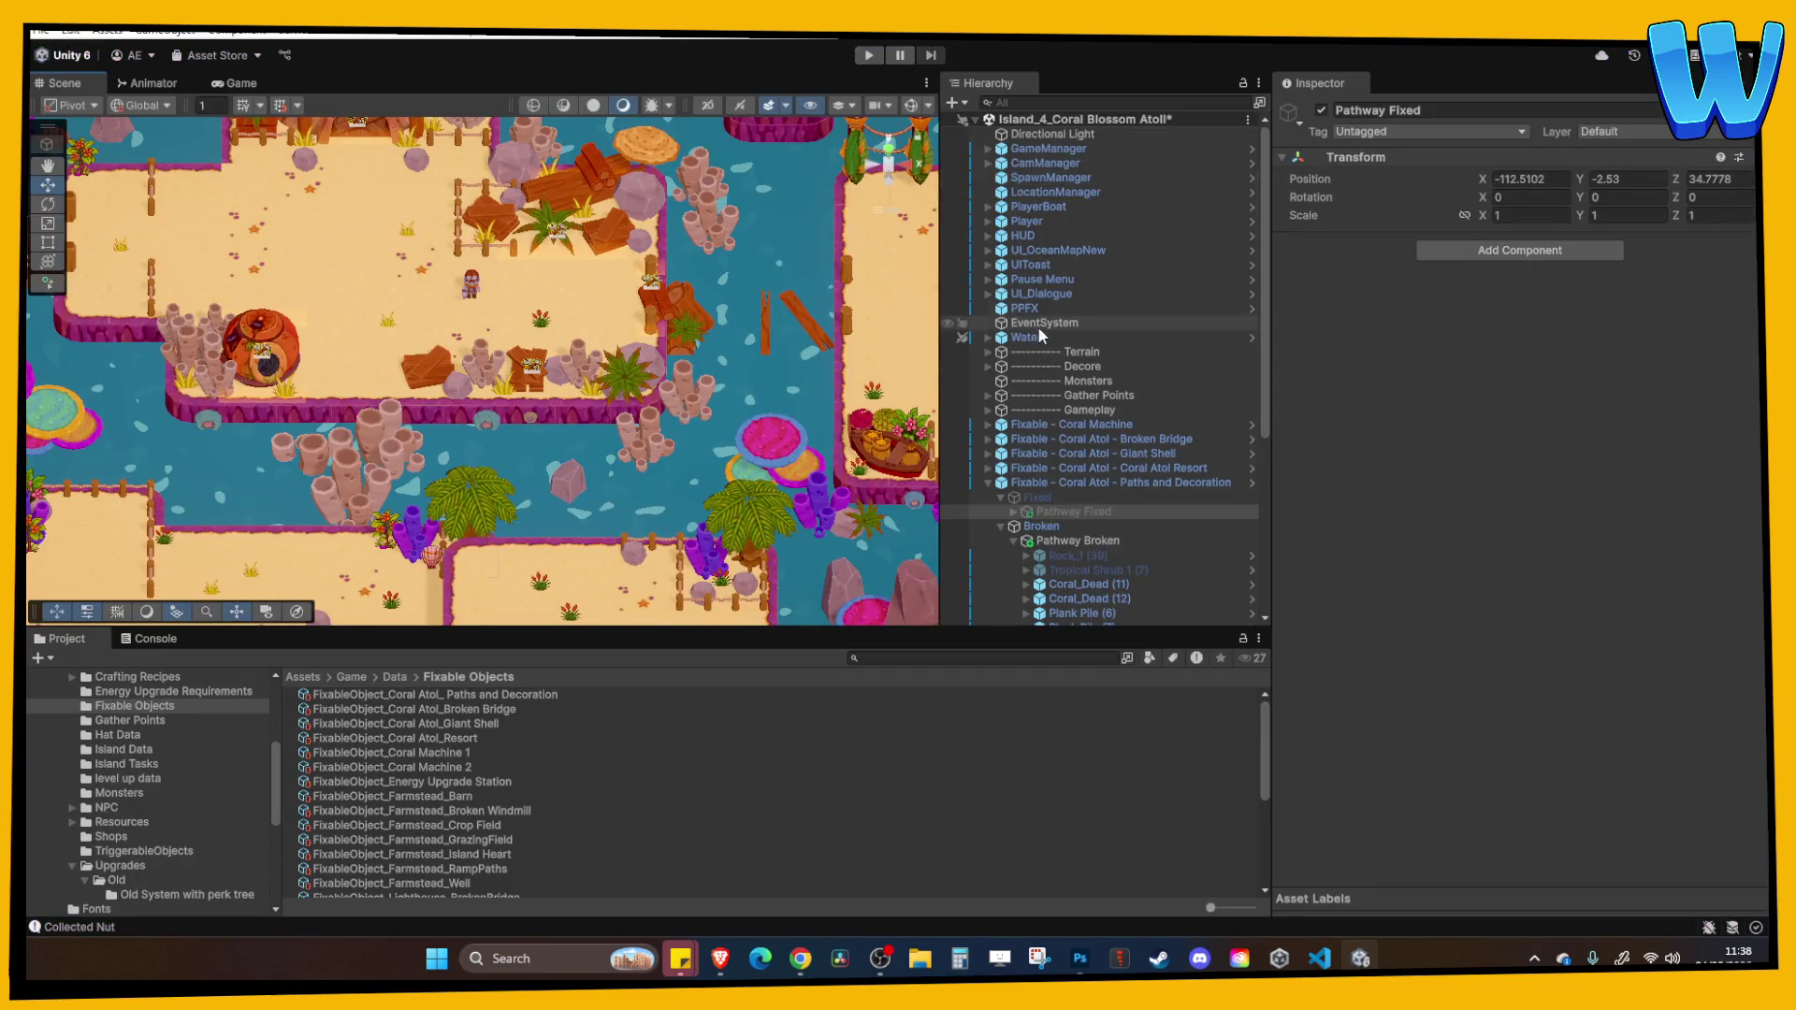
Frame Plank Pile (7) in the Scene view to inspect the broken planks along the path.
scroll(575, 307, "down", 2)
left_click(575, 307)
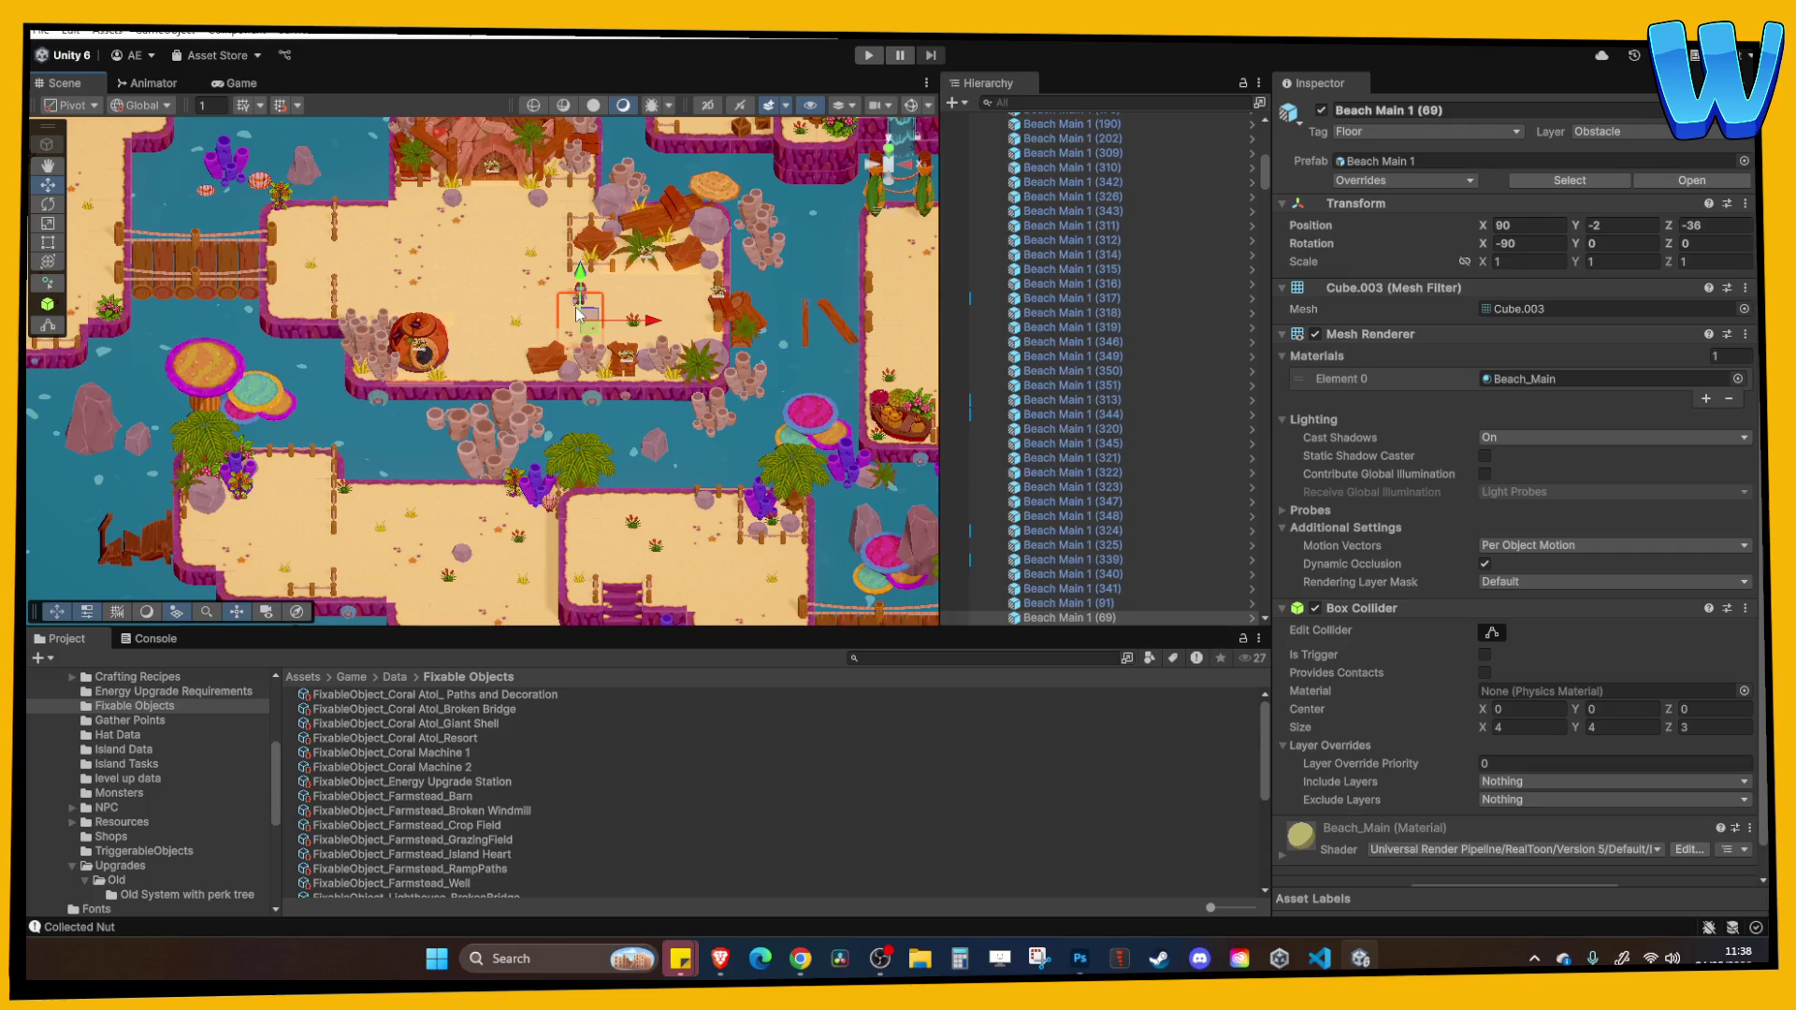
left_click_drag(636, 486, 692, 237)
scroll(711, 409, "up", 5)
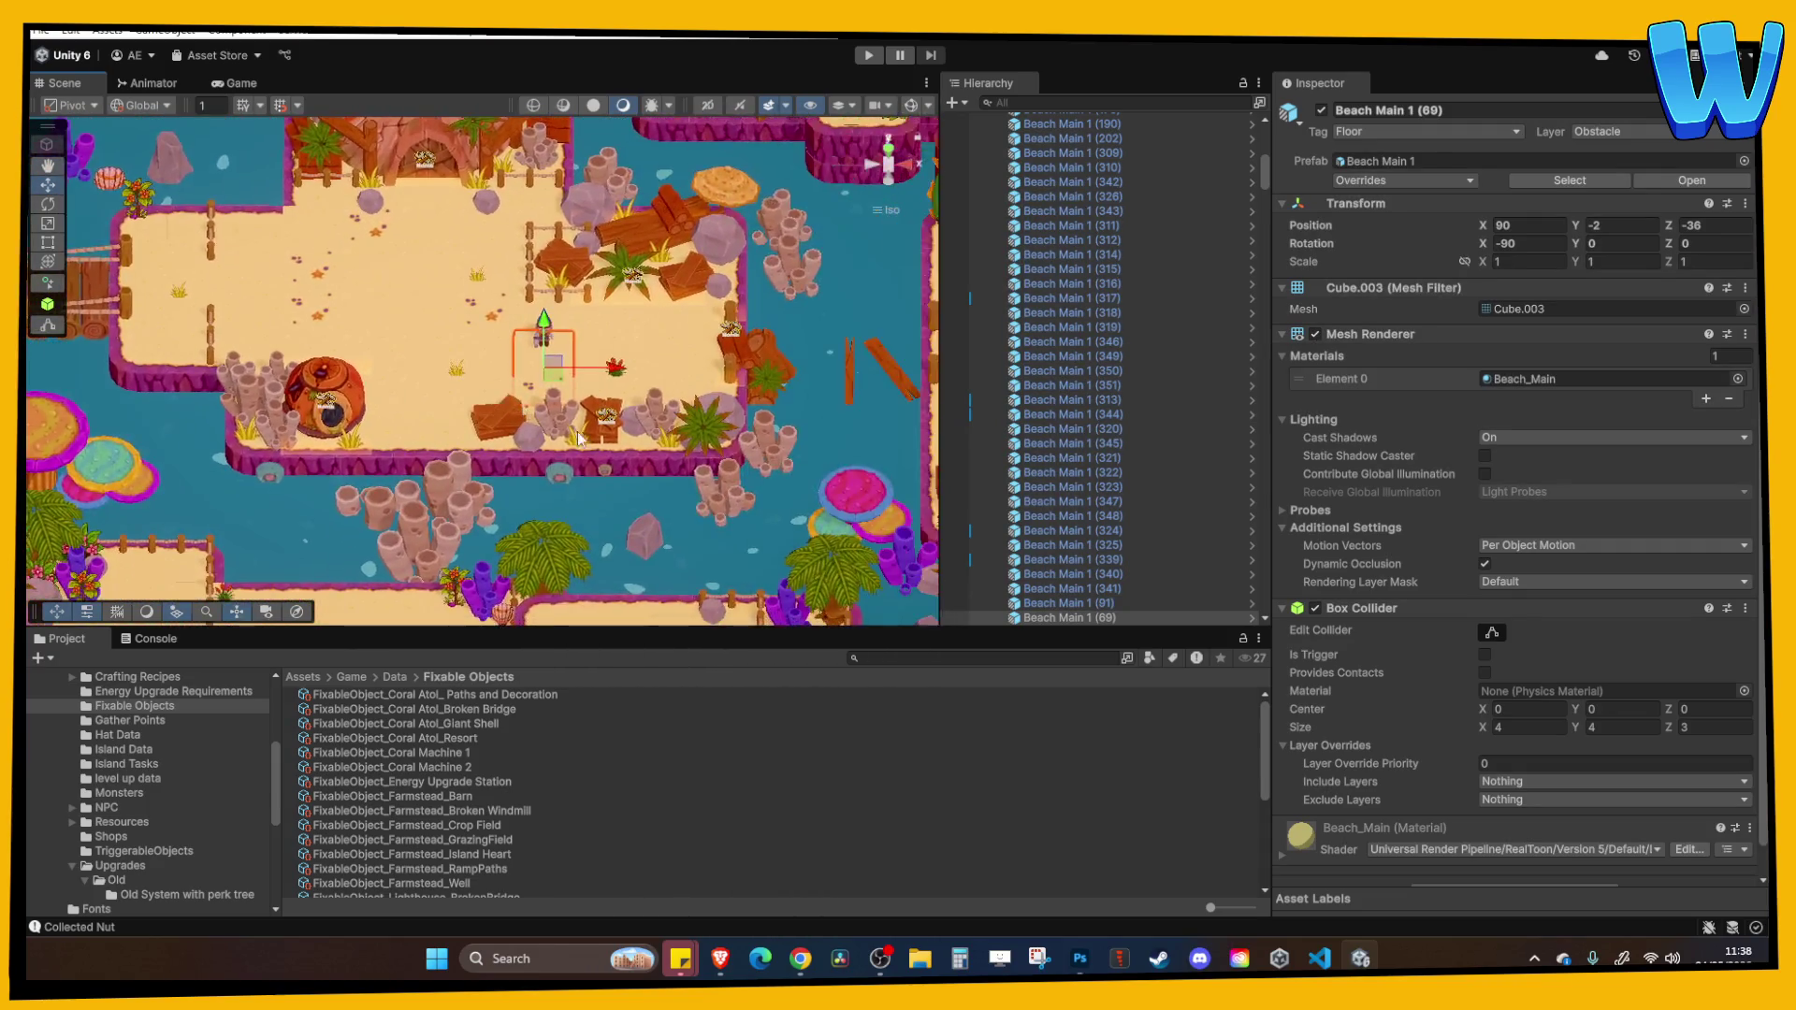
left_click(704, 412)
key("f")
left_click_drag(603, 387, 629, 344)
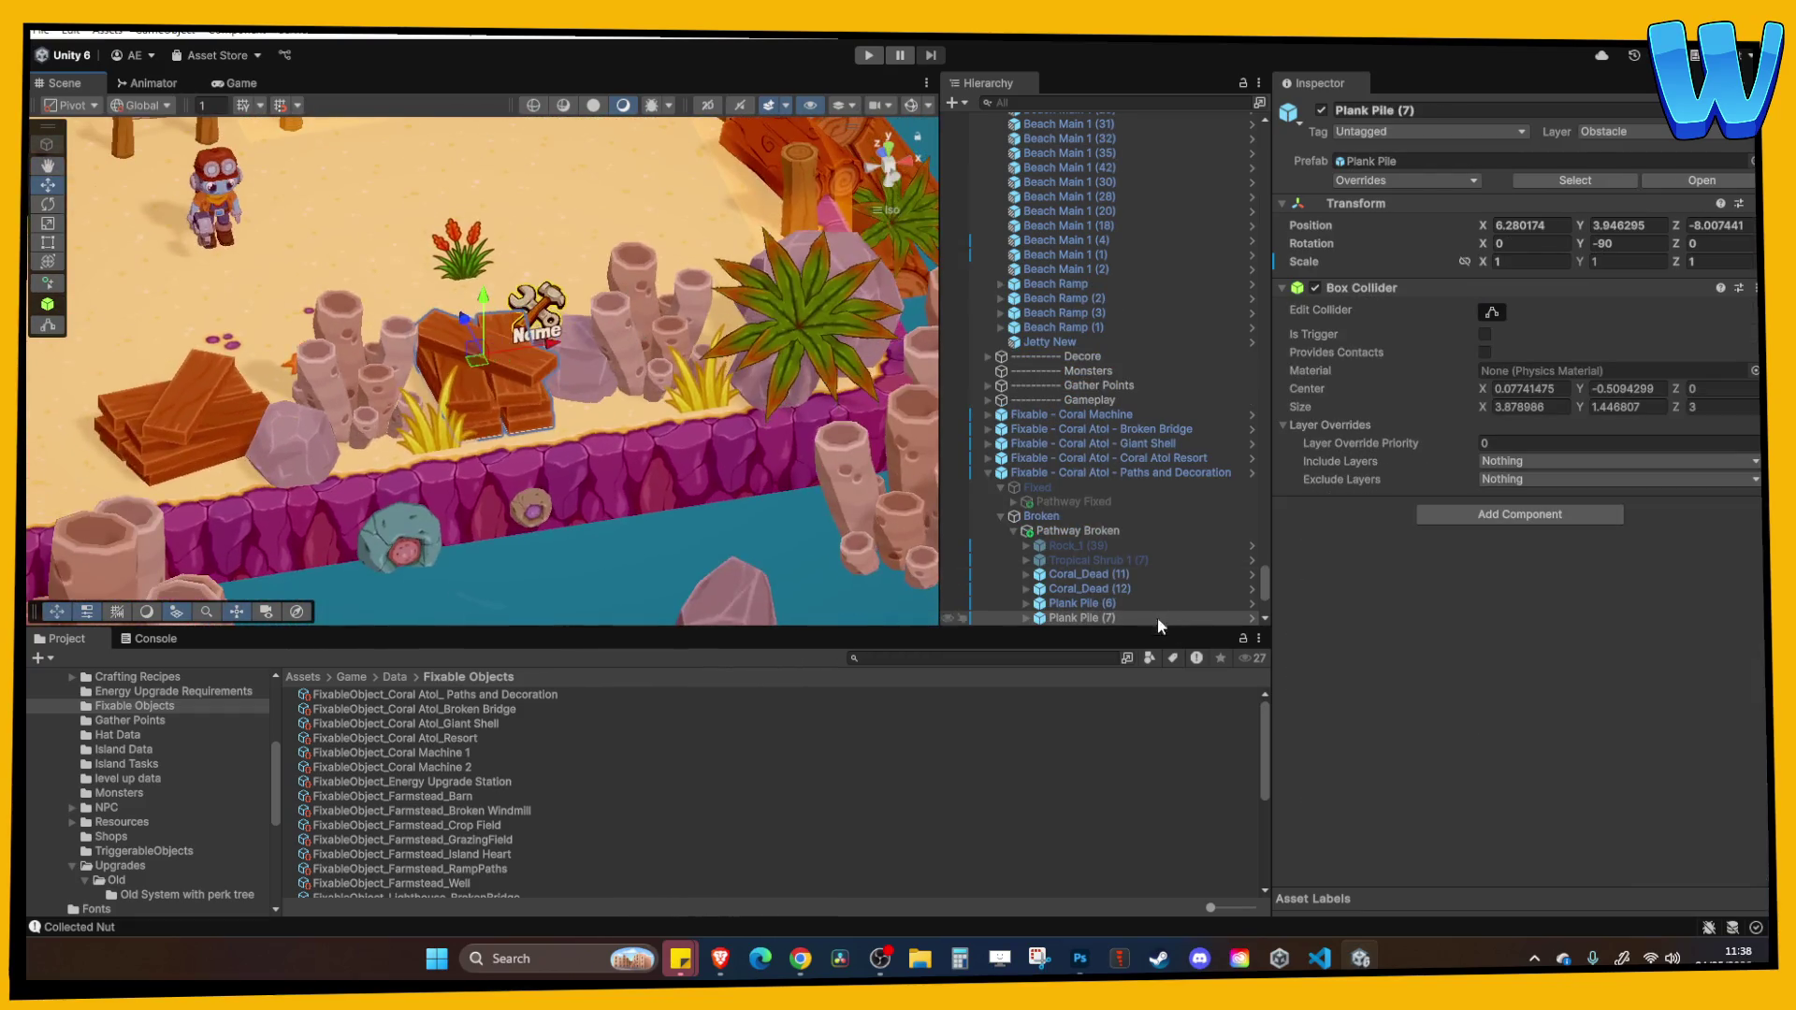
scroll(1081, 515, "down", 1)
From a top-down view, widen the Broken pathway's box collider over all plank piles (size X 19.14889).
left_click(1021, 458)
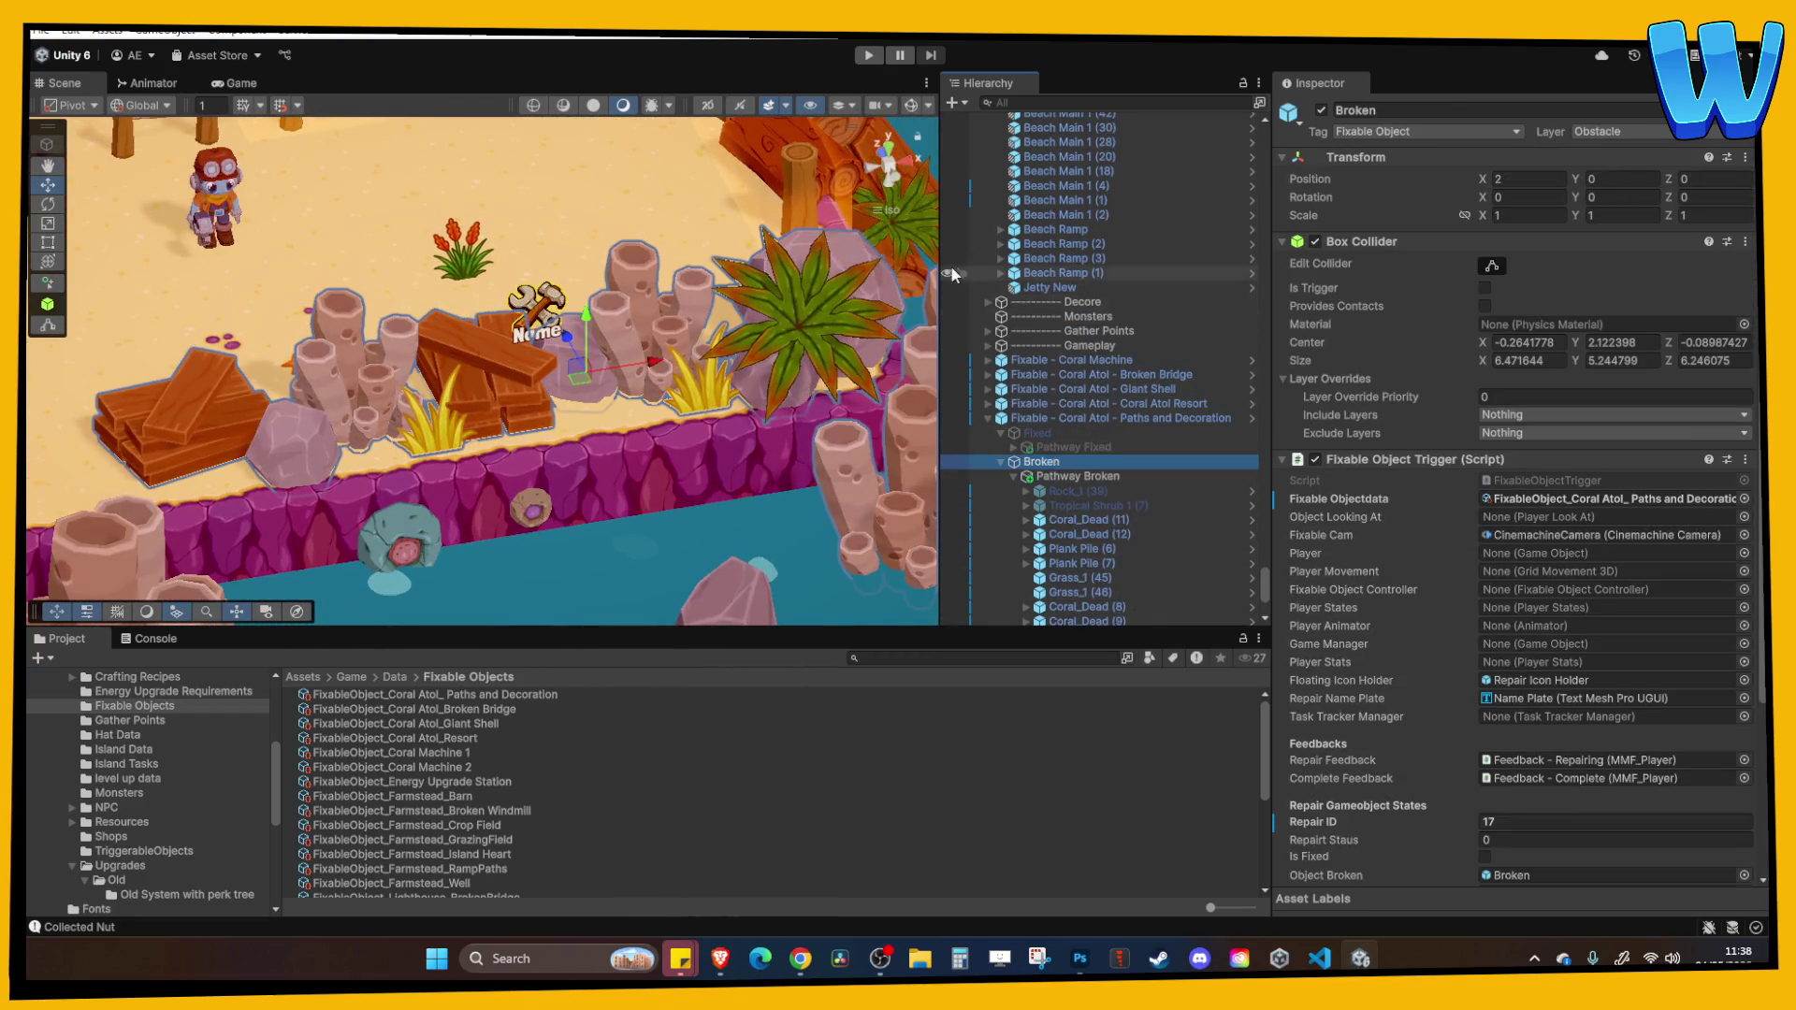
left_click_drag(598, 439, 611, 416)
left_click(901, 190)
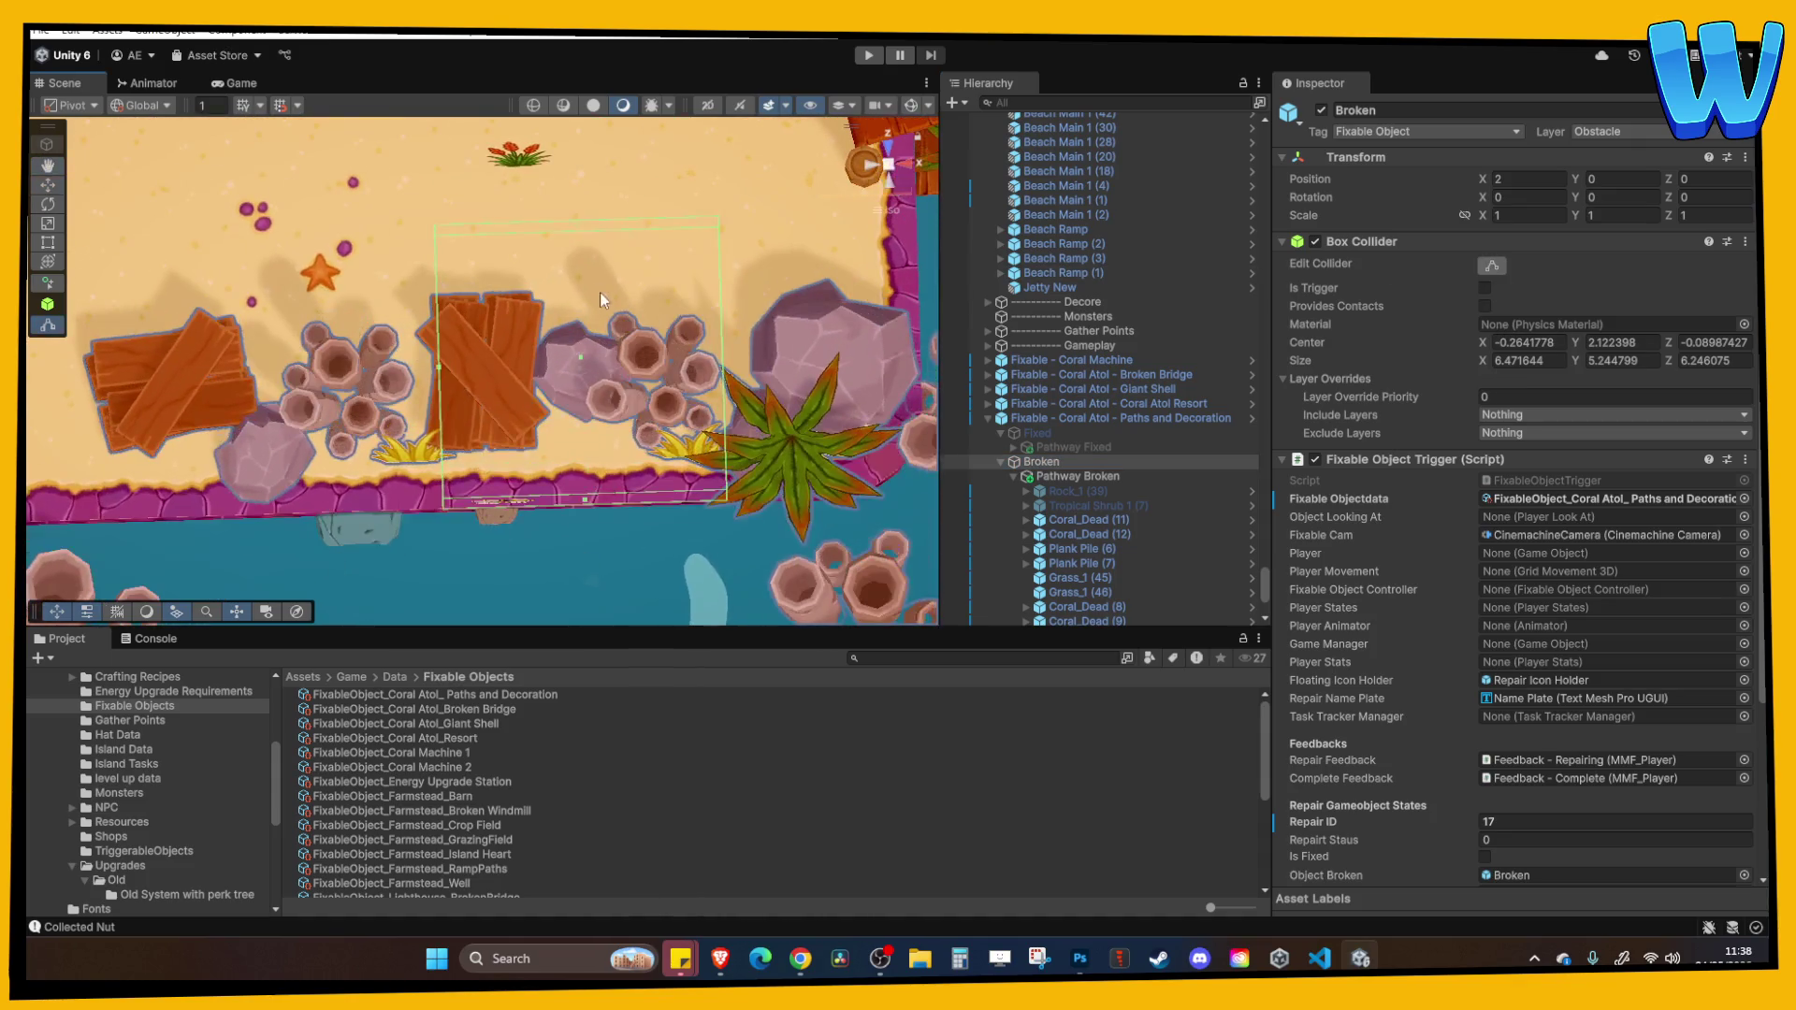
left_click(891, 161)
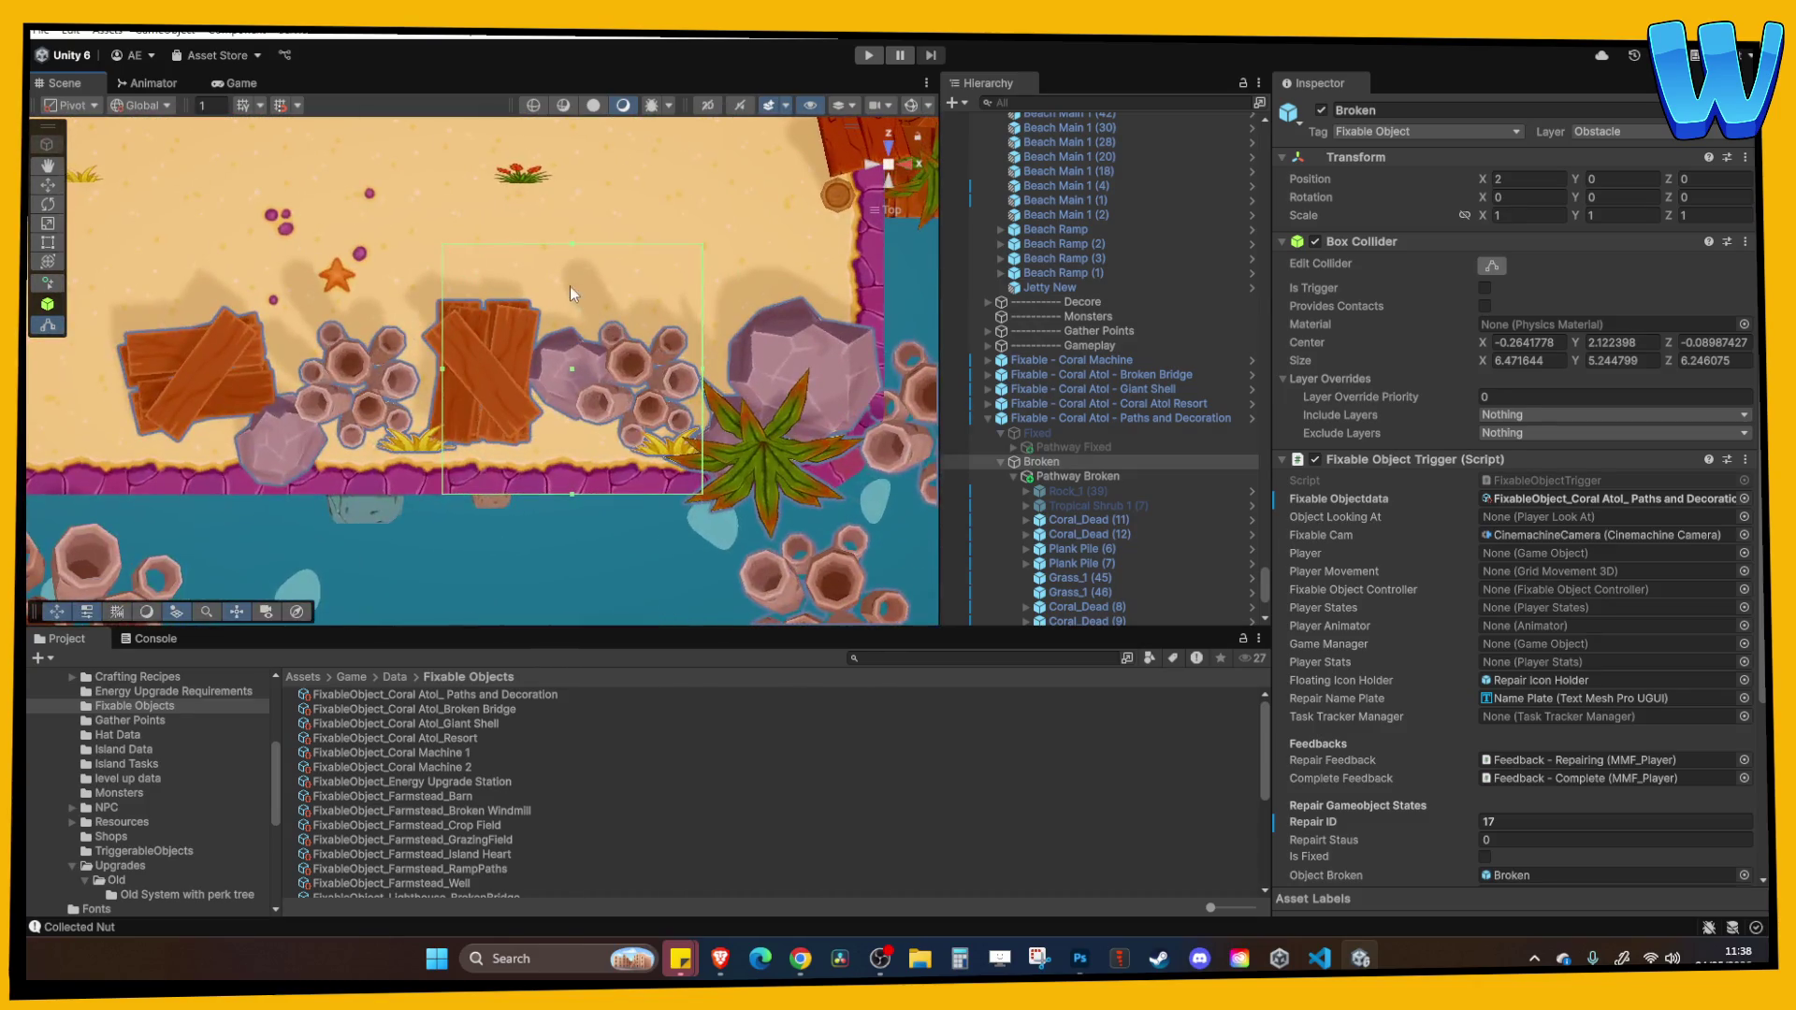
left_click(574, 237)
left_click(610, 382)
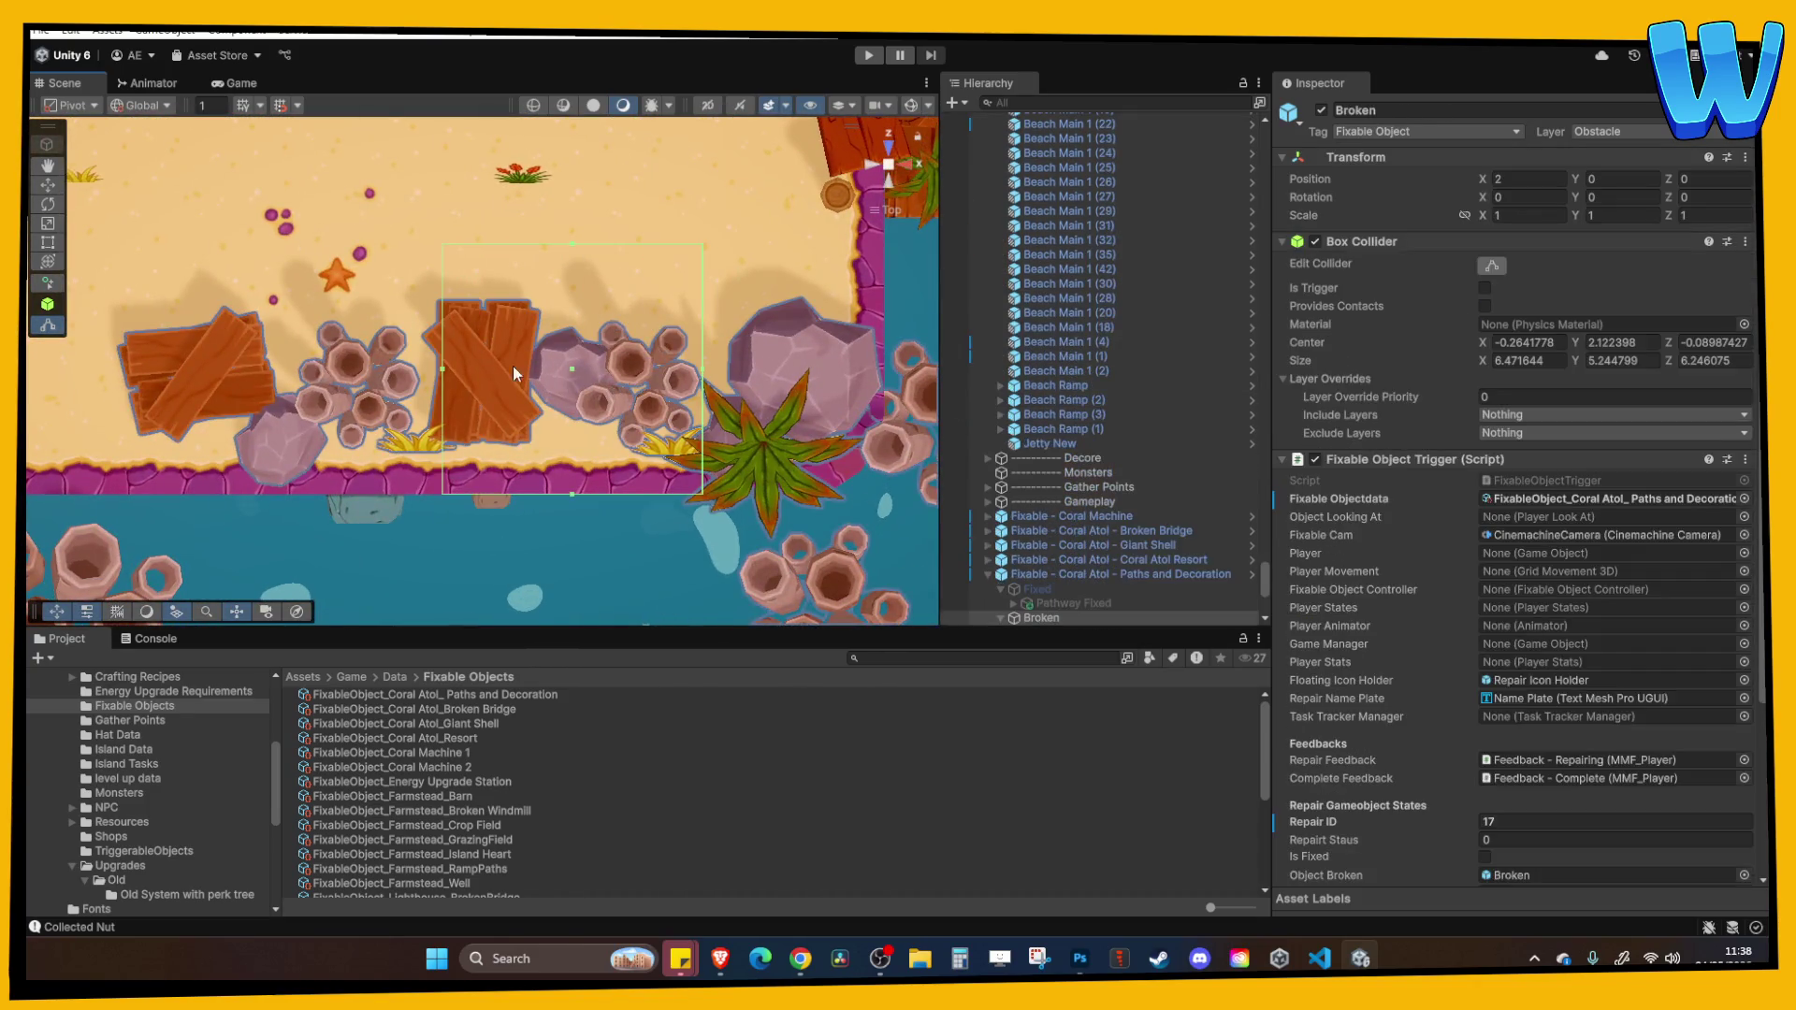
left_click_drag(571, 291, 570, 290)
left_click_drag(442, 396, 116, 395)
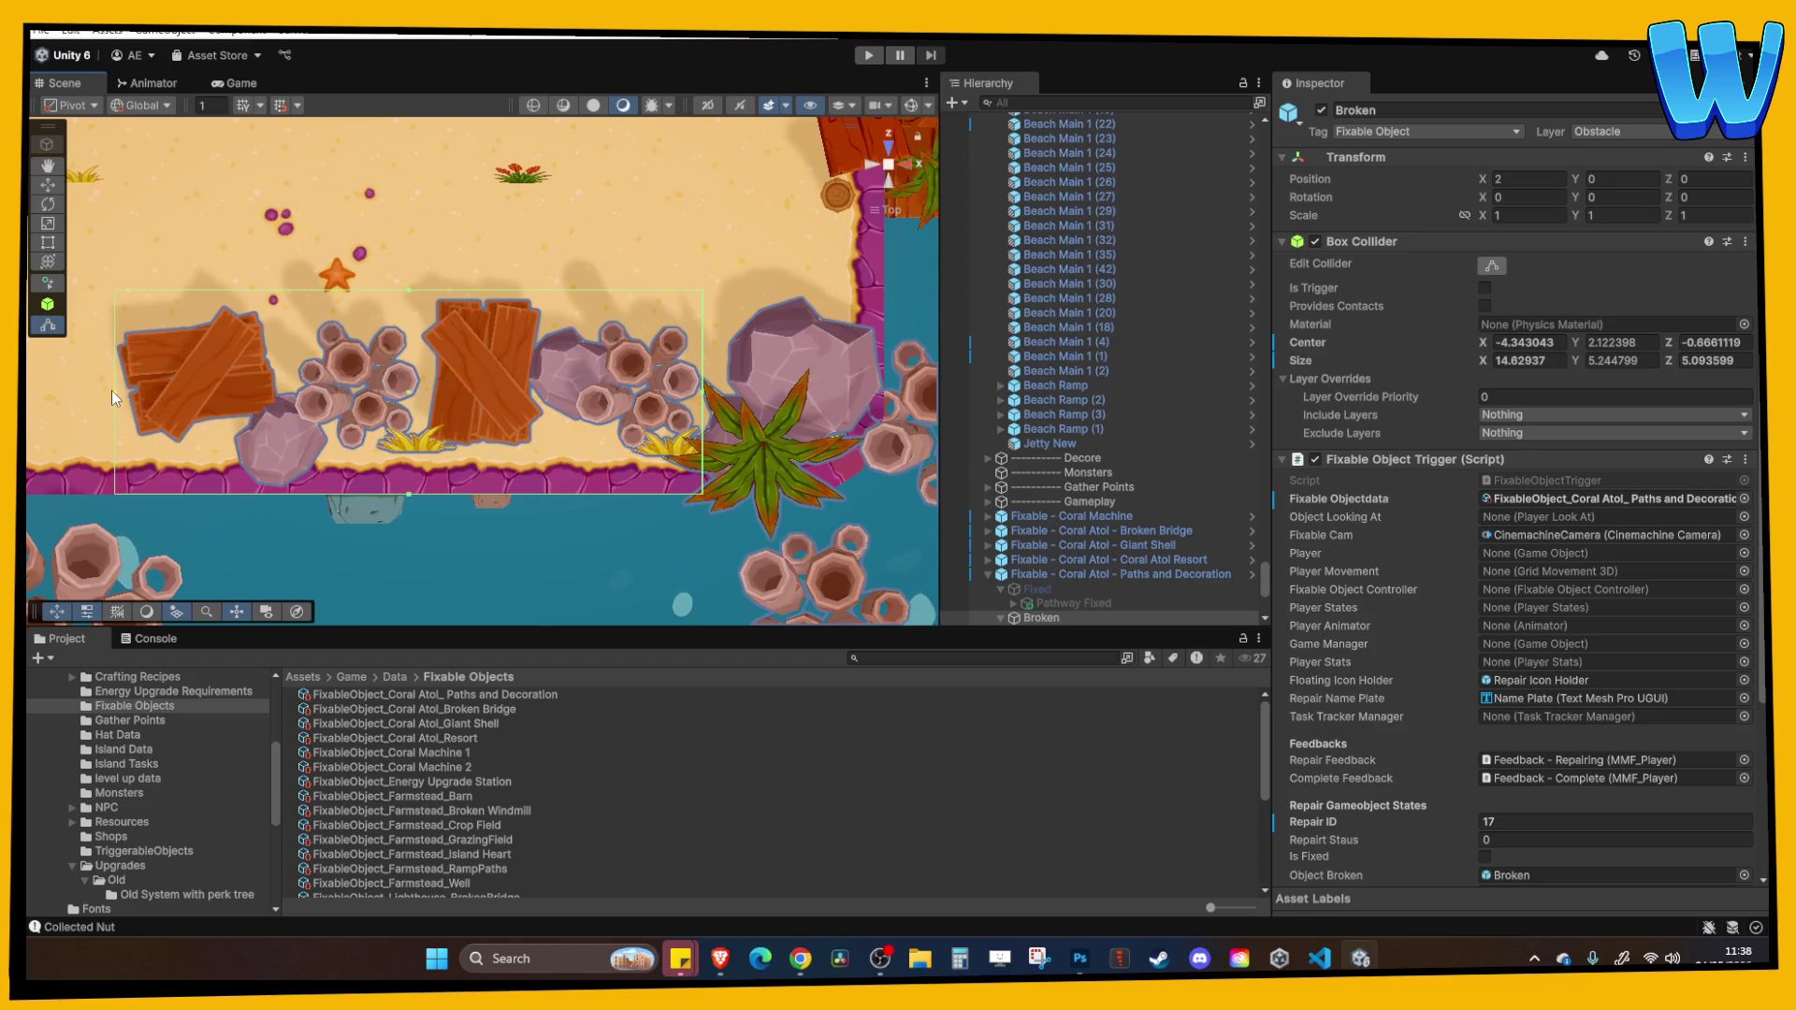
mouse_move(701, 396)
left_mouse_down()
mouse_move(890, 395)
mouse_move(713, 348)
mouse_move(636, 373)
left_mouse_up()
Collapse the Broken object's children and frame the VFX Pos Confet point.
scroll(1115, 518, "down", 5)
left_click(1001, 399)
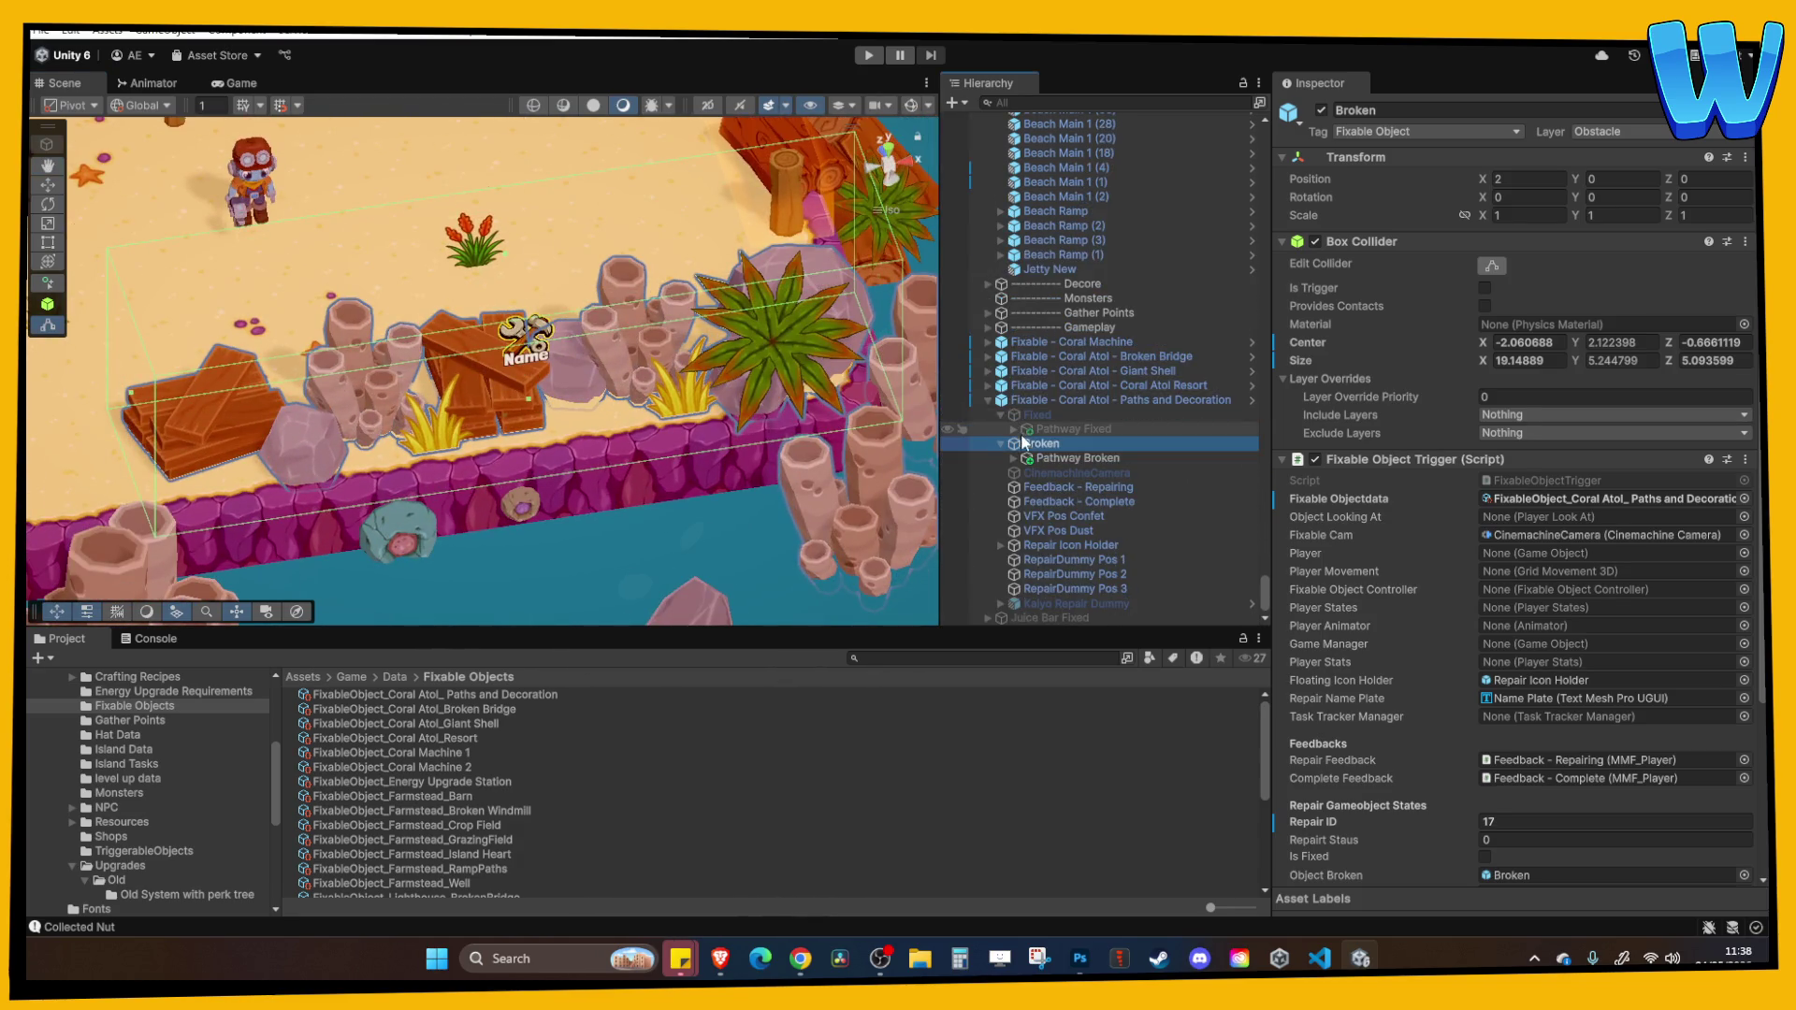
double_click(1075, 526)
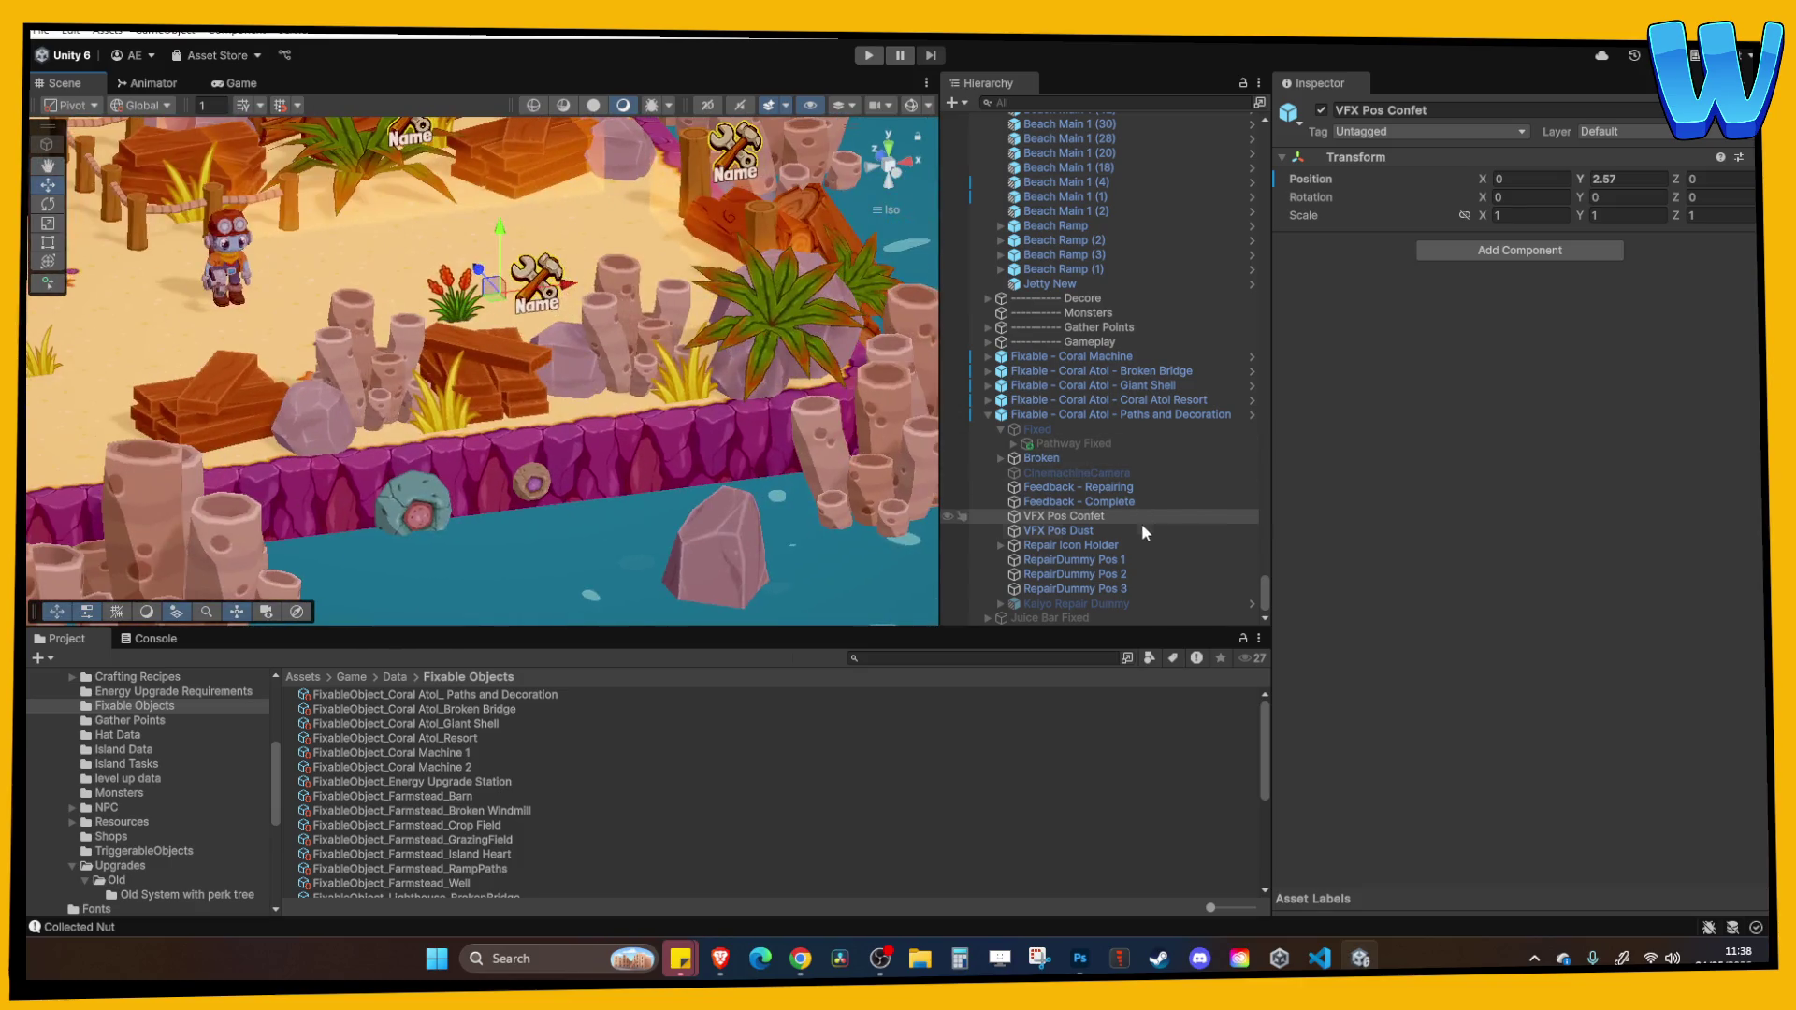
Move the dust effect position up onto the planks.
left_click(1086, 531)
double_click(1086, 535)
left_click_drag(510, 374, 507, 290)
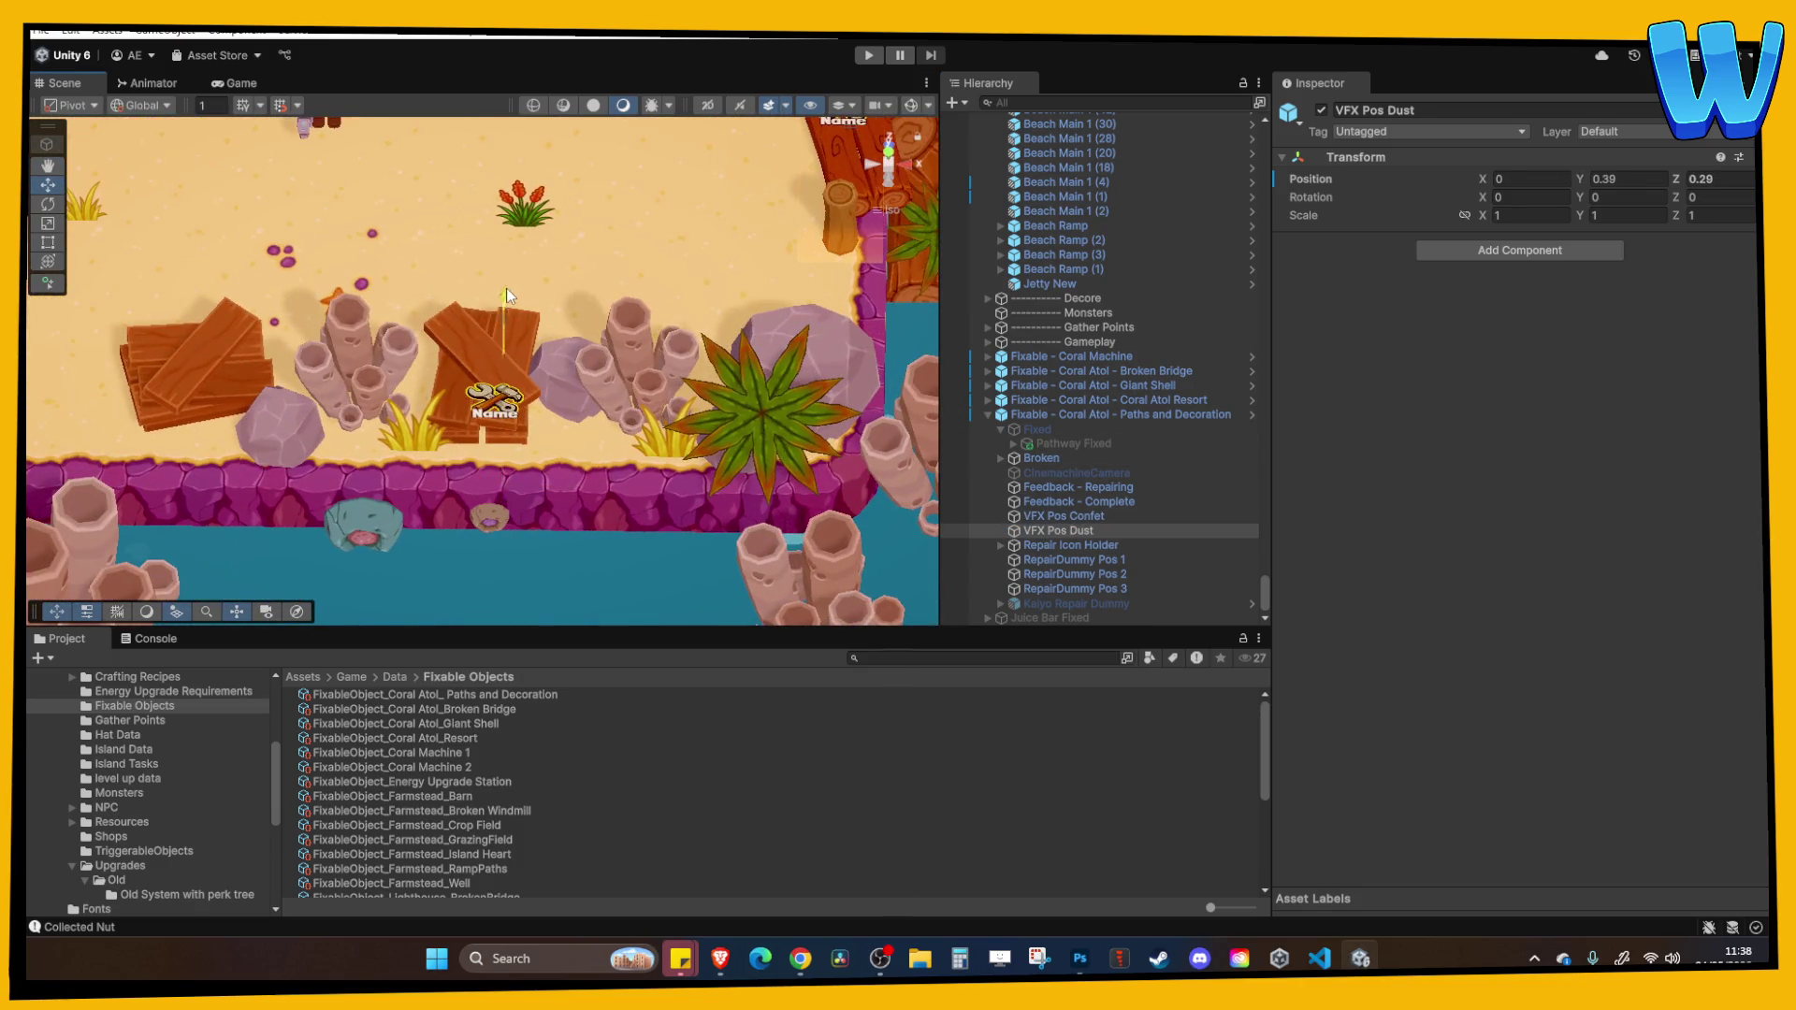
left_click_drag(513, 355, 513, 325)
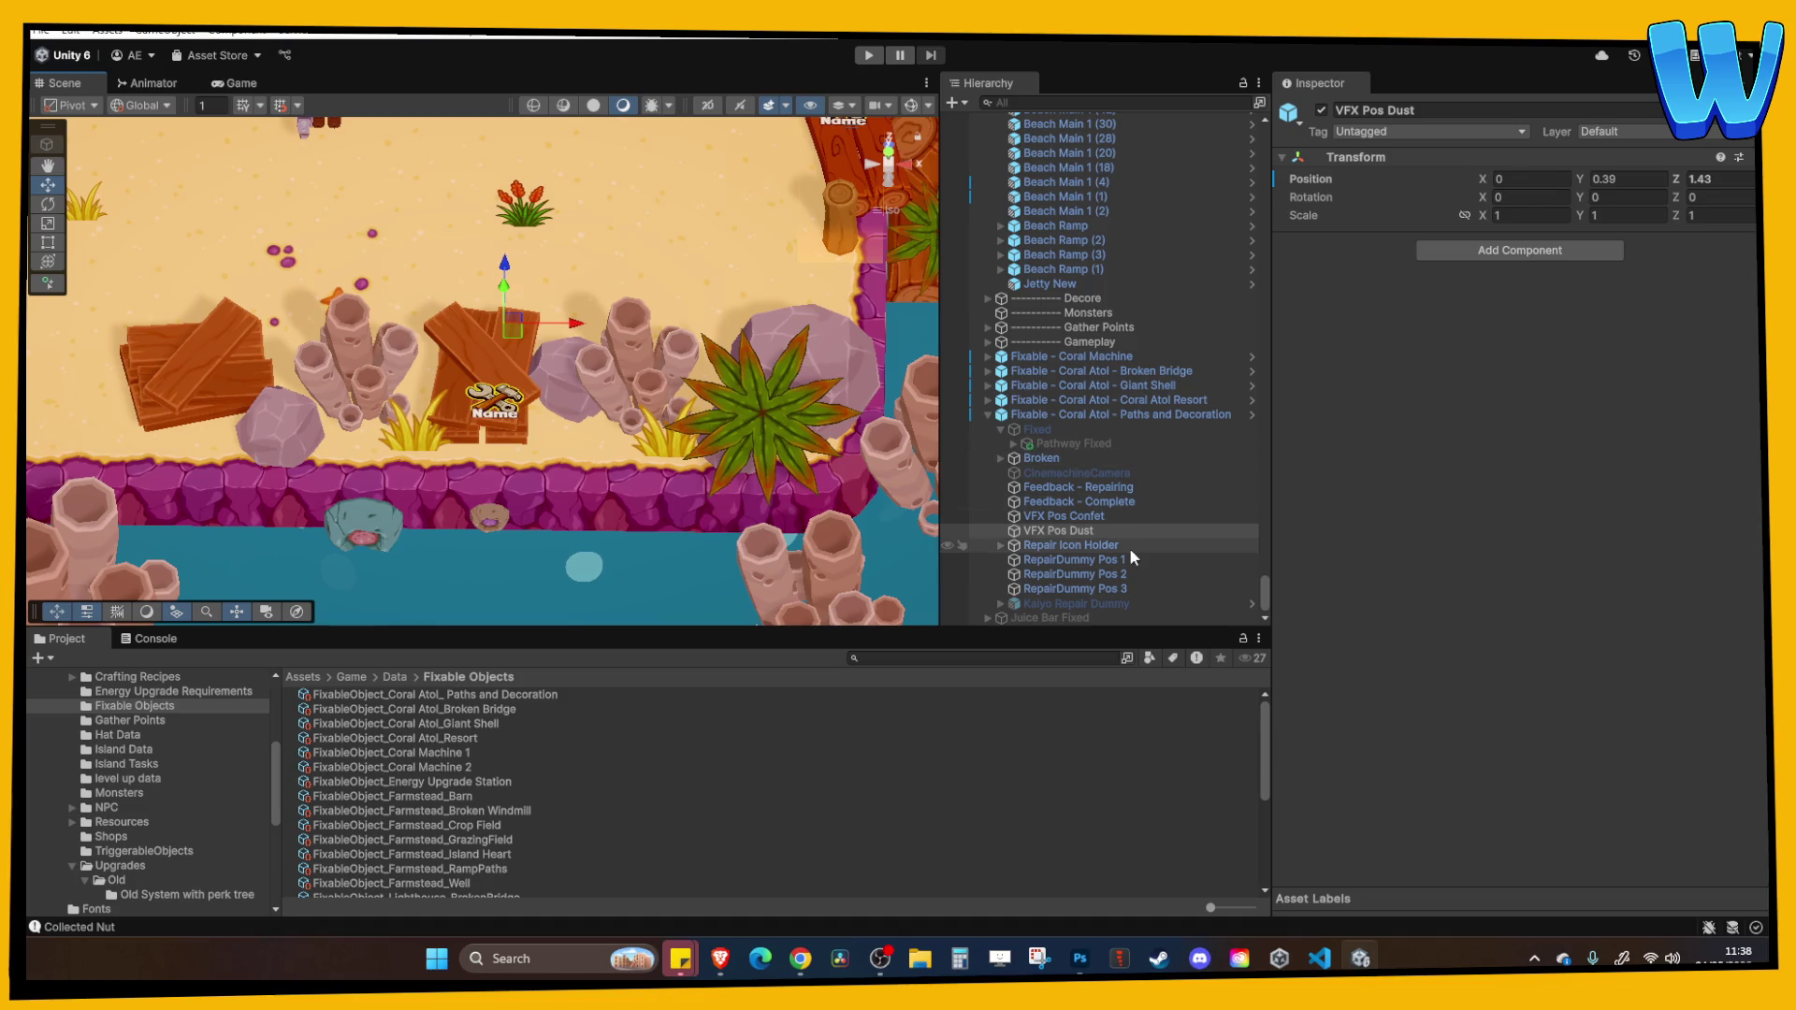
Lower the repairing feedback to ground level.
left_click(1085, 501)
double_click(1079, 487)
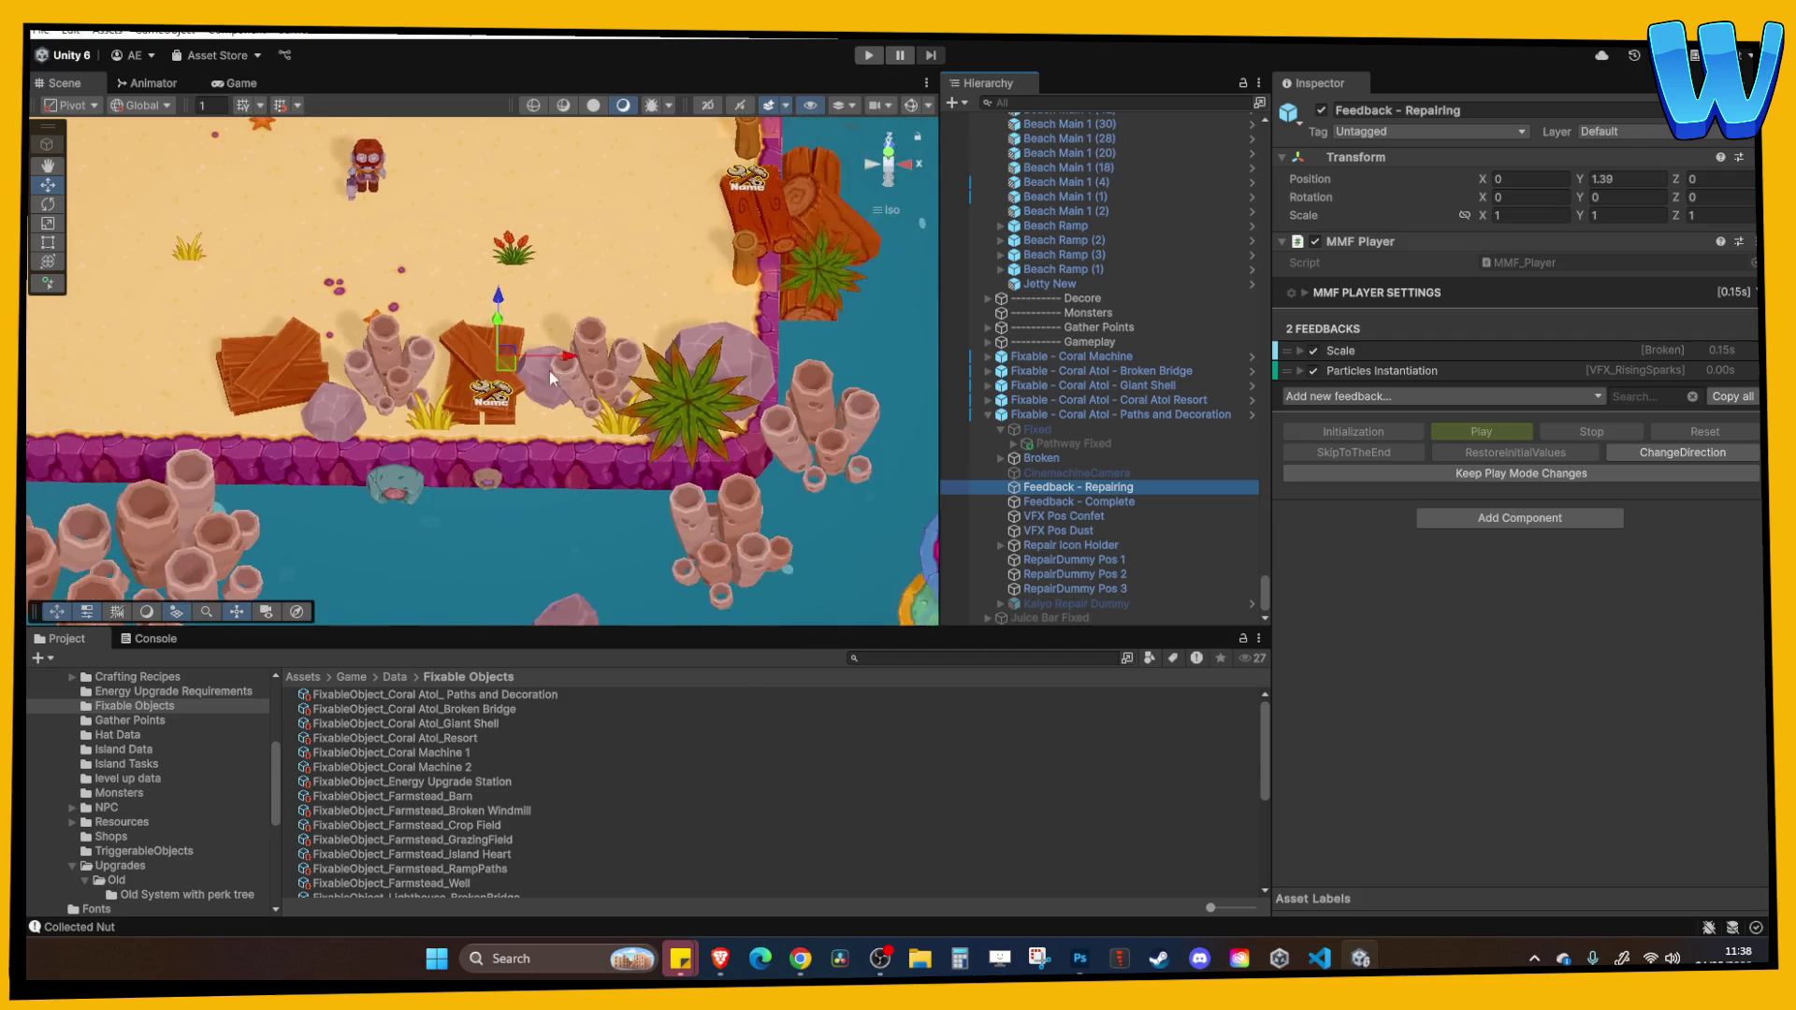
left_click_drag(471, 275, 486, 315)
key("f")
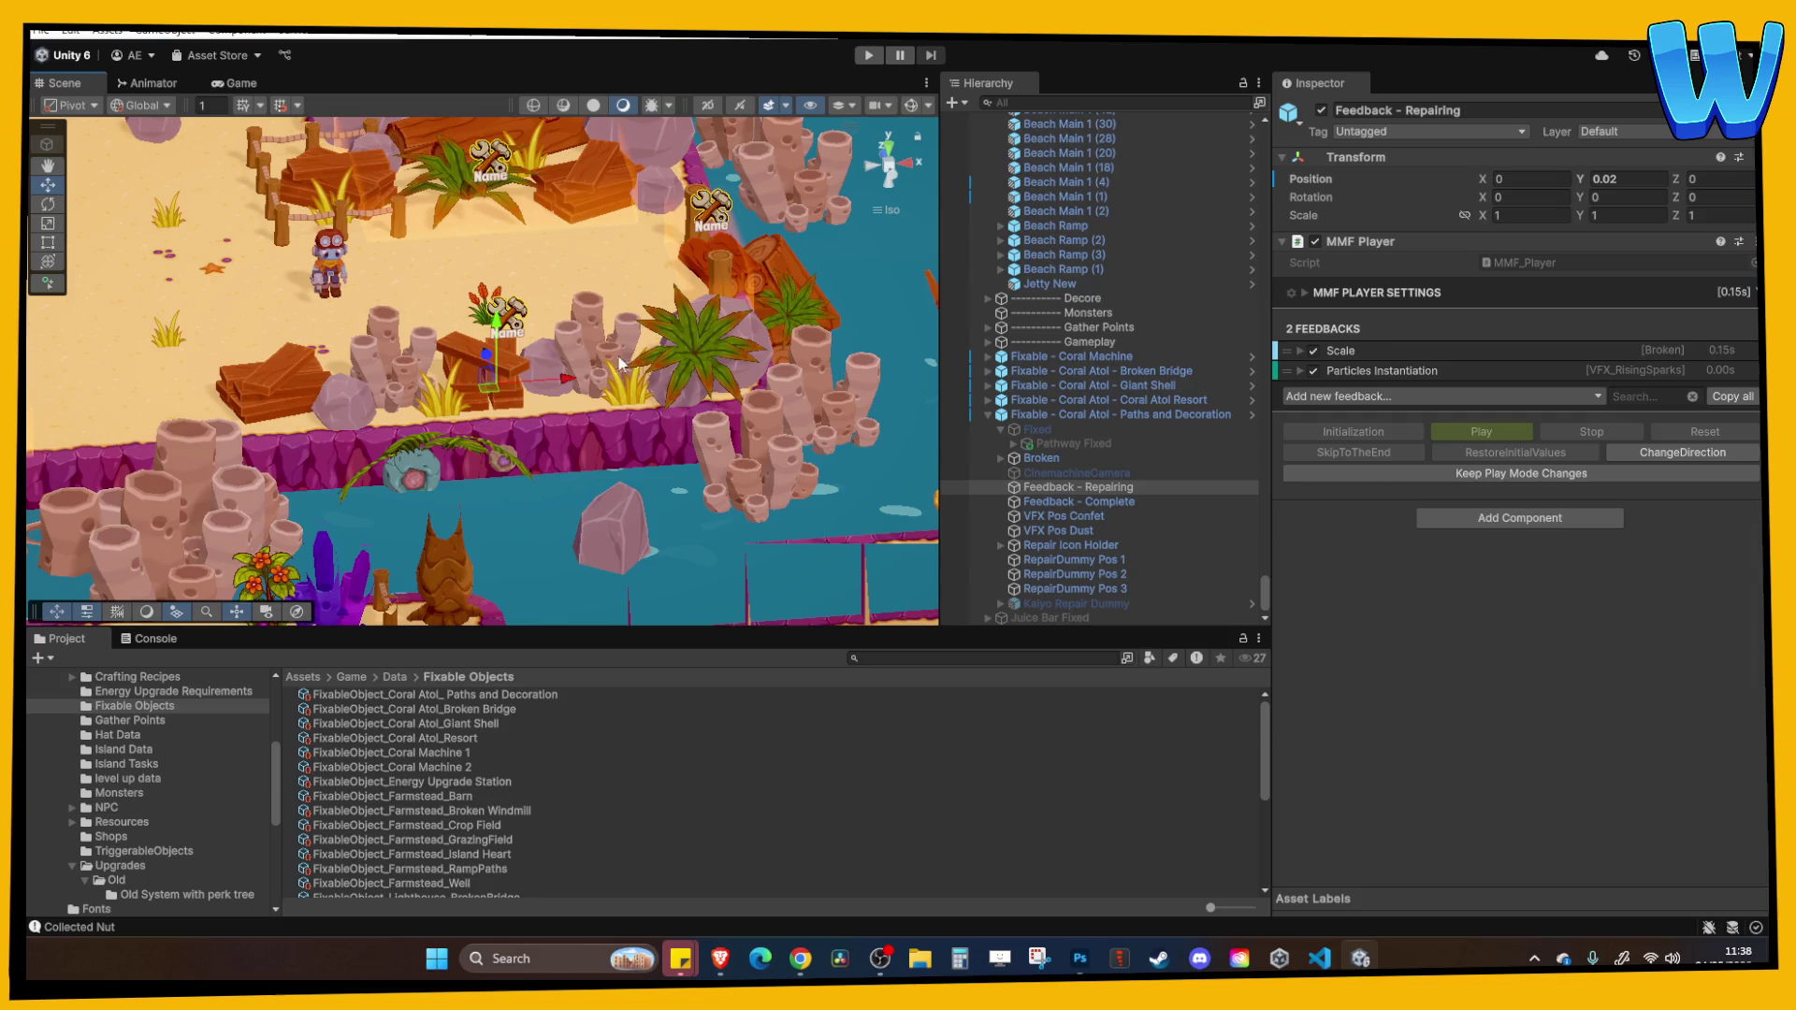
Select the Icon inside the repair icon holder and zero out its position.
double_click(1085, 542)
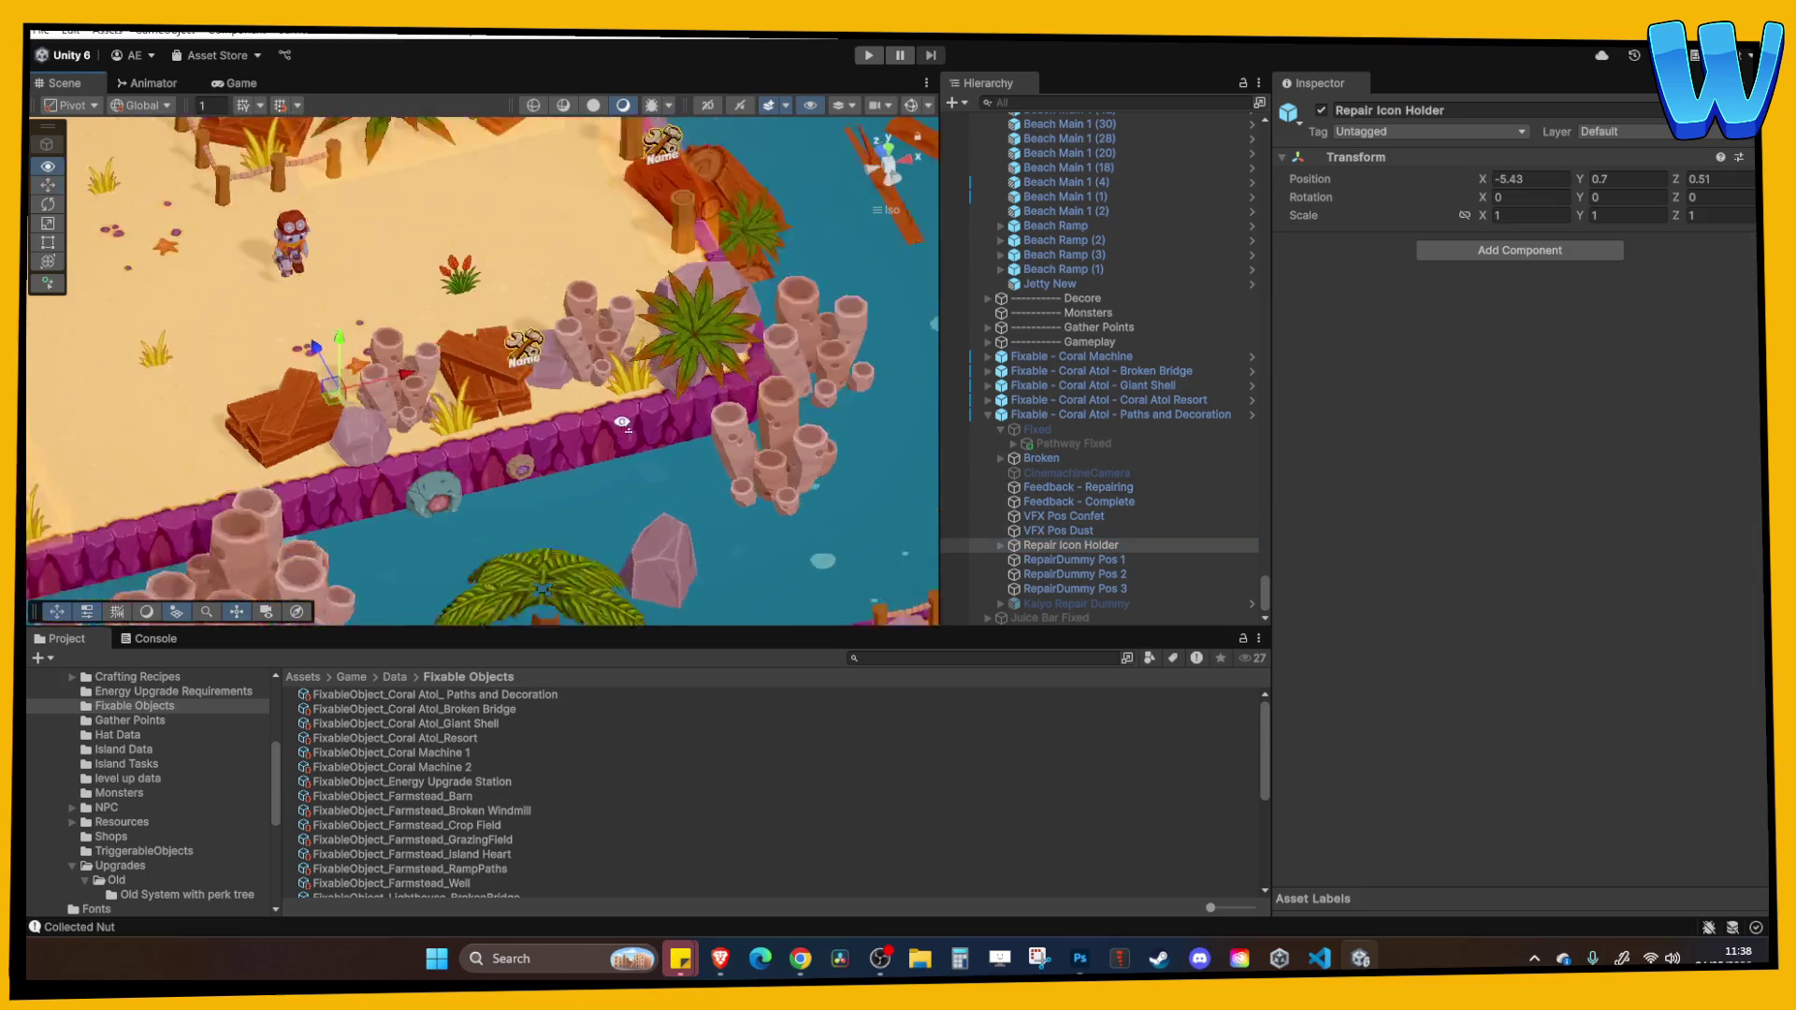
left_click(1001, 546)
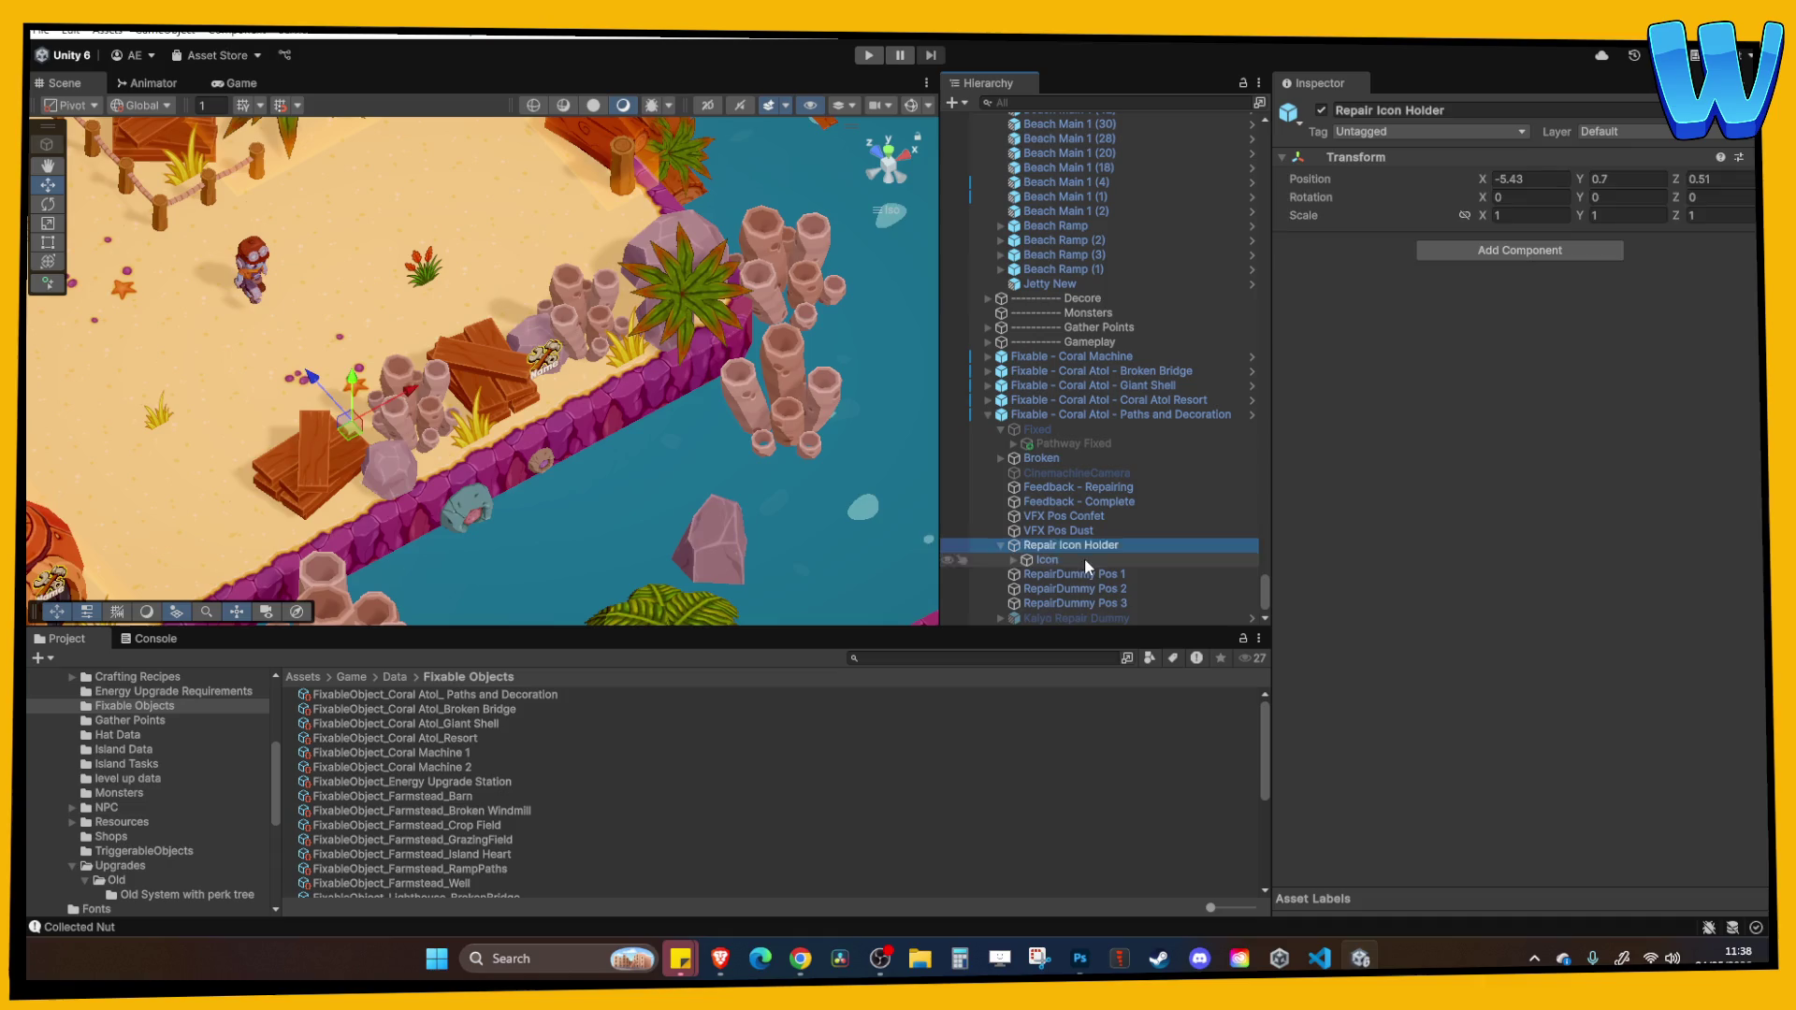
left_click(1085, 559)
left_click(1523, 197)
type("0")
key("Tab")
type("0")
key("Tab")
type("0")
key("Tab")
type("0")
key("Escape")
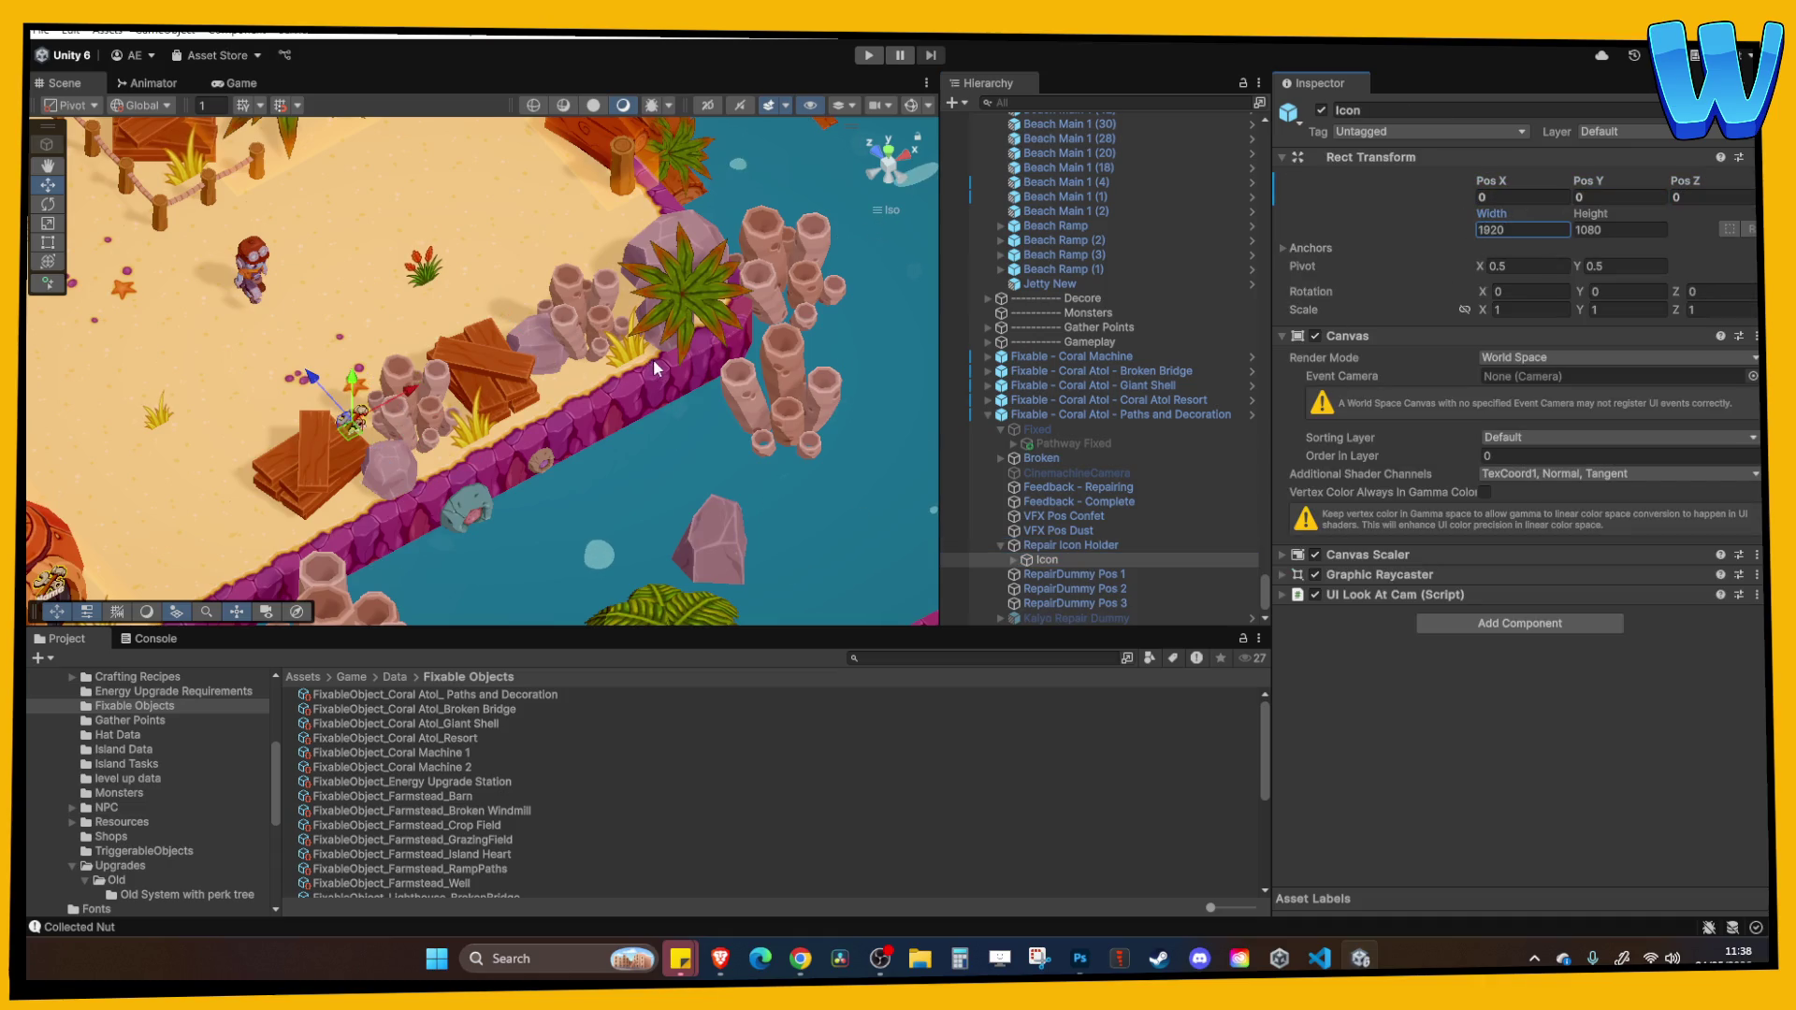
Move the Icon over the broken planks to X 4.76, Y 2.2, Z -0.82.
scroll(580, 383, "up", 3)
left_click_drag(404, 370, 520, 334)
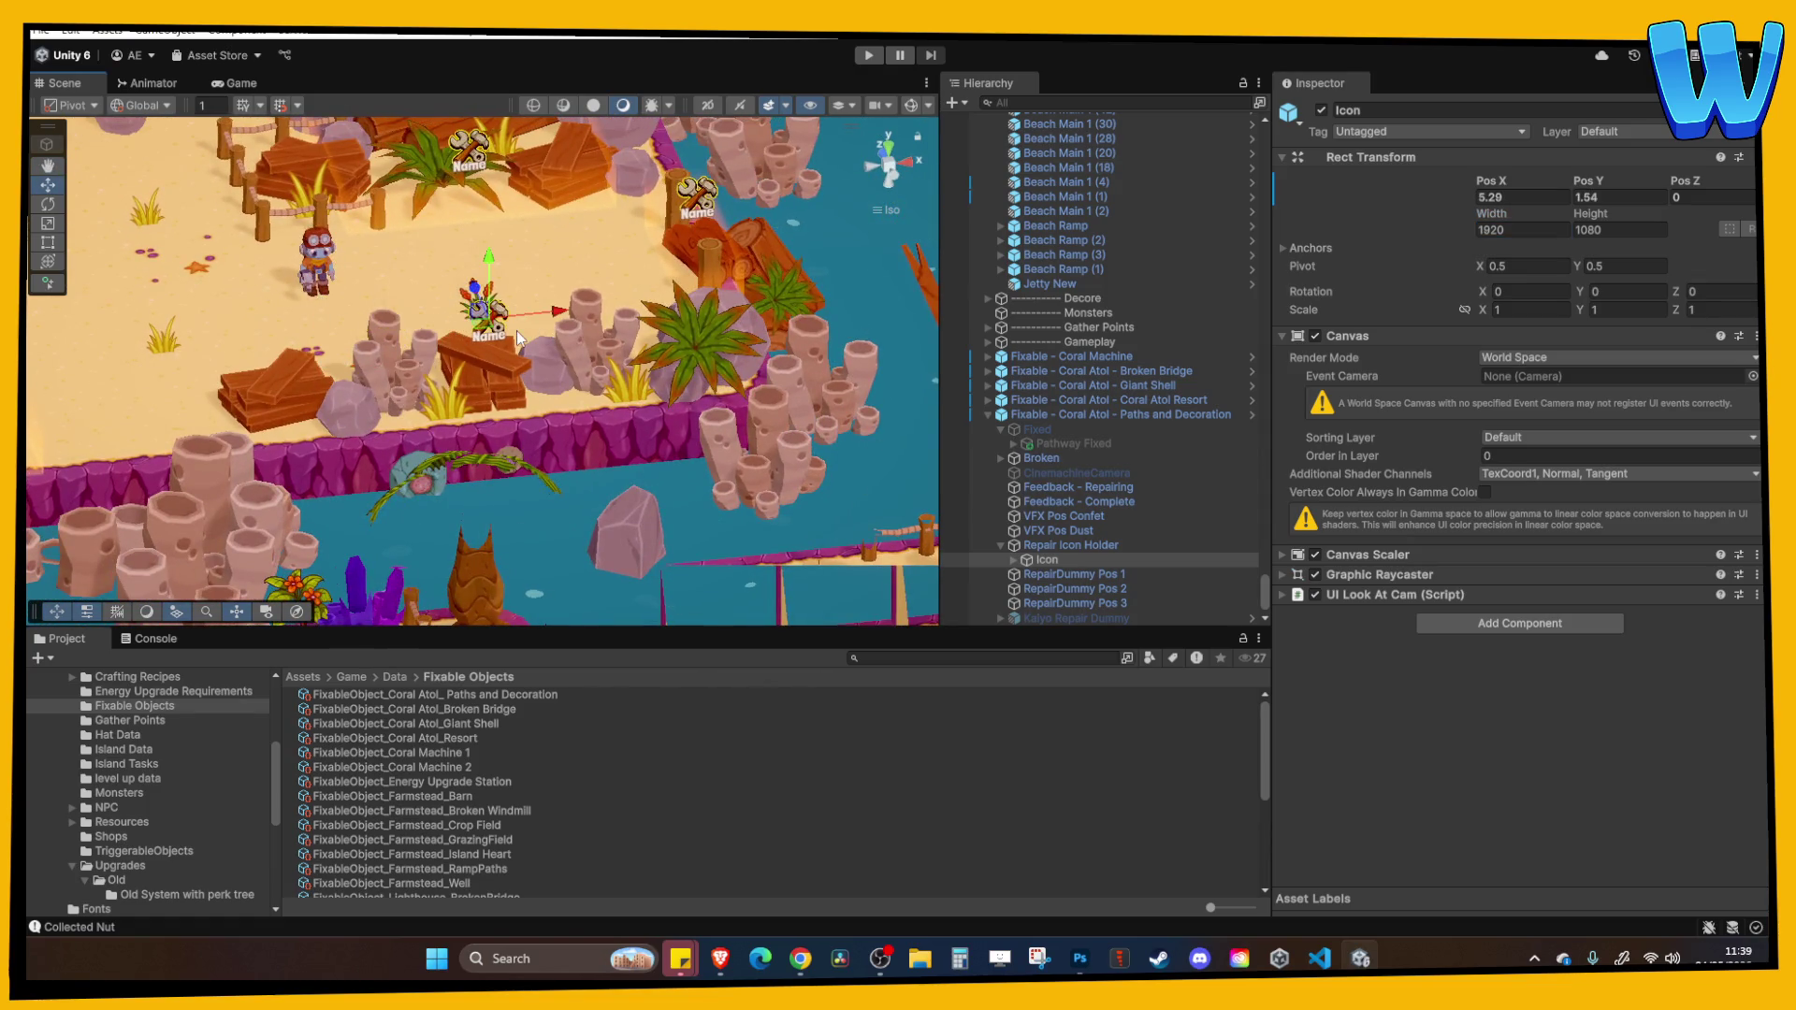
scroll(509, 341, "down", 1)
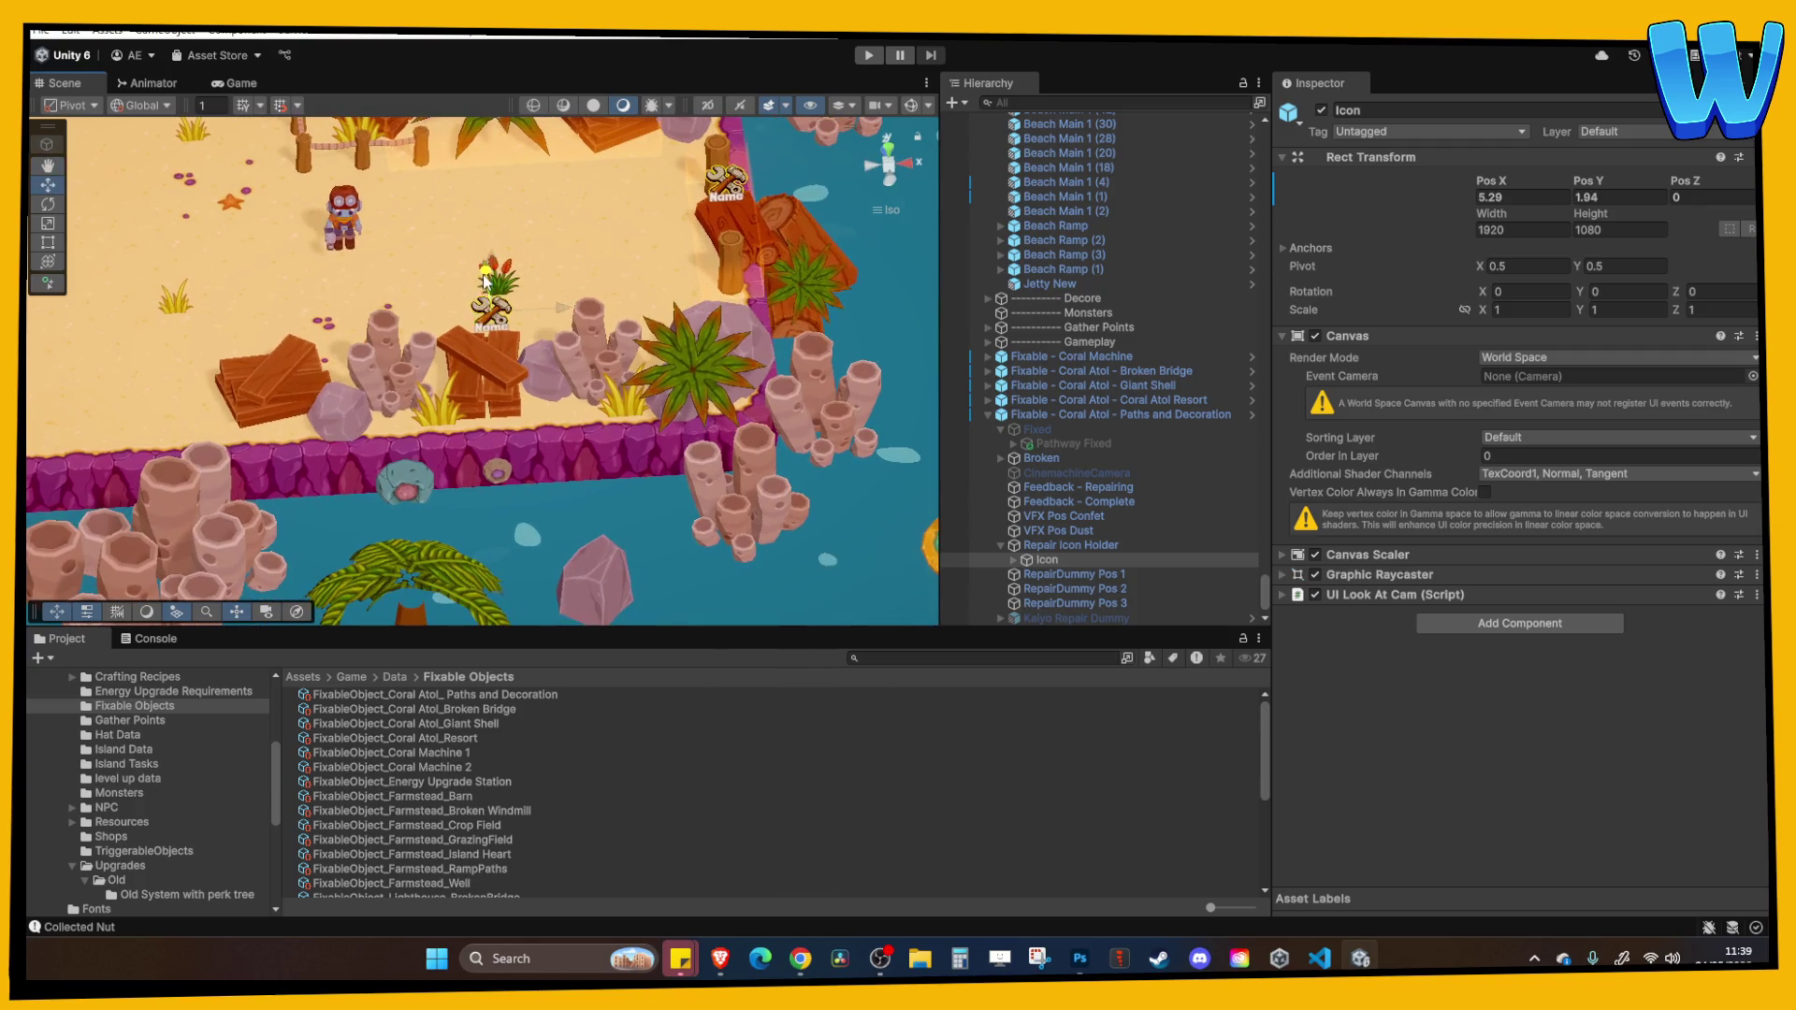
left_click_drag(559, 306, 579, 352)
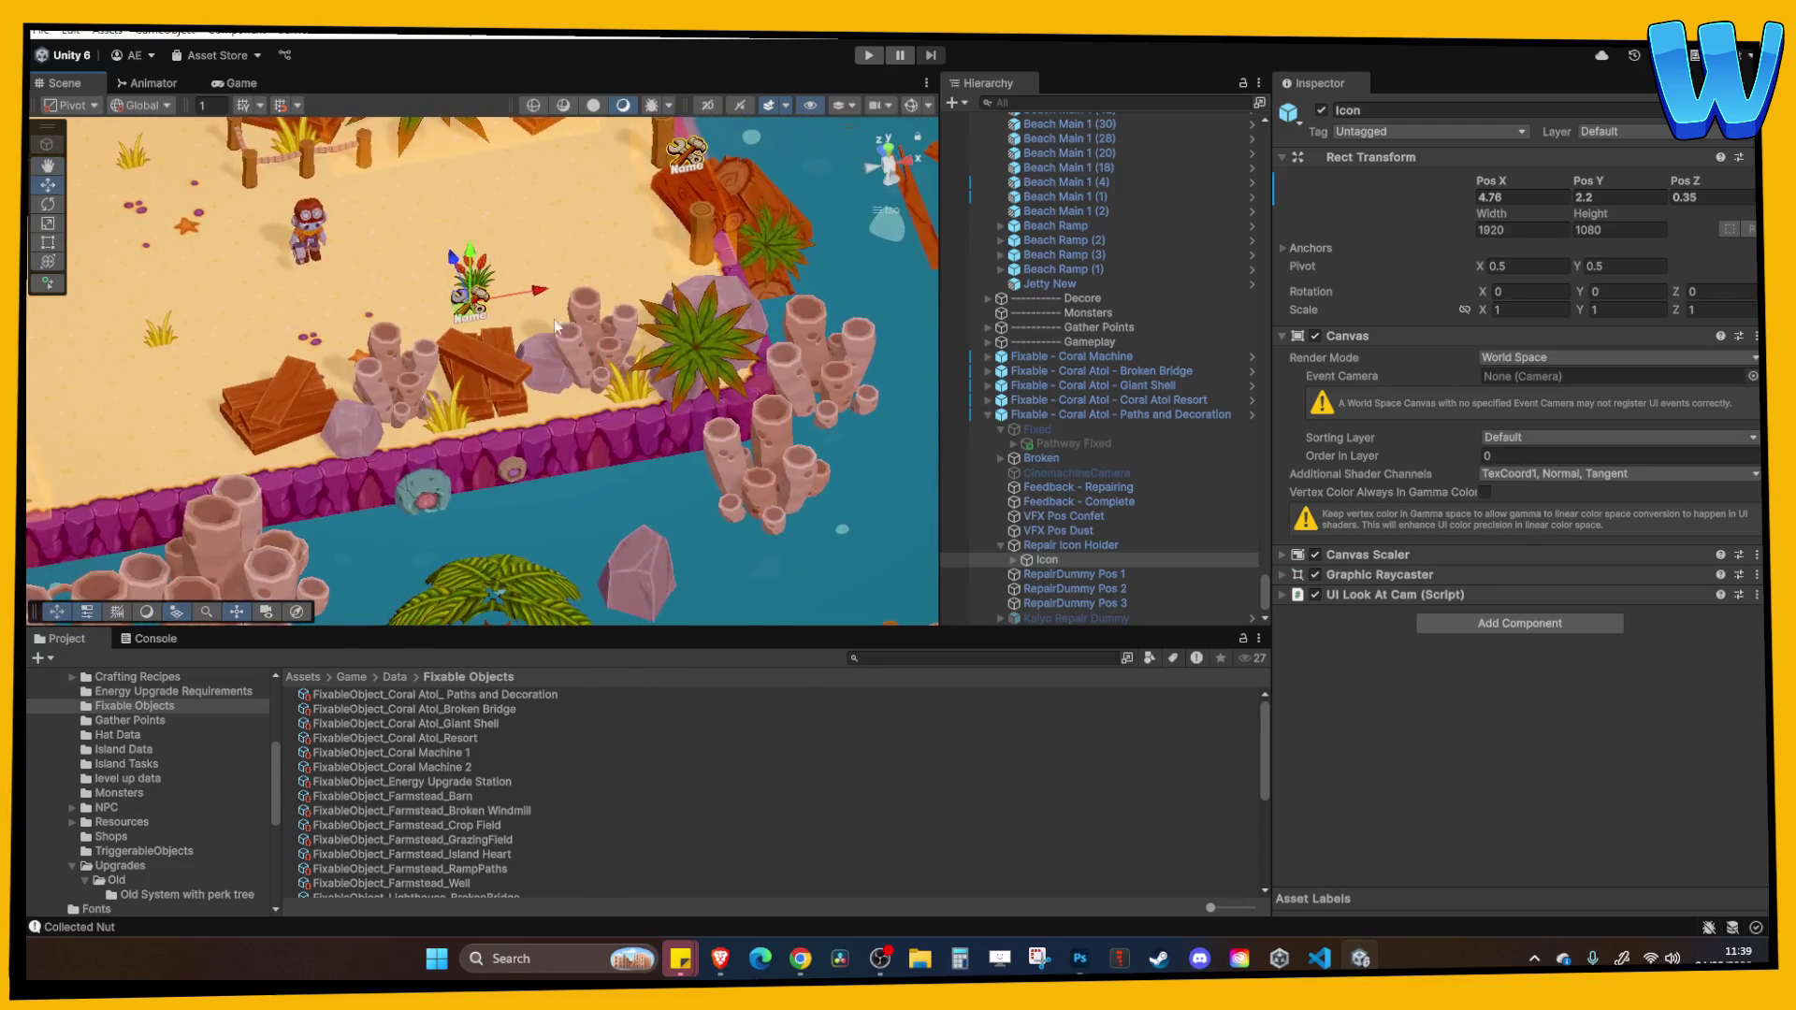
left_click_drag(468, 267, 470, 292)
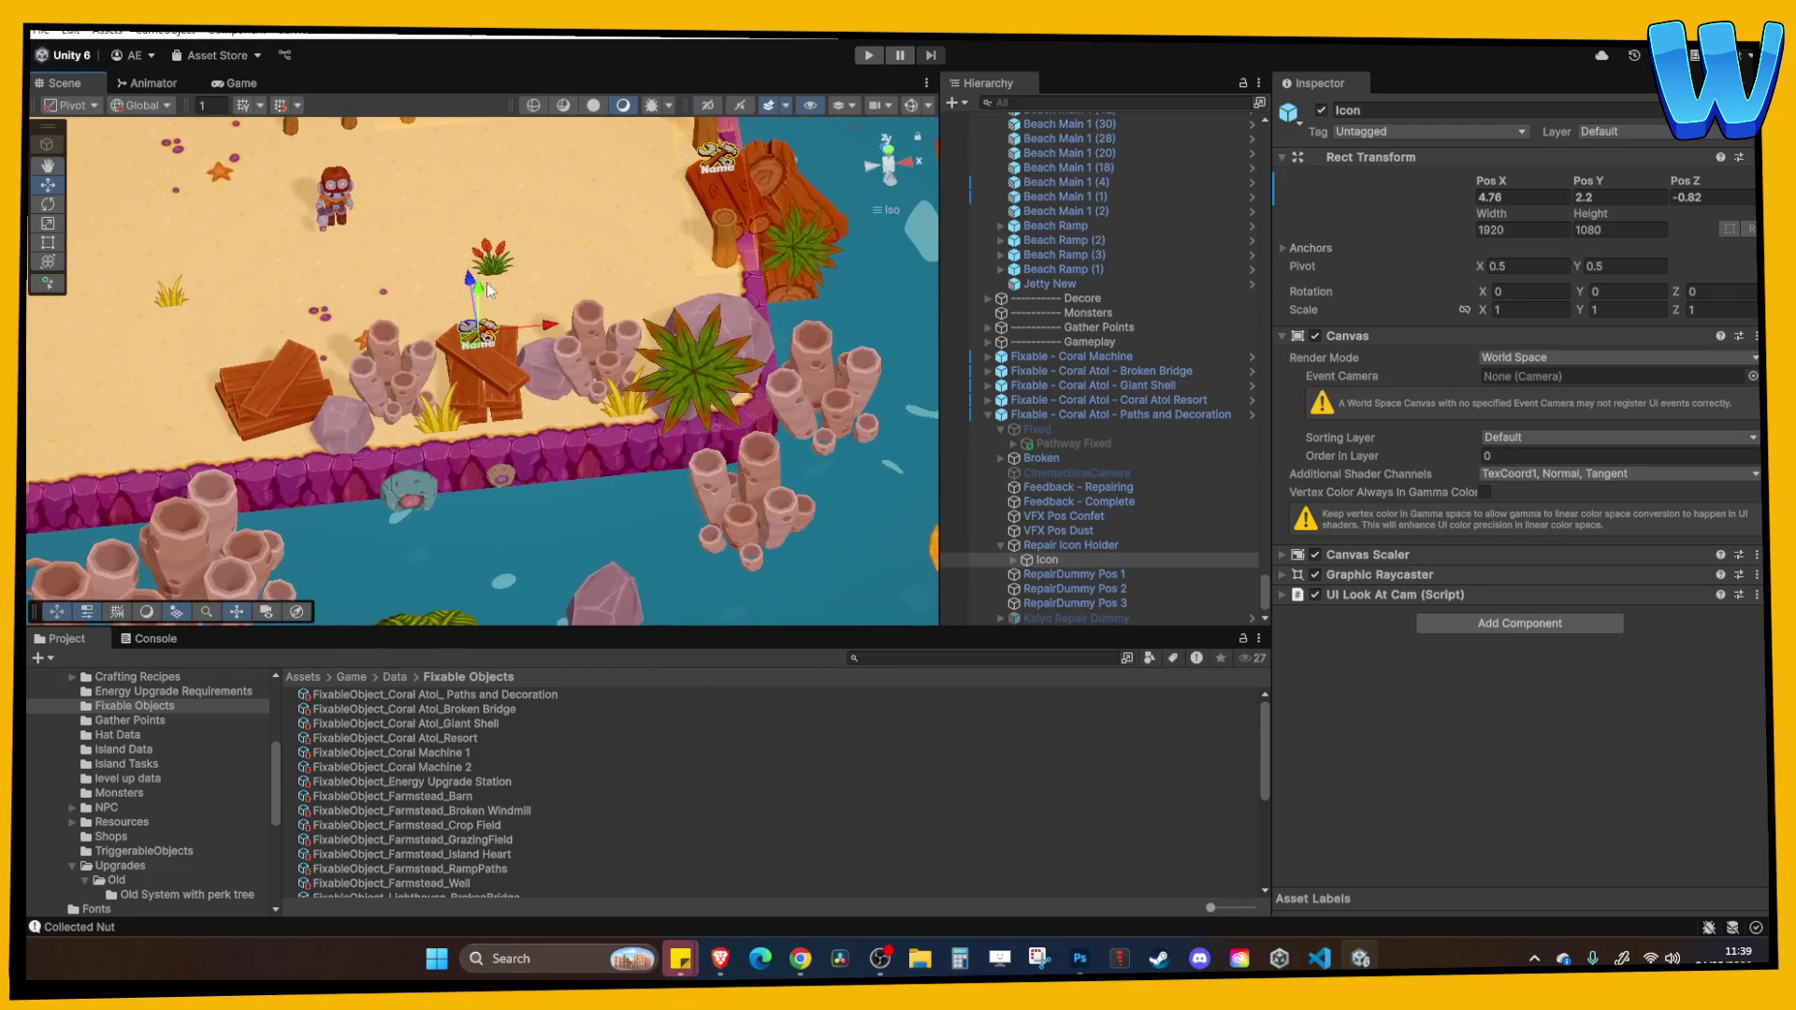
key("Left")
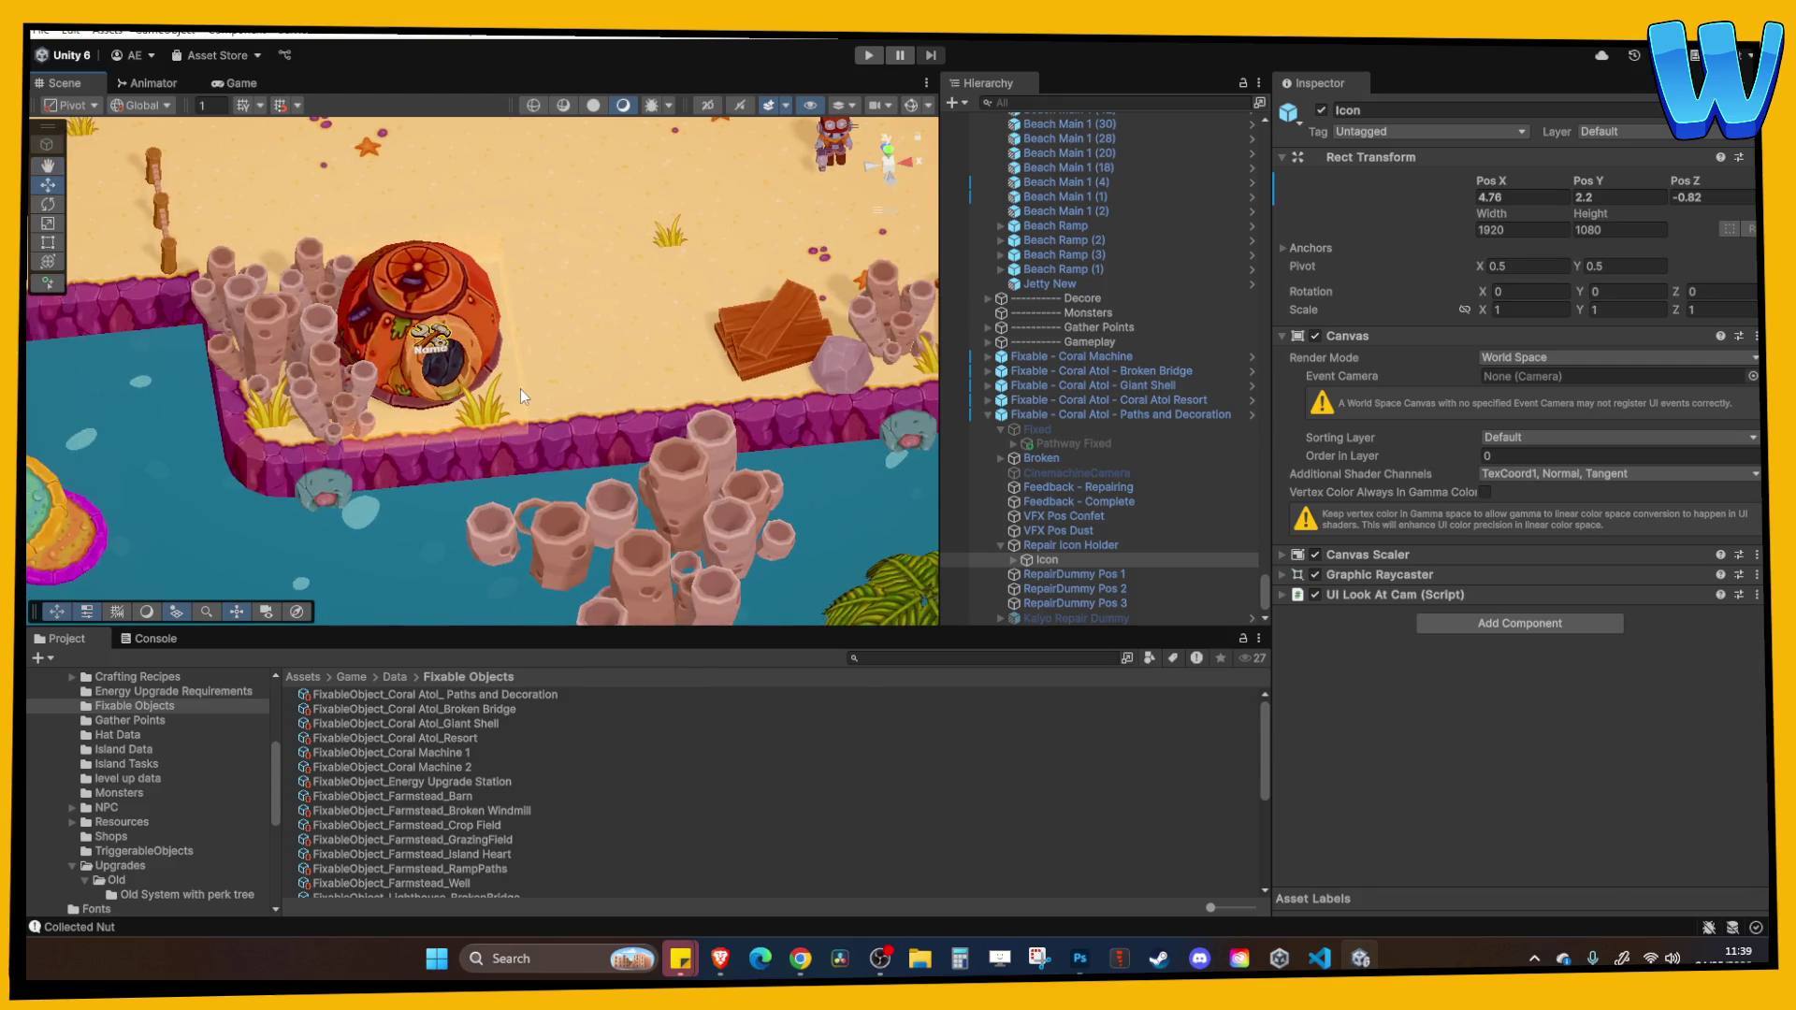
left_click(520, 390)
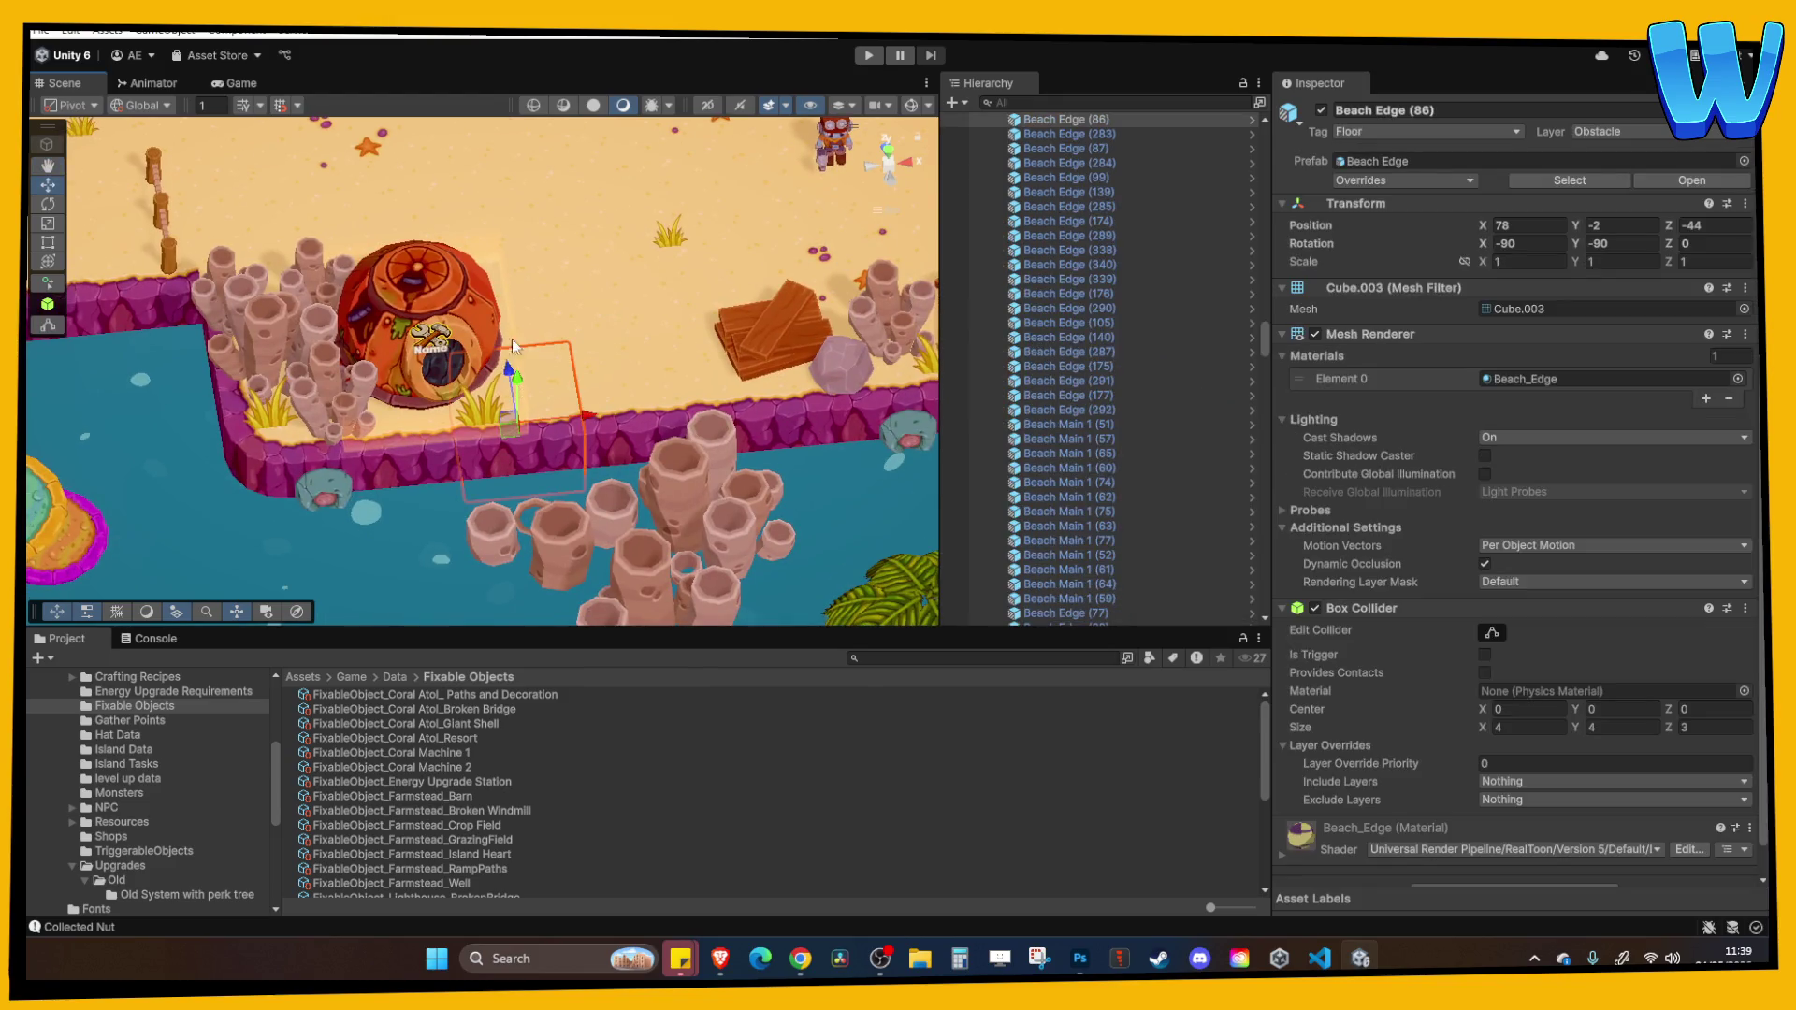
Duplicate the coral dome's repair effect into Paths and Decoration > Broken and slide it to the pathway.
left_click(512, 292)
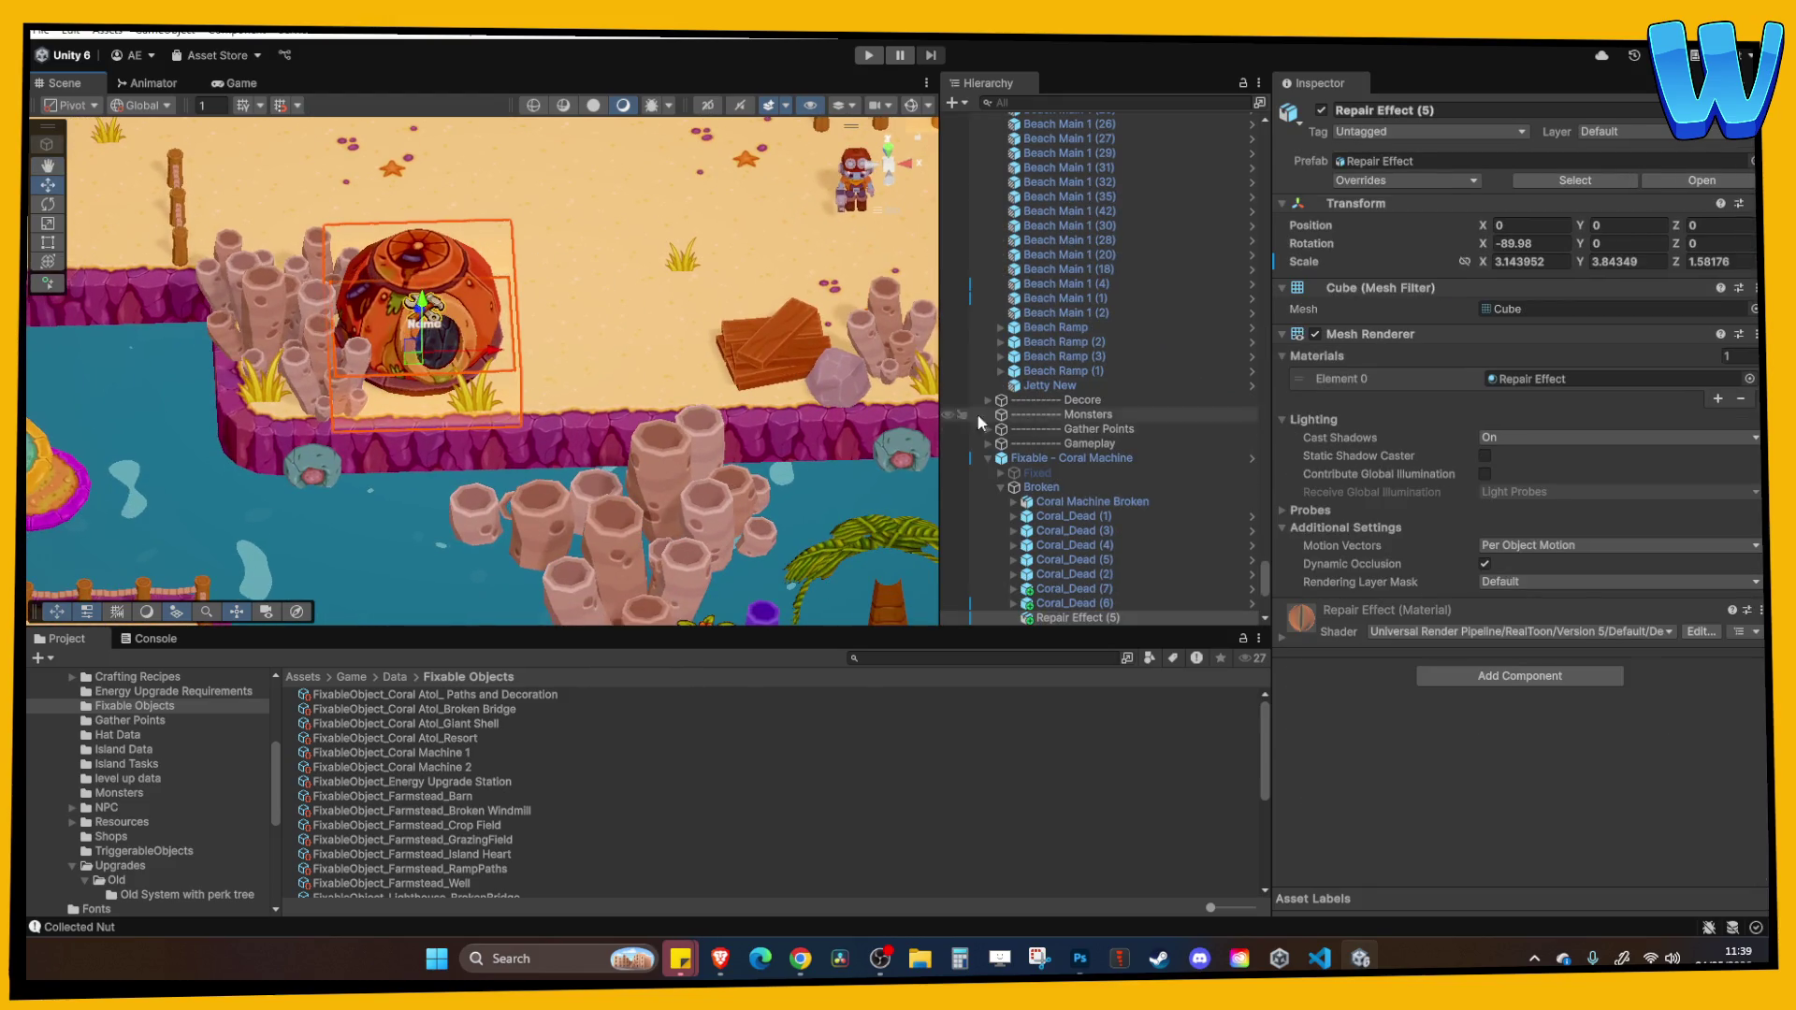
key("ctrl+d")
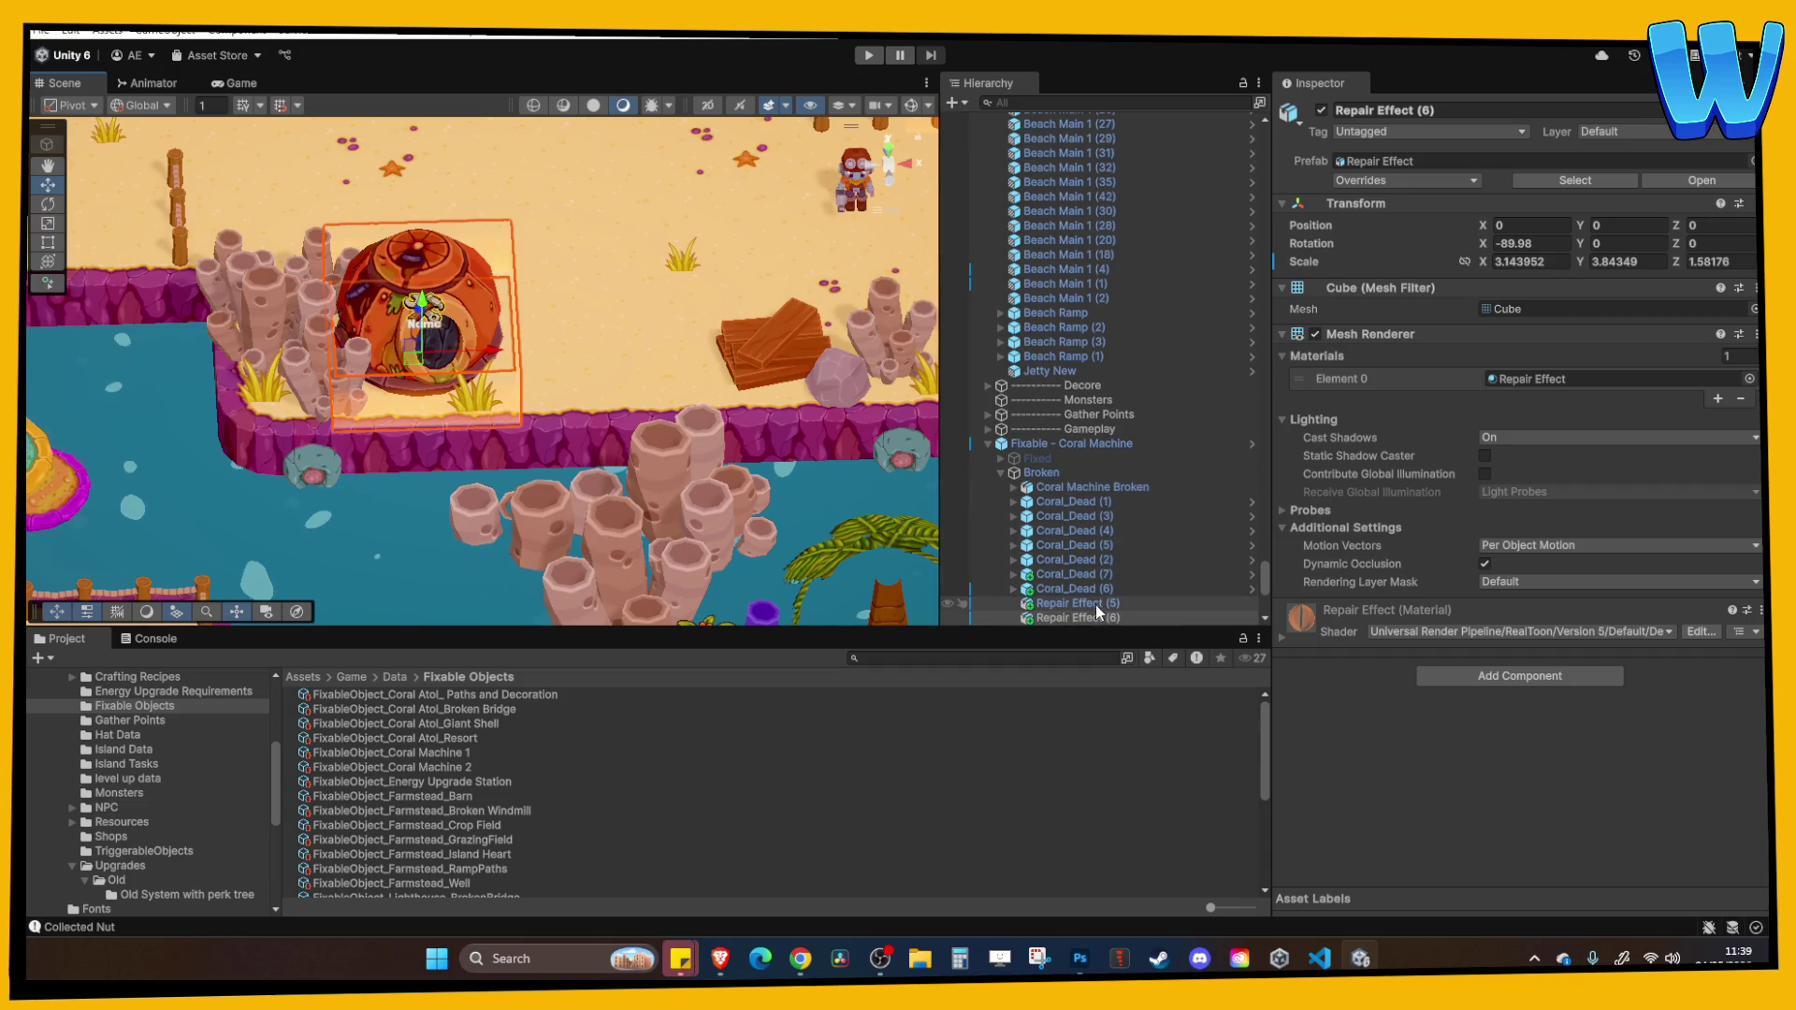
mouse_move(1093, 615)
left_mouse_down()
mouse_move(1082, 440)
mouse_move(1019, 456)
mouse_move(1053, 561)
left_mouse_up()
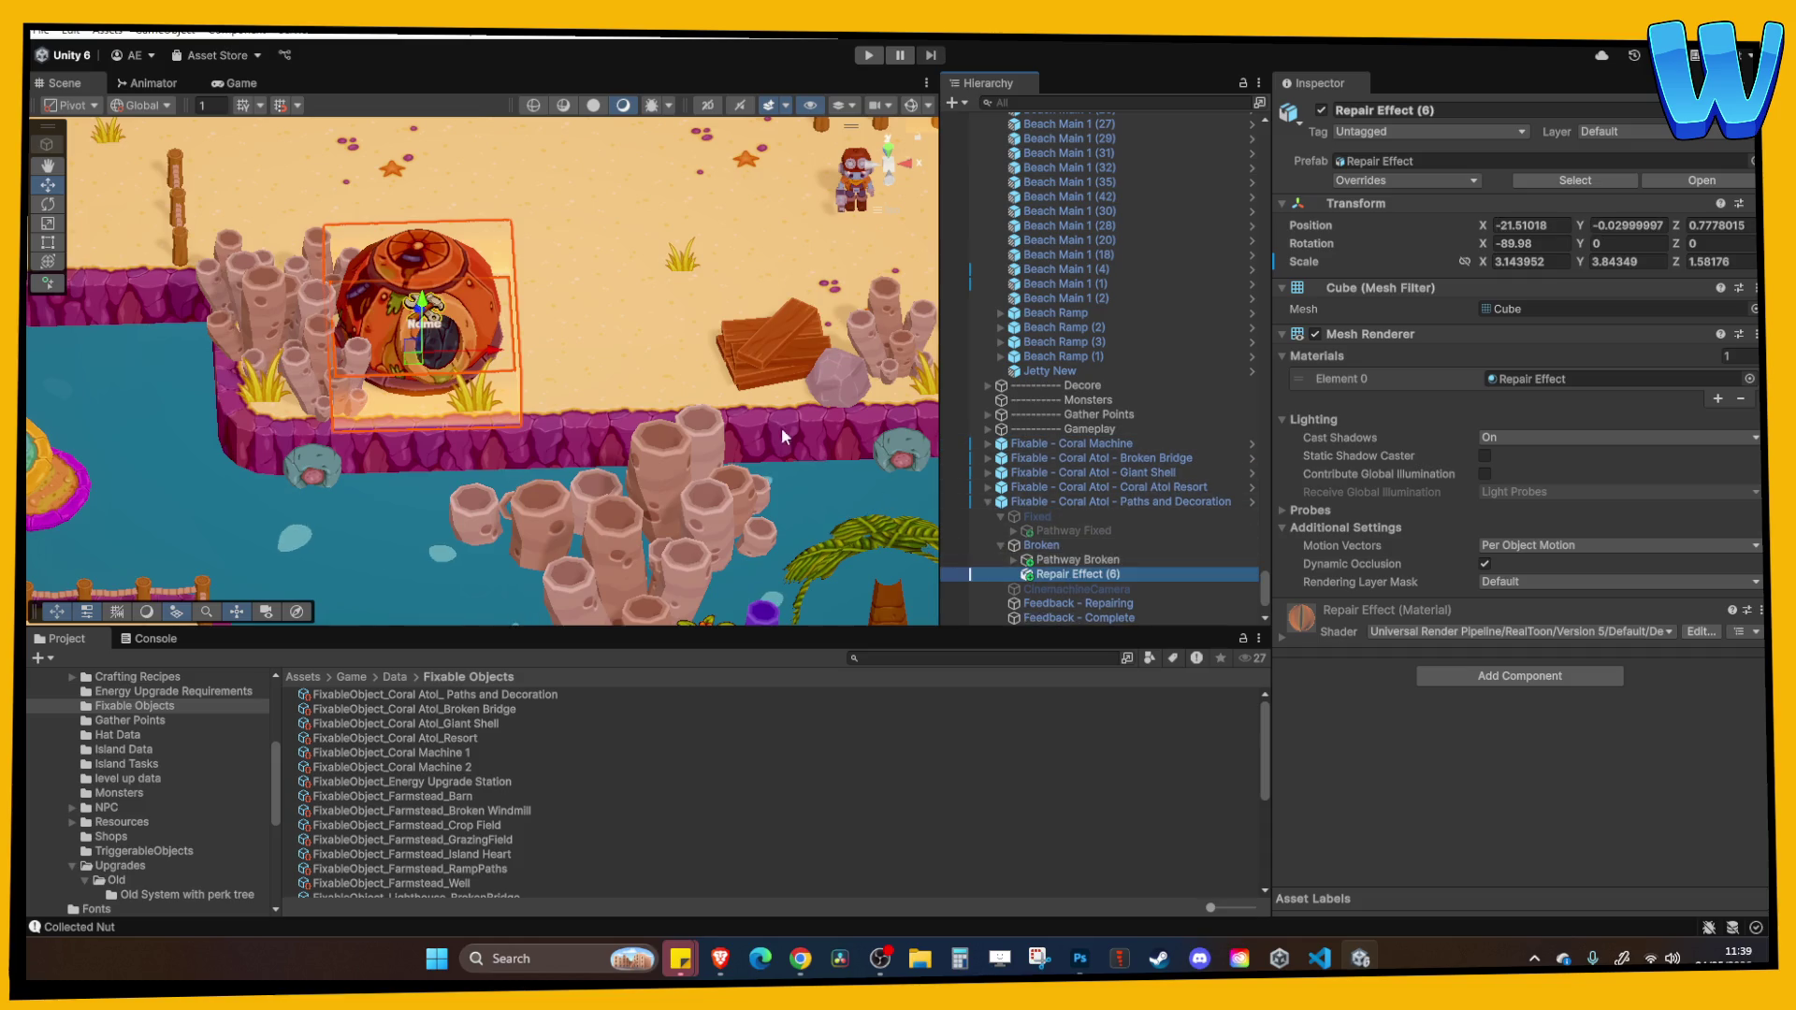
left_click_drag(509, 361, 885, 378)
key("f")
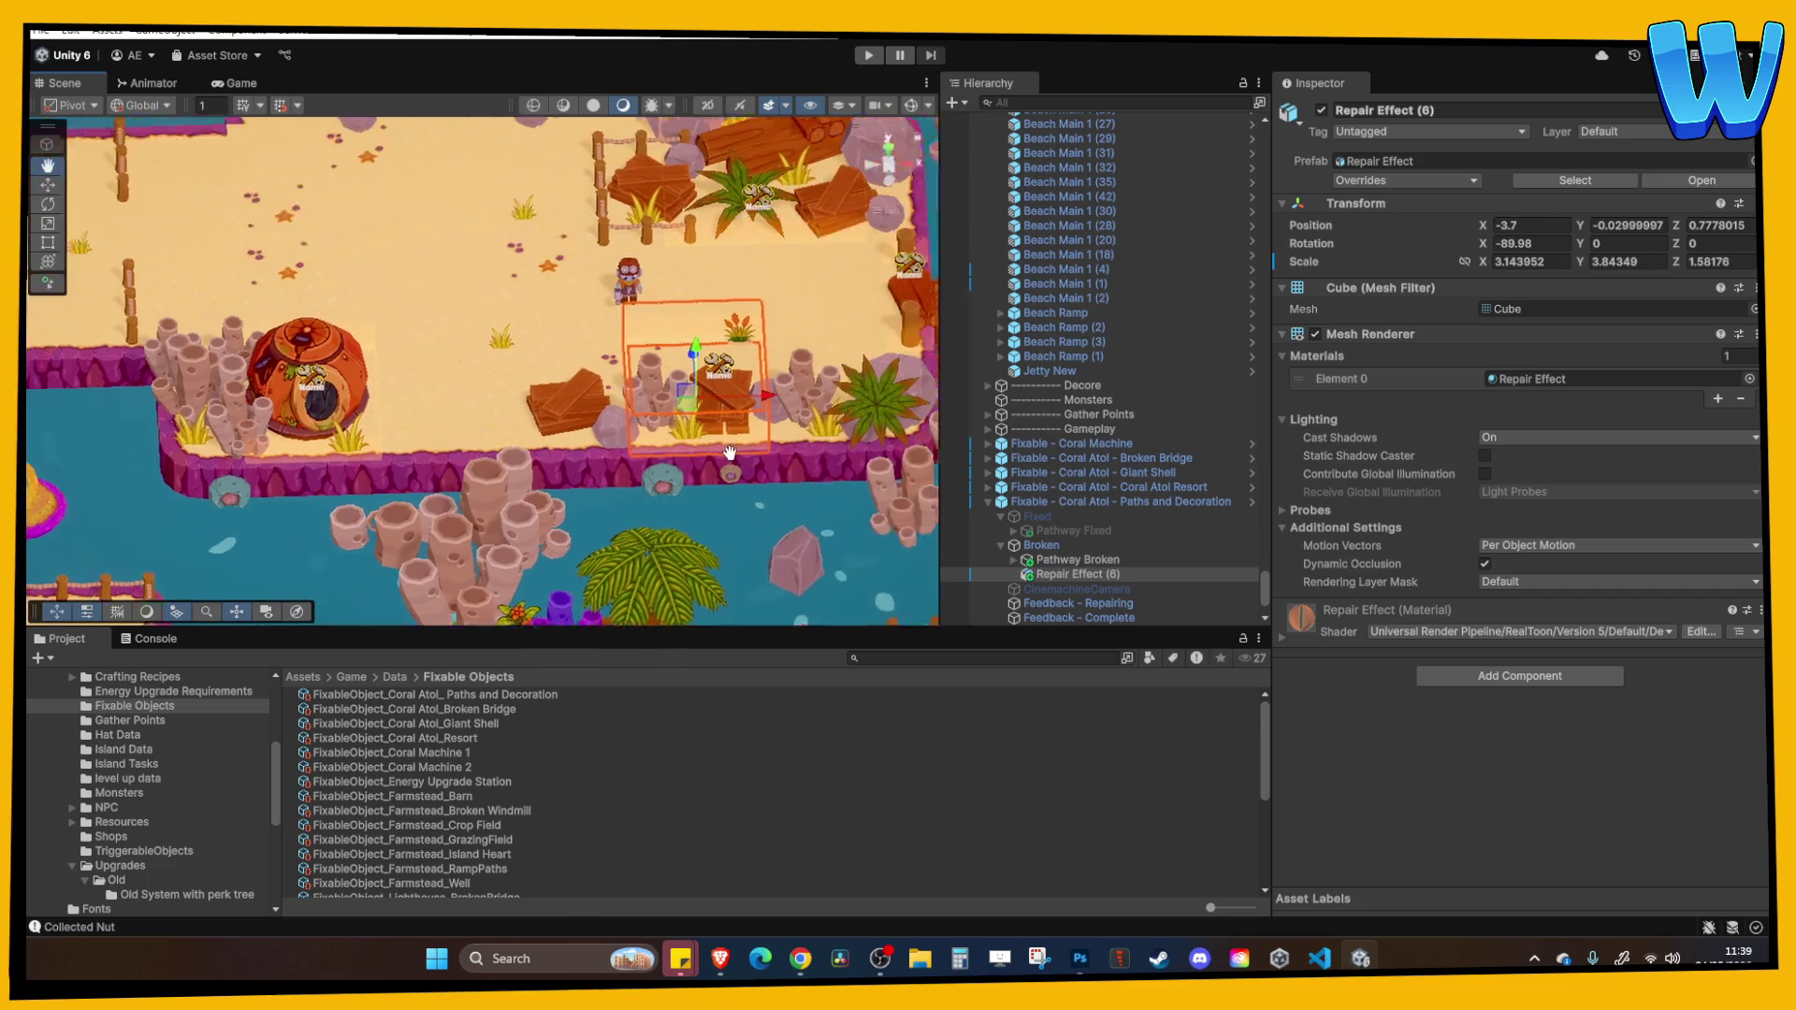
left_click_drag(524, 419, 554, 419)
In Top view, resize the copied repair effect with the Rect tool to cover the broken pathway.
left_click(885, 157)
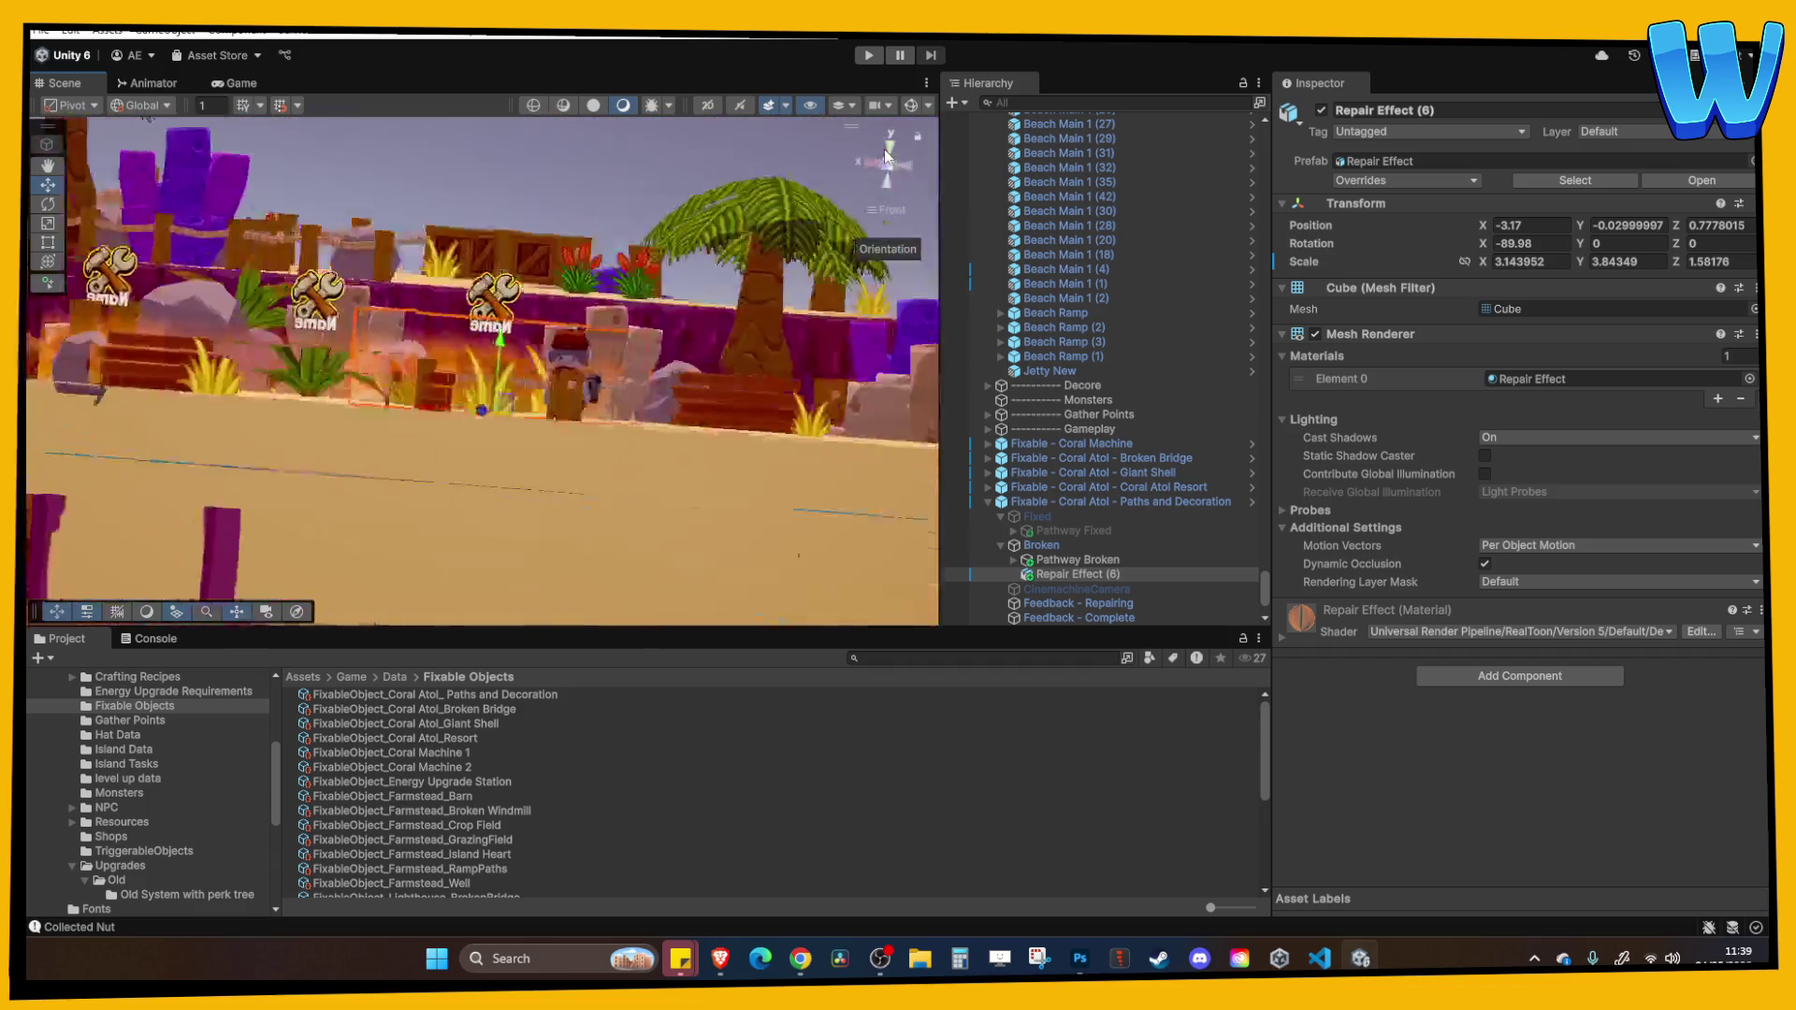
left_click(47, 242)
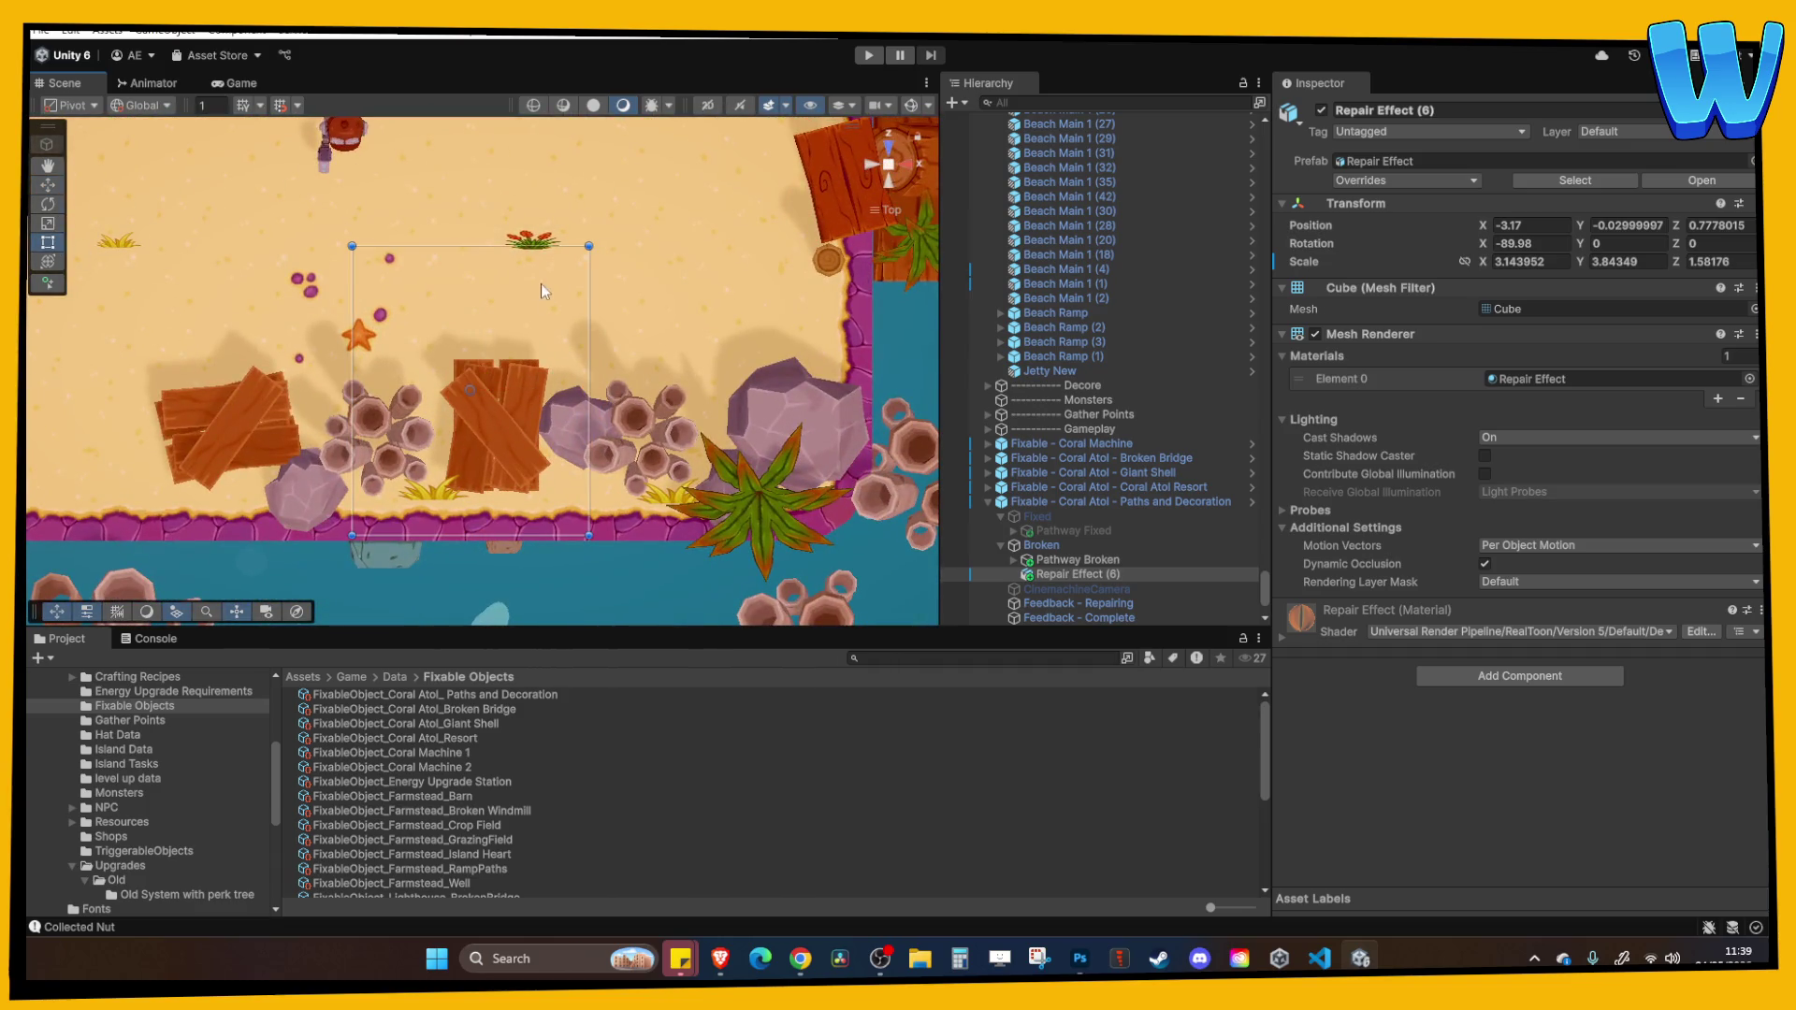
left_click_drag(508, 249, 508, 358)
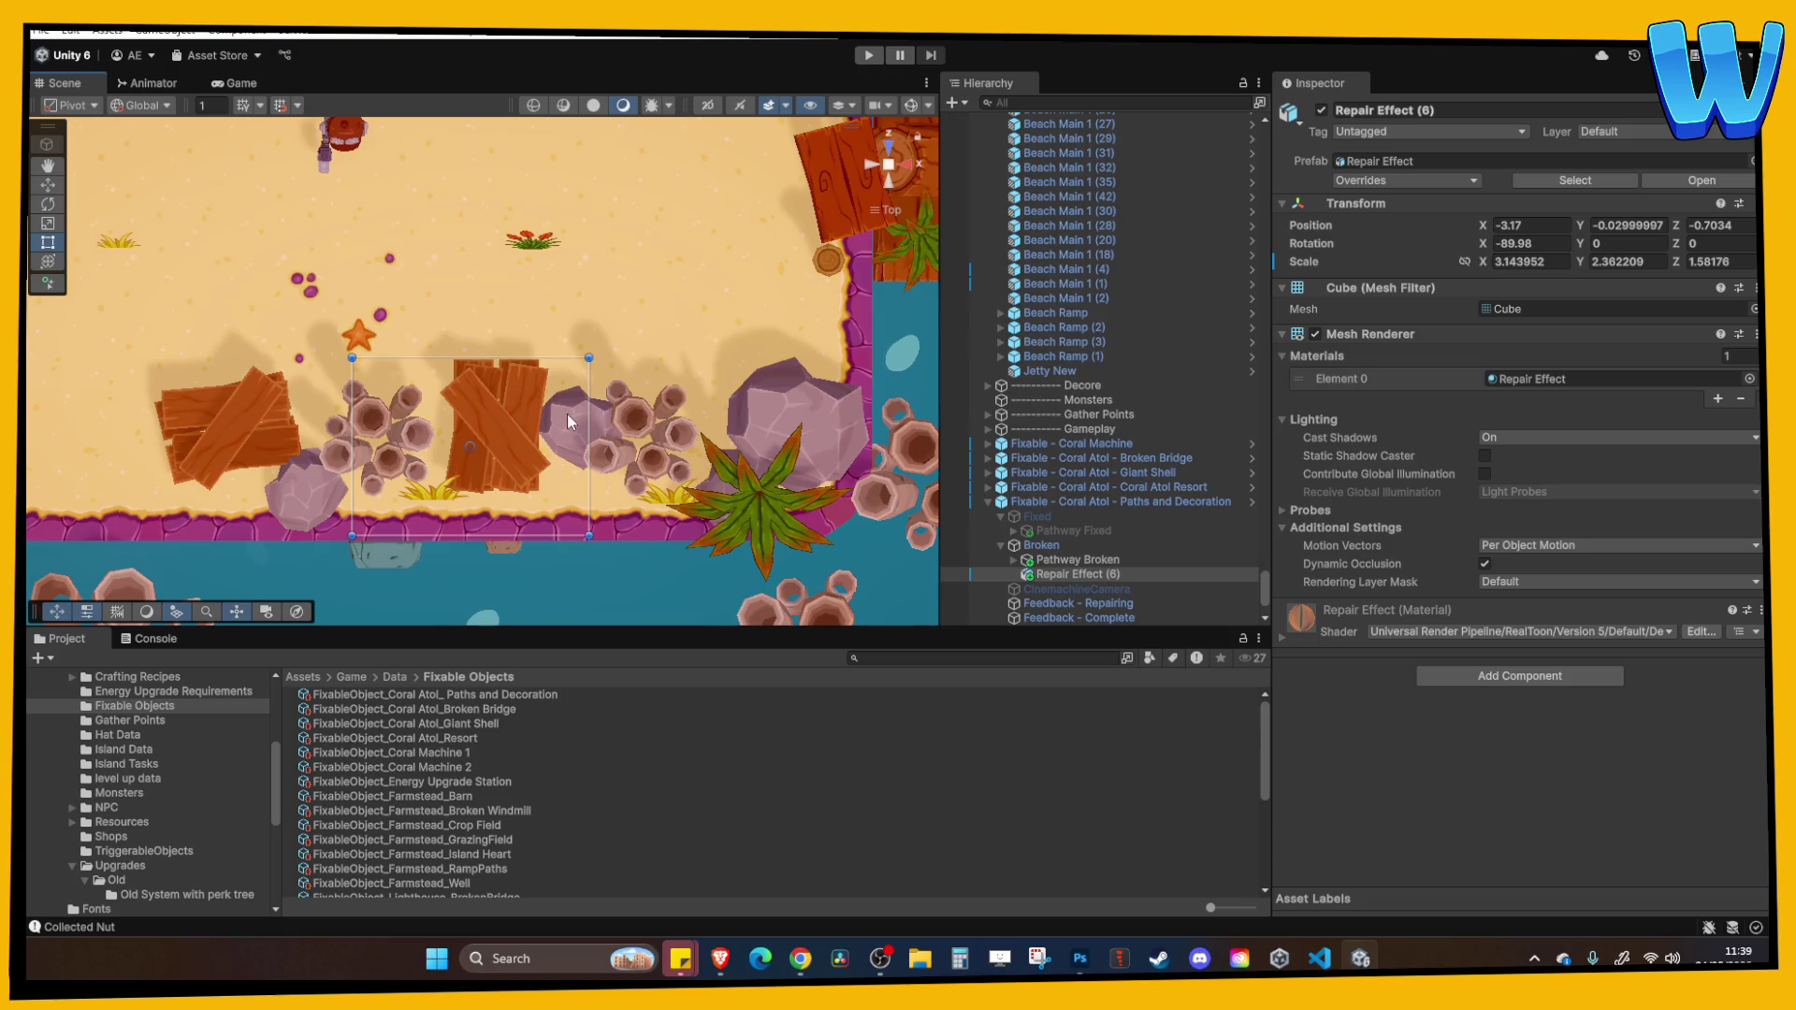
left_click_drag(588, 430, 697, 431)
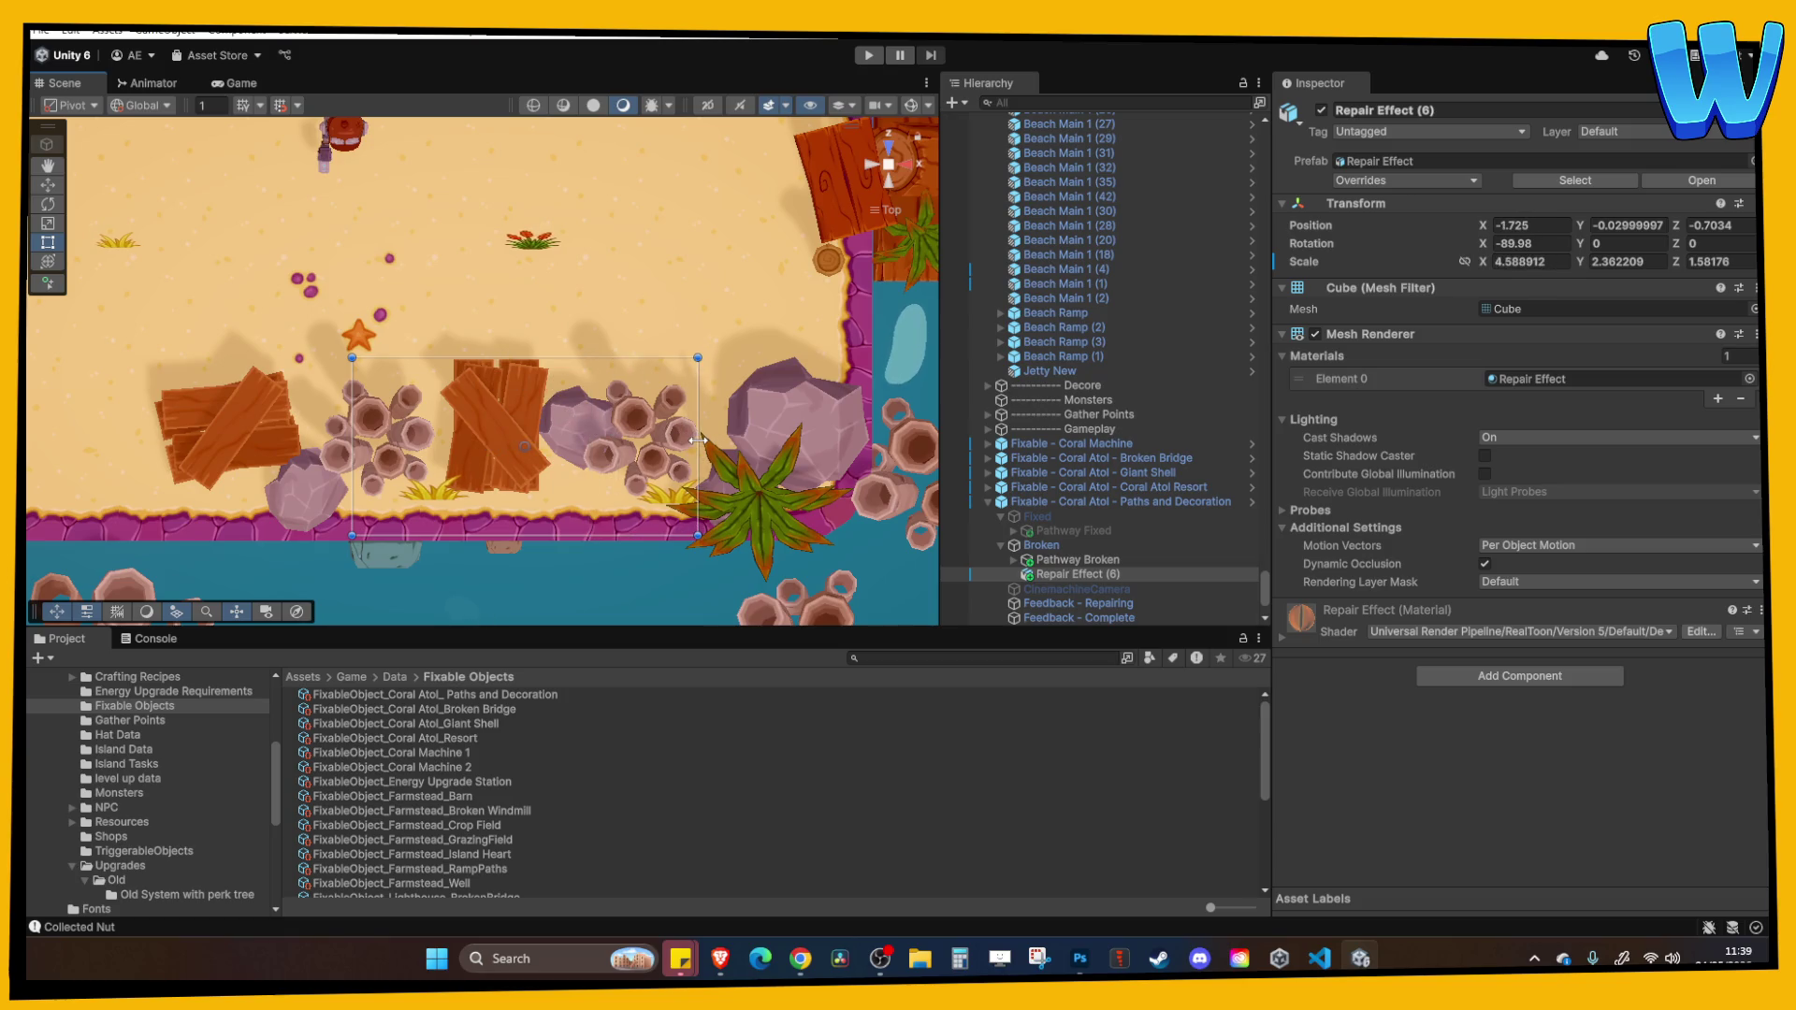
mouse_move(346, 430)
left_mouse_down()
mouse_move(305, 430)
mouse_move(579, 276)
mouse_move(632, 288)
left_mouse_up()
left_click(592, 249)
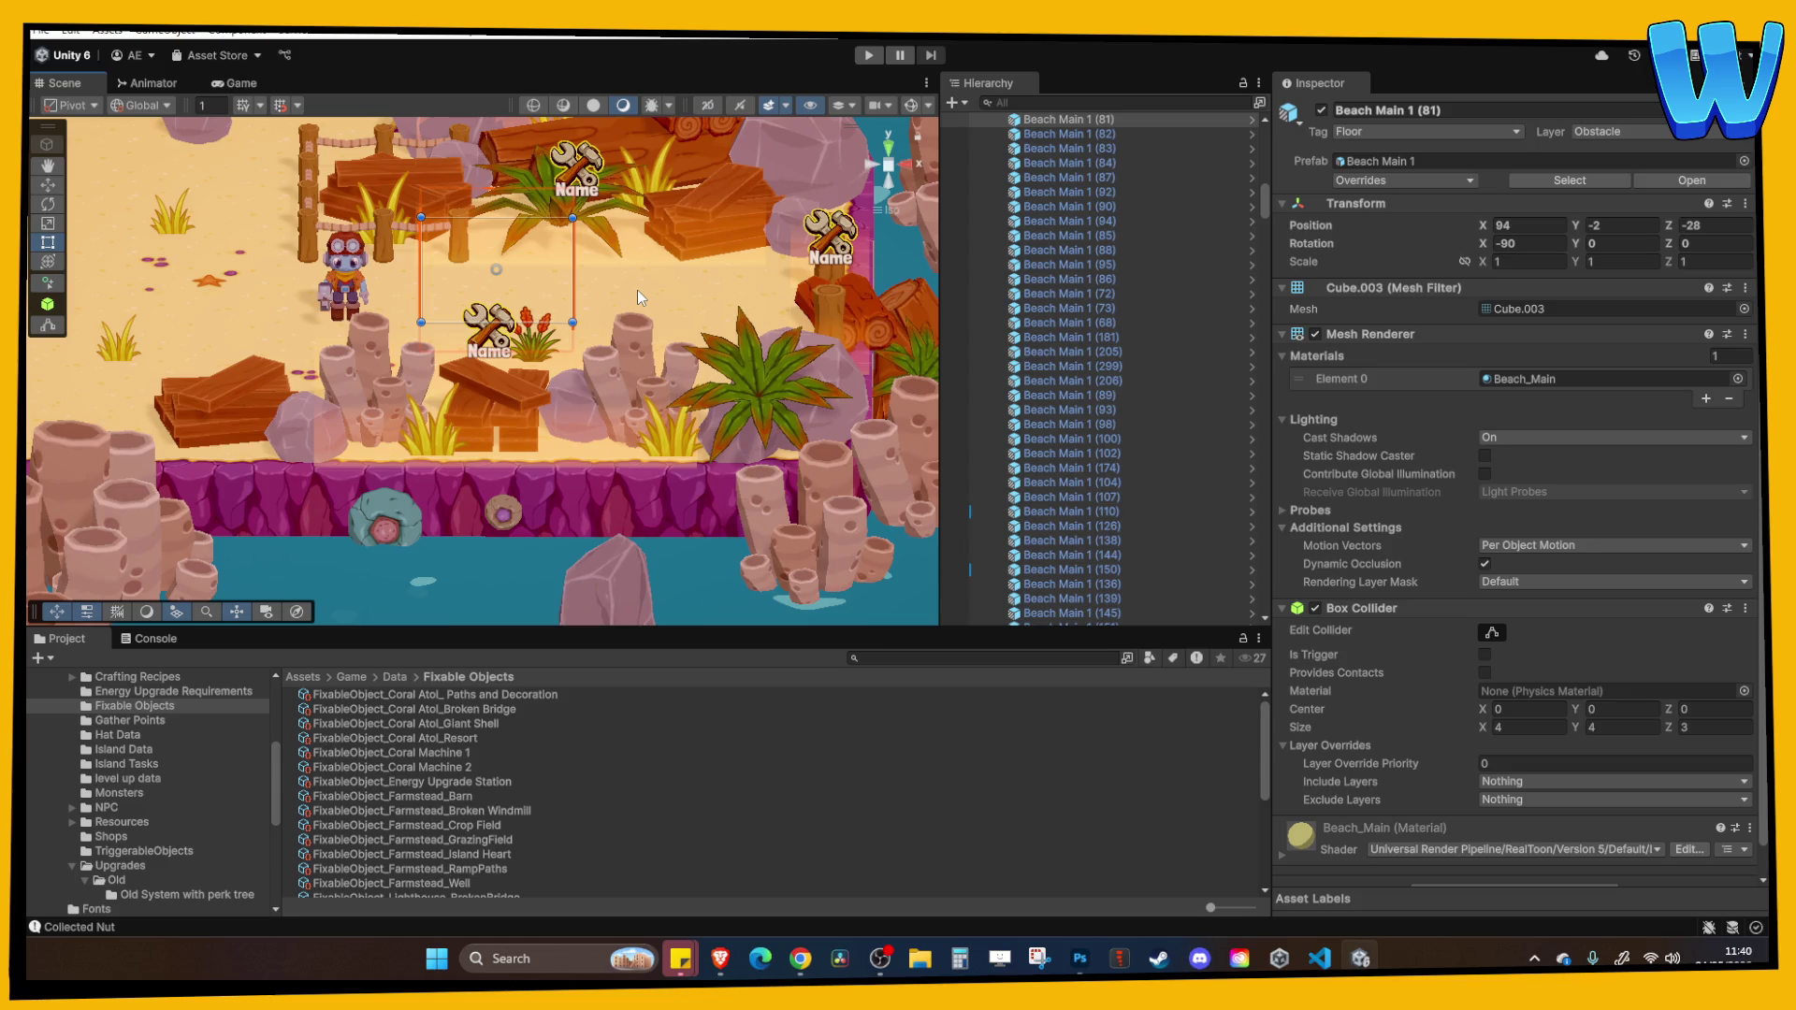
left_click_drag(637, 290, 629, 383)
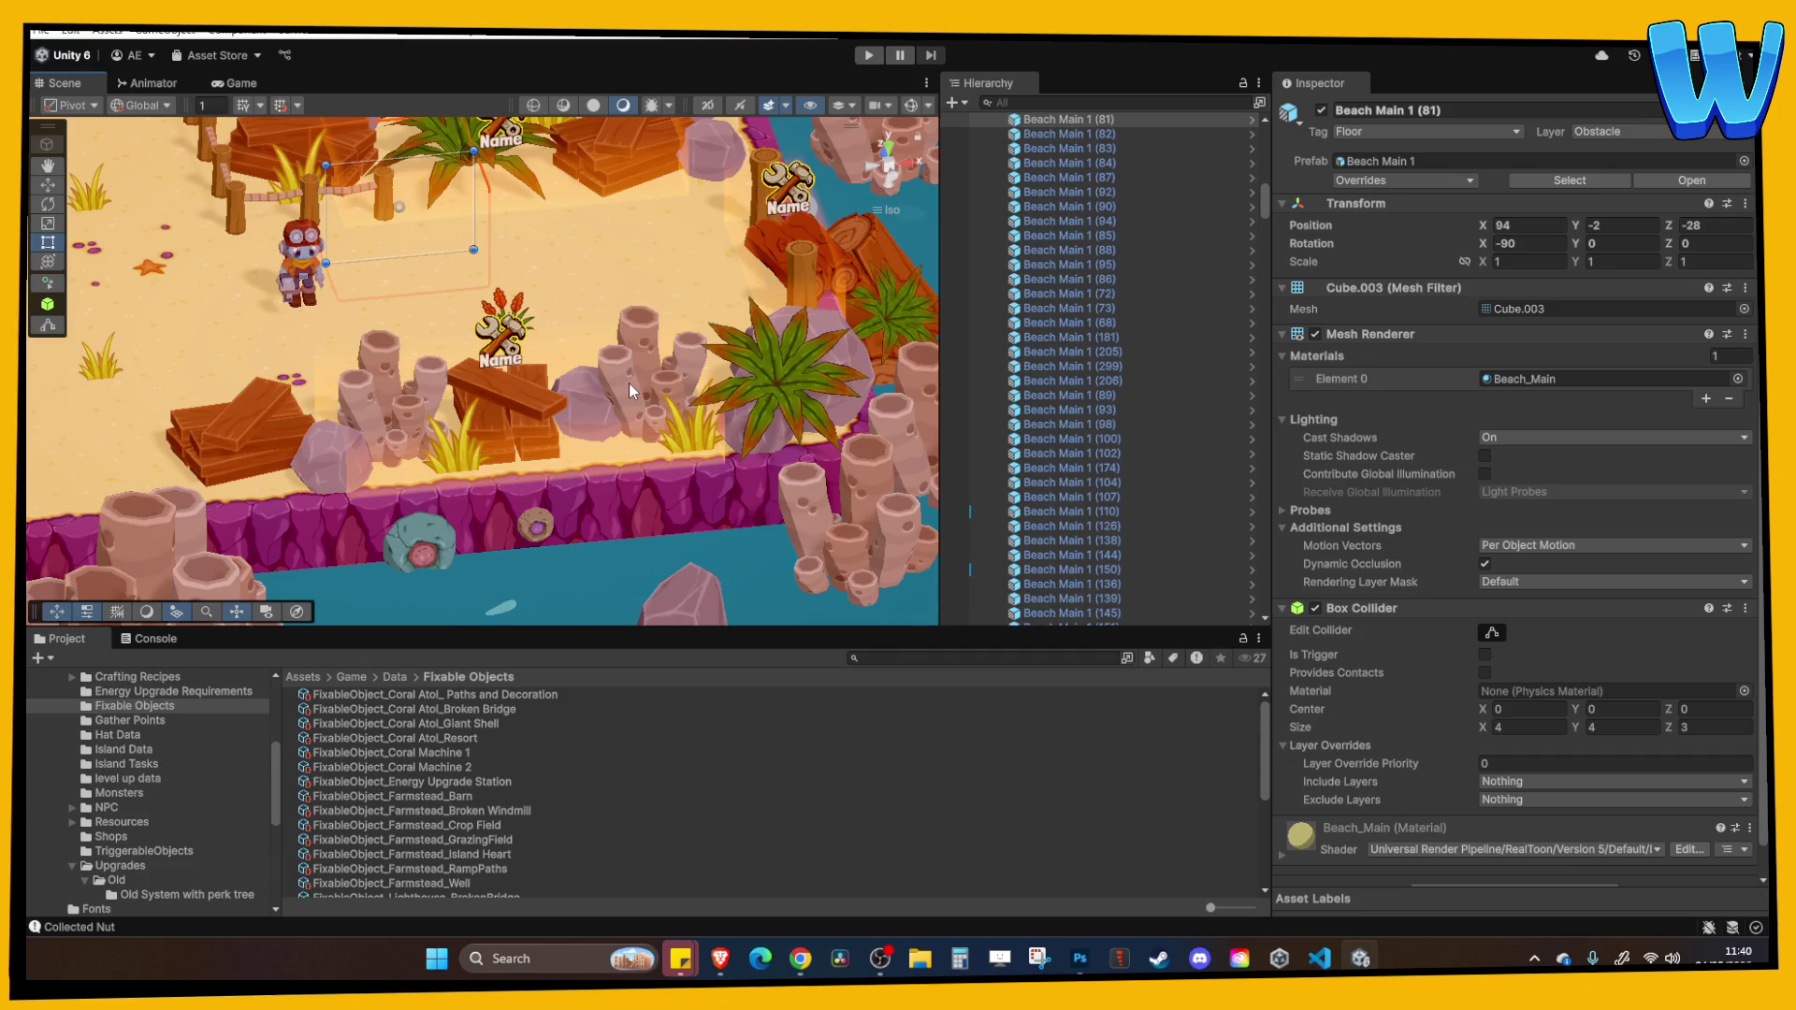
left_click_drag(628, 383, 440, 376)
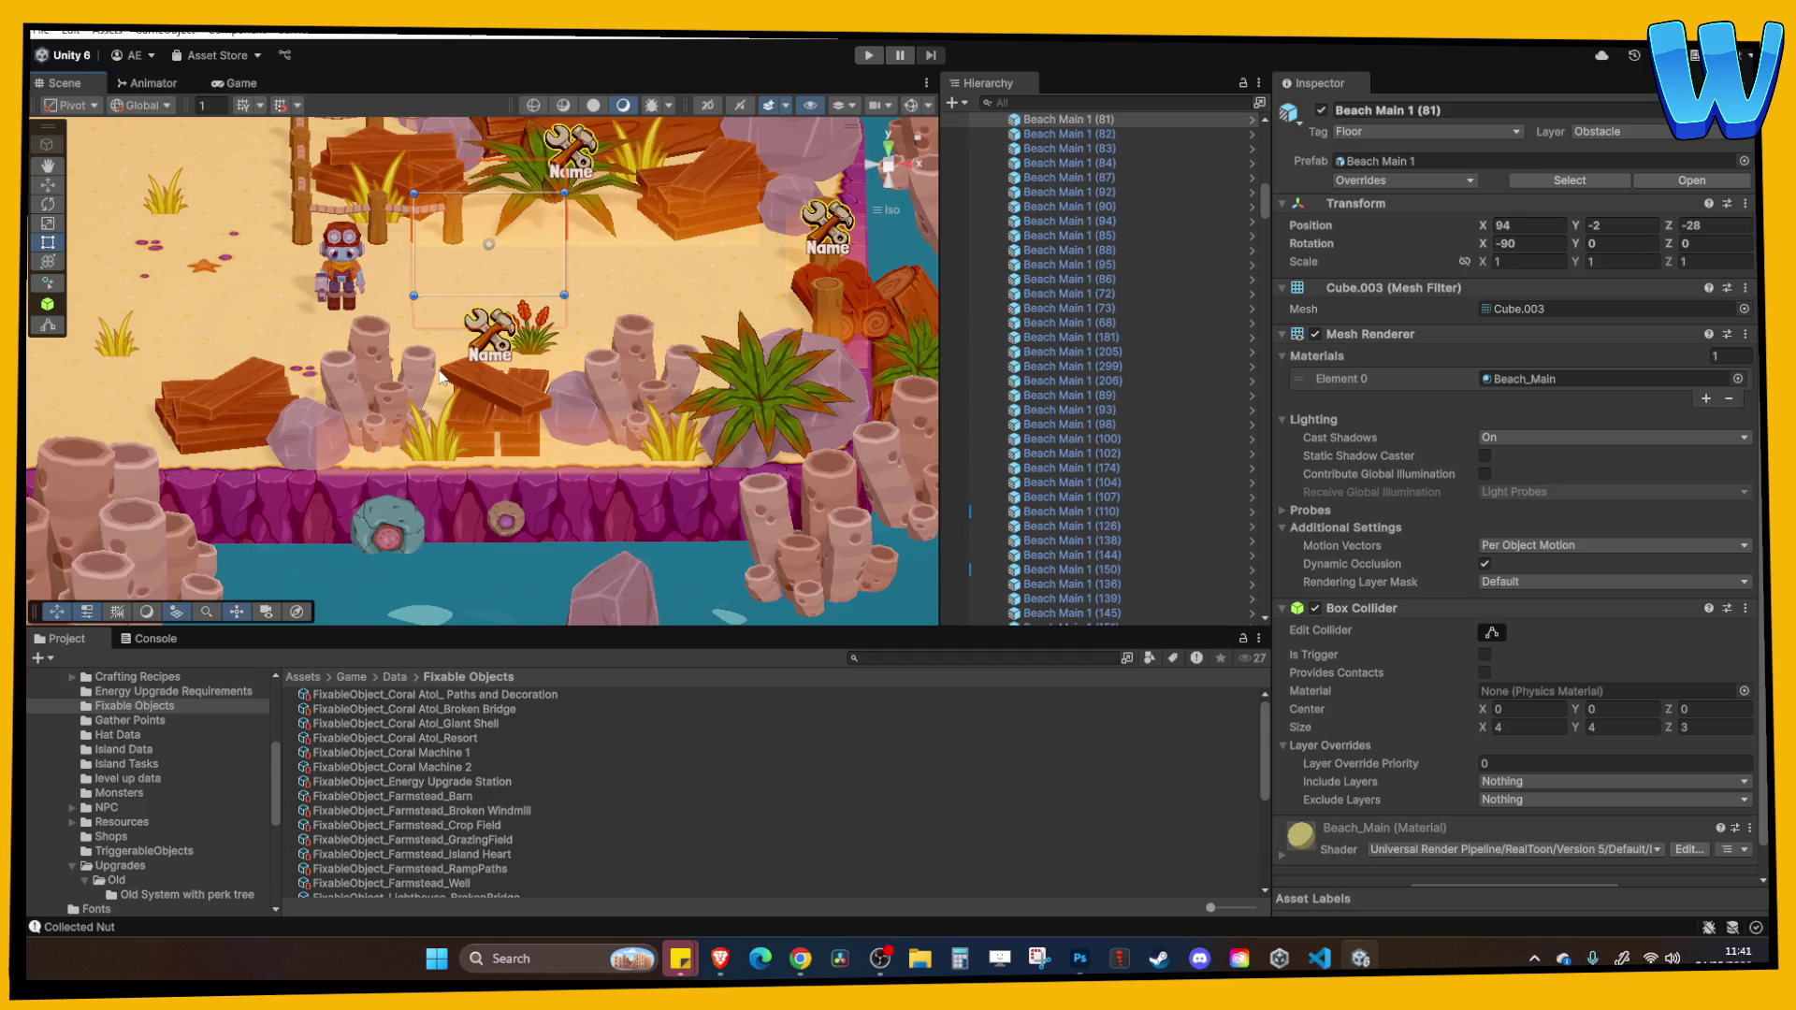
mouse_move(436, 415)
left_mouse_down()
mouse_move(564, 290)
mouse_move(371, 356)
mouse_move(537, 441)
mouse_move(430, 423)
mouse_move(460, 453)
left_mouse_up()
left_click(530, 326)
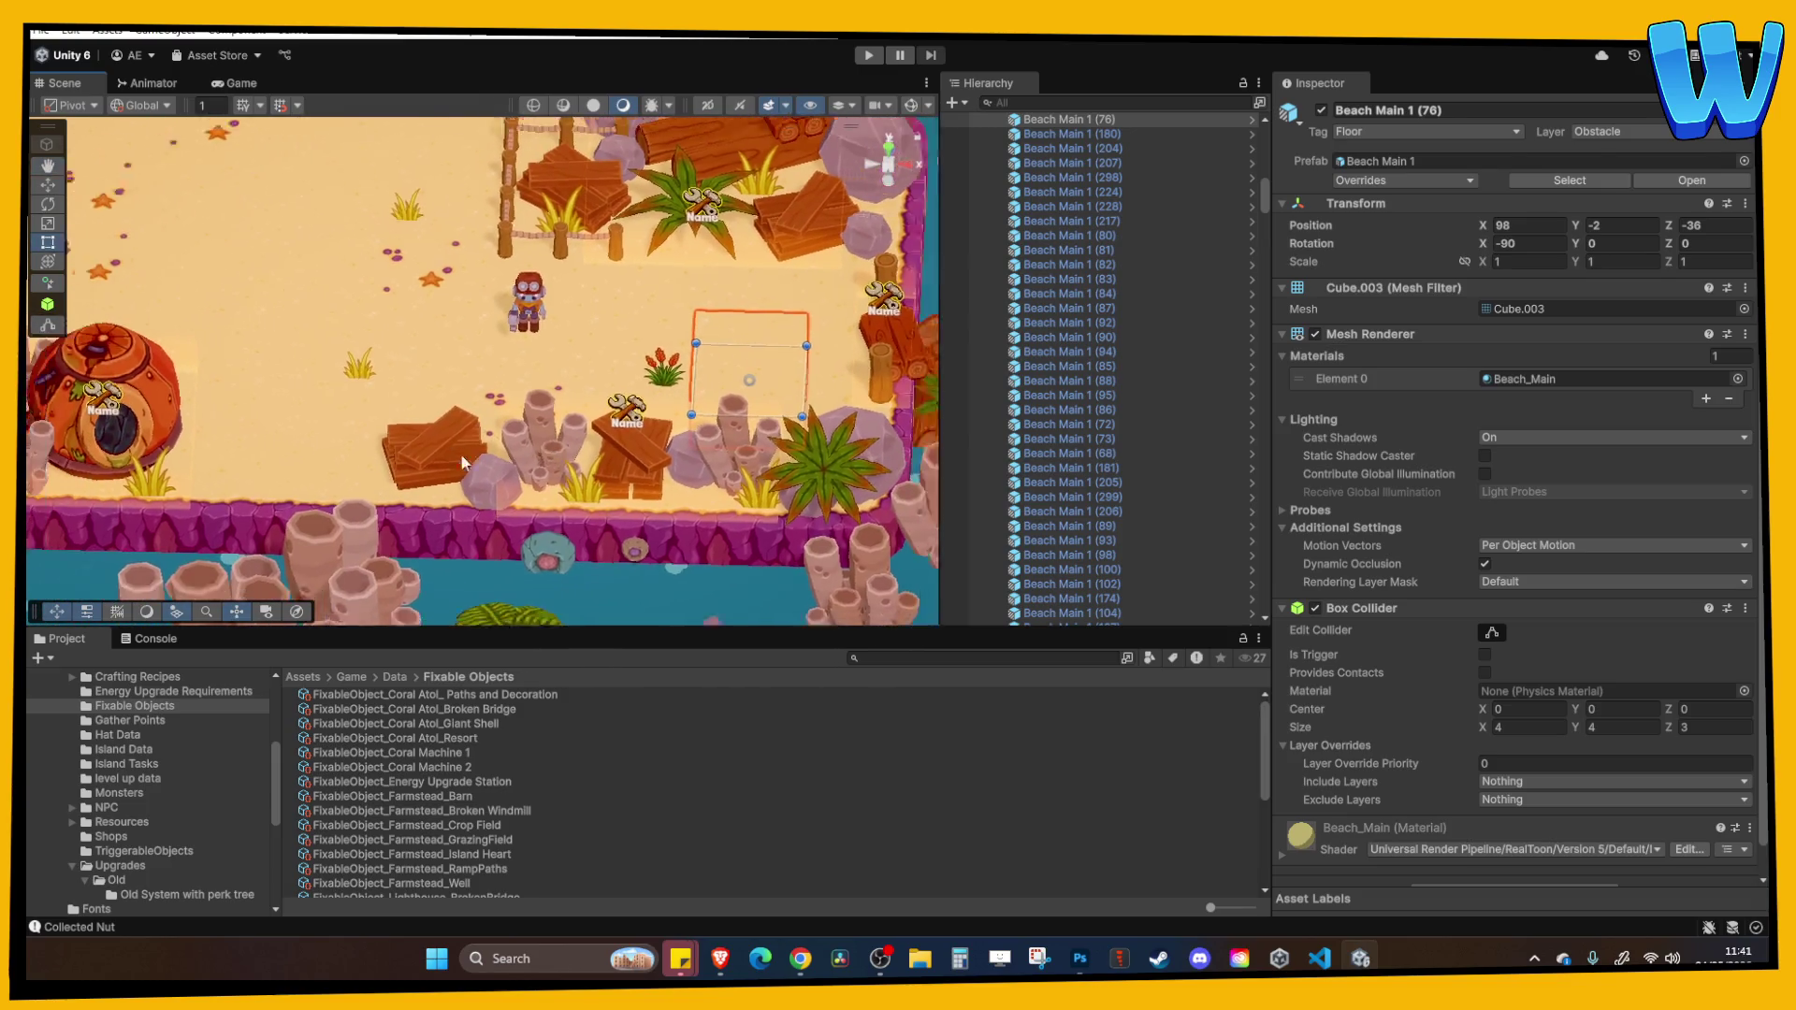
scroll(460, 453, "down", 4)
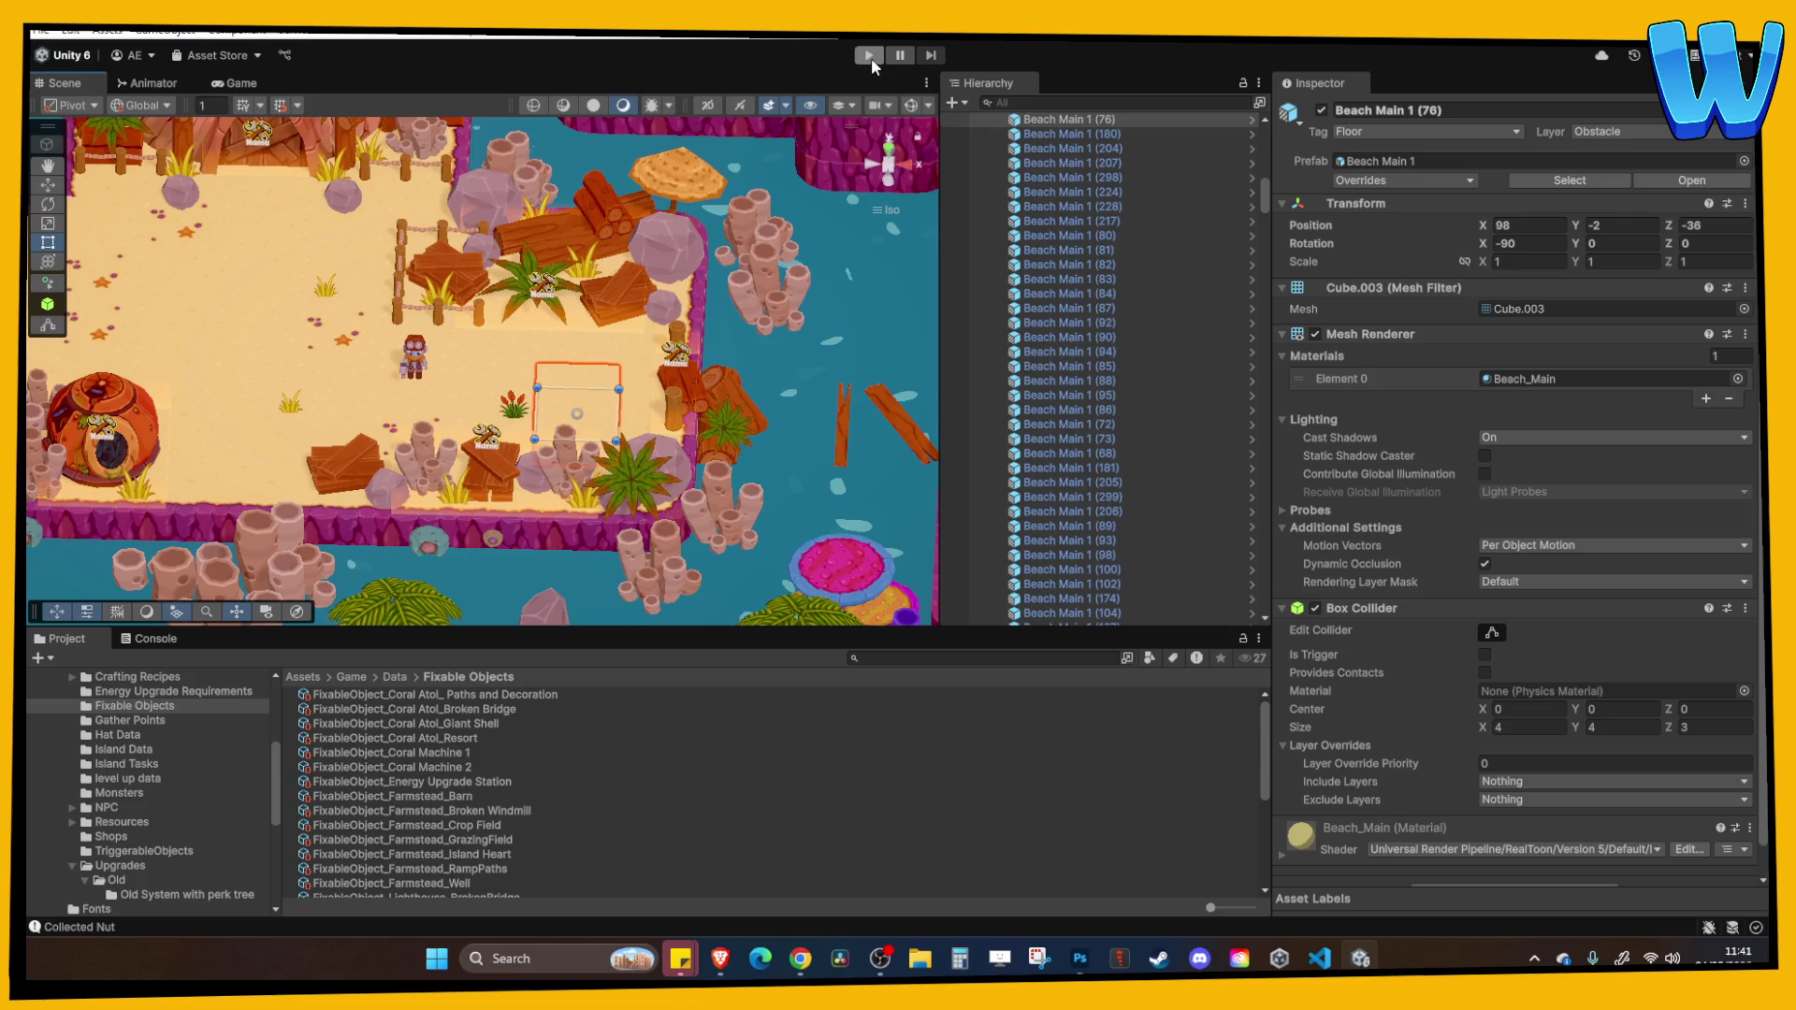
scroll(1091, 482, "down", 10)
Select RepairDummy Pos 1–3 from the collapsed hierarchy and run a quick play-test.
left_click(1069, 466)
key("Left")
key("Left")
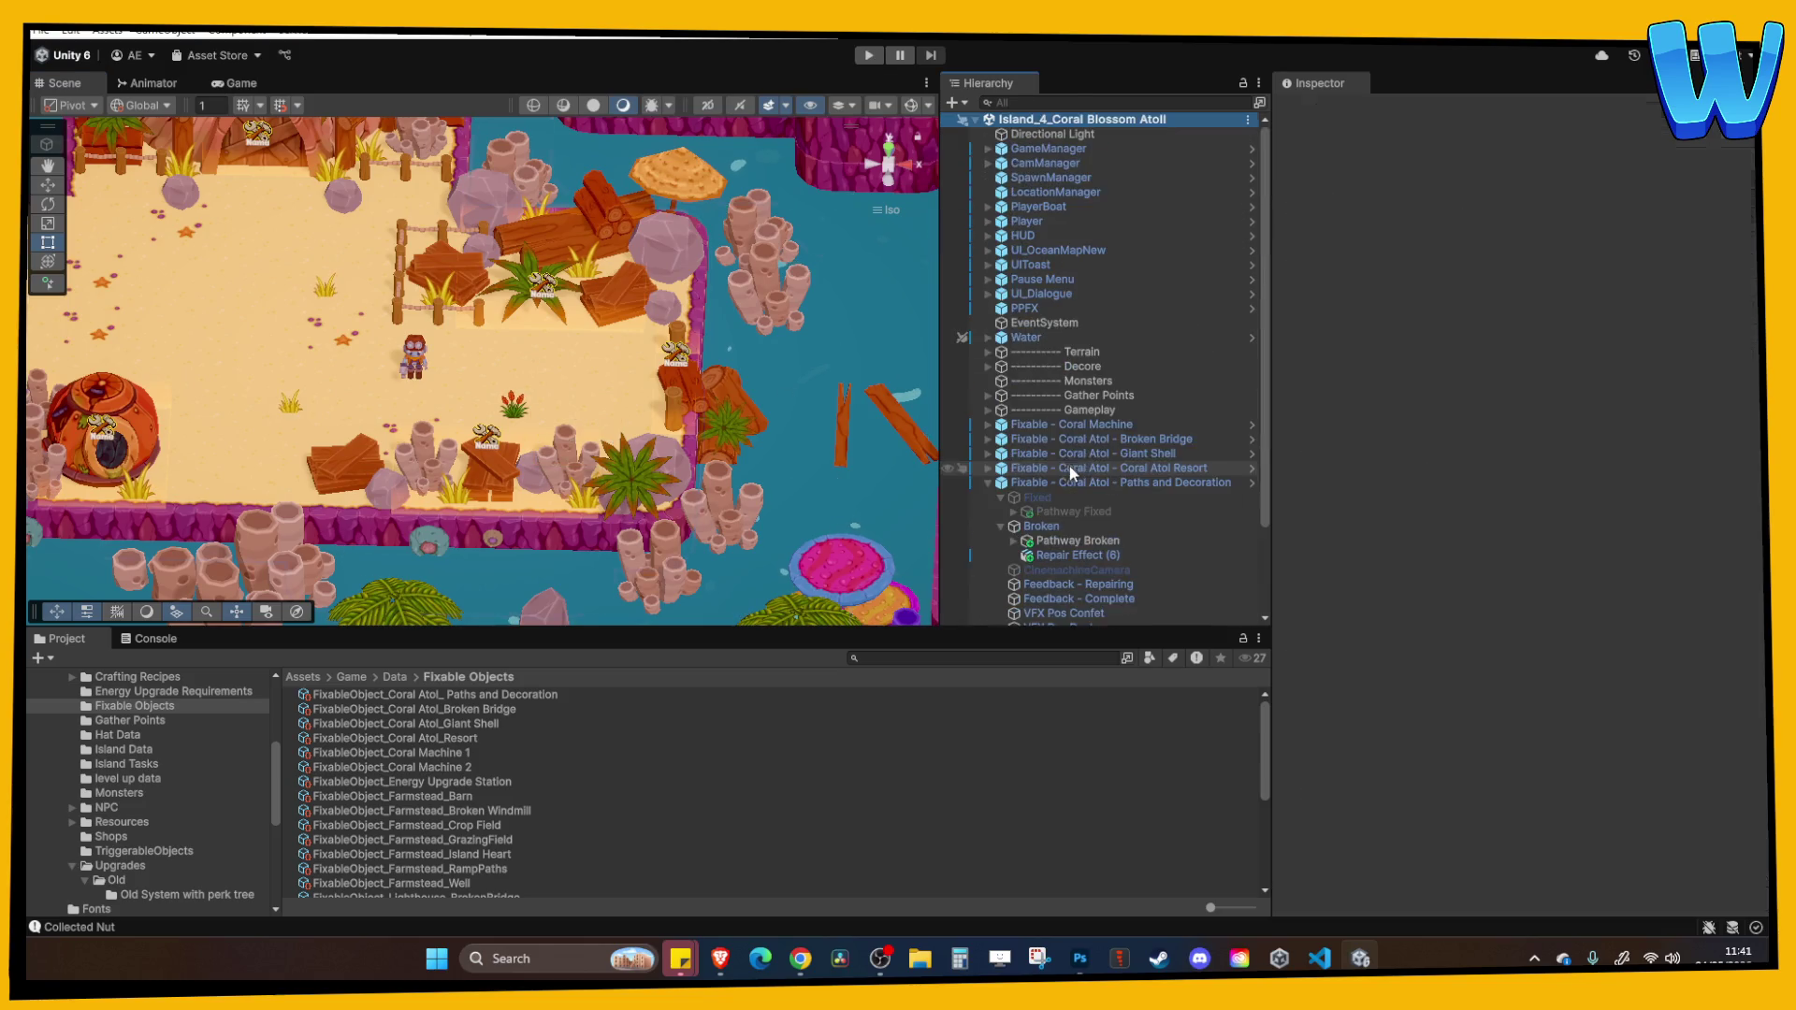
scroll(1085, 533, "down", 3)
left_click(1083, 559)
left_click(1085, 588, "shift")
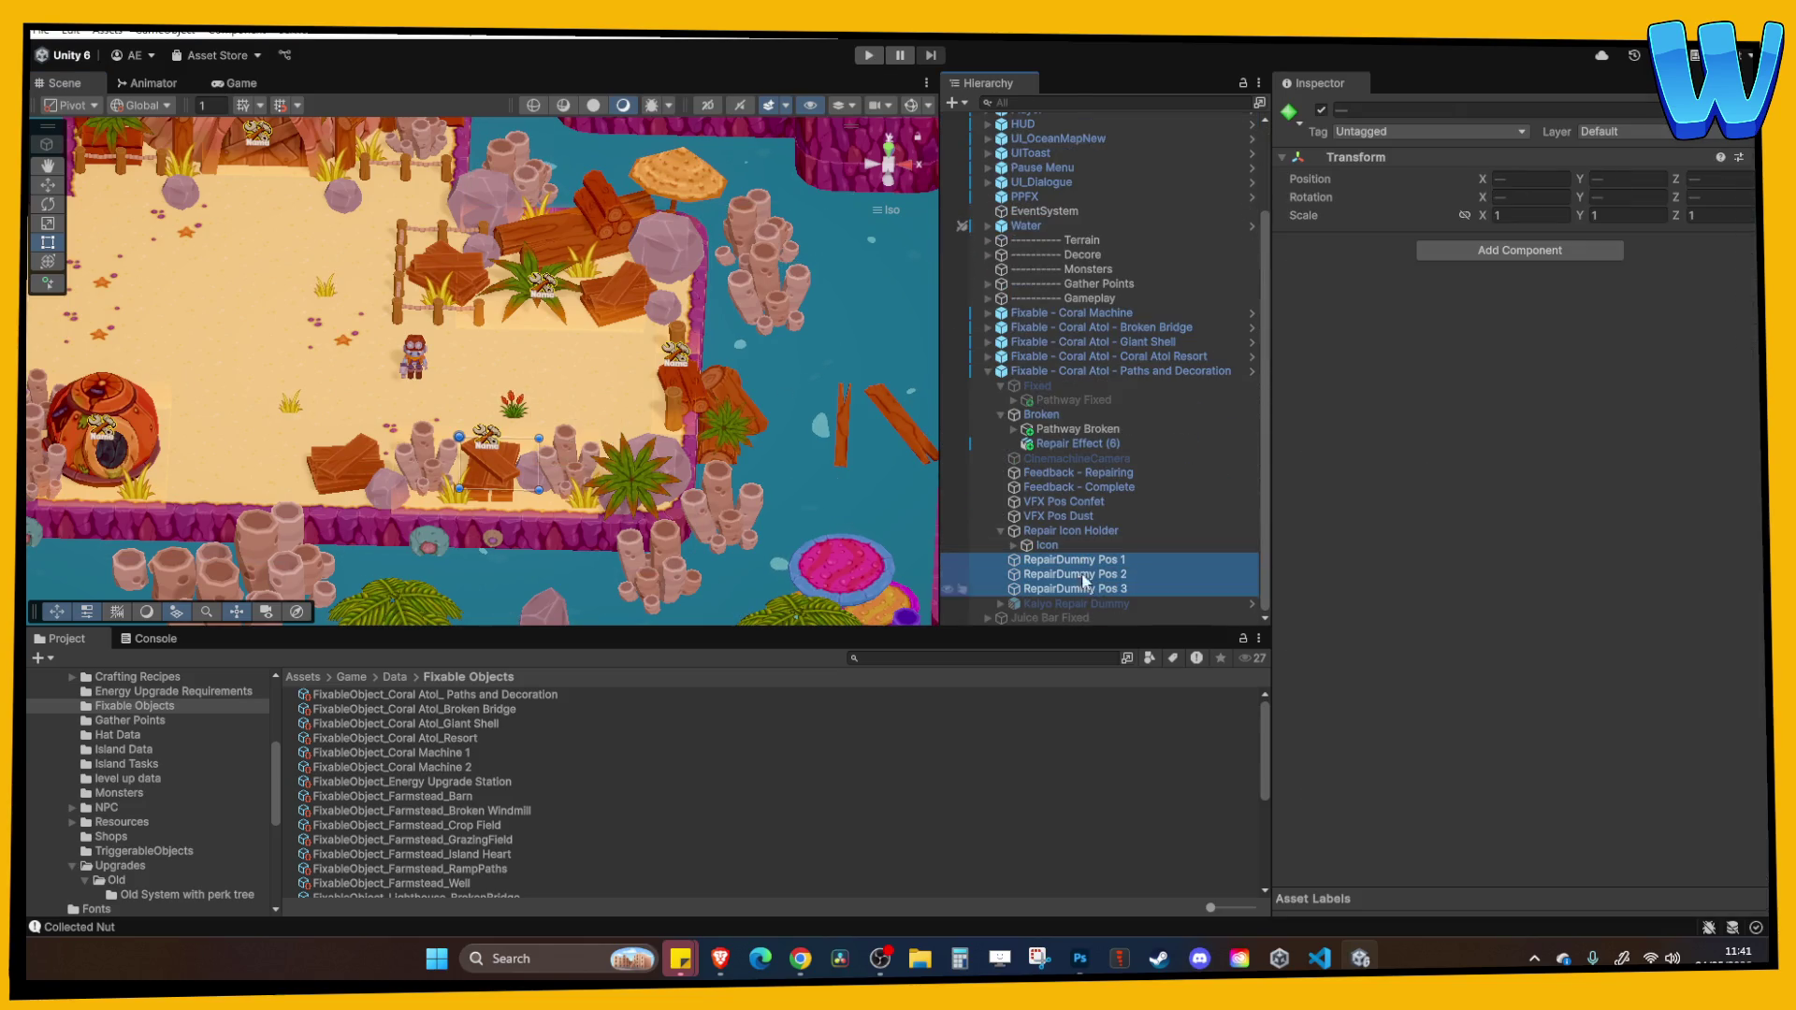
scroll(621, 441, "up", 5)
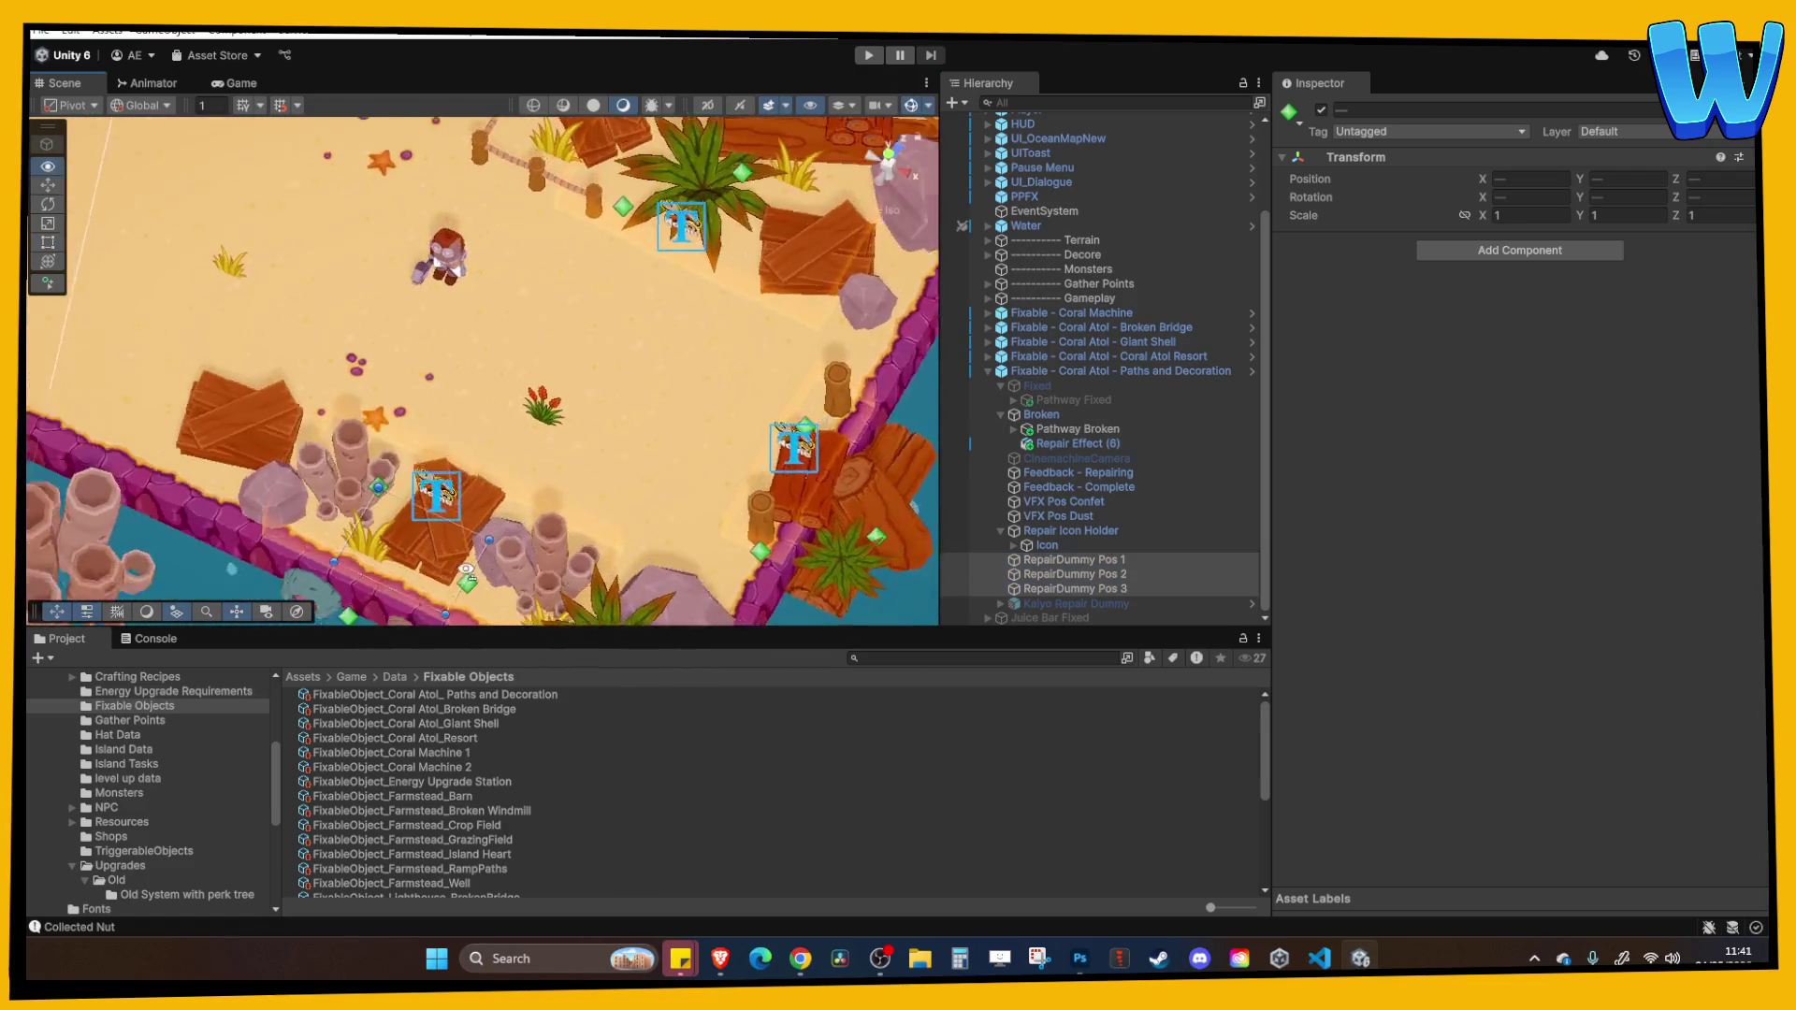
mouse_move(417, 314)
left_mouse_down()
mouse_move(460, 301)
mouse_move(482, 339)
left_mouse_up()
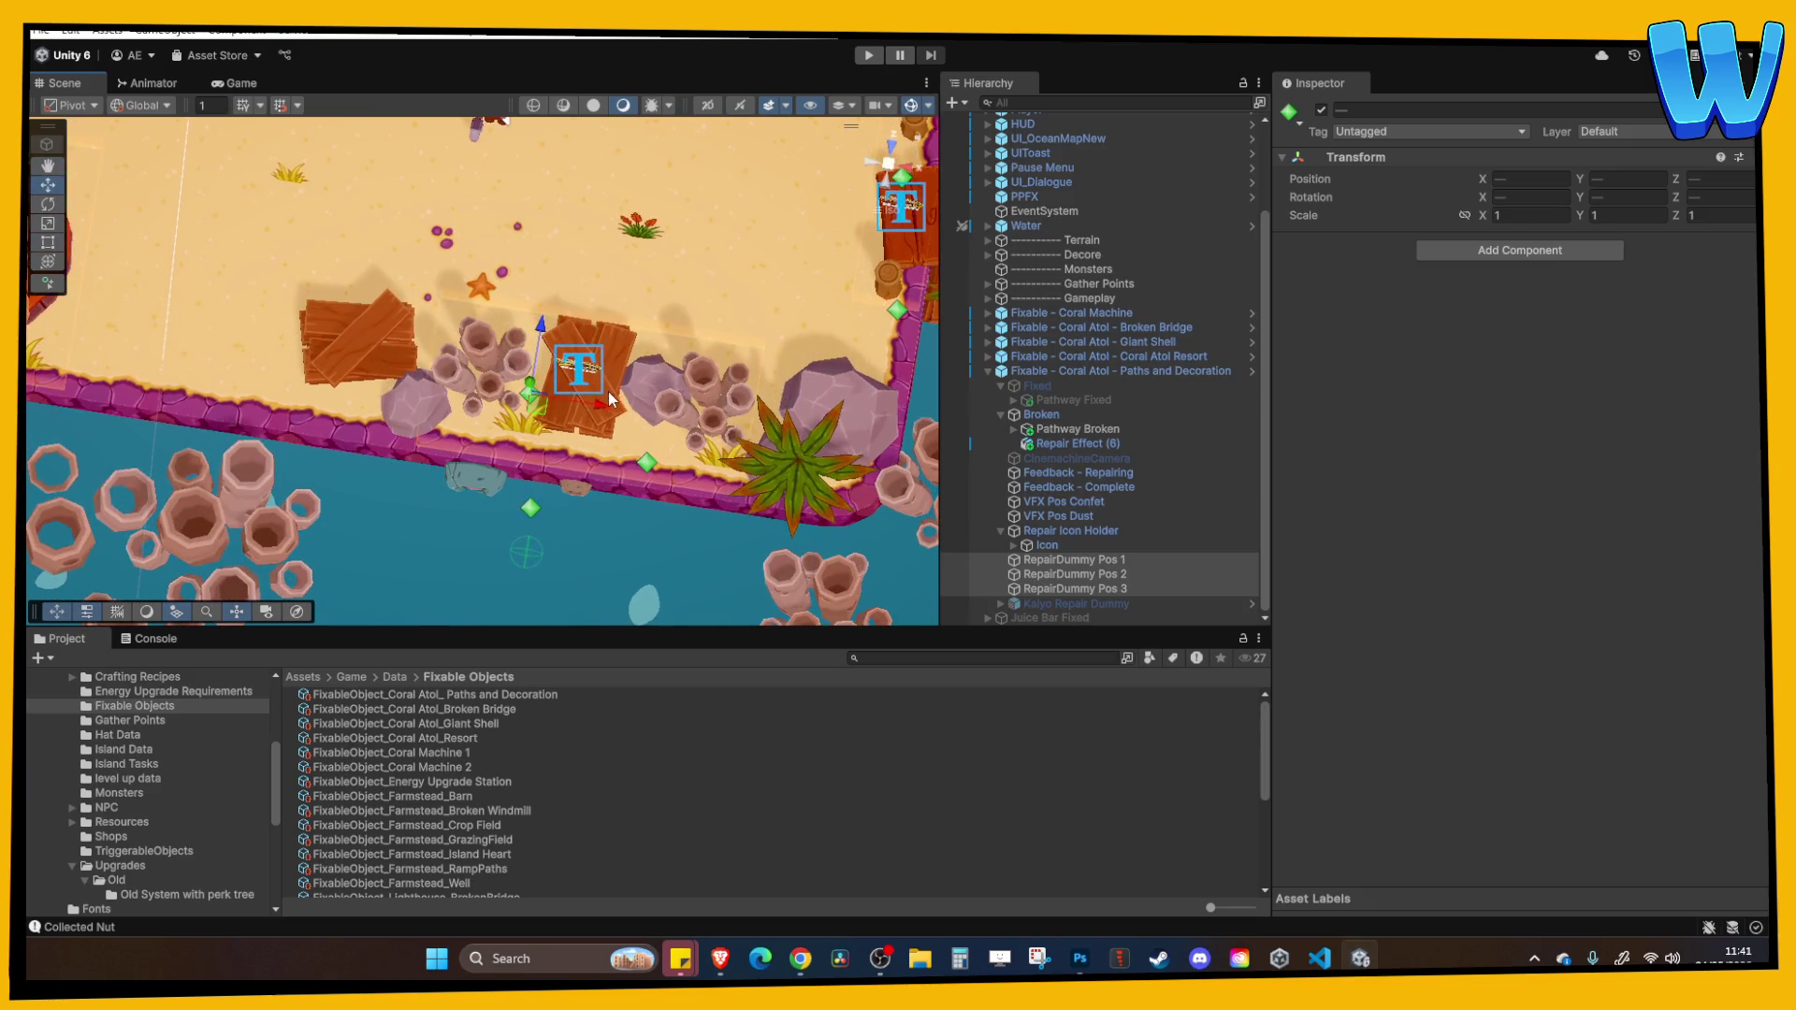
key("w")
left_click_drag(564, 253, 746, 144)
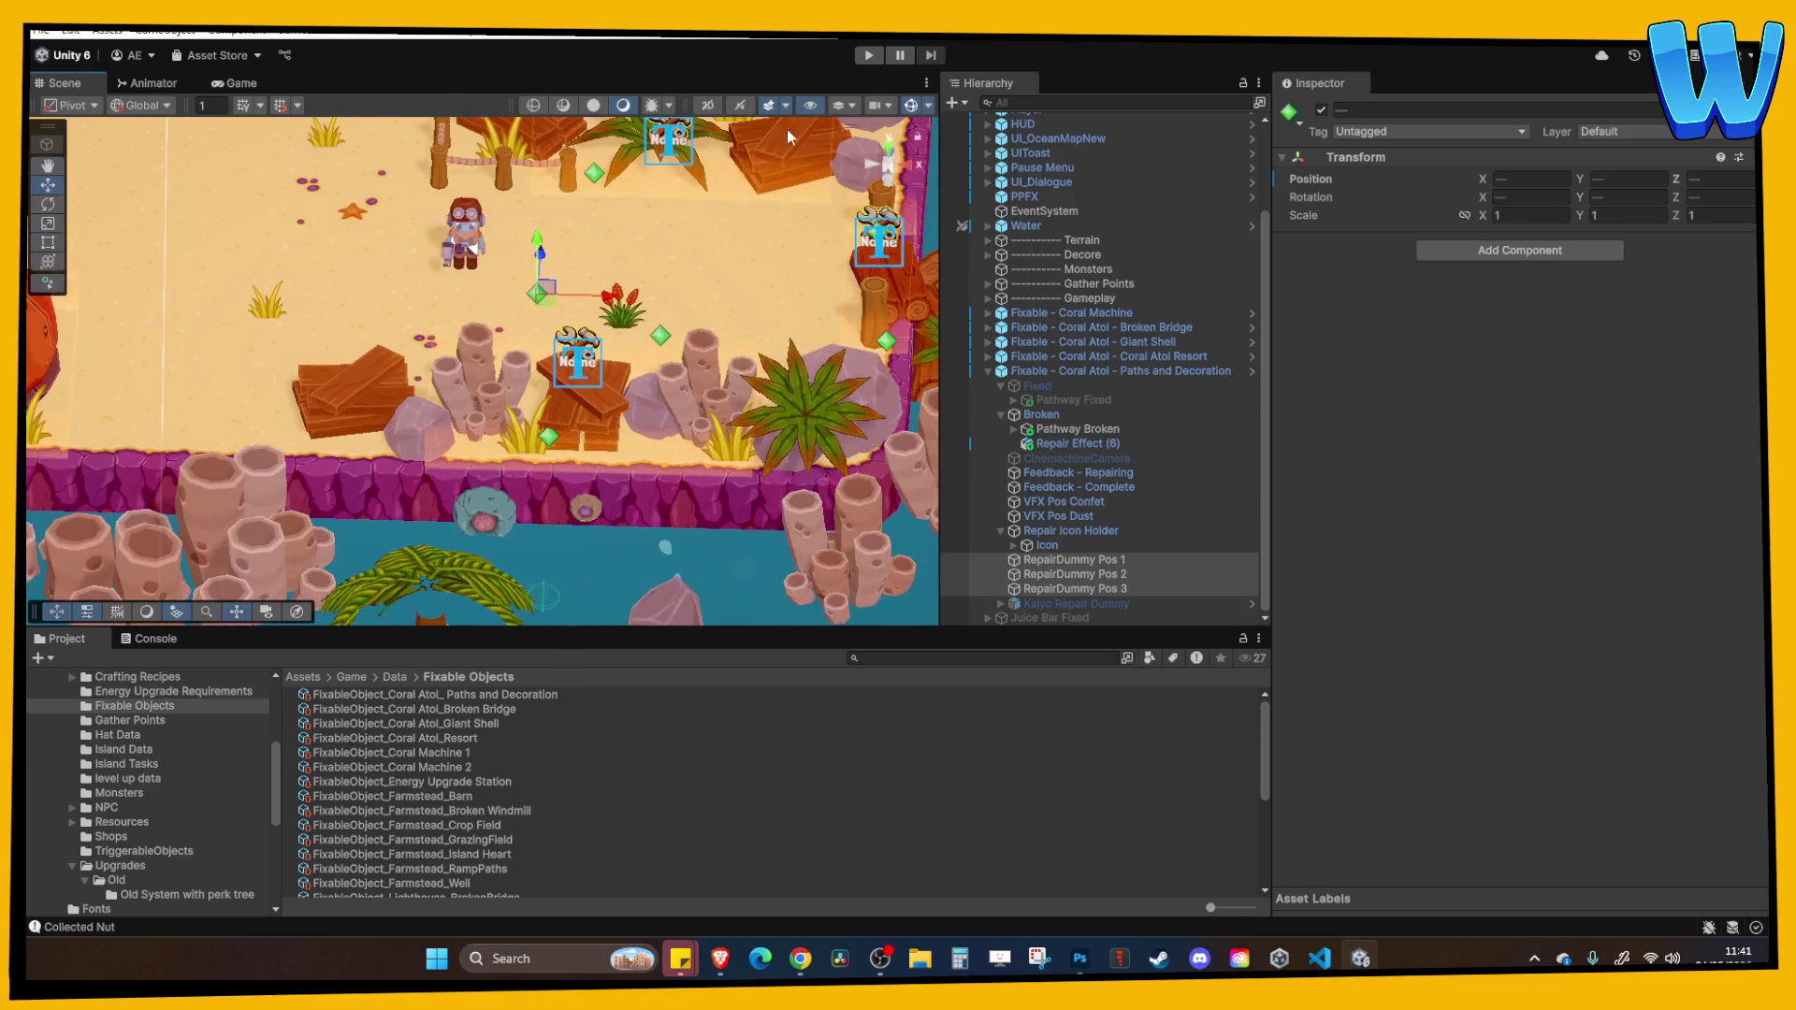
left_click(868, 55)
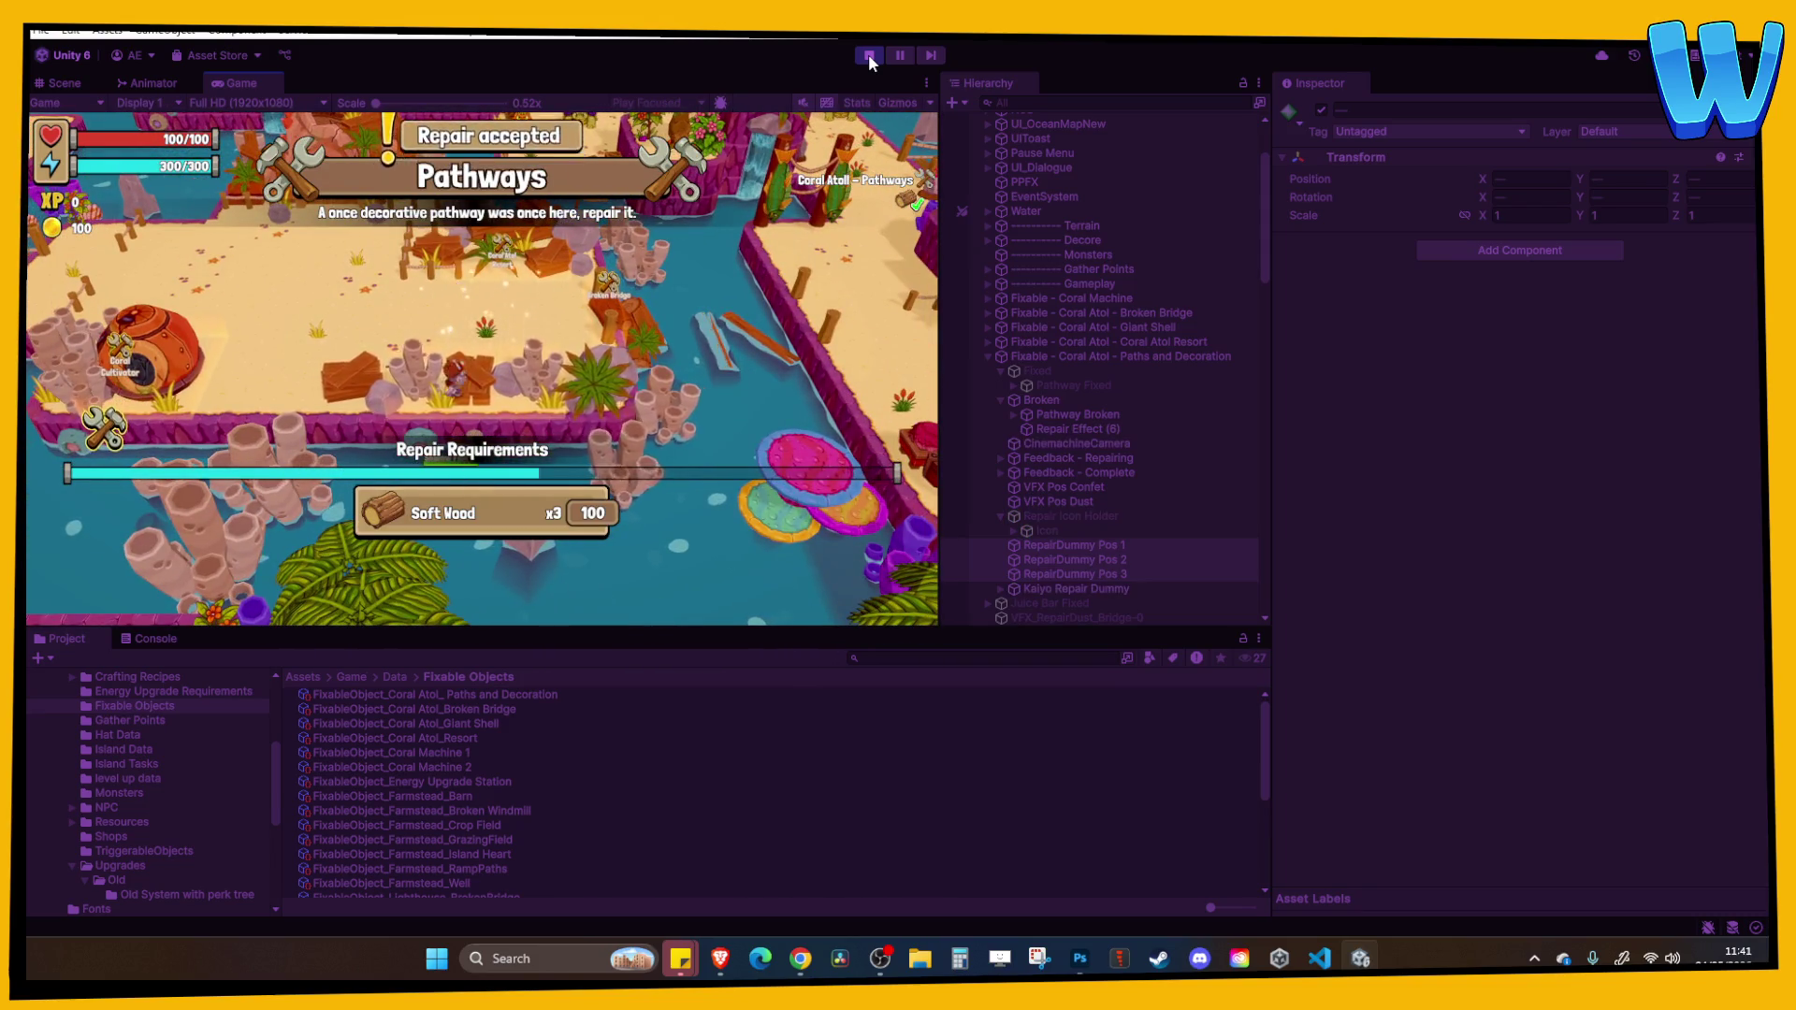
left_click(868, 53)
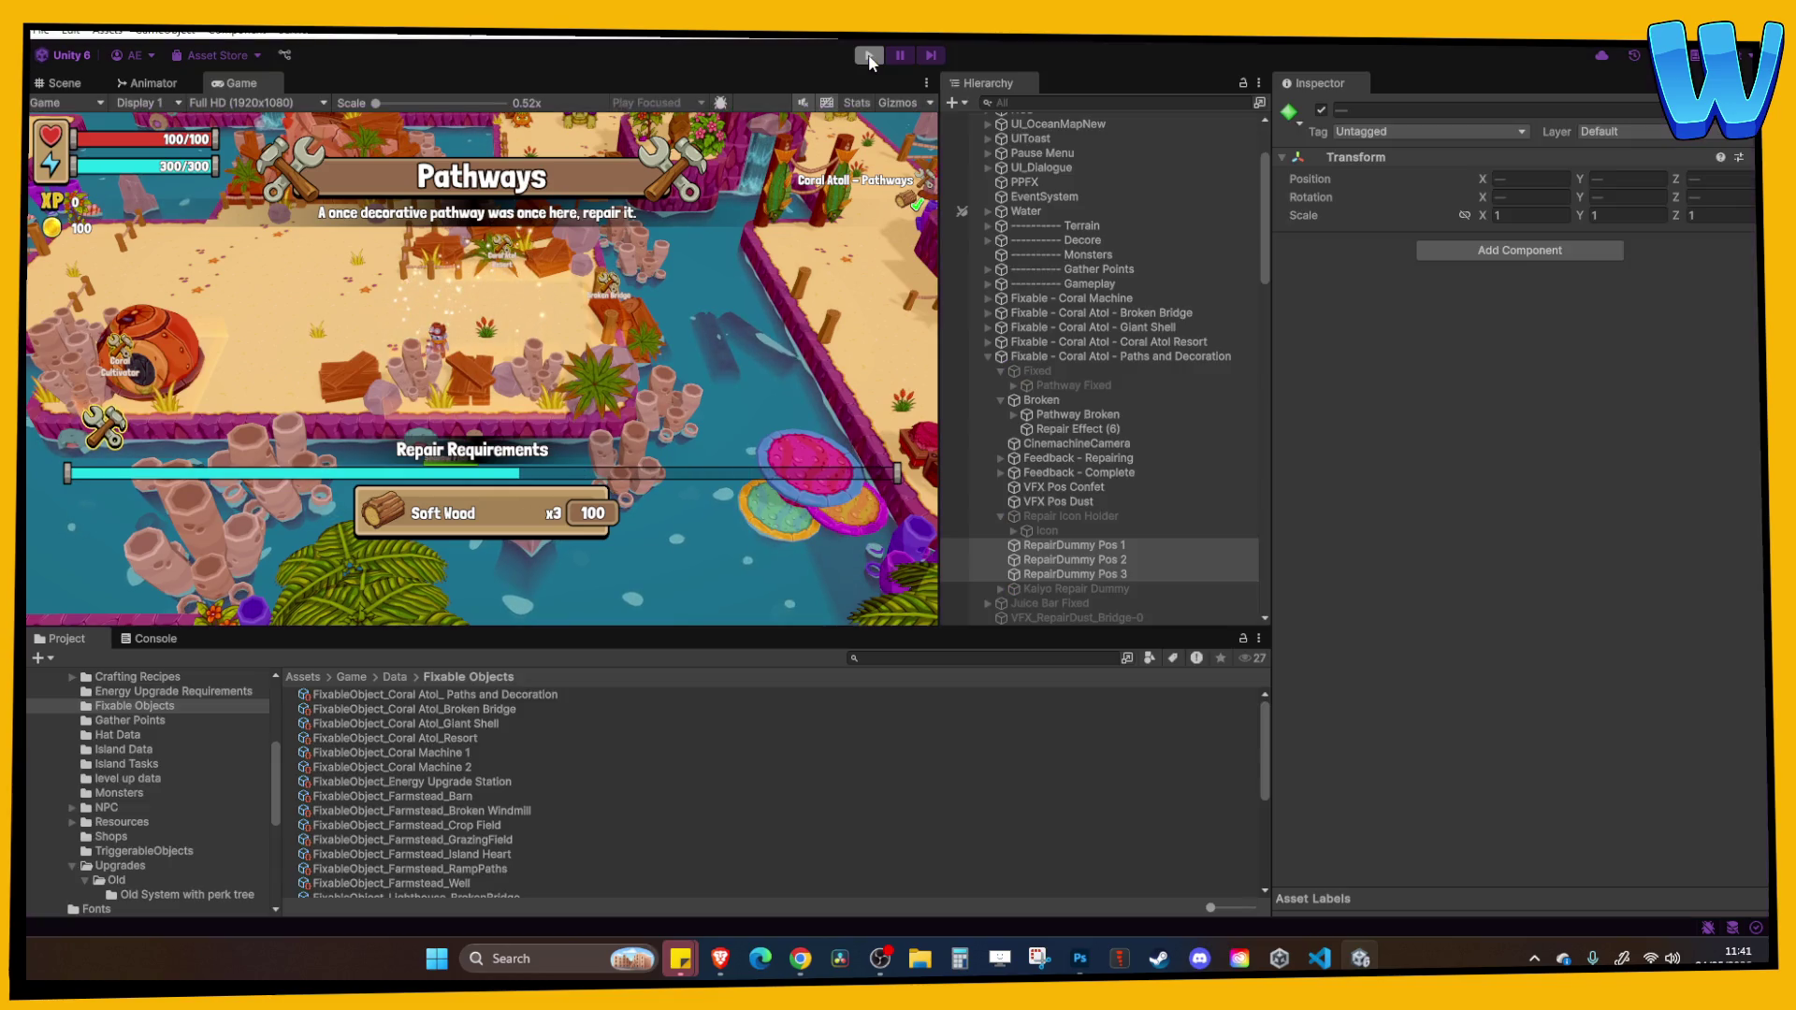
Lower RepairDummy Pos 2 to X 4.27, Y 2.3, move Pos 3 to X -8.79, Y 1.5, and replay.
left_click(604, 360)
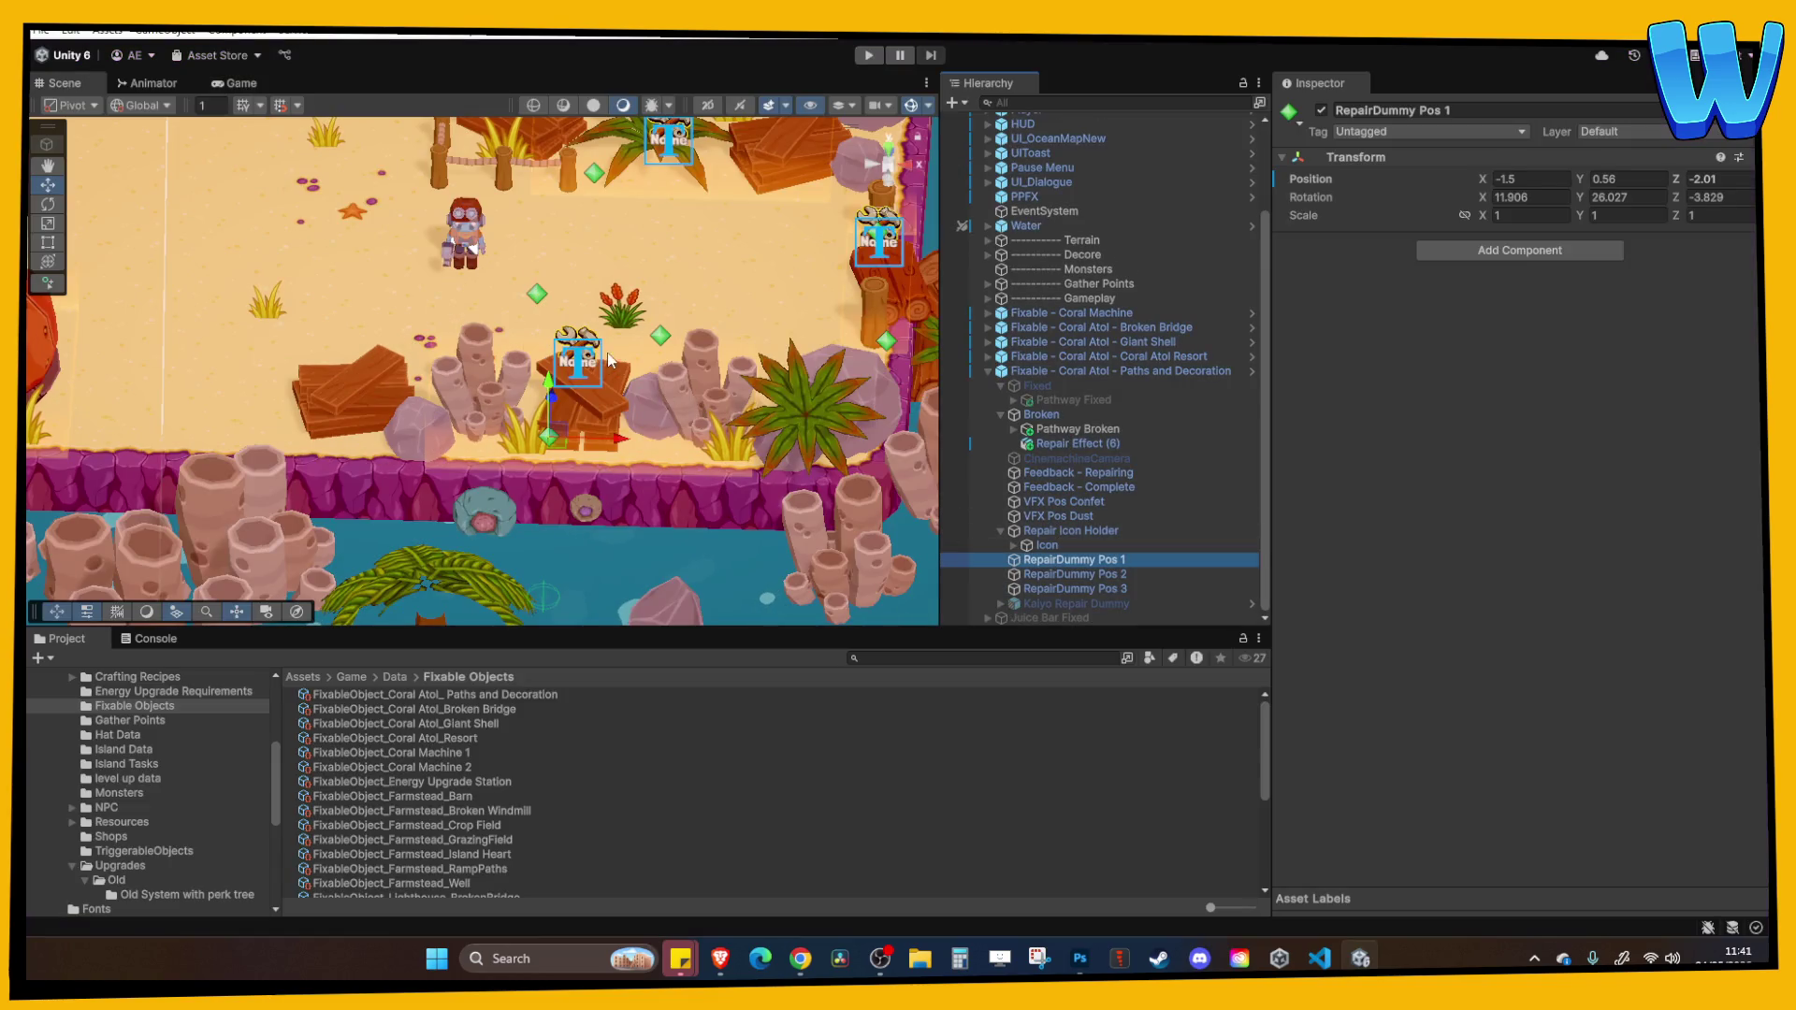
left_click(1076, 575)
left_click_drag(662, 293, 660, 365)
left_click(1042, 546)
double_click(1066, 588)
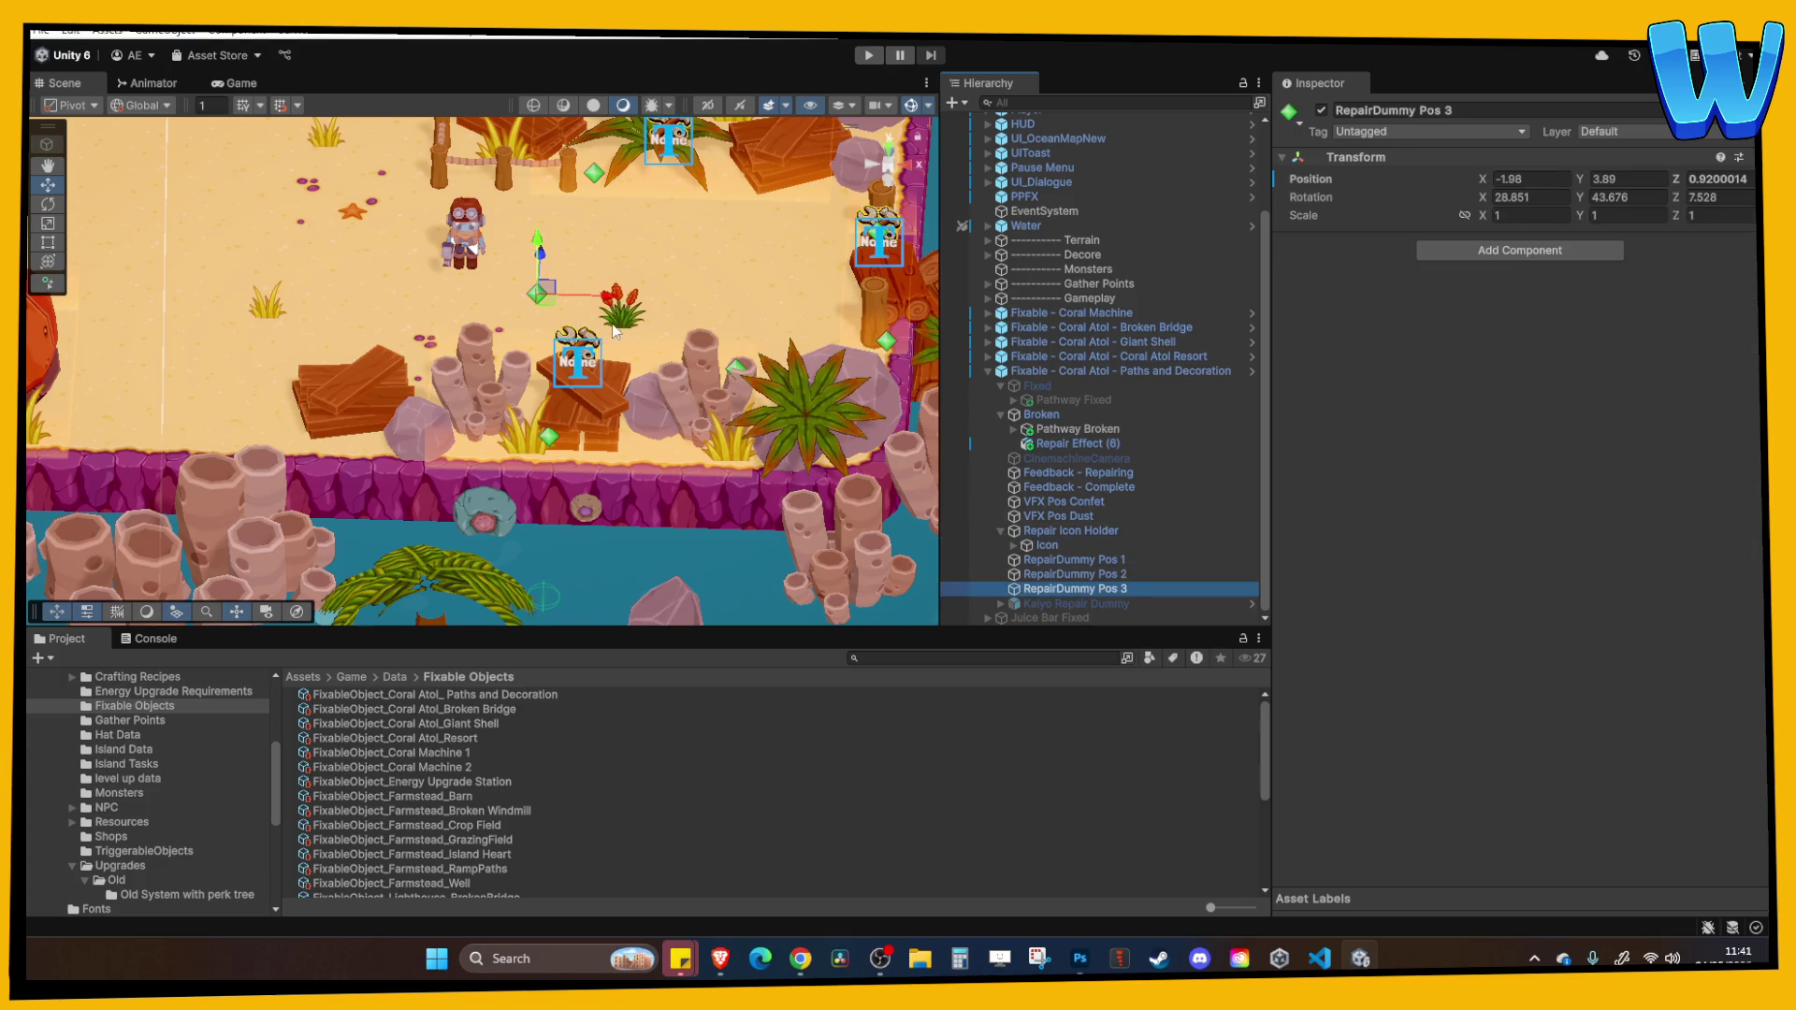
left_click_drag(561, 314, 375, 320)
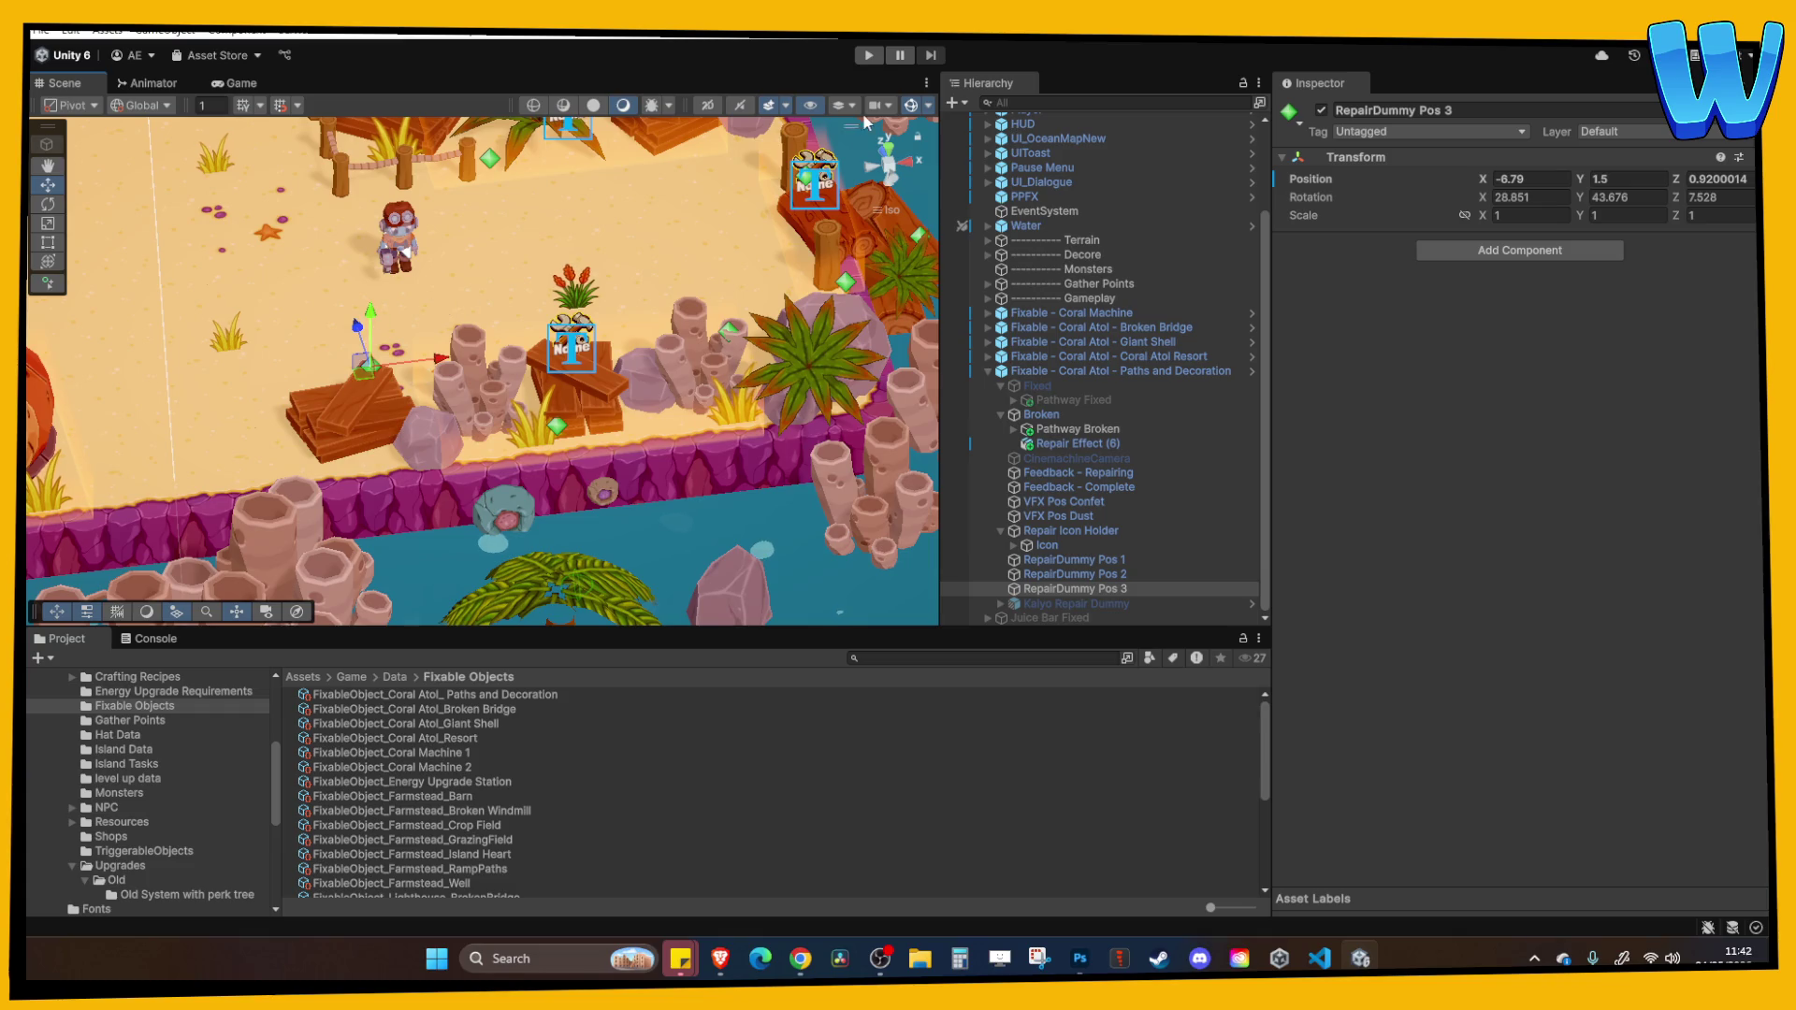
left_click(868, 56)
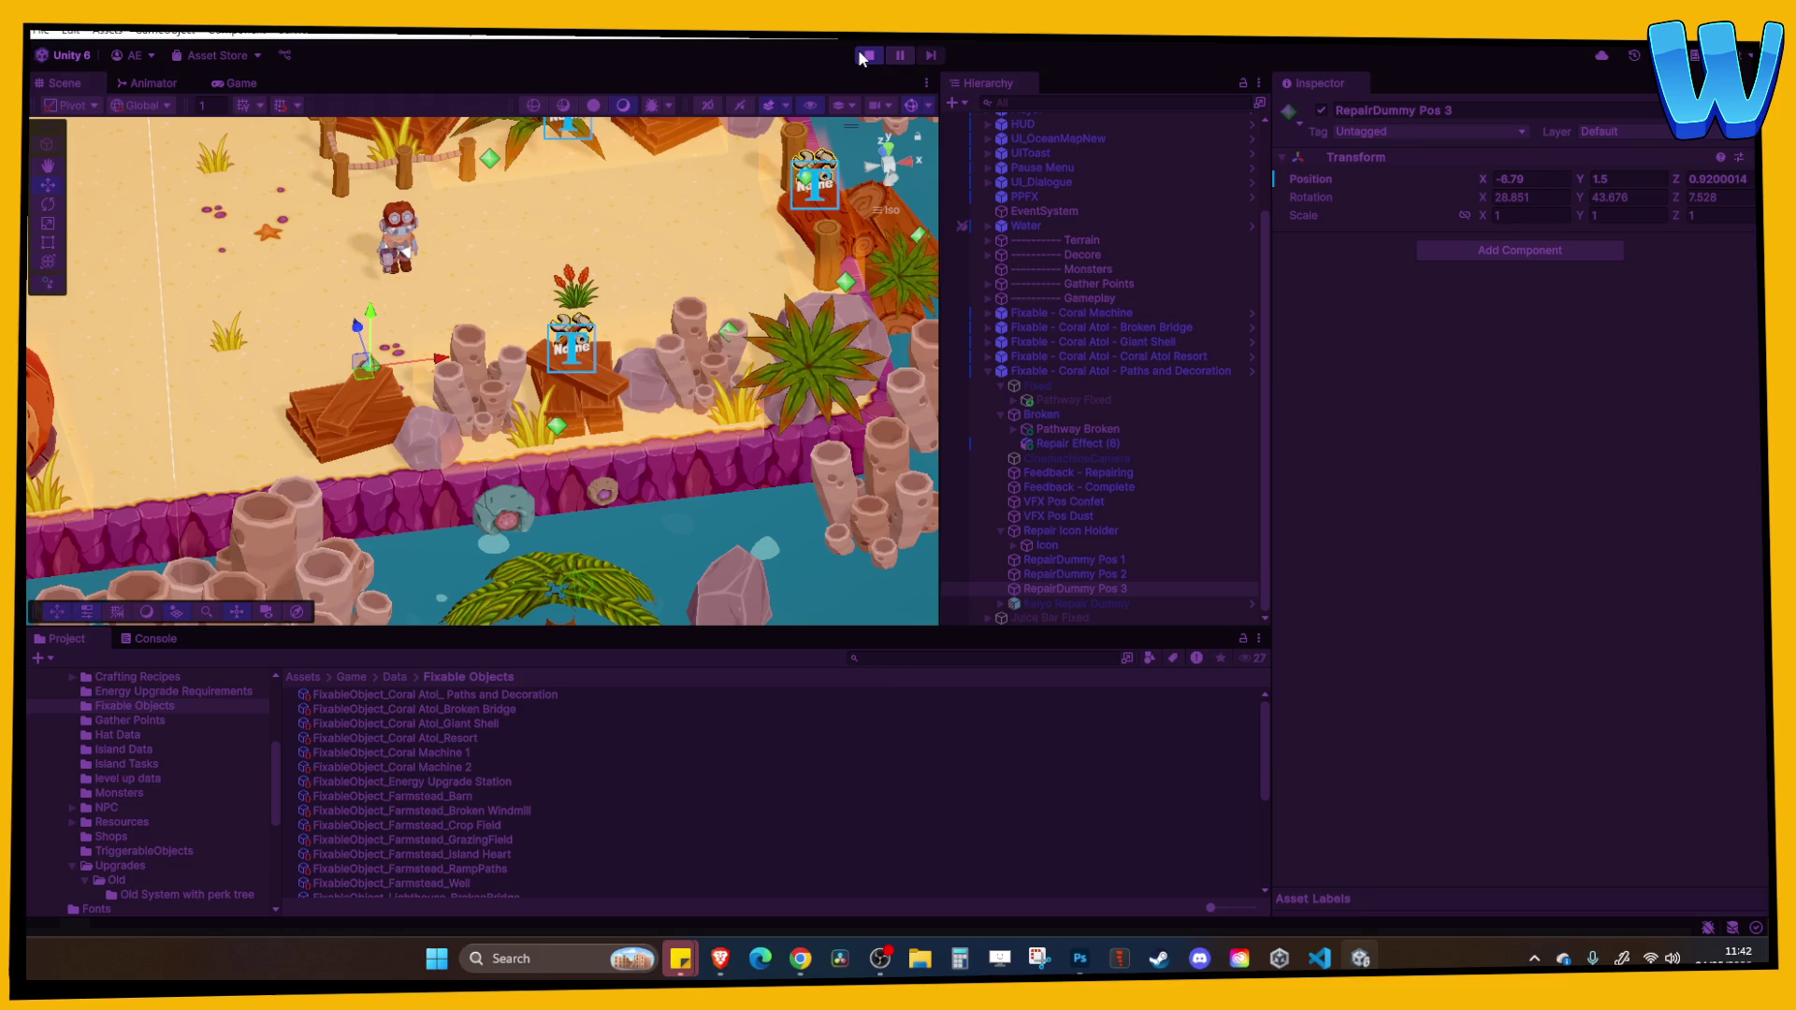
Walk the character to the Pathways and repair it for Max Energy +10, then stop the game.
key("d")
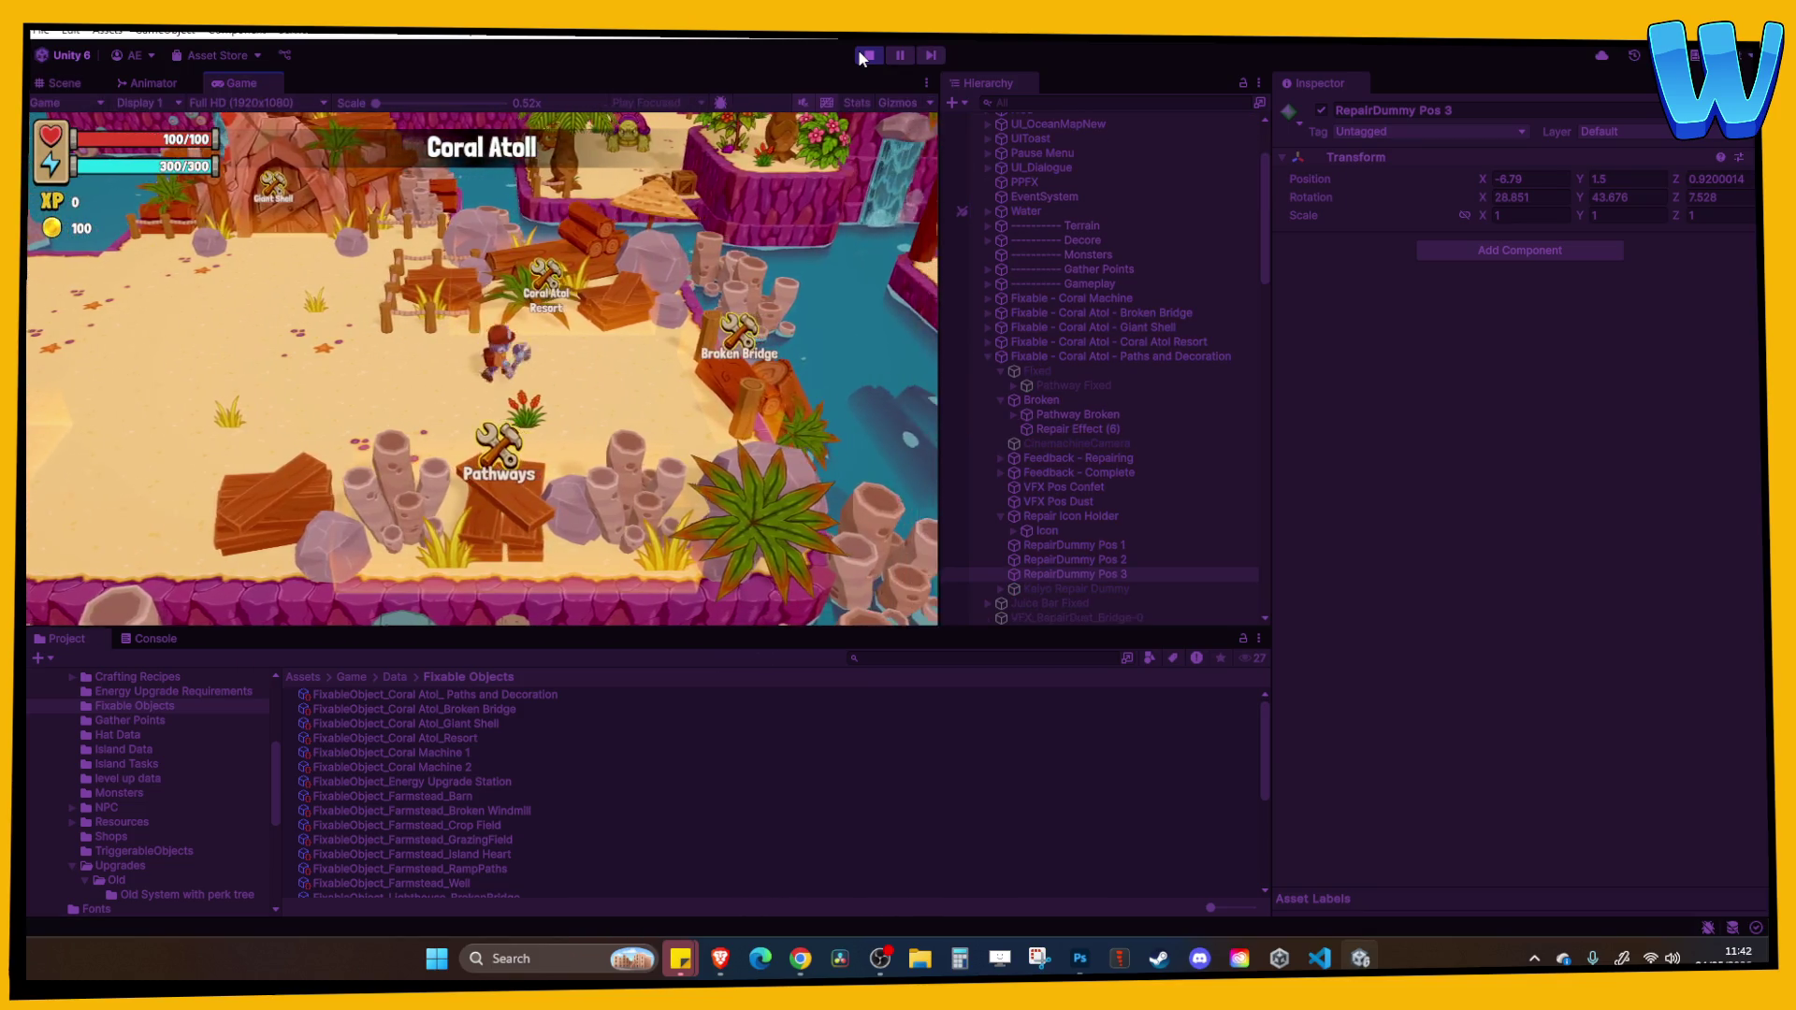
key("s")
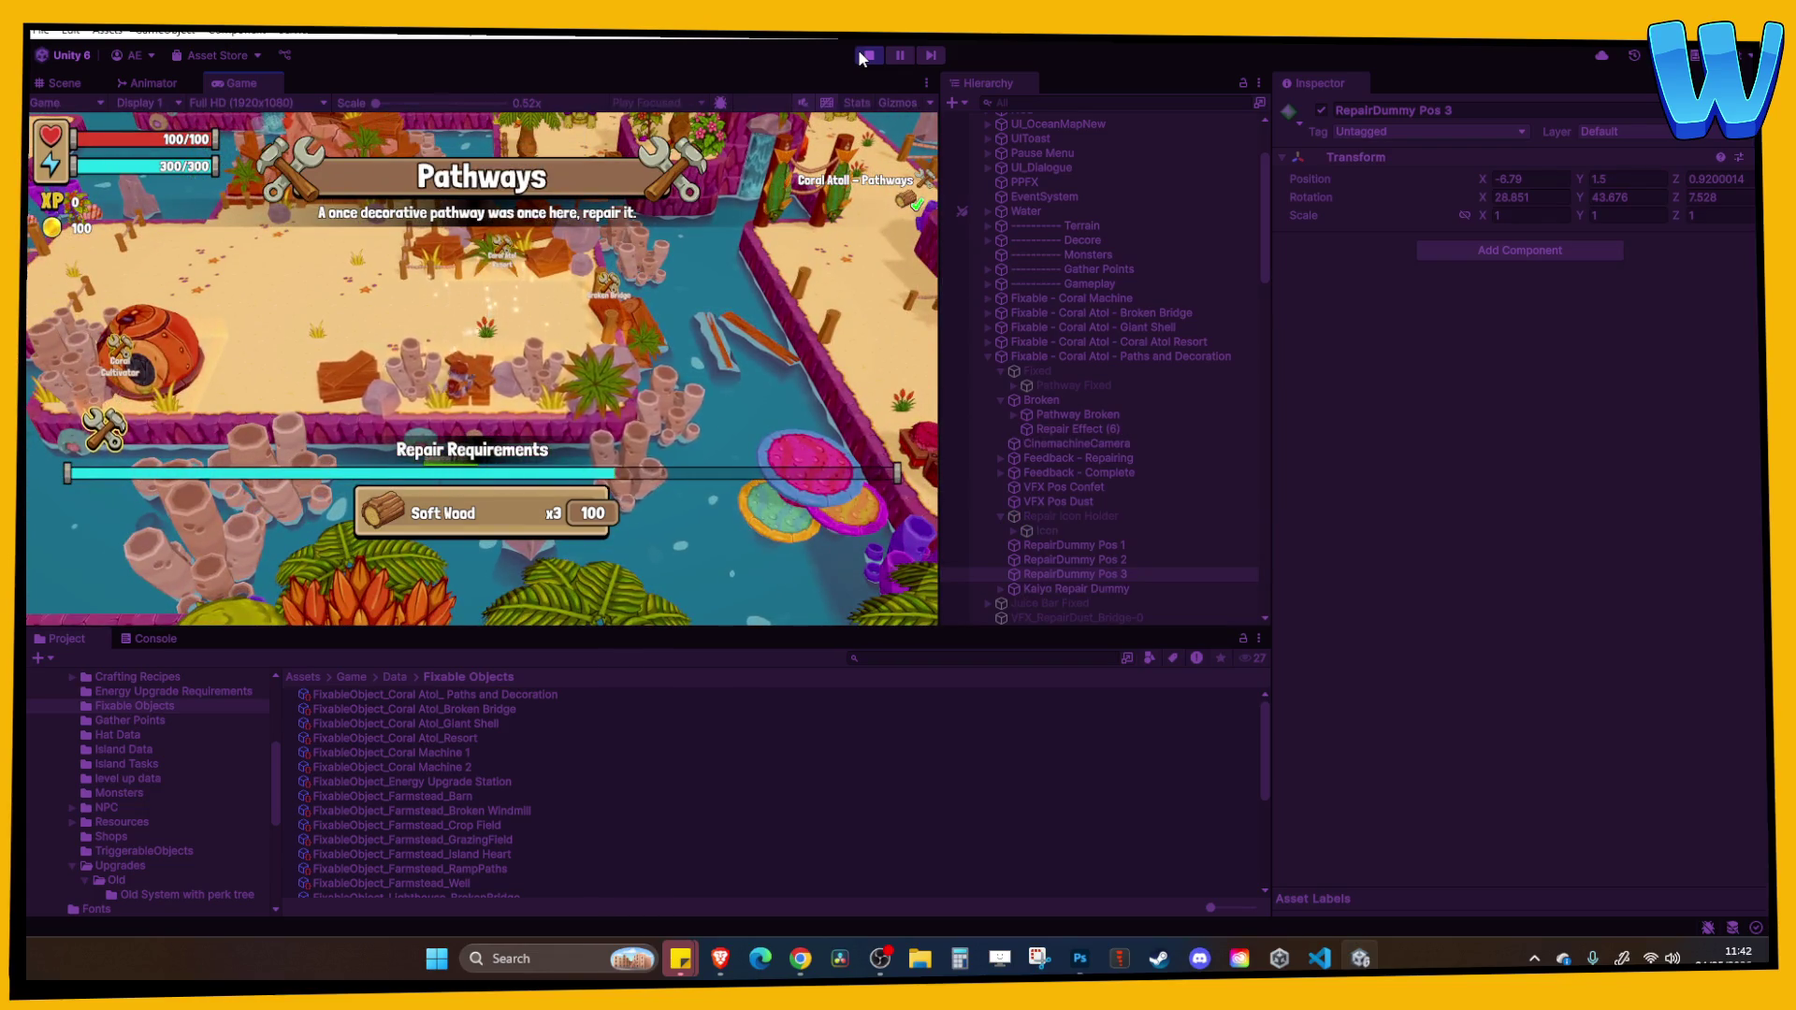
key("a")
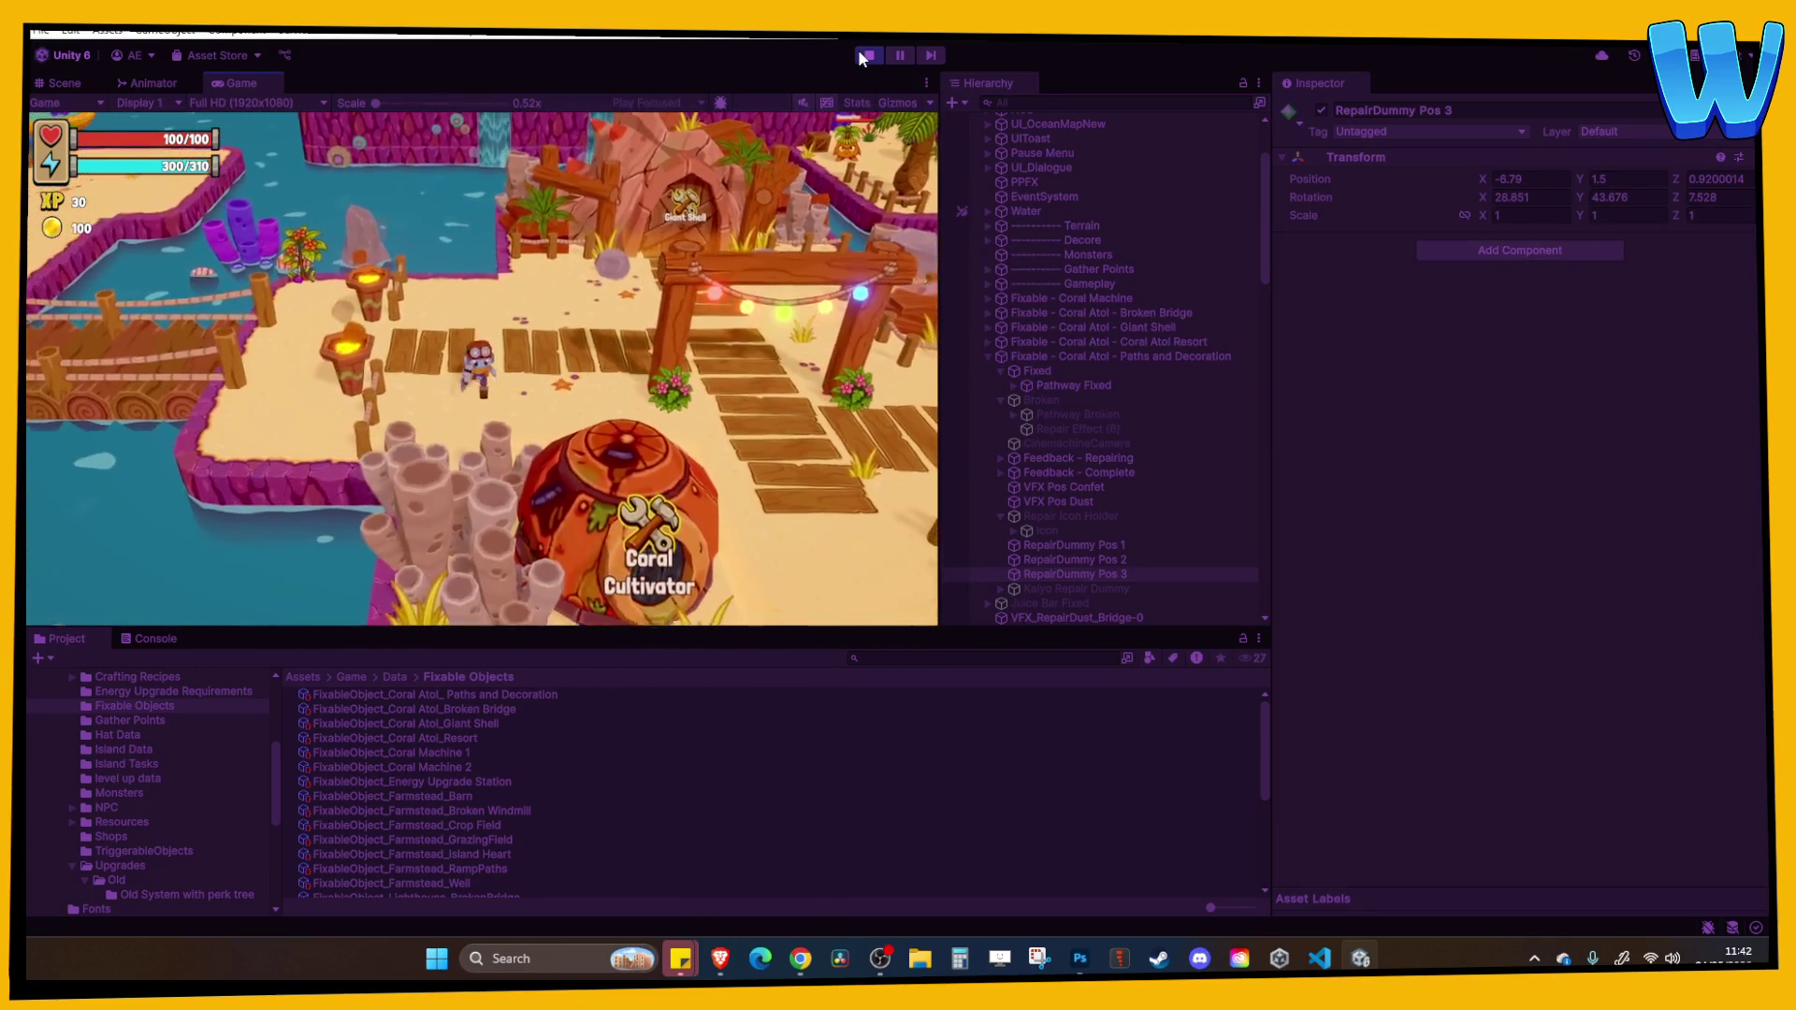
left_click(864, 55)
left_click_drag(554, 425, 679, 492)
scroll(677, 486, "up", 2)
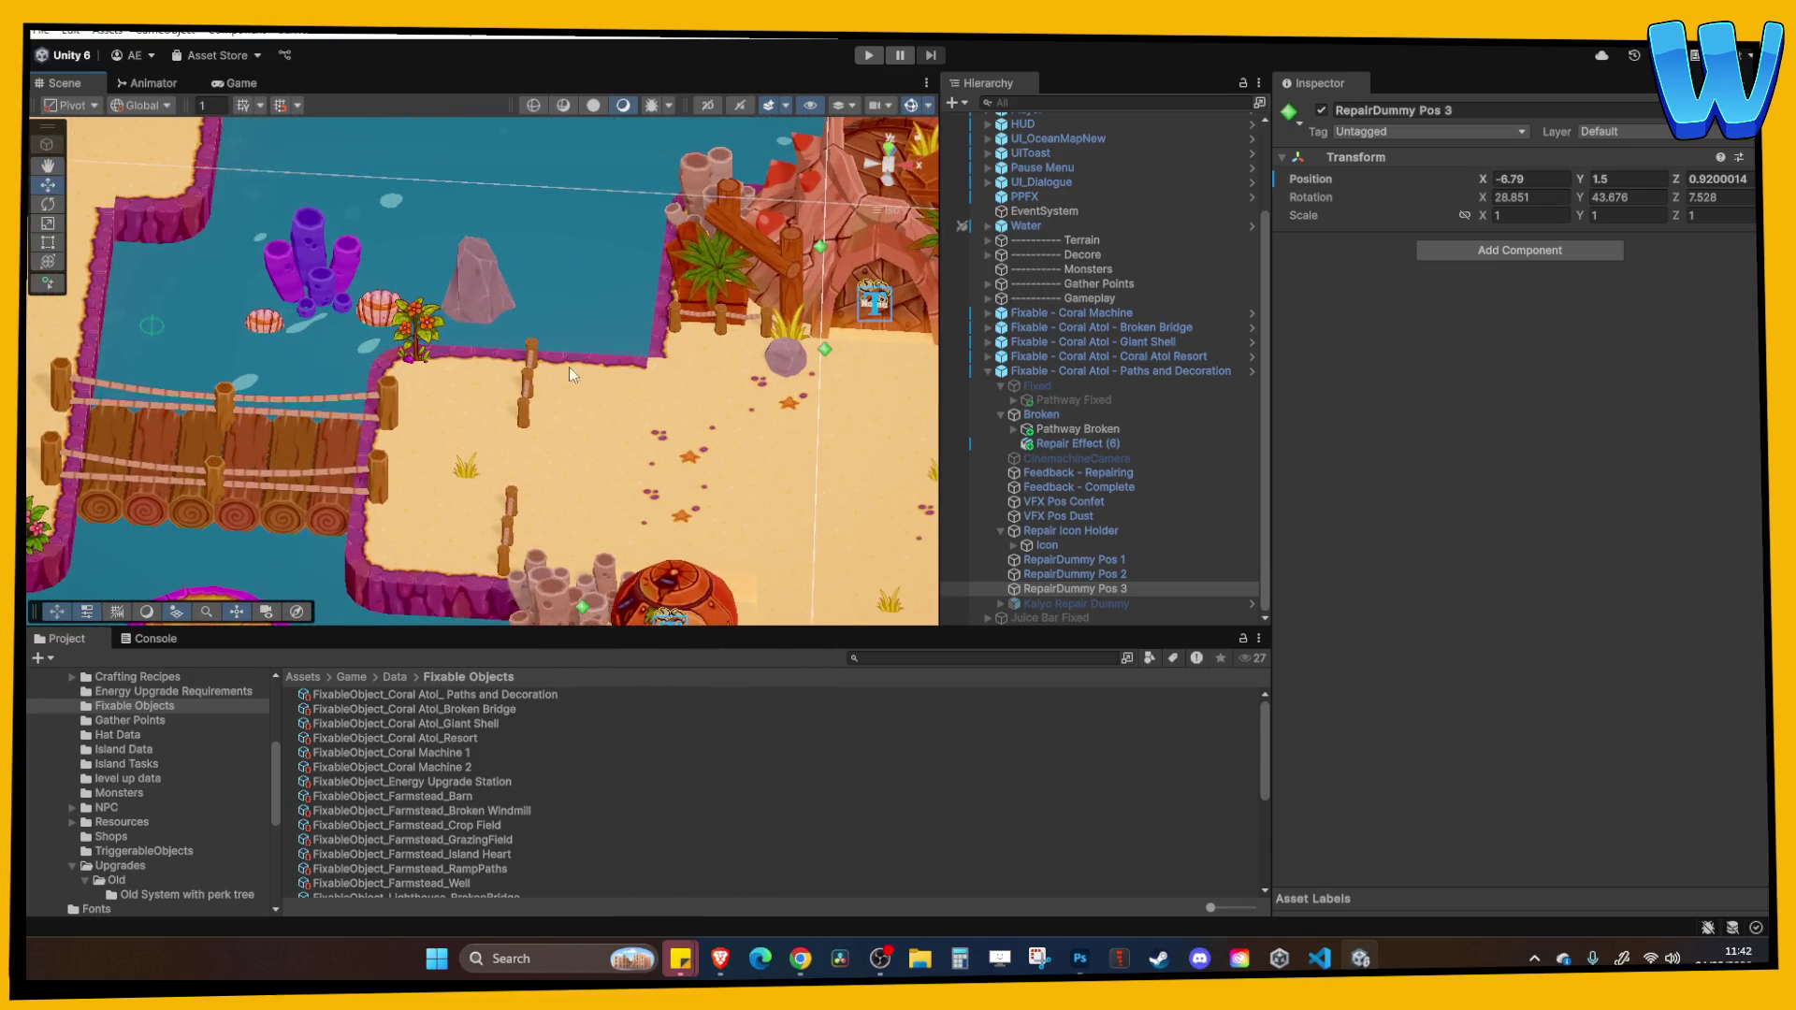
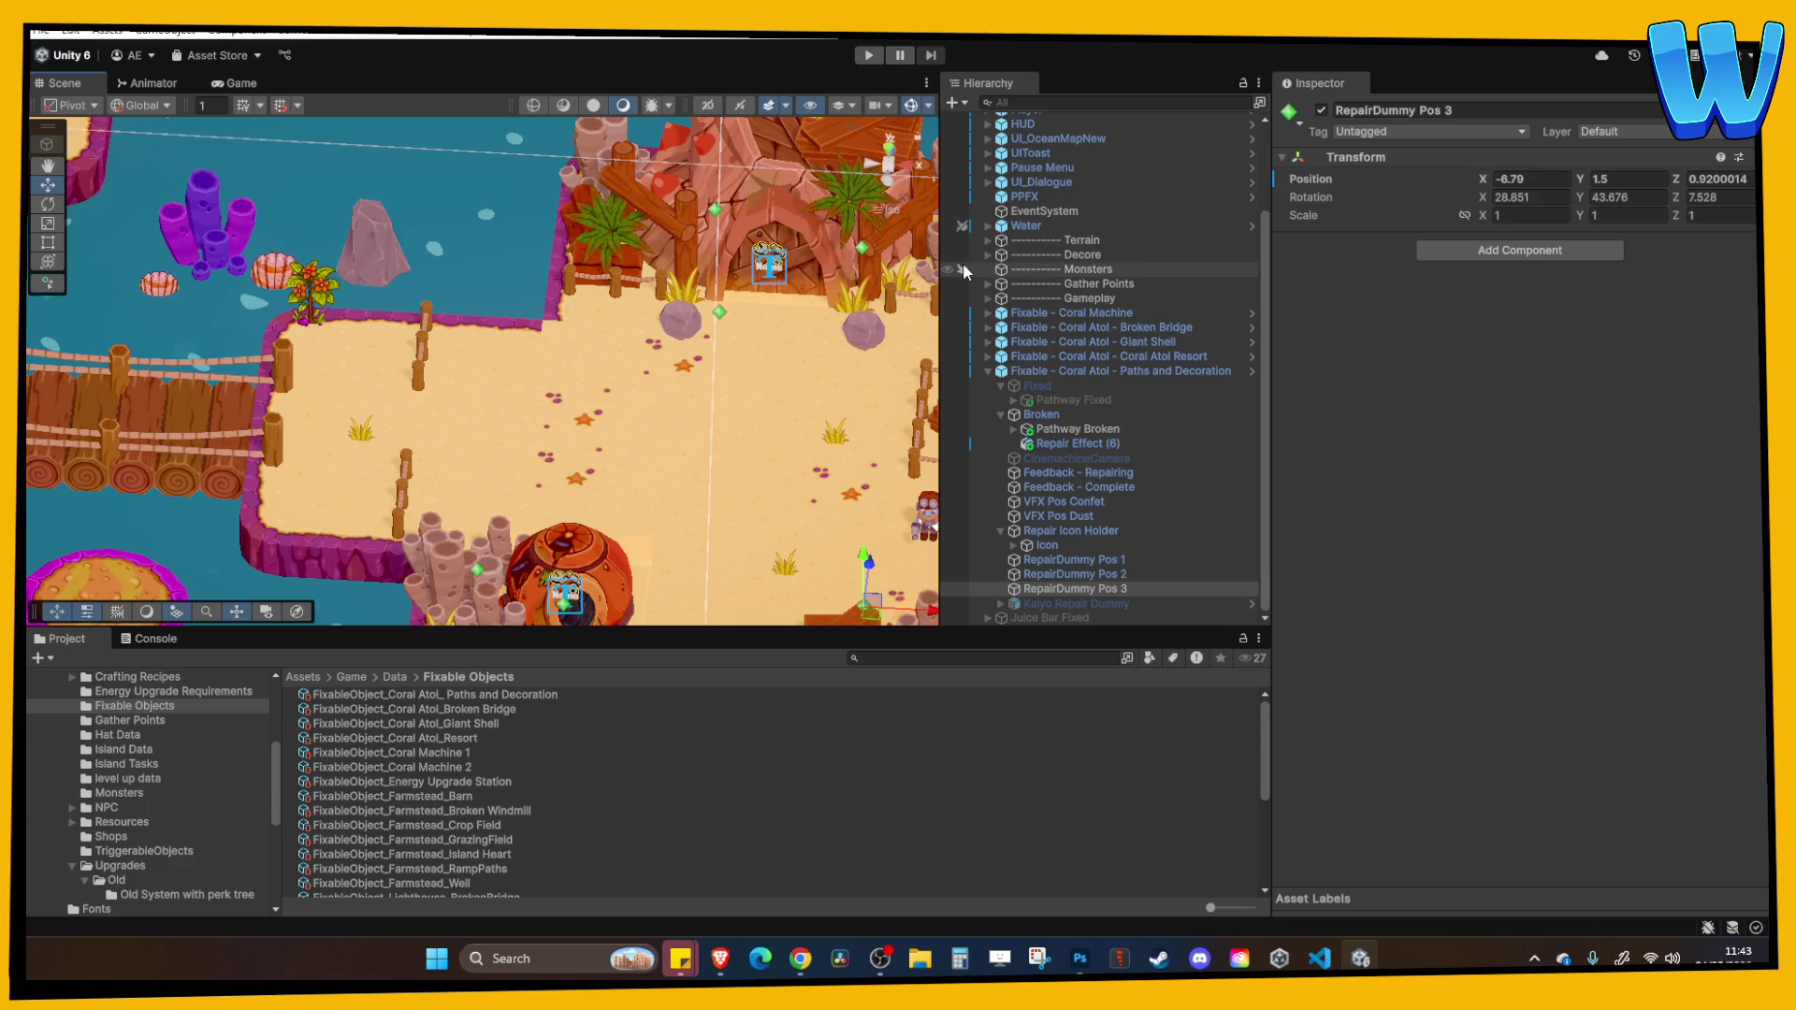
Enable the Juice Bar Fixed object in the Coral Blossom Atoll scene.
mouse_move(762, 389)
left_mouse_down()
mouse_move(503, 426)
mouse_move(694, 537)
left_mouse_up()
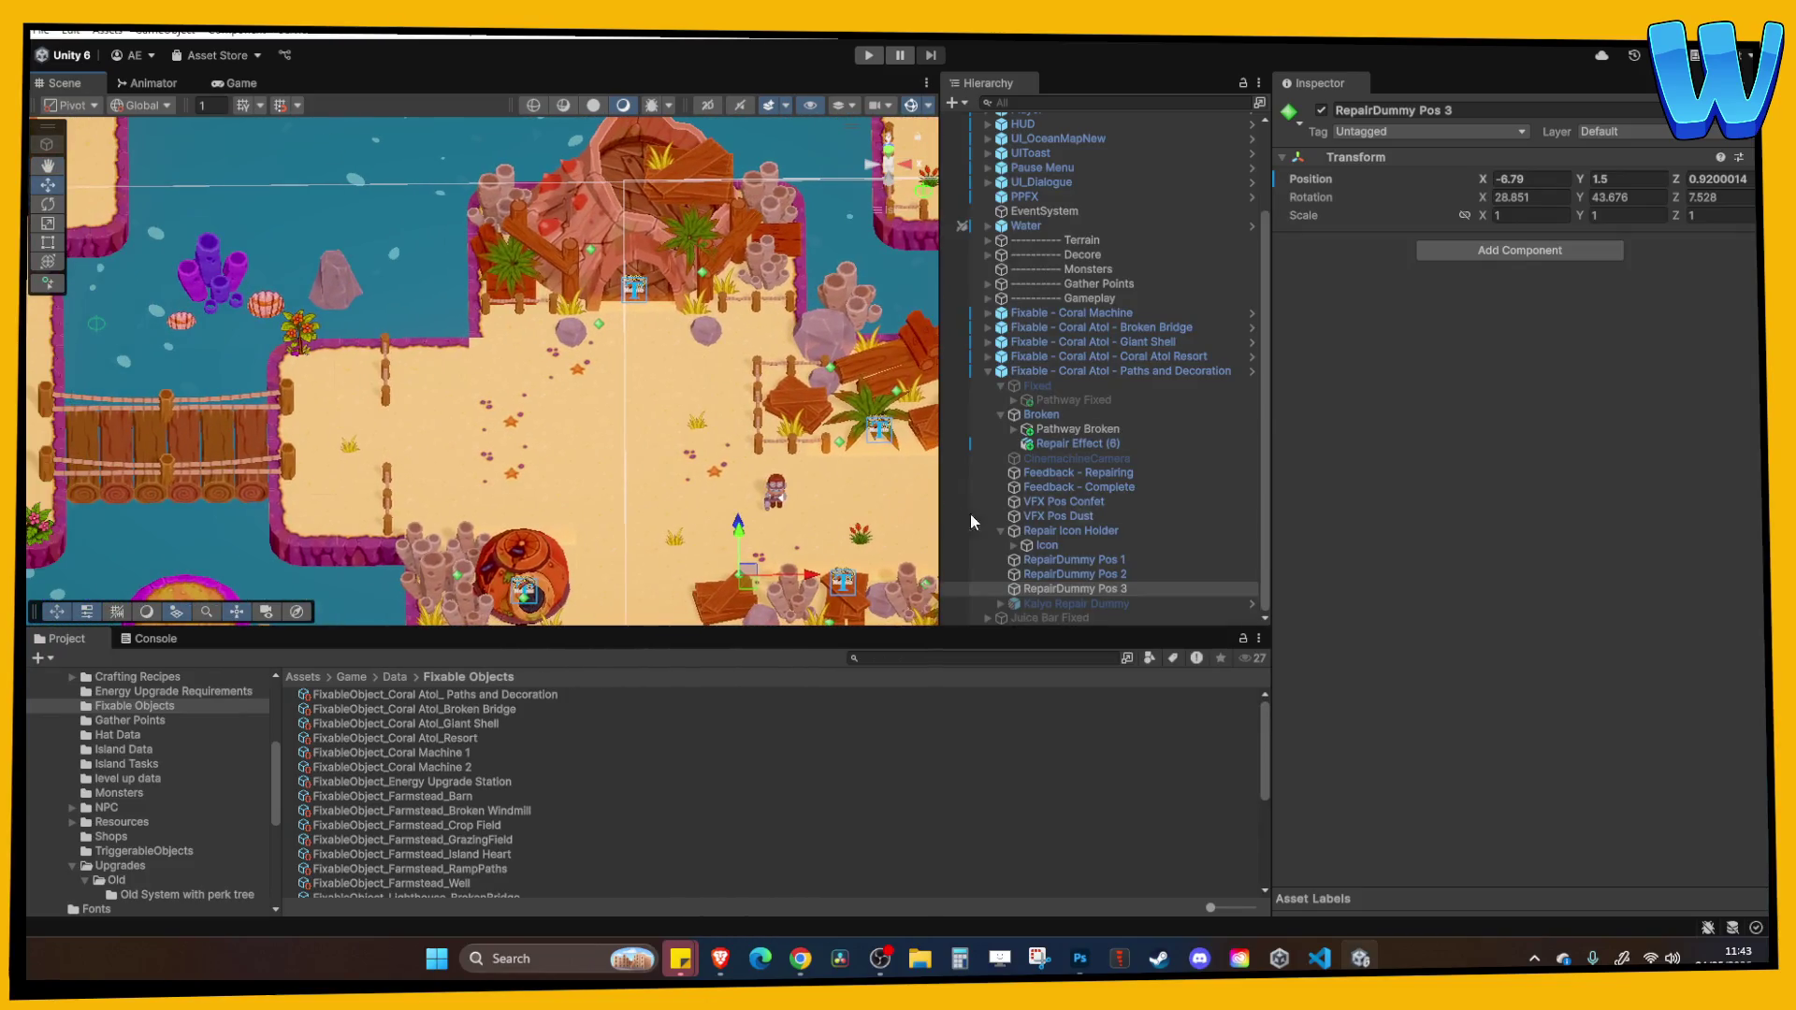
left_click(989, 371)
left_click(1051, 483)
left_click(1053, 497)
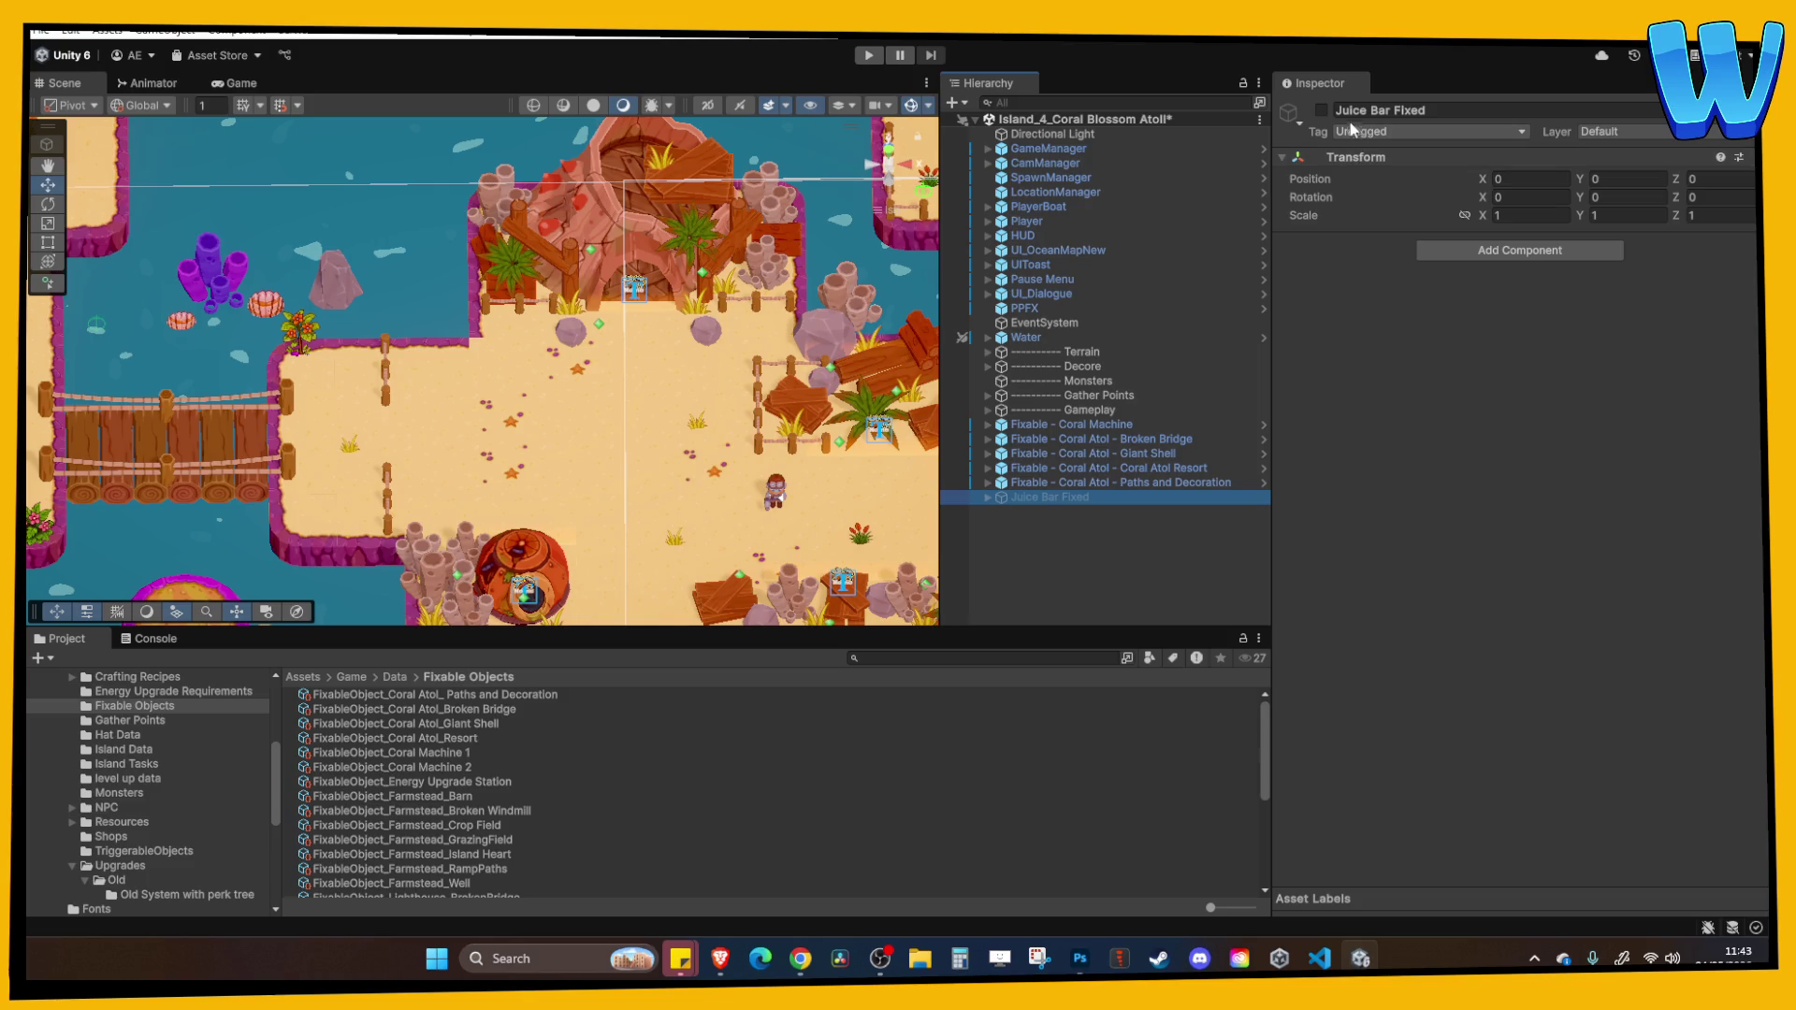
left_click(1321, 110)
scroll(660, 467, "down", 5)
scroll(661, 468, "up", 8)
Rename Juice Bar Fixed to Garden Fixed.
left_click(1046, 499)
left_click(1059, 498)
left_click_drag(1059, 496, 949, 502)
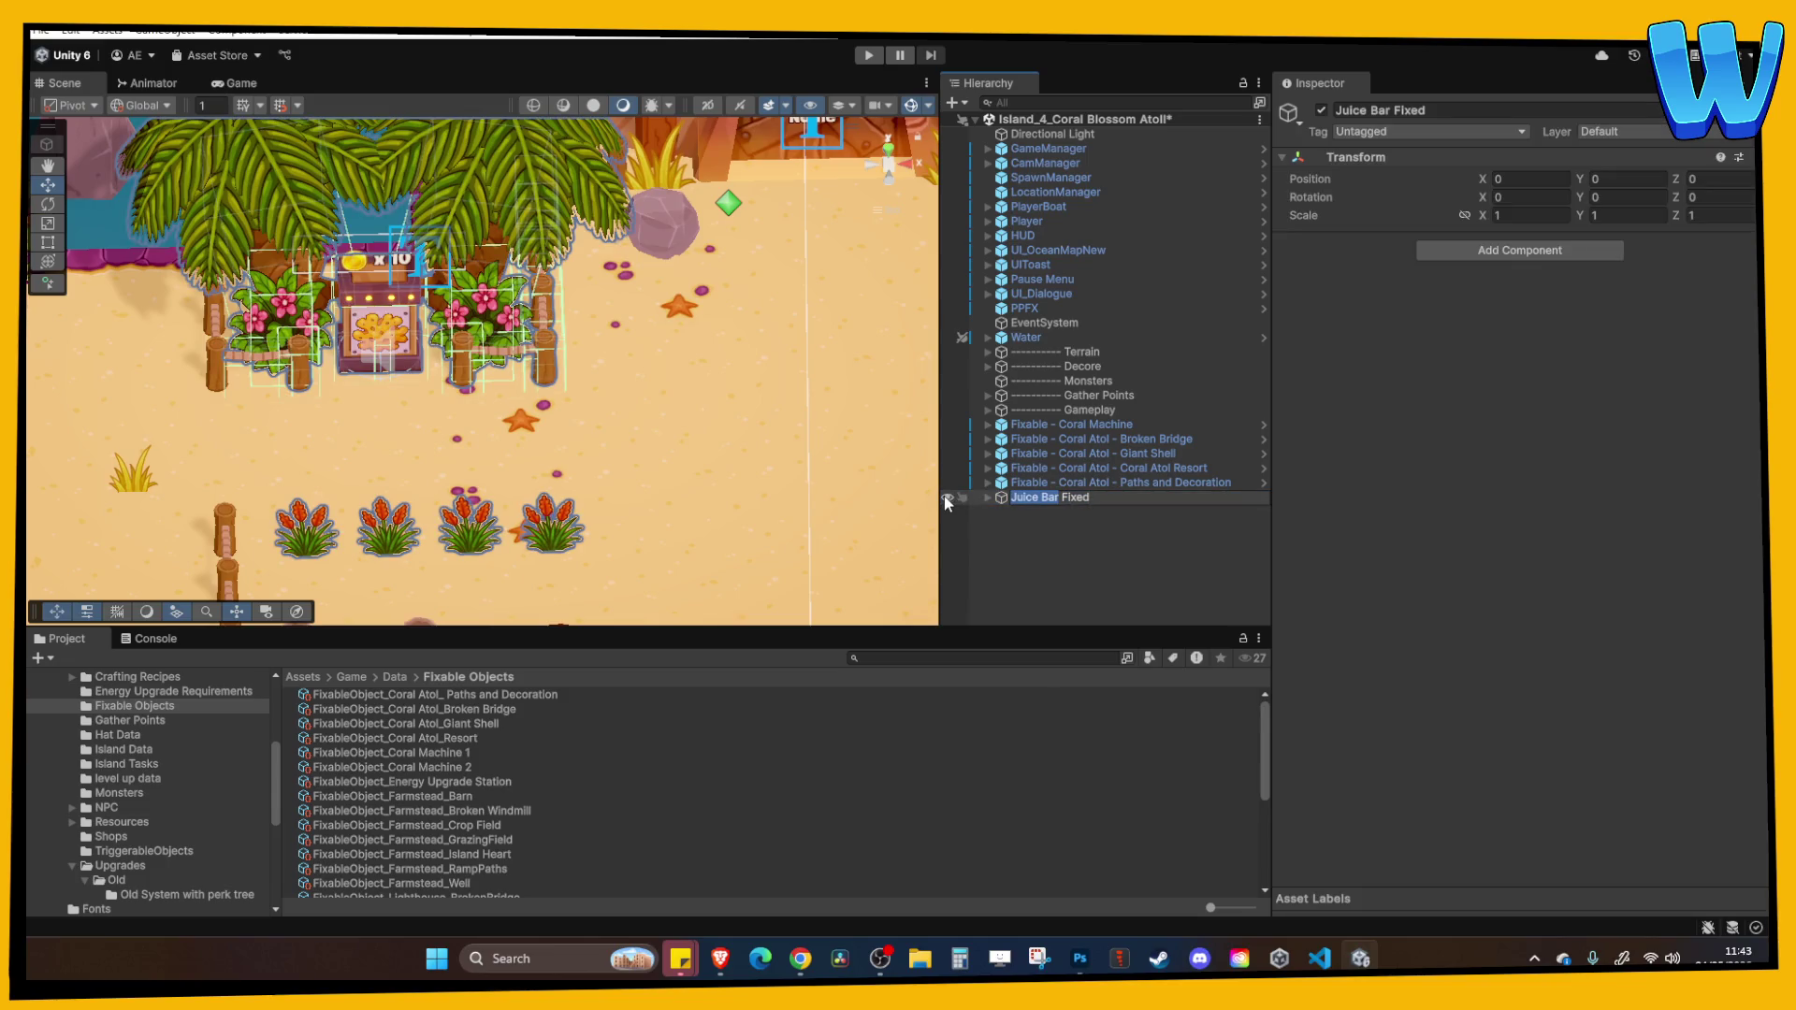
type("Garden")
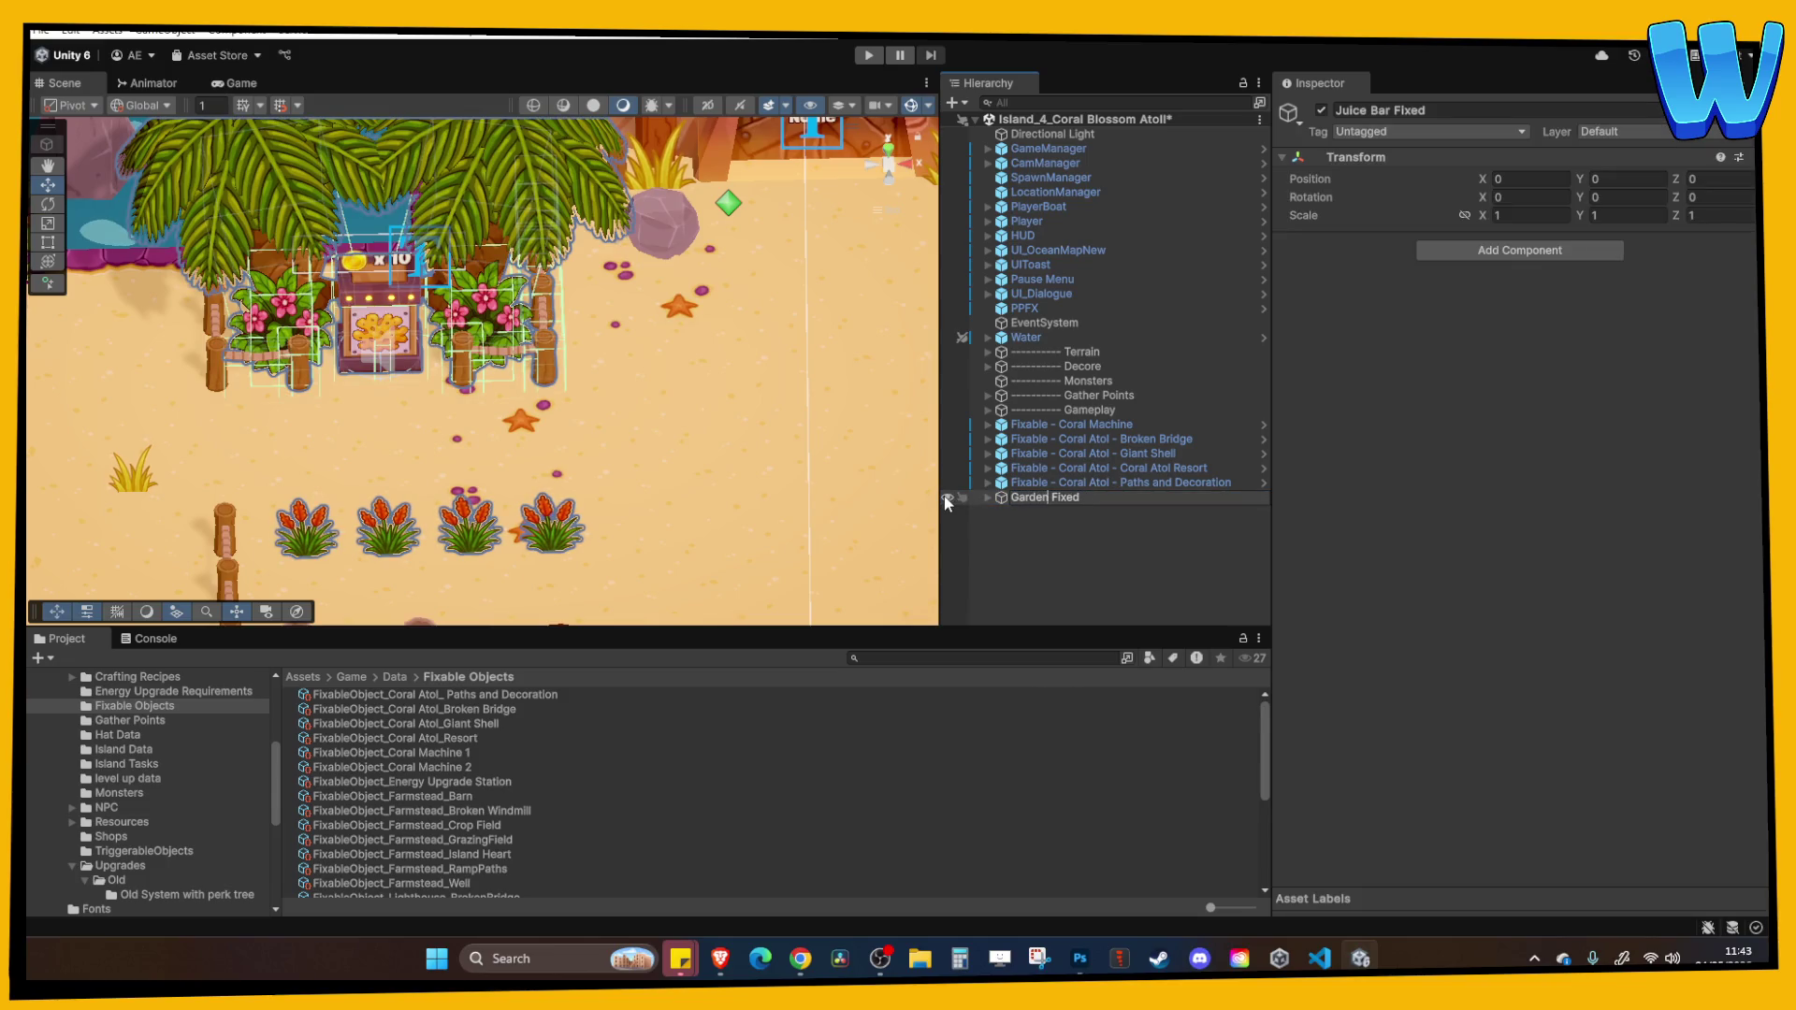
key("Return")
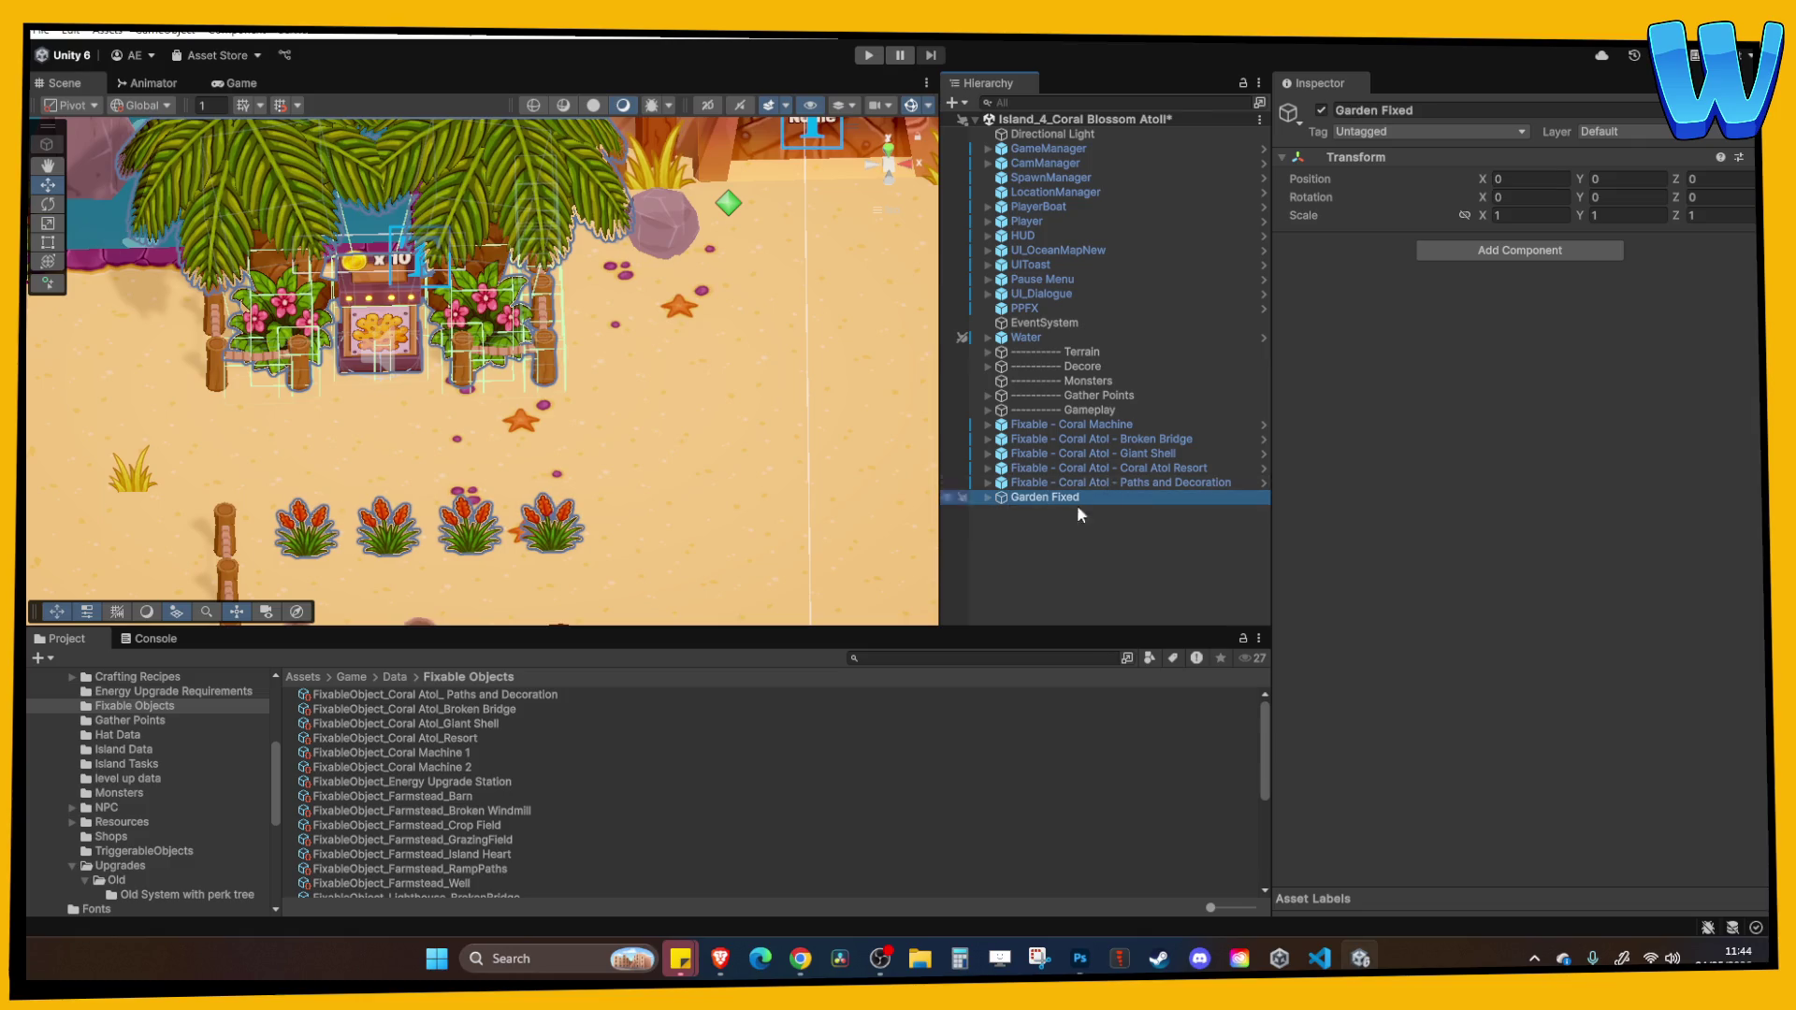
left_click(1090, 482)
Locate the Coral Atol Resort prefab asset in the Project window via Prefab > Select Asset.
left_click(1082, 470)
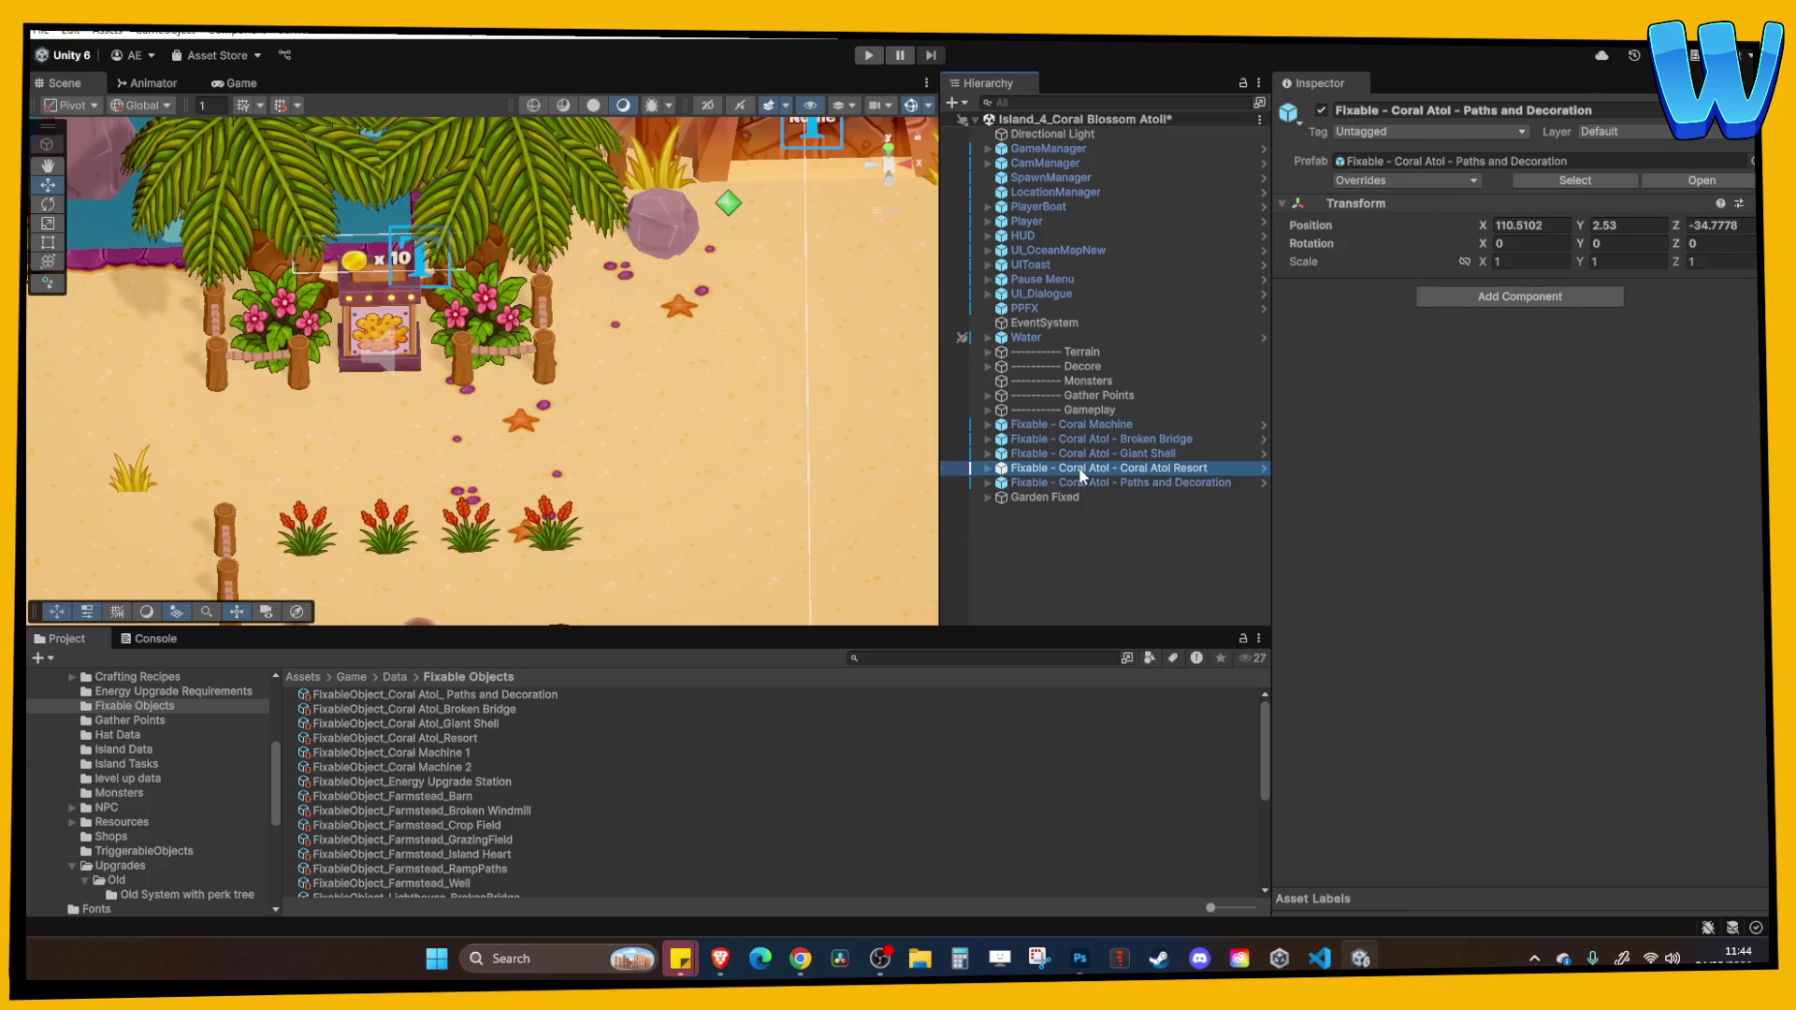
scroll(769, 453, "down", 5)
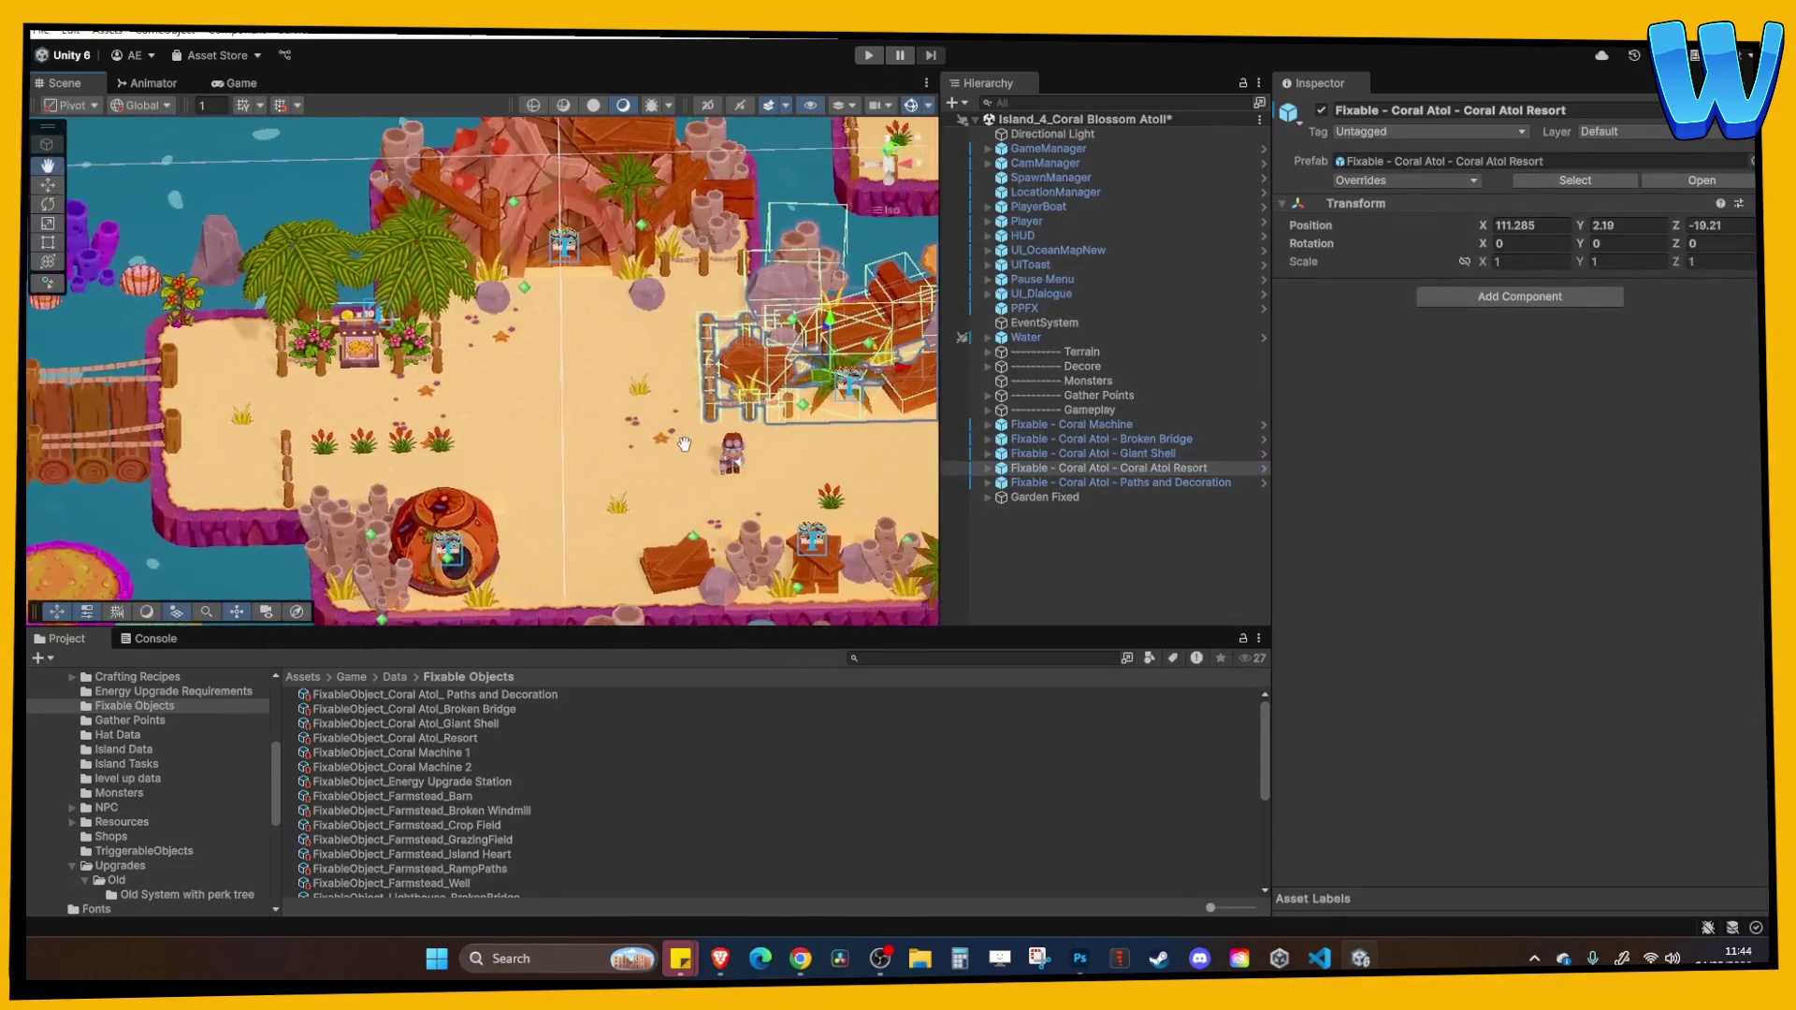
right_click(1109, 467)
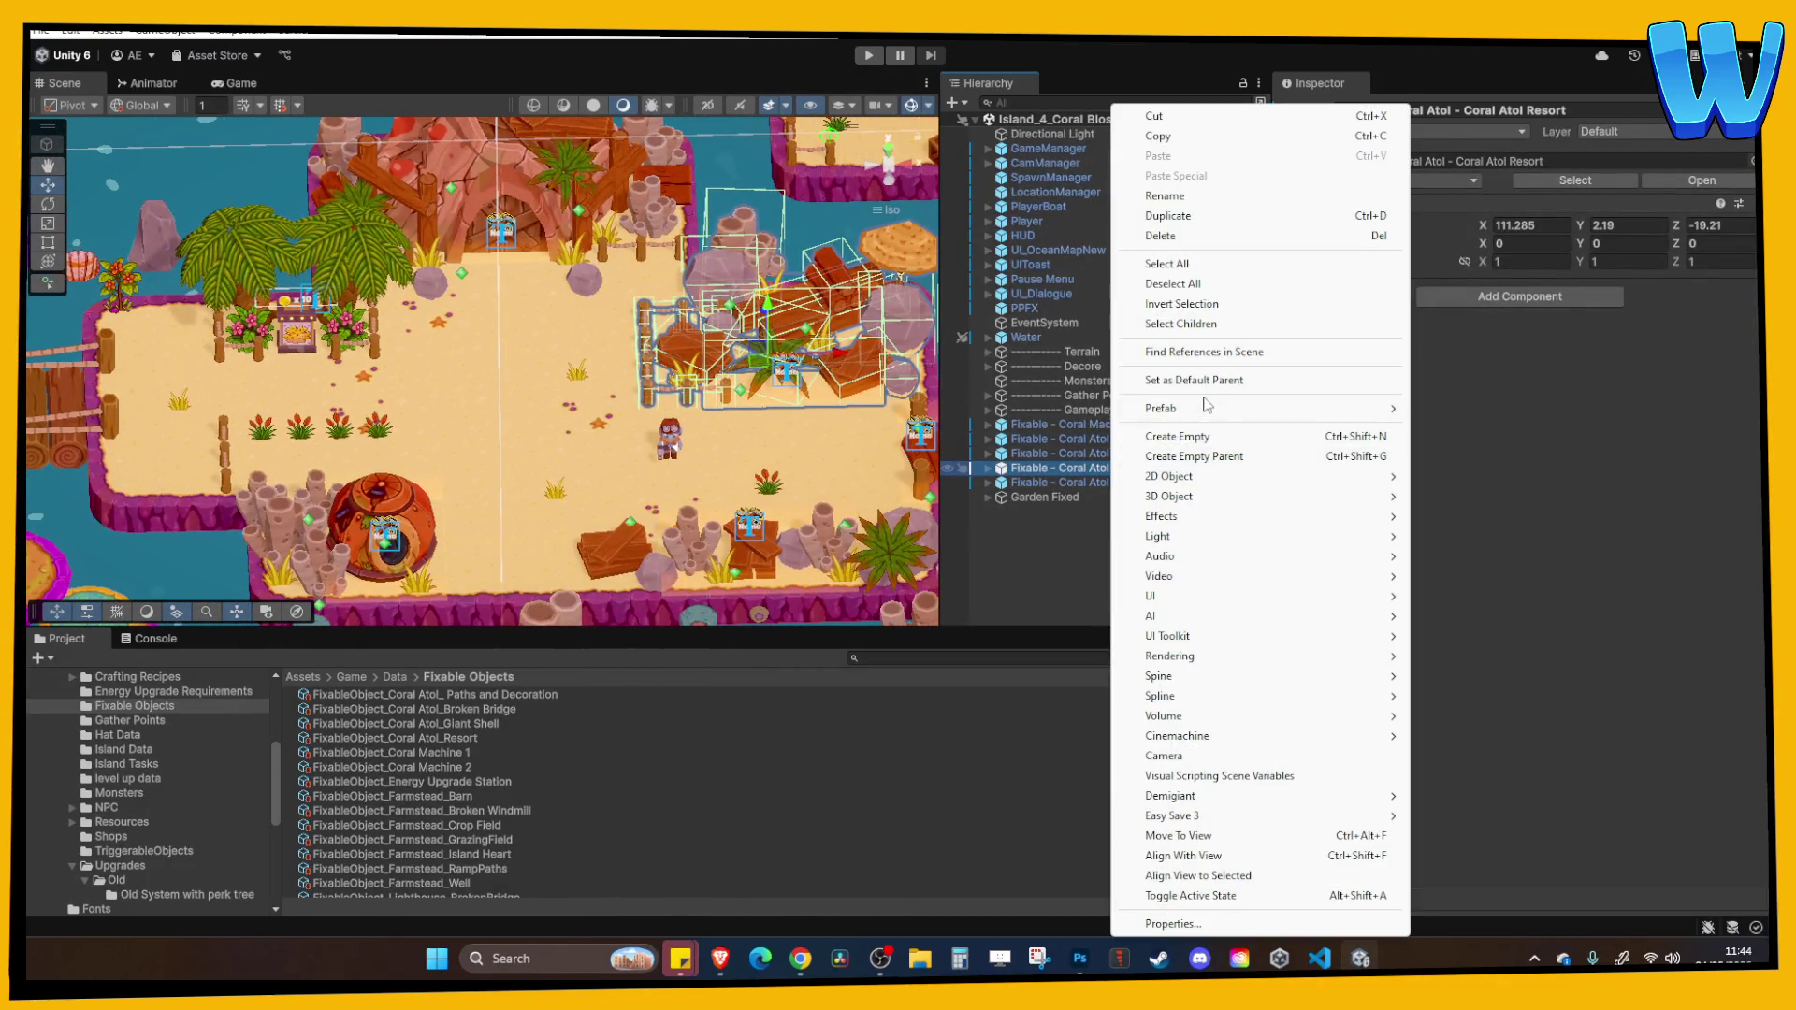
mouse_move(1233, 412)
left_click(1483, 457)
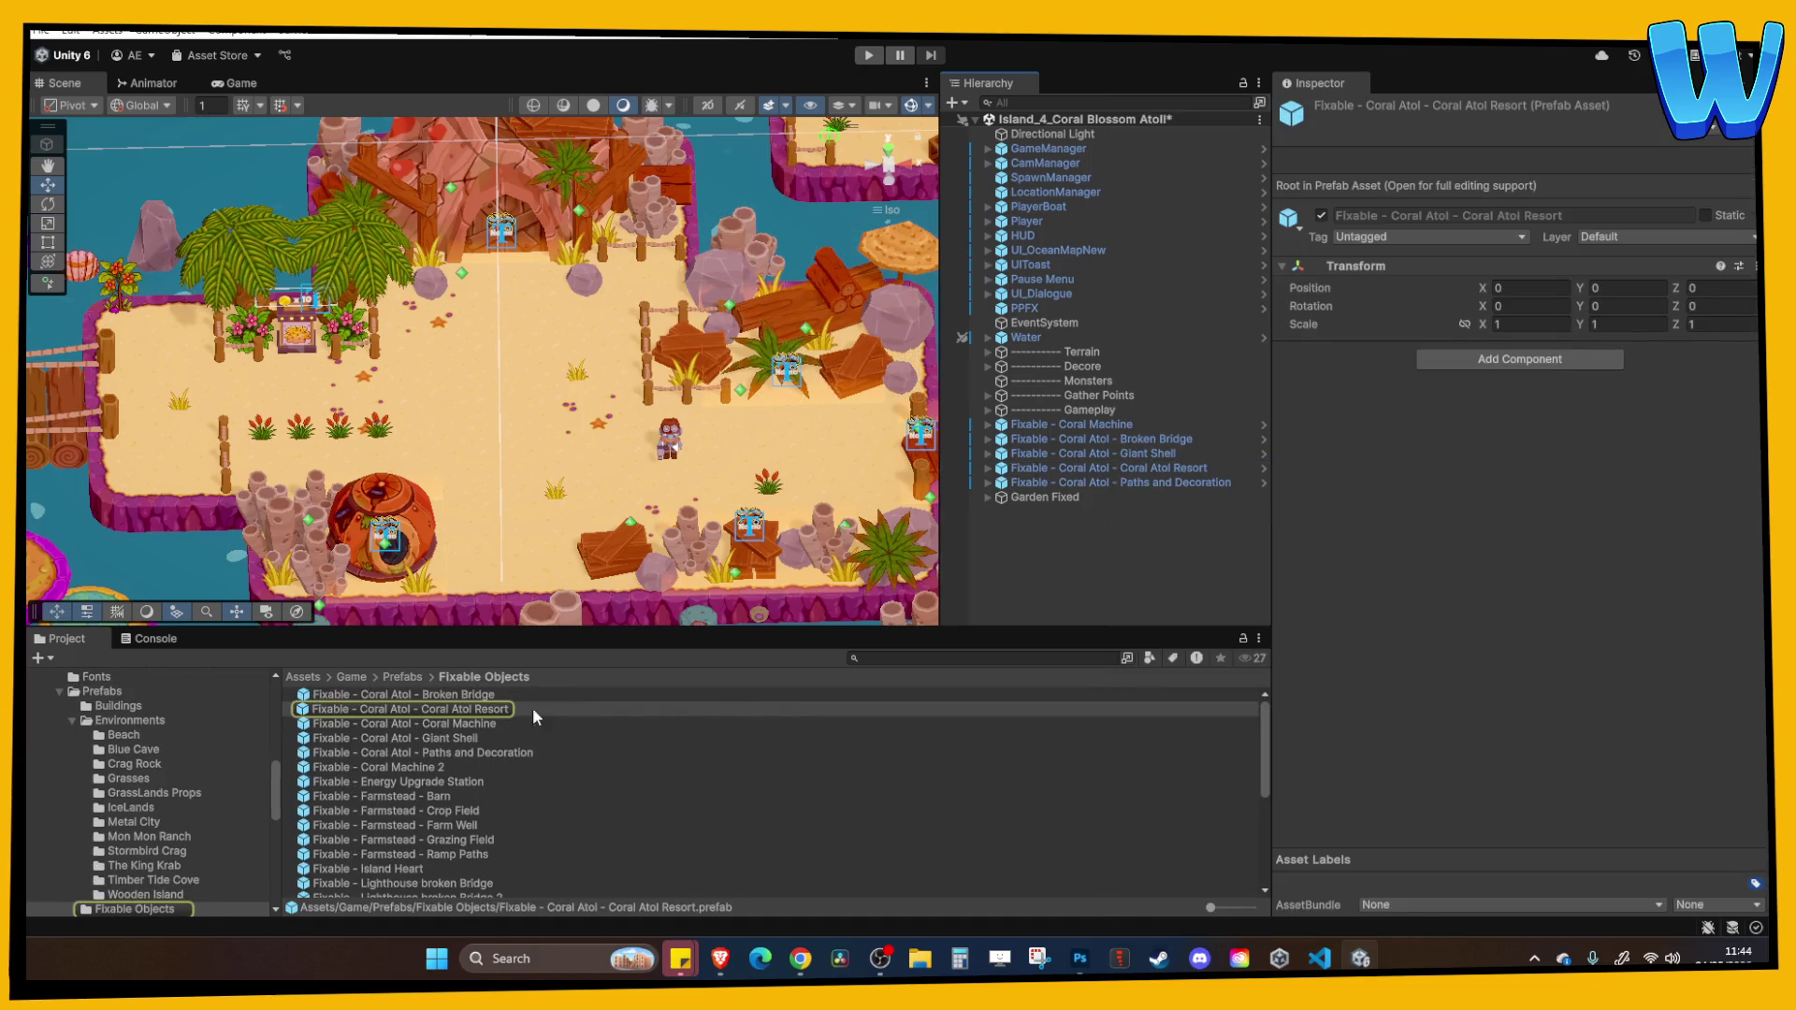
Duplicate the prefab and rename the copy Fixable - Coral Atol - Garden.
key("ctrl+d")
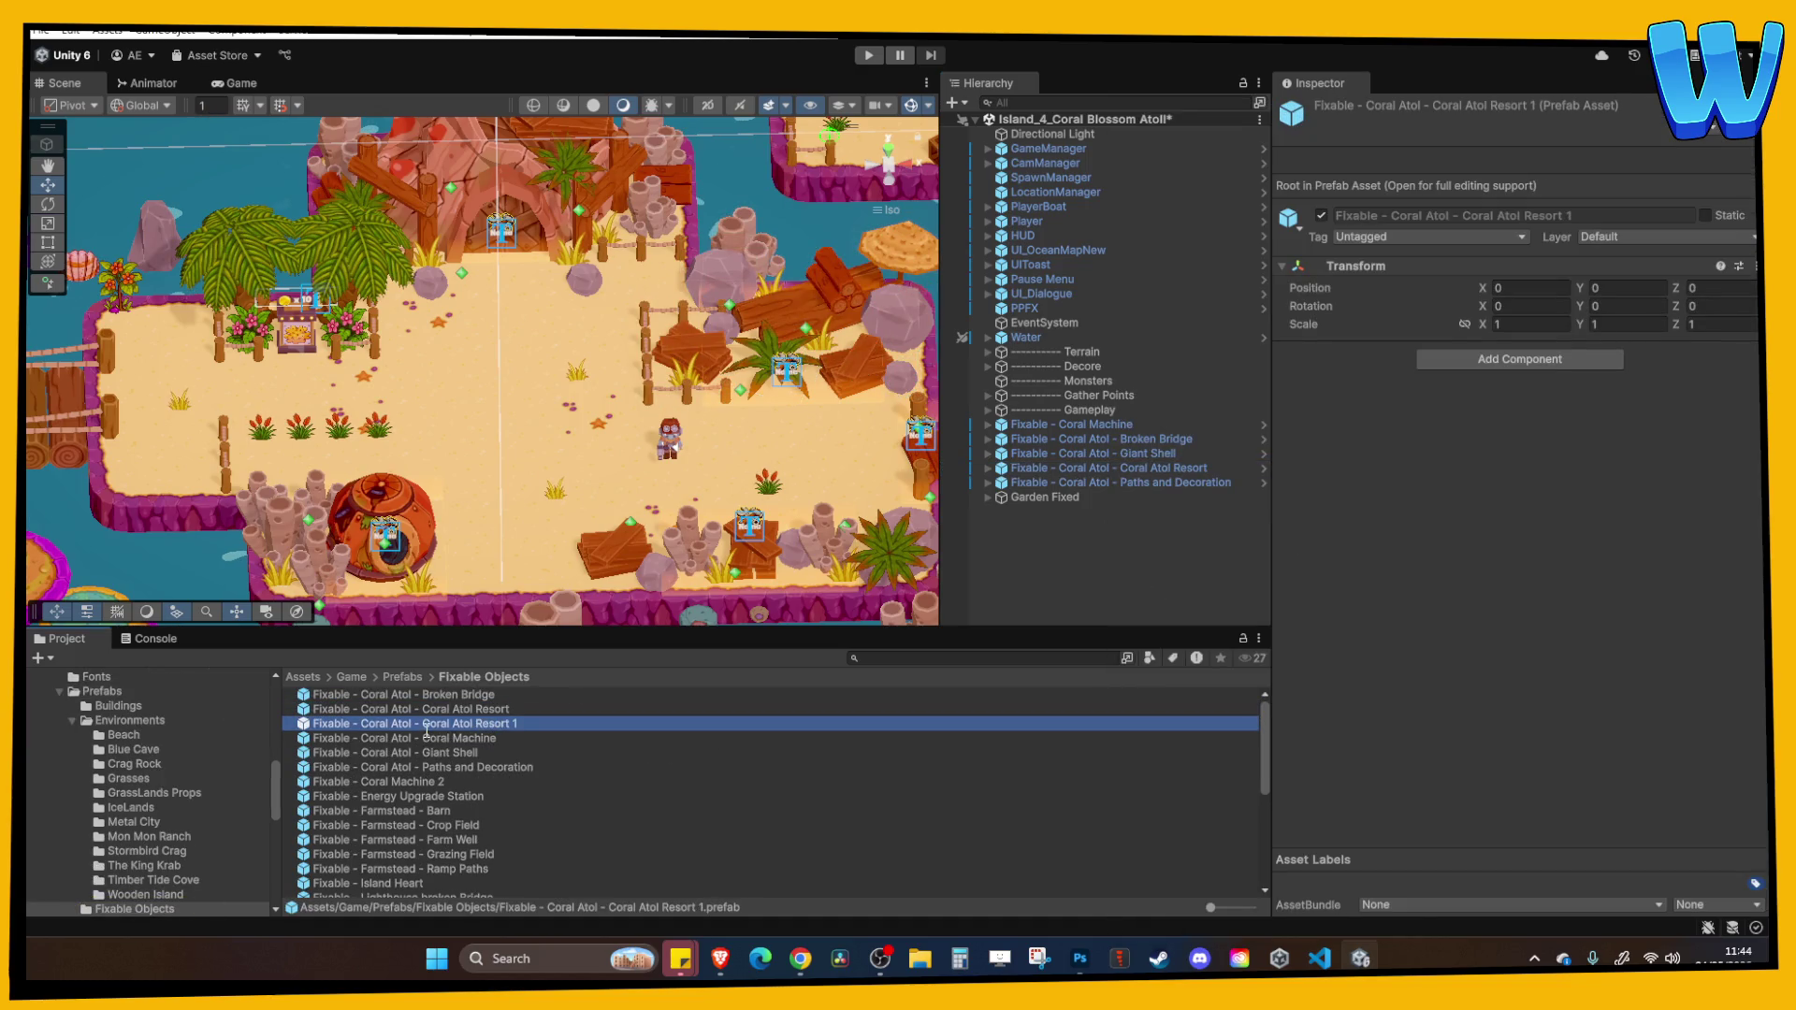
key("F2")
type("Garden")
key("Return")
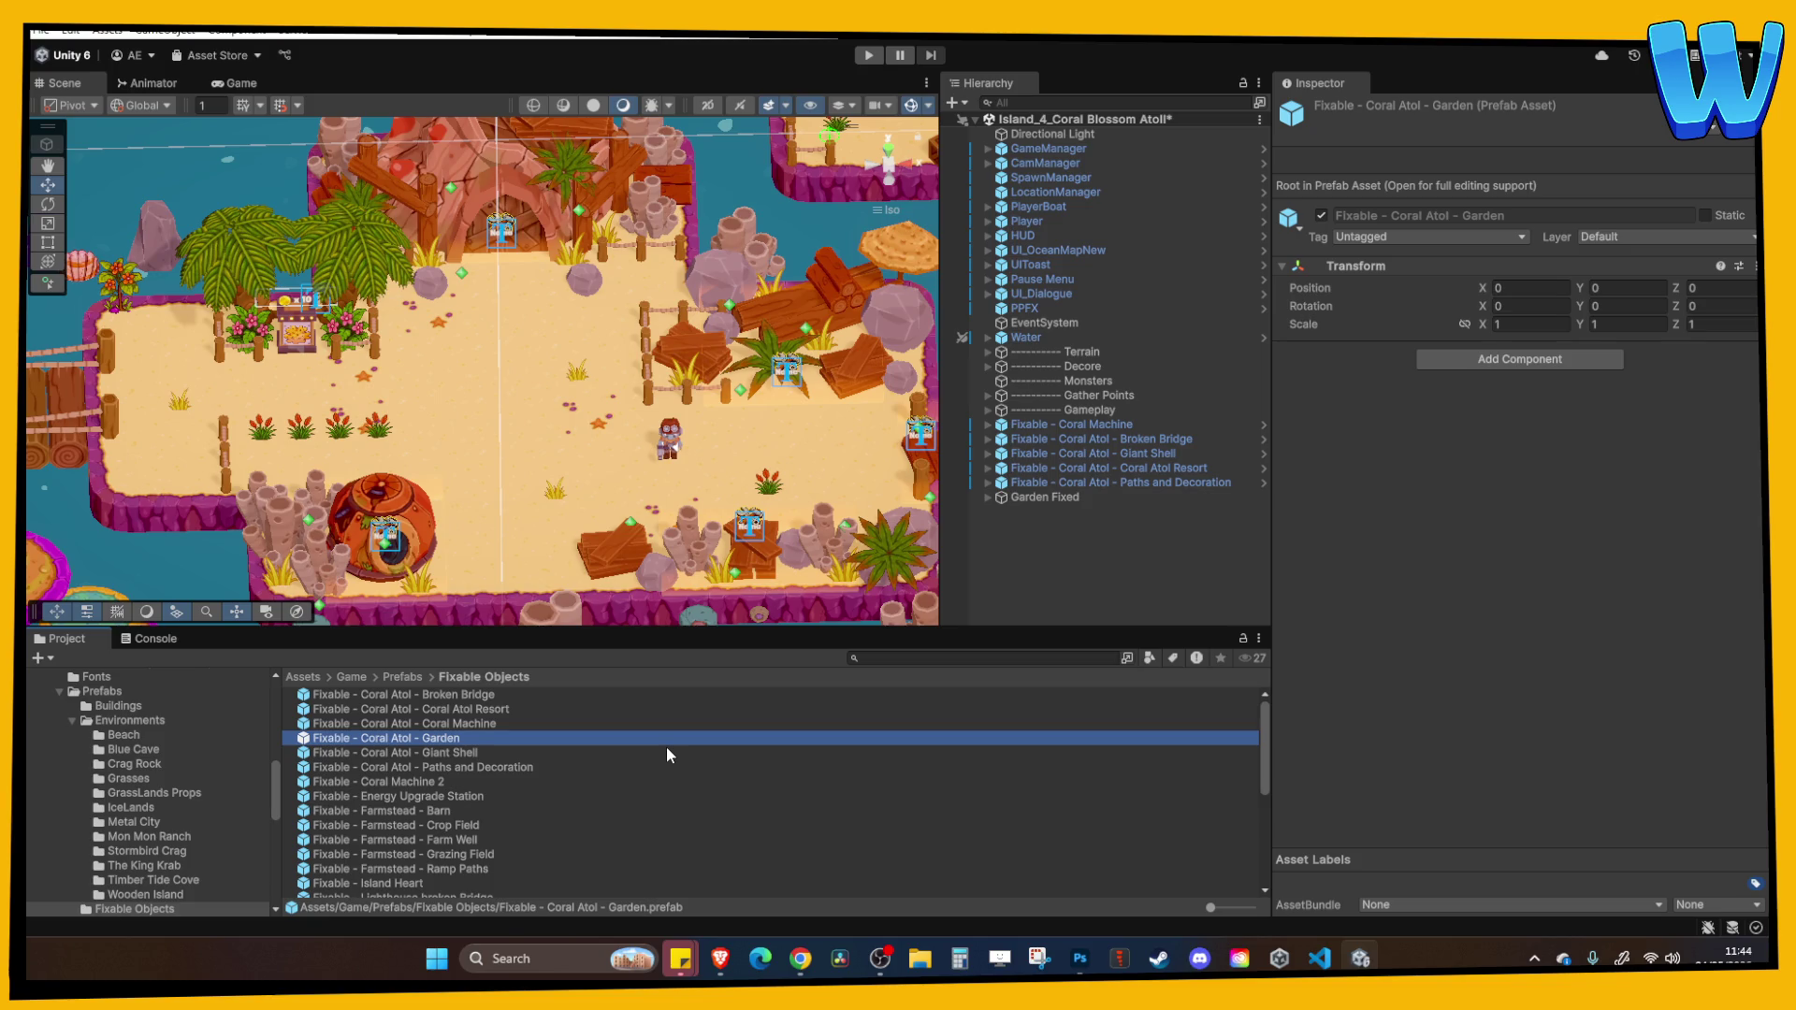
left_click(799, 959)
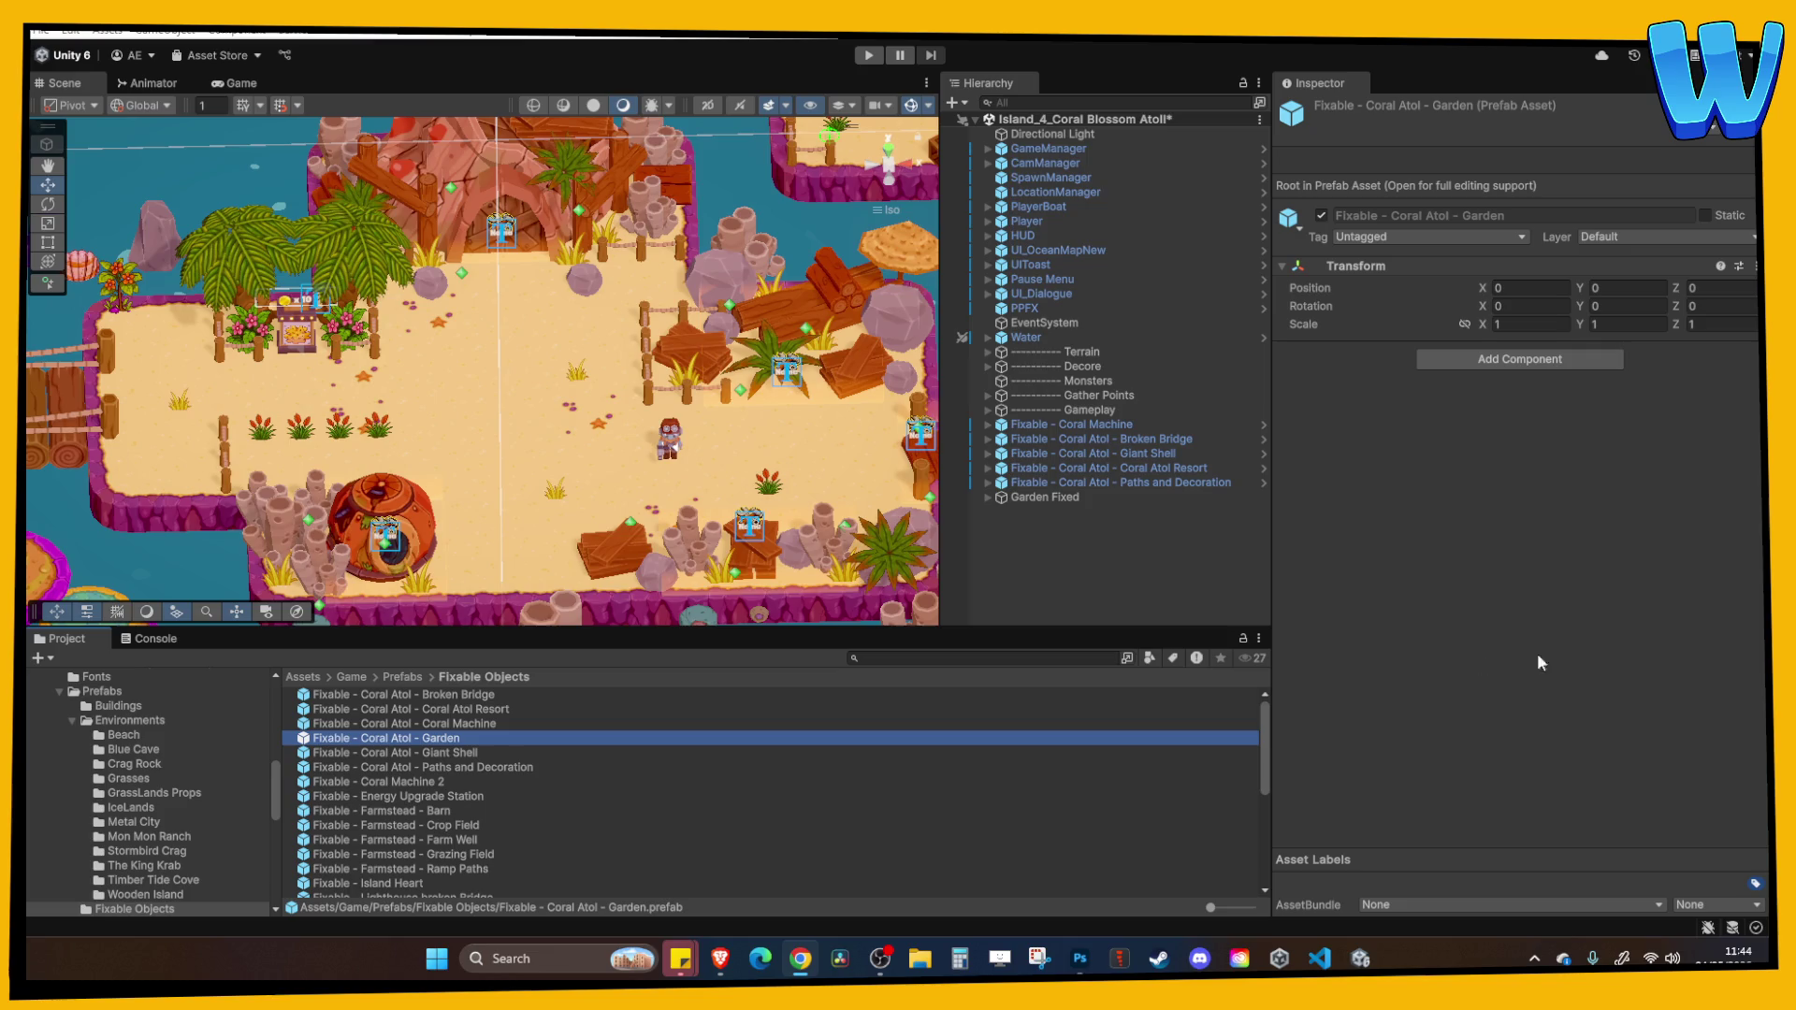
Drag the Fixable - Coral Atol - Garden prefab into the scene at 0, 0, 0 and zoom in.
left_click_drag(496, 475, 599, 451)
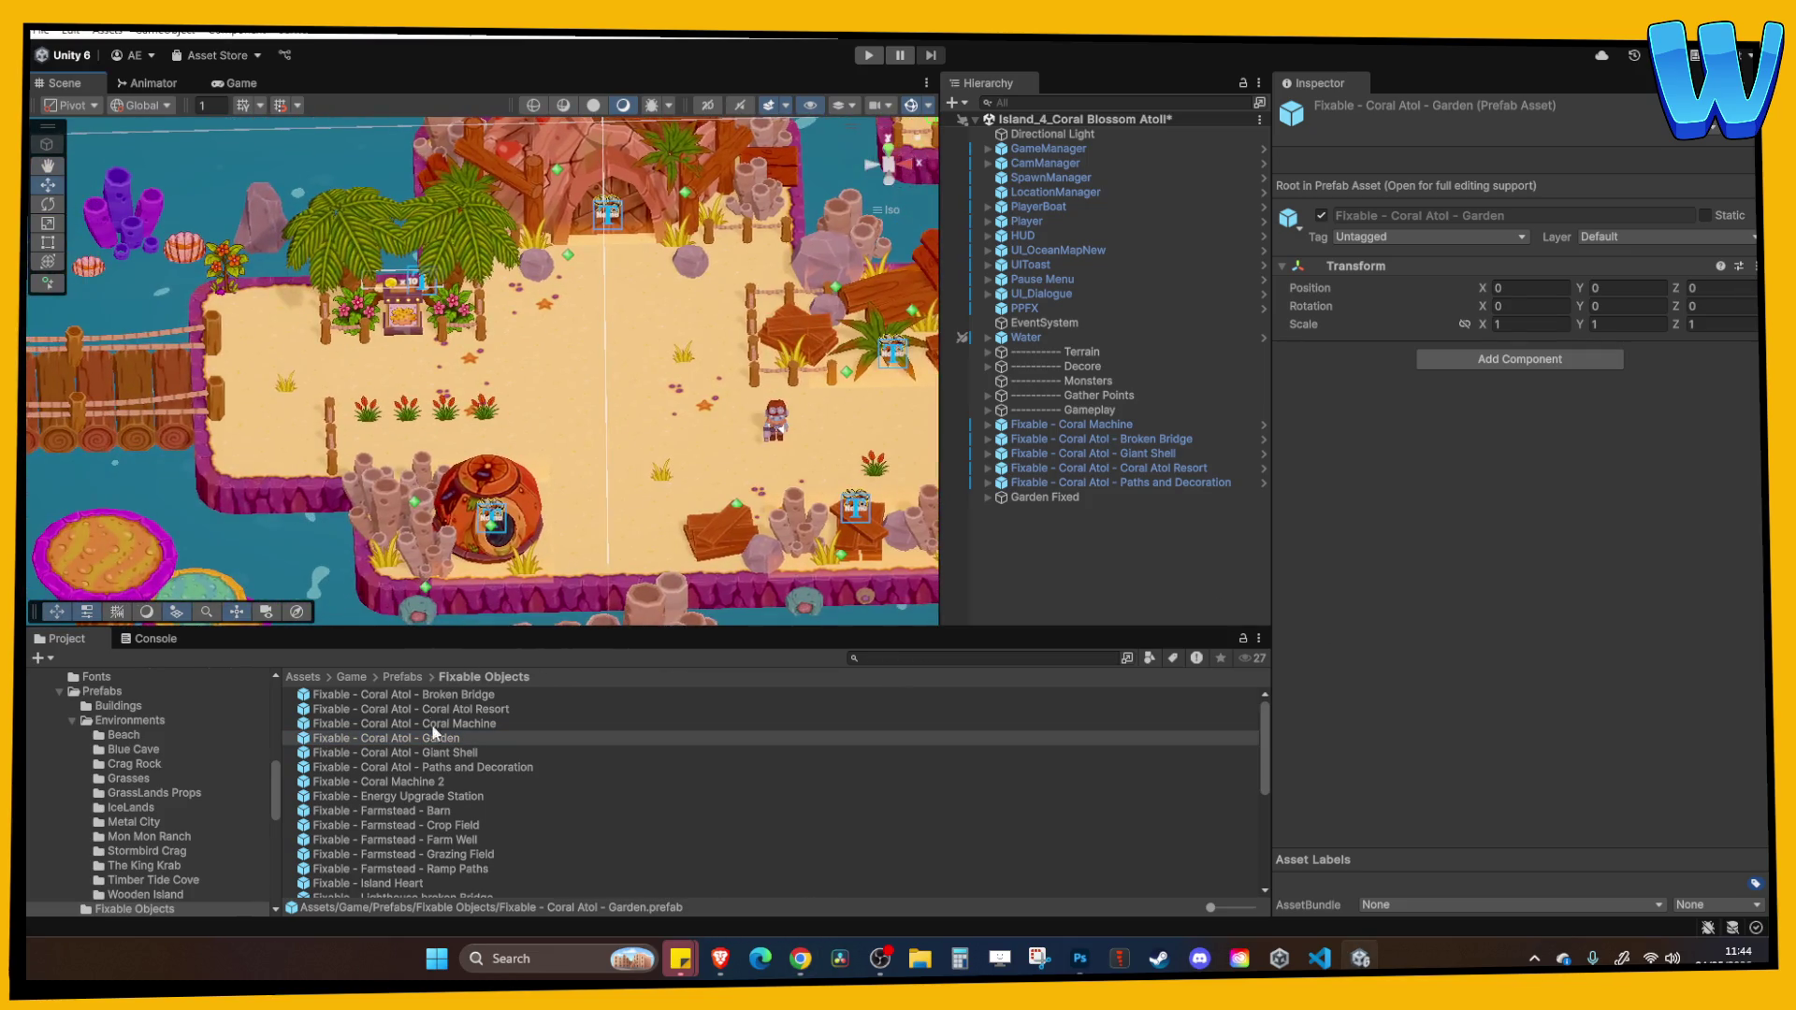
left_click(438, 741)
mouse_move(449, 745)
left_mouse_down()
mouse_move(562, 742)
mouse_move(1110, 579)
left_mouse_up()
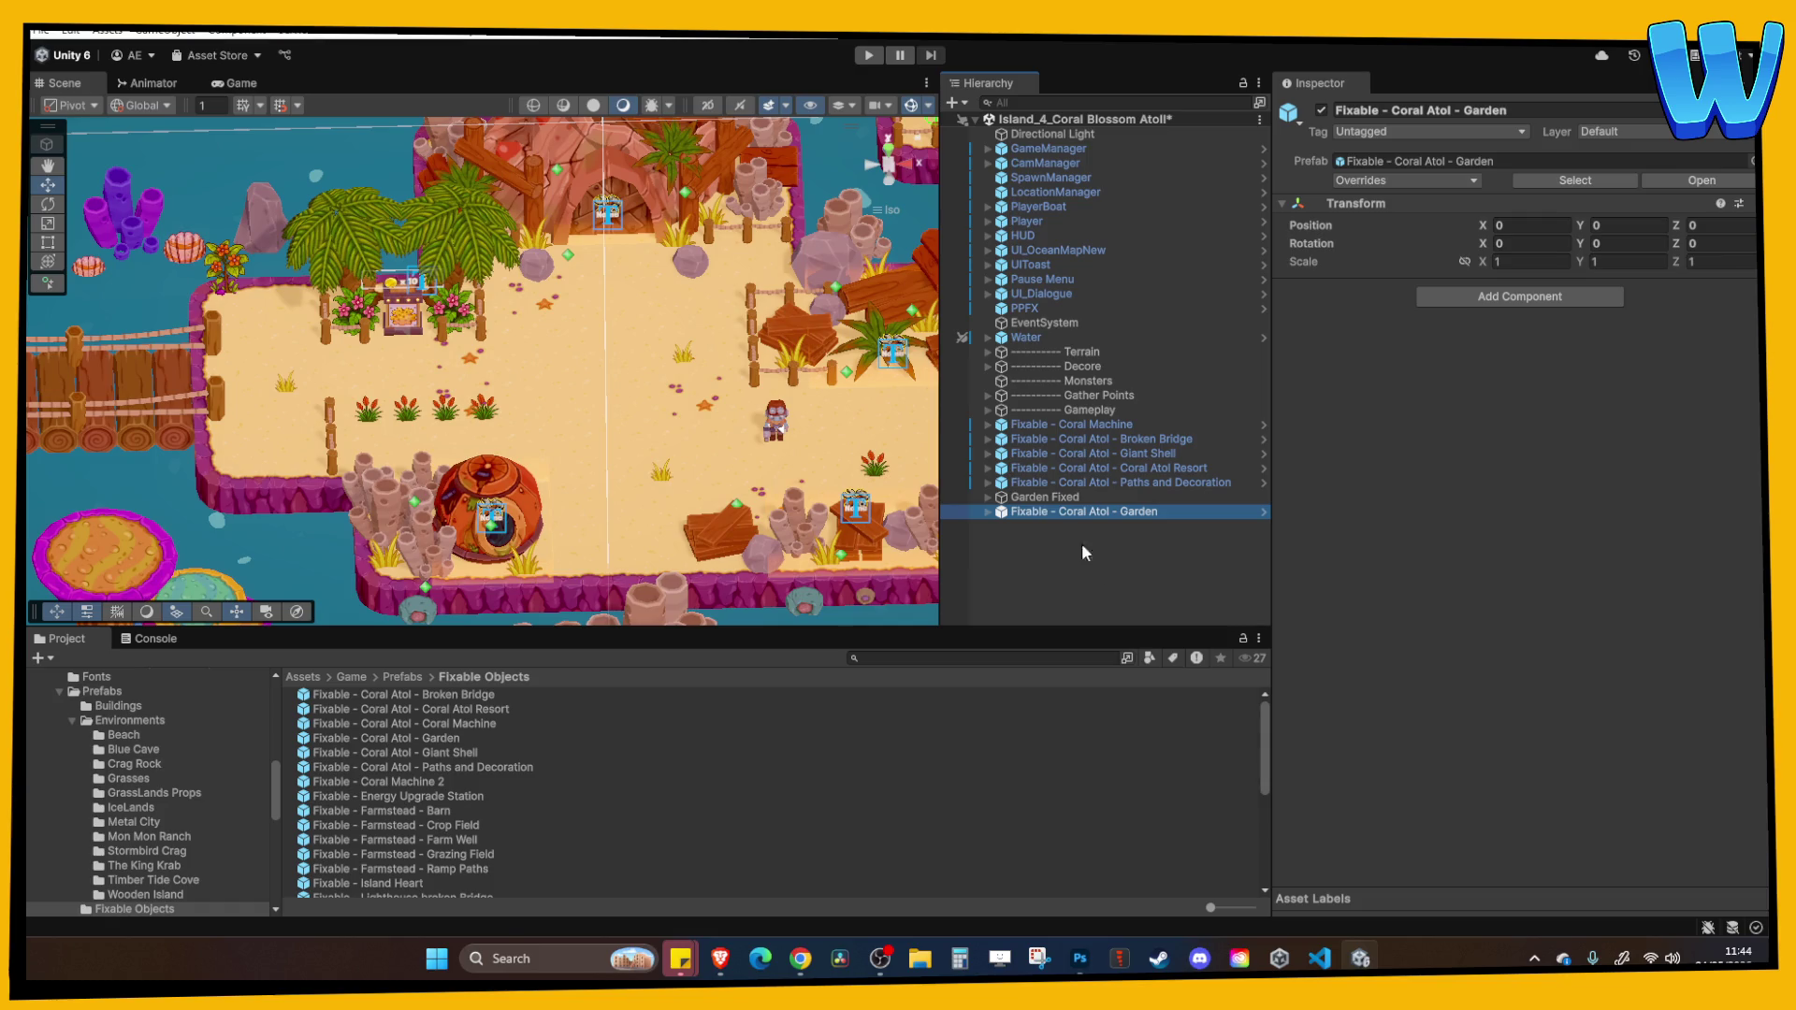
scroll(655, 472, "up", 3)
scroll(618, 487, "up", 4)
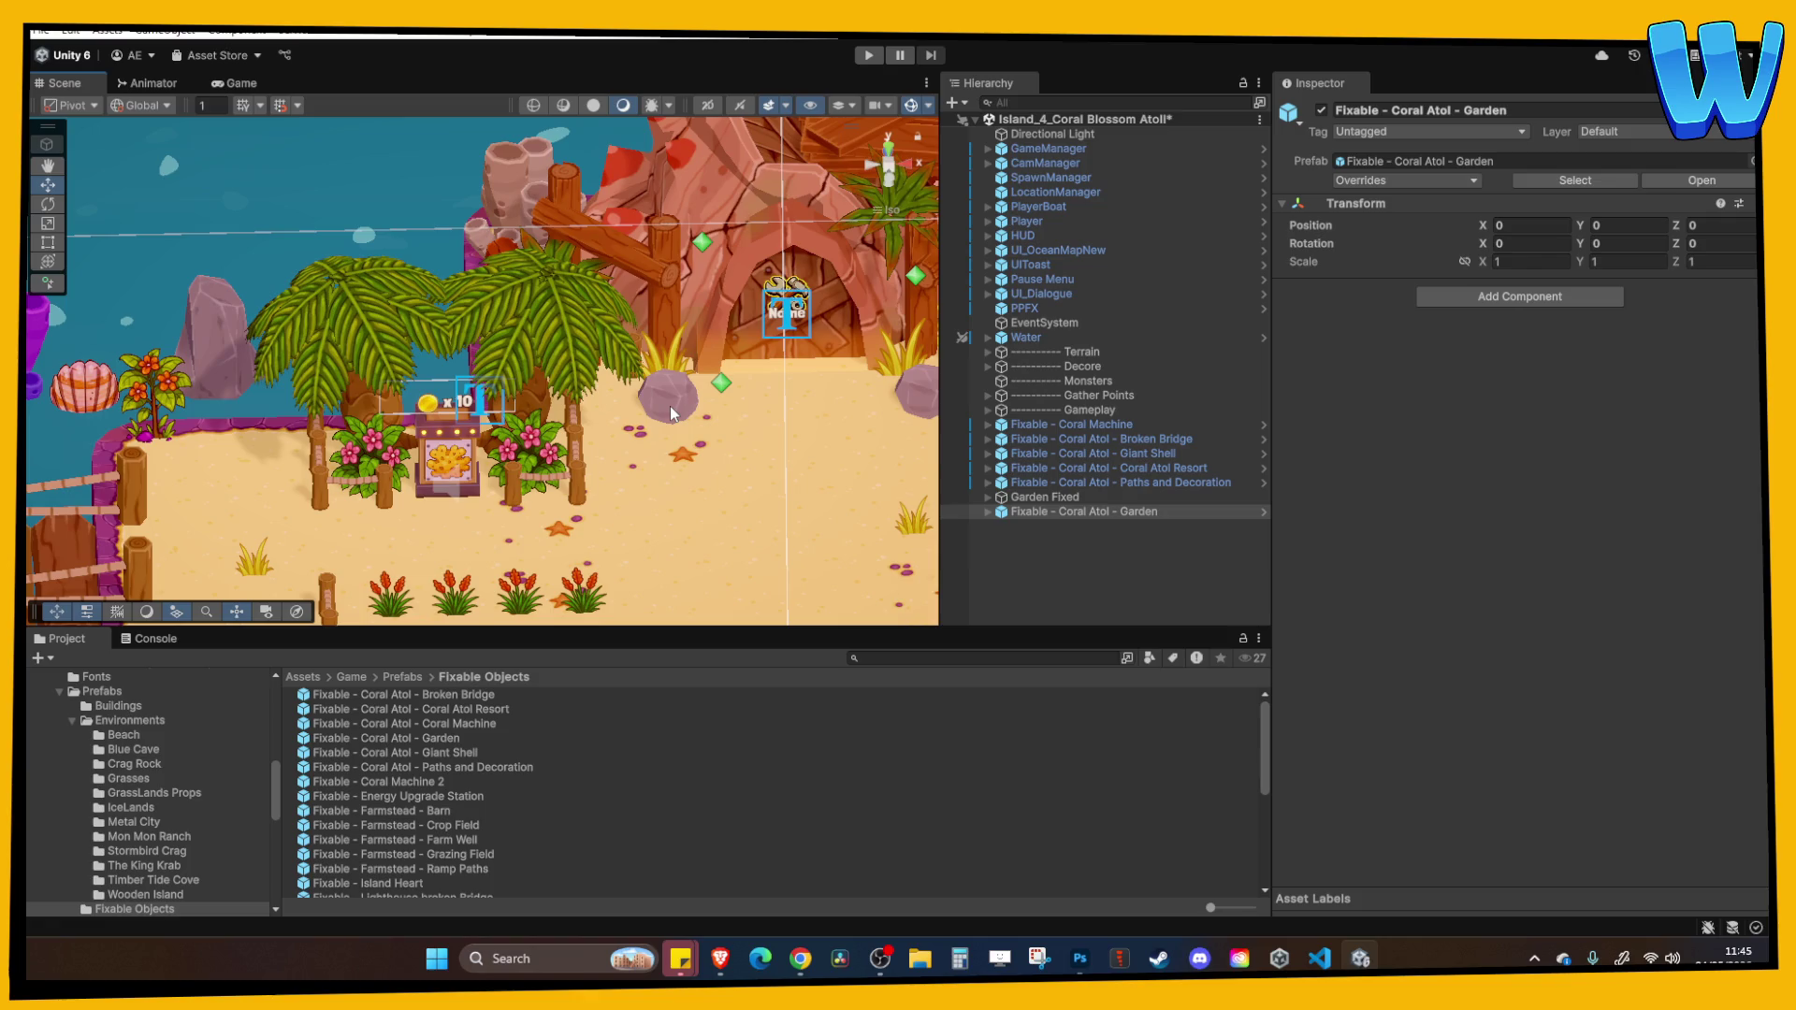
left_click_drag(670, 412, 600, 339)
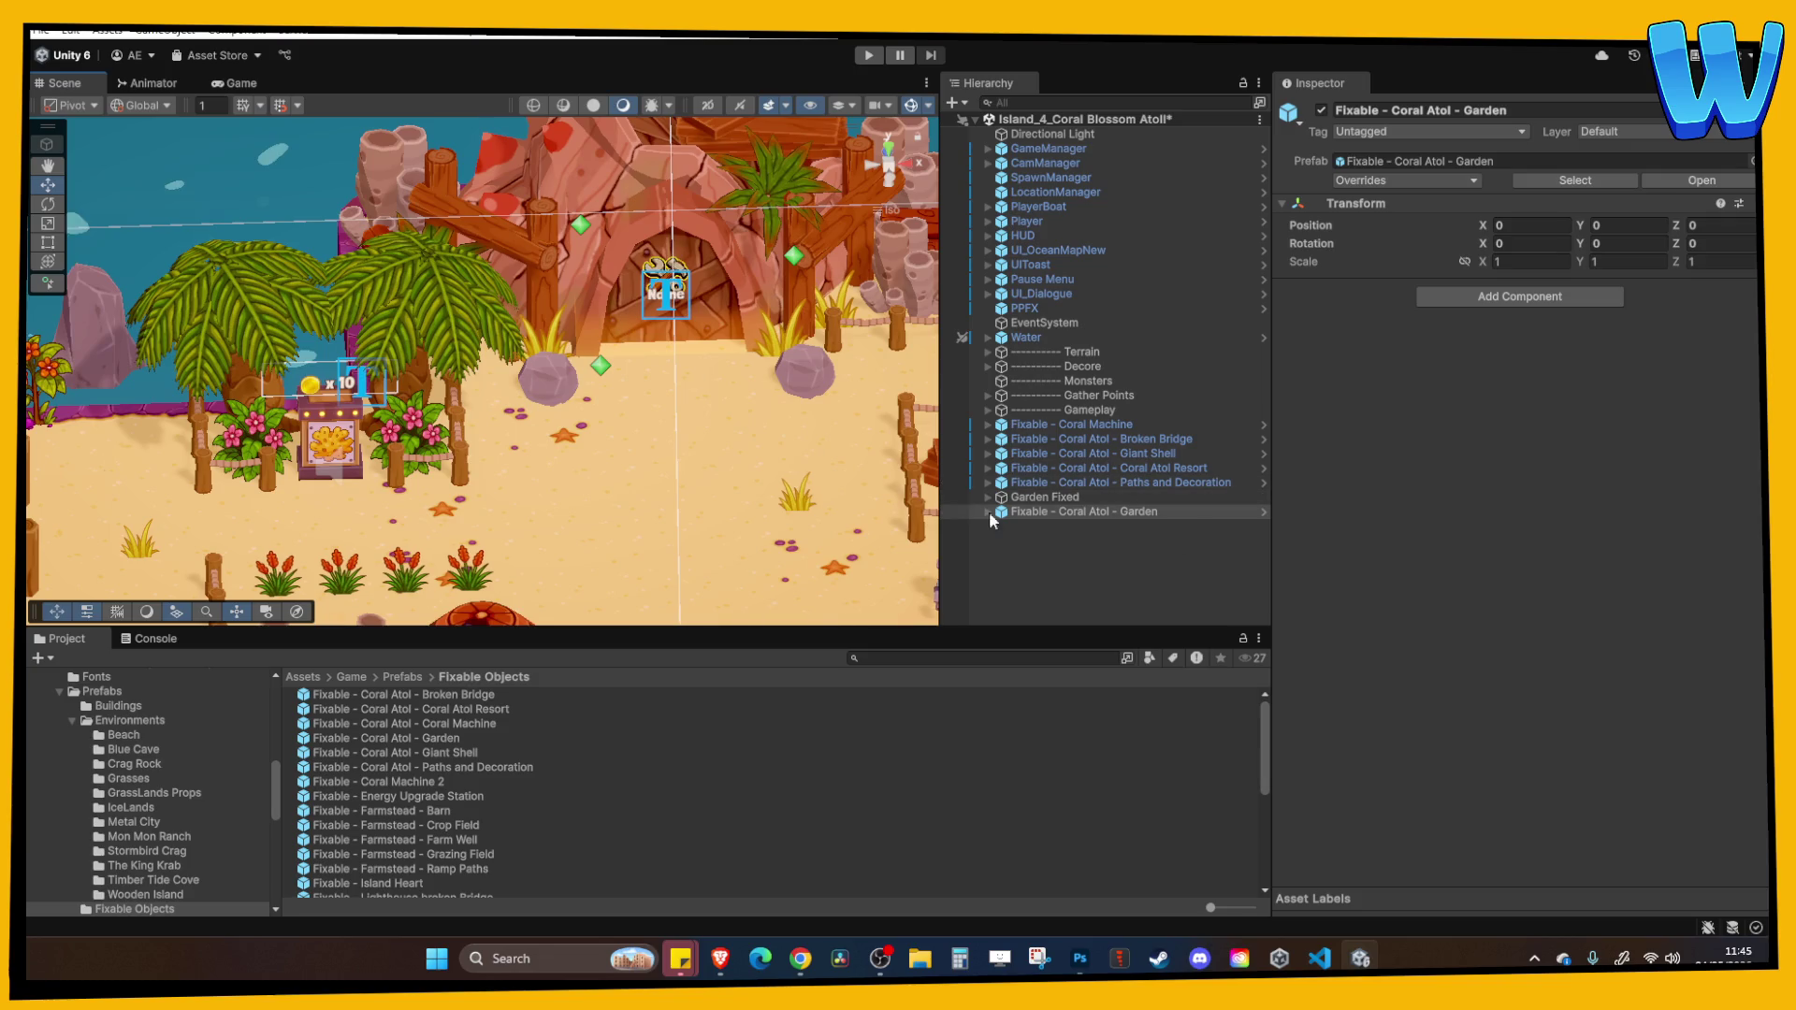
key("Right")
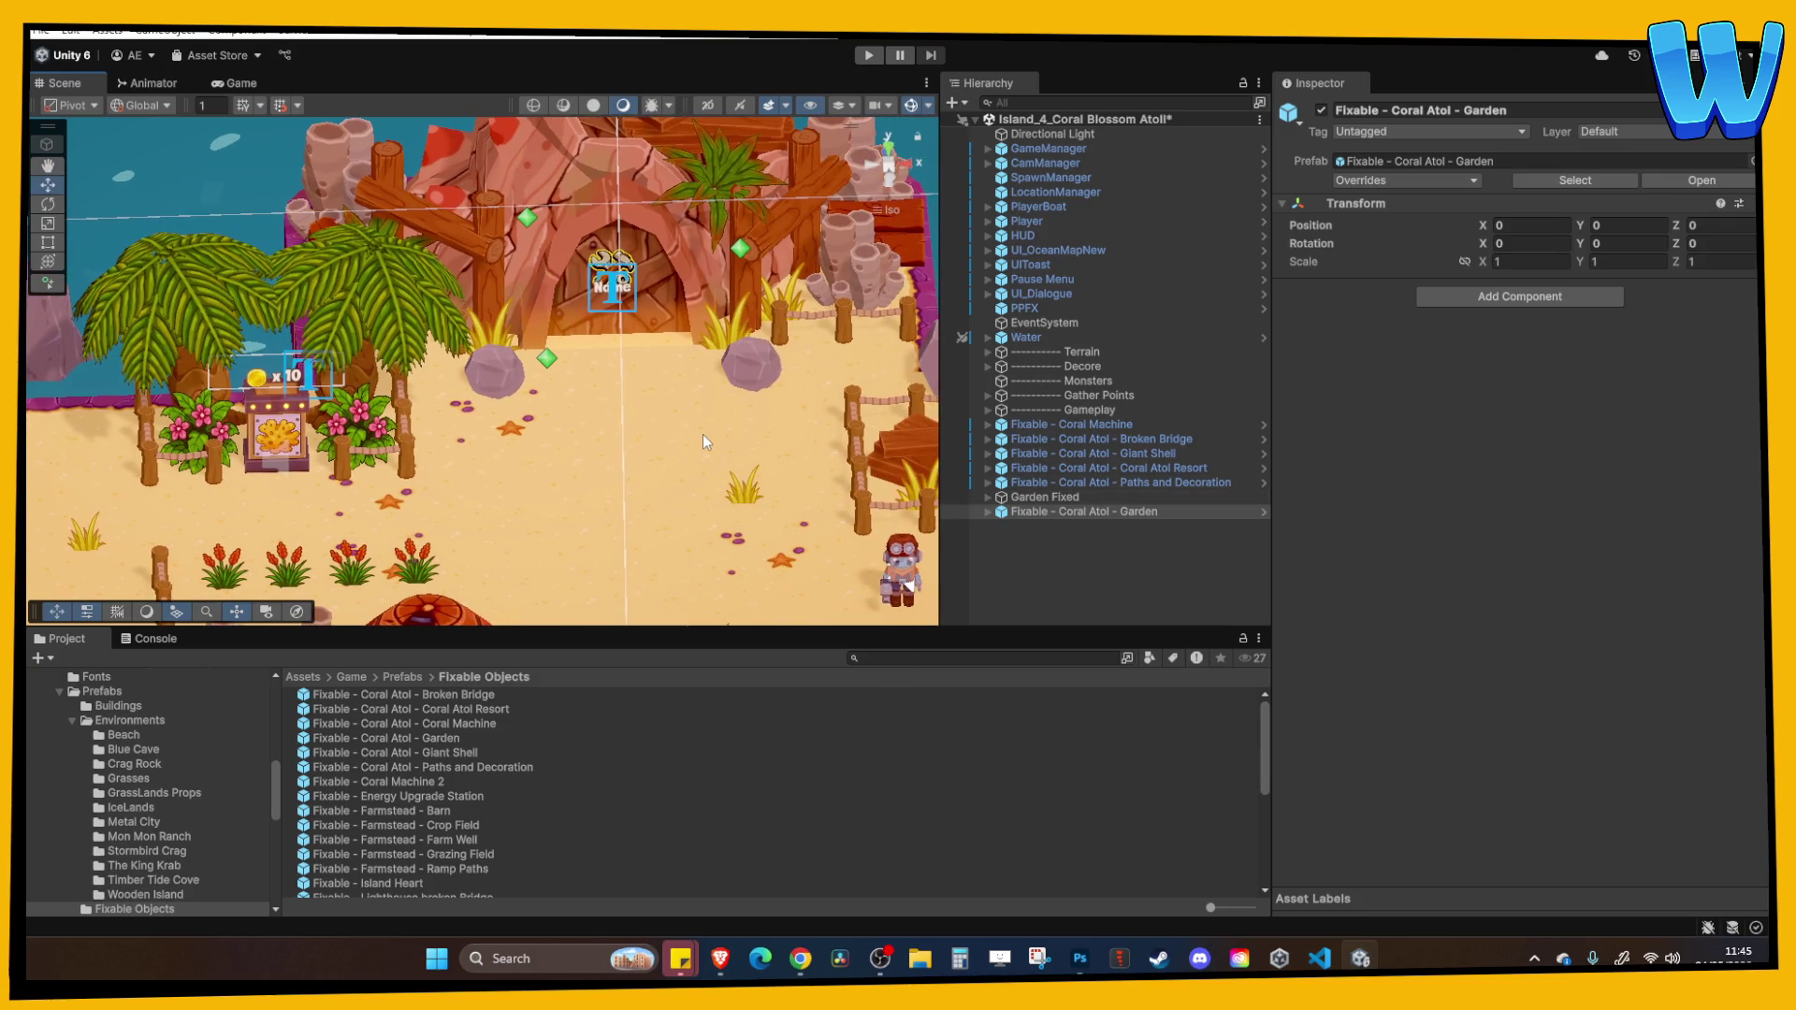
key("f")
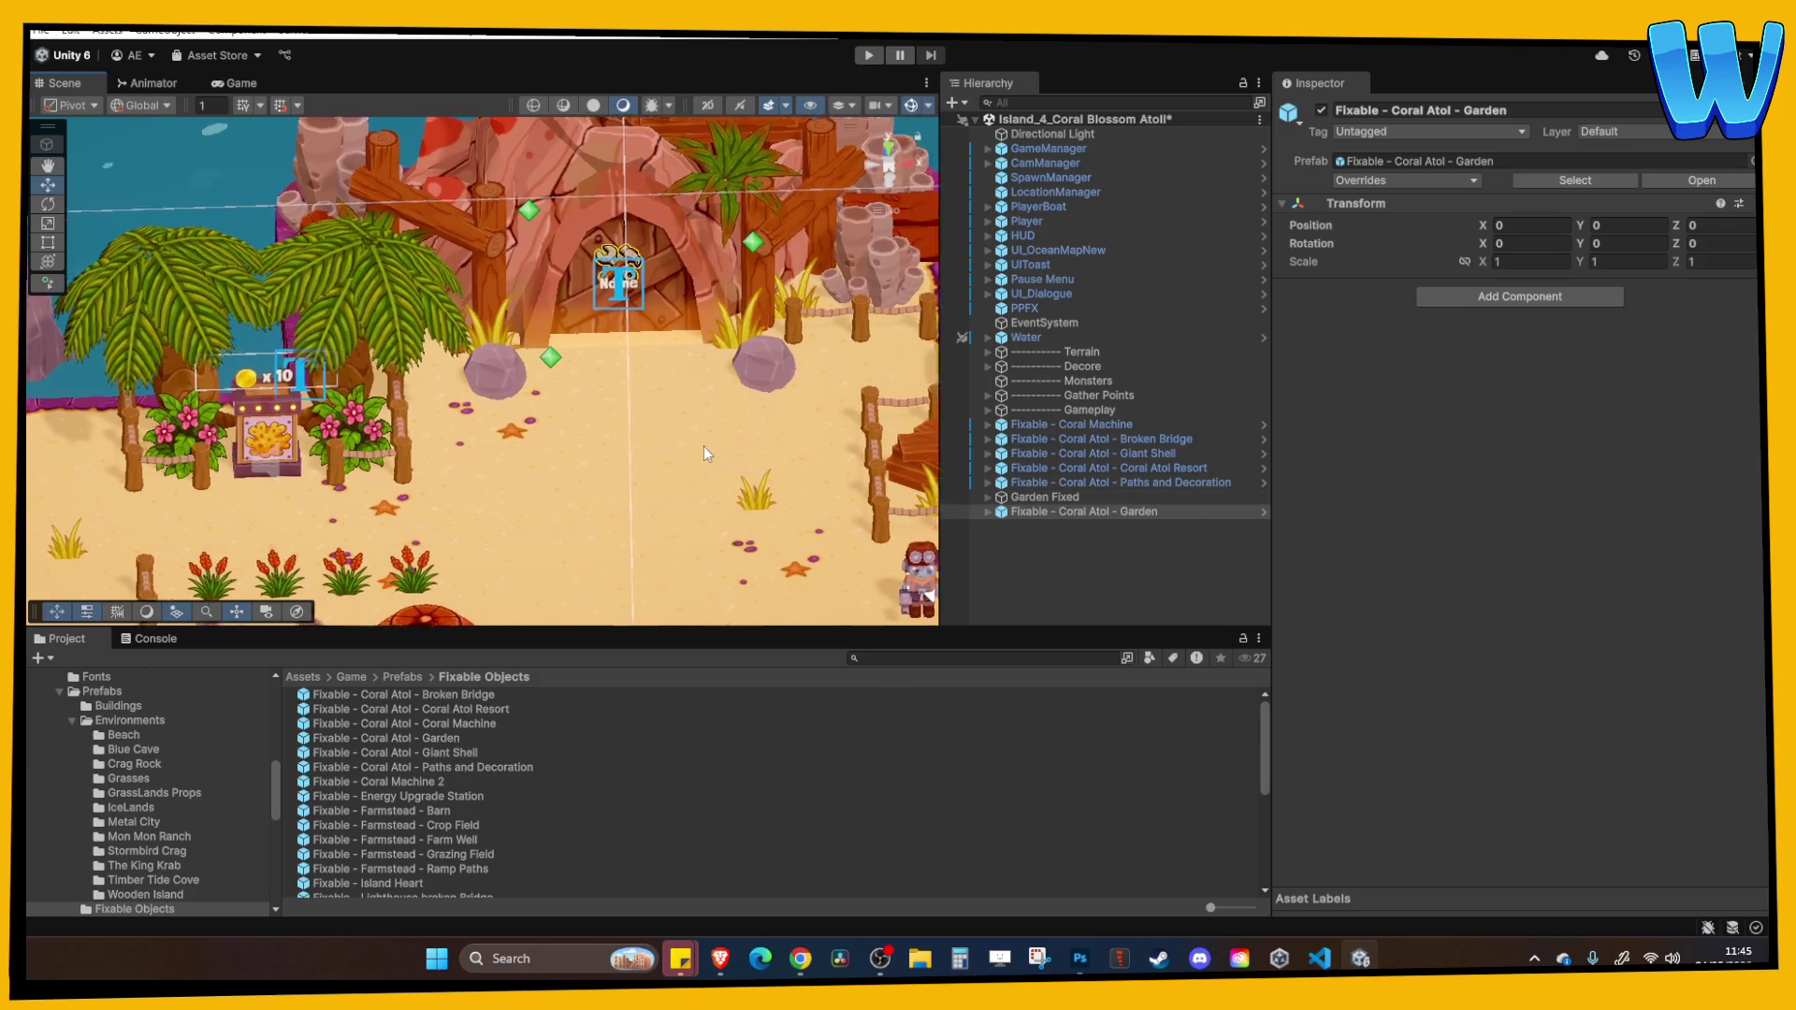
left_click(1079, 514)
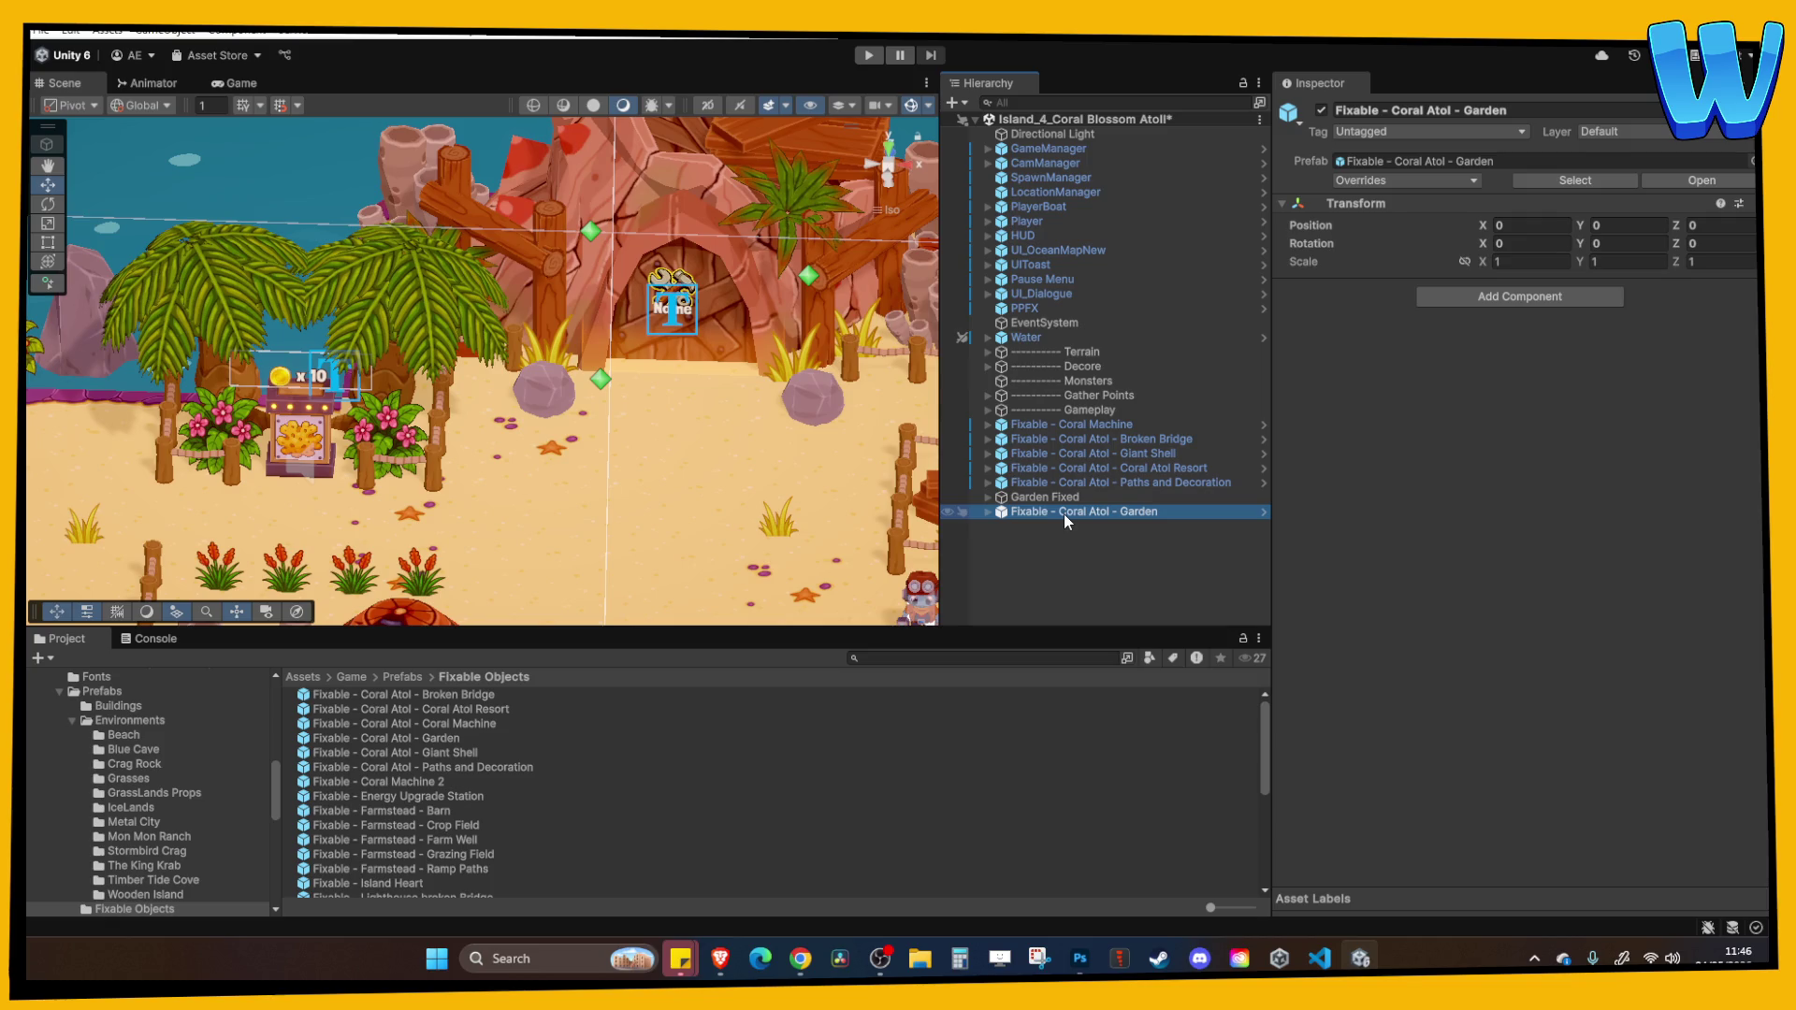
left_click_drag(711, 477, 520, 484)
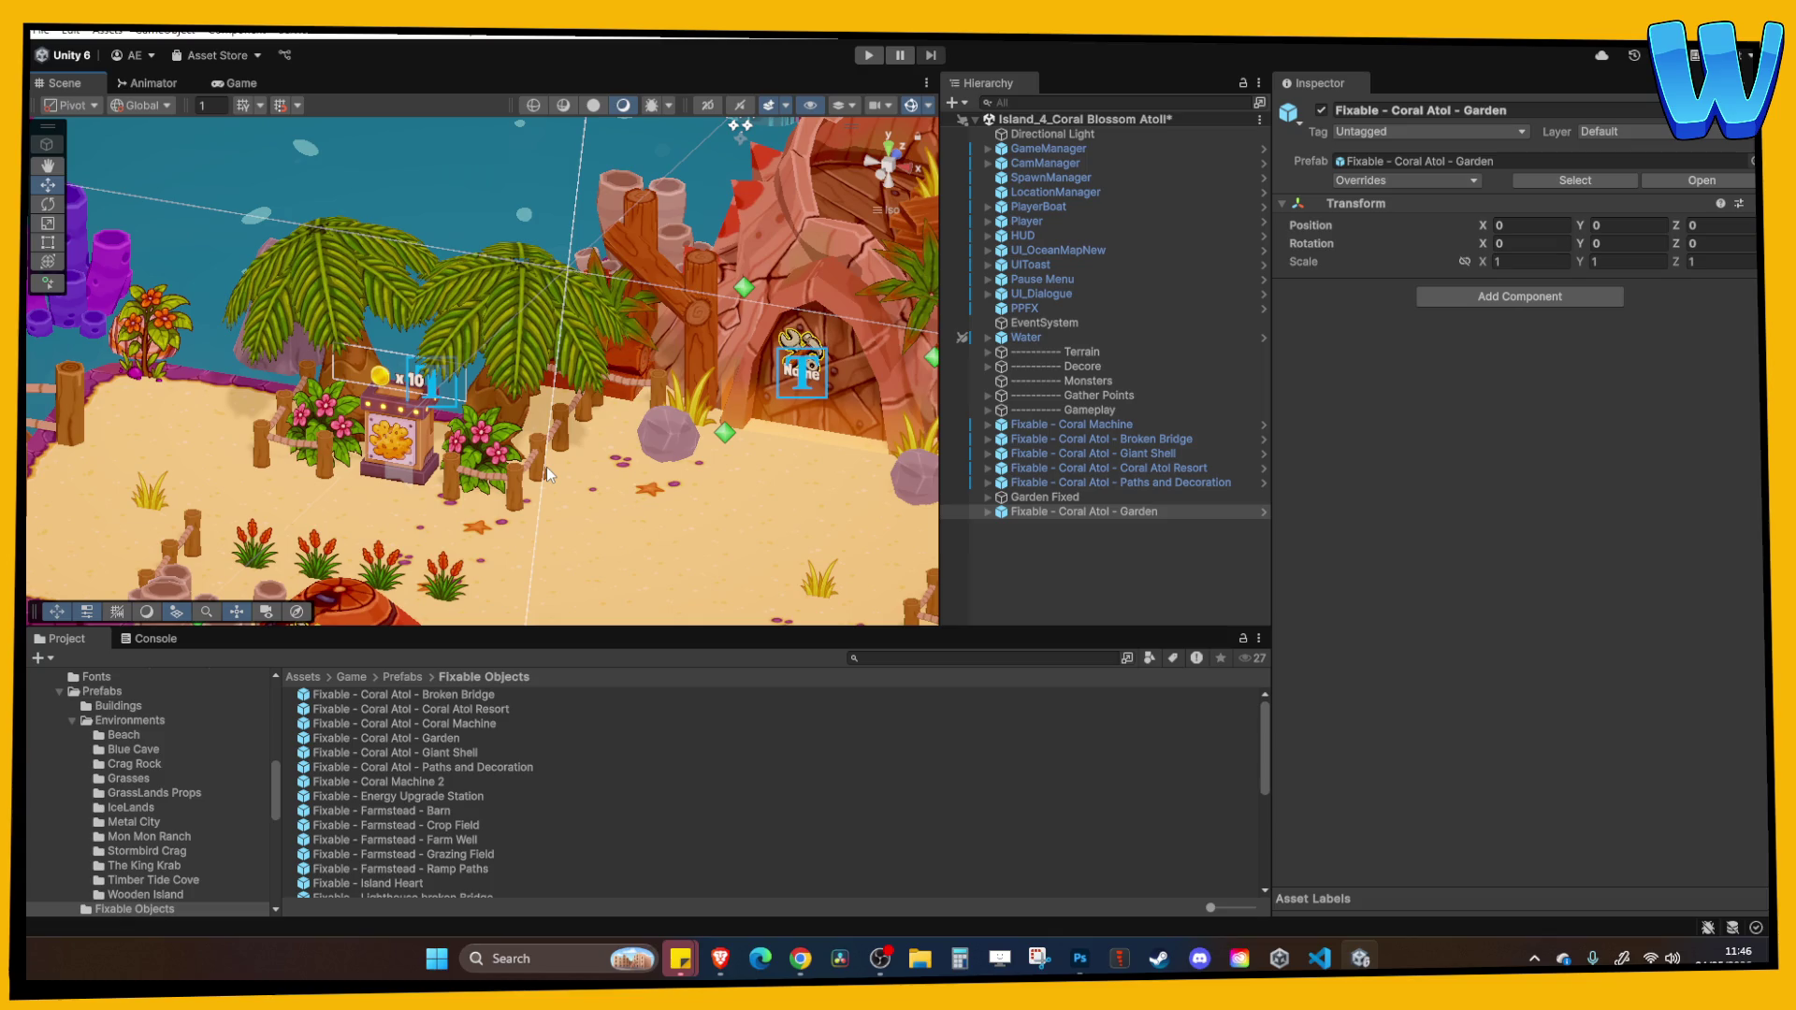
scroll(546, 467, "down", 2)
mouse_move(546, 468)
left_mouse_down()
mouse_move(615, 346)
mouse_move(526, 353)
left_mouse_up()
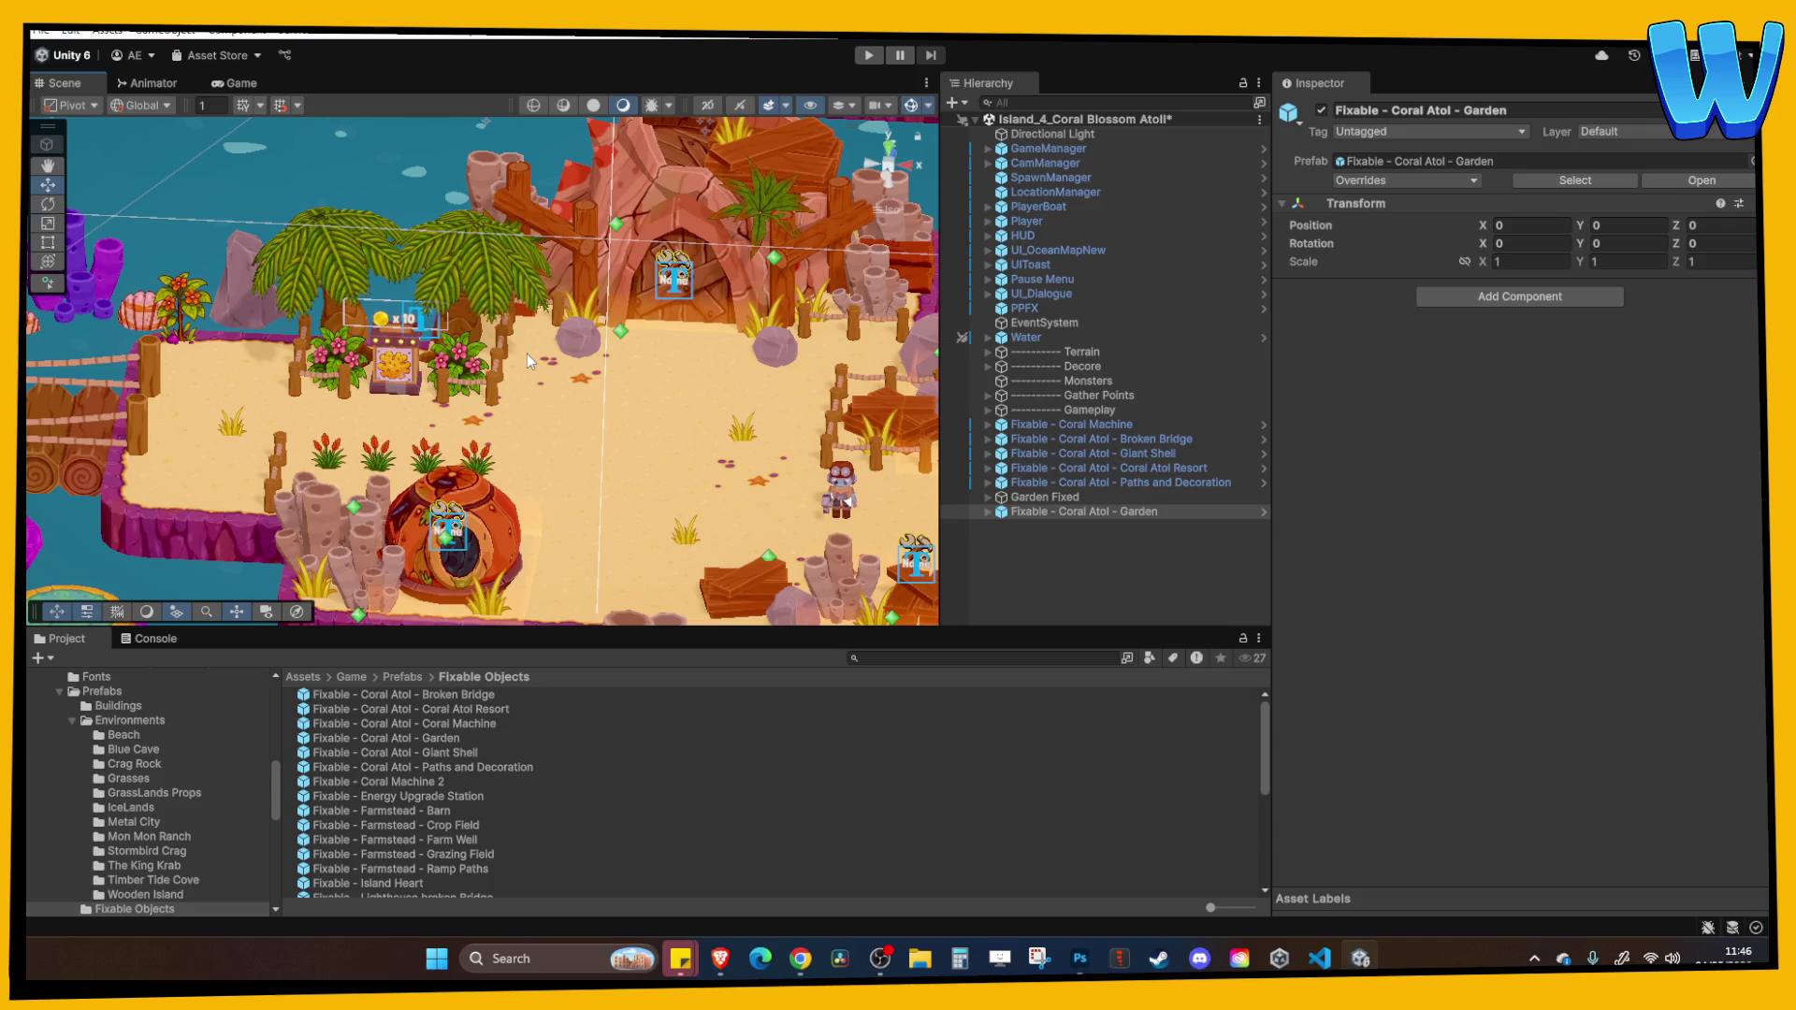
left_click_drag(526, 354, 473, 395)
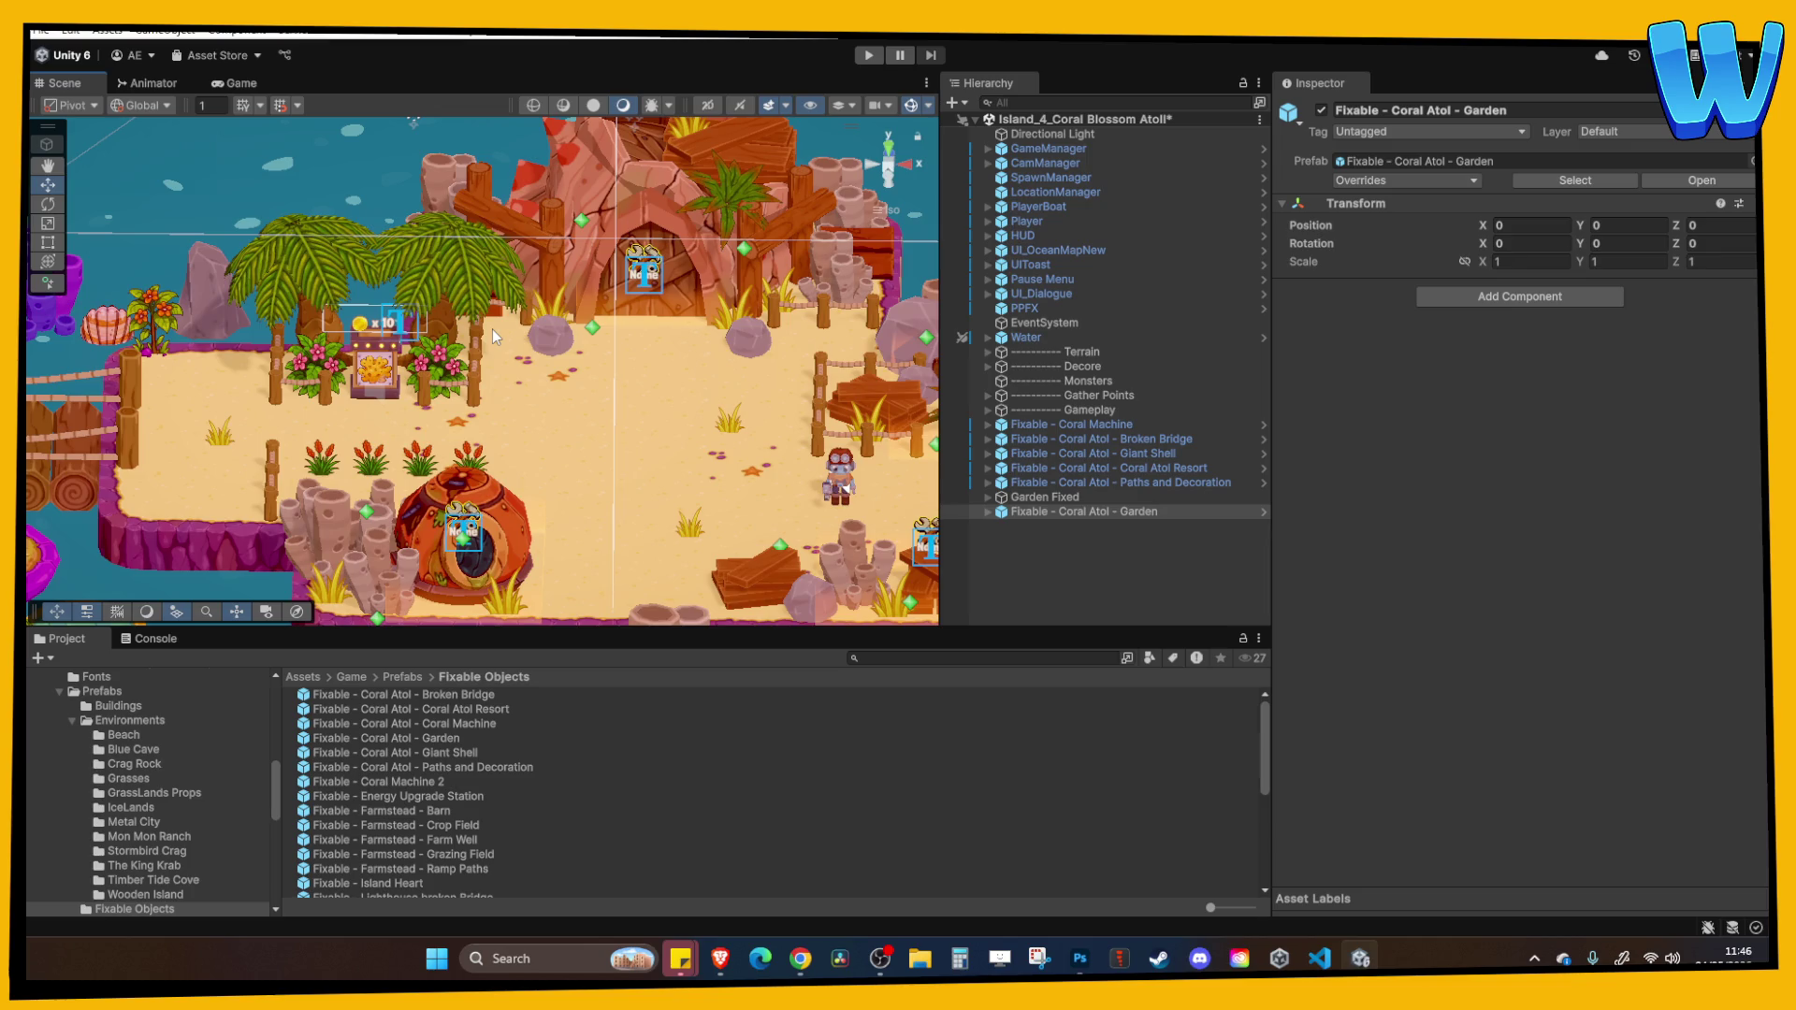
scroll(492, 330, "up", 5)
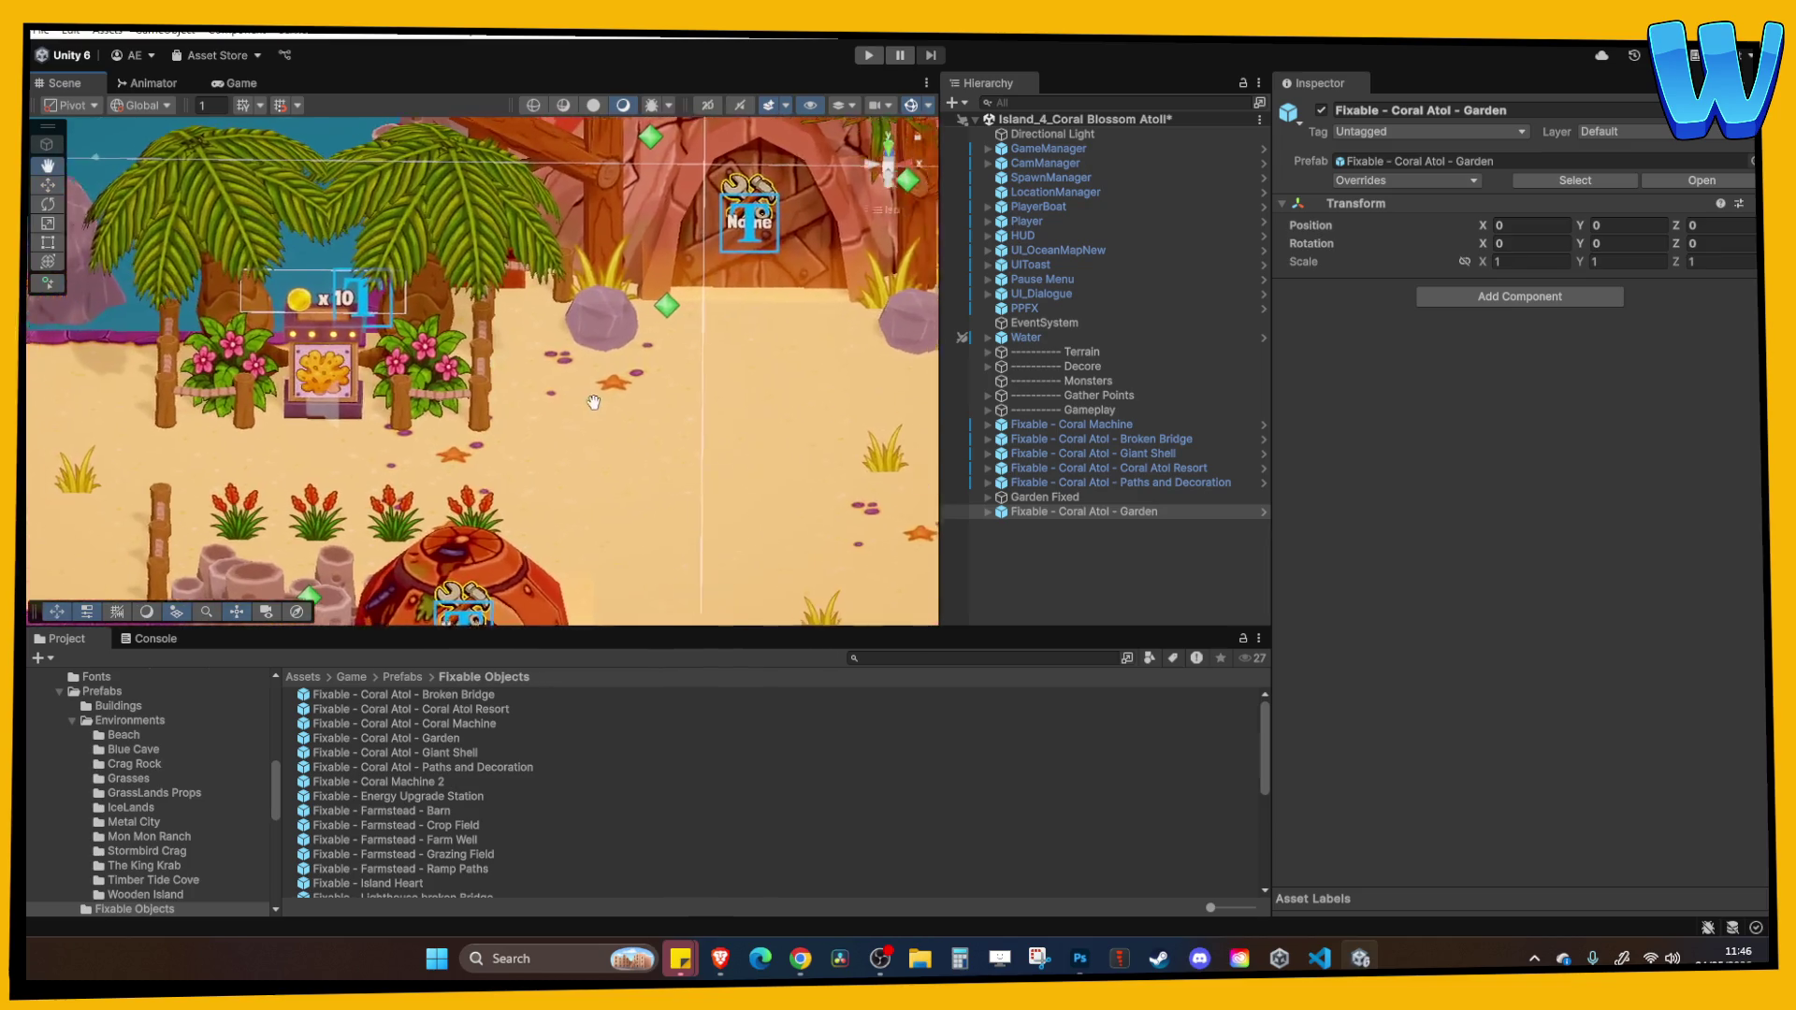
left_click(1103, 511)
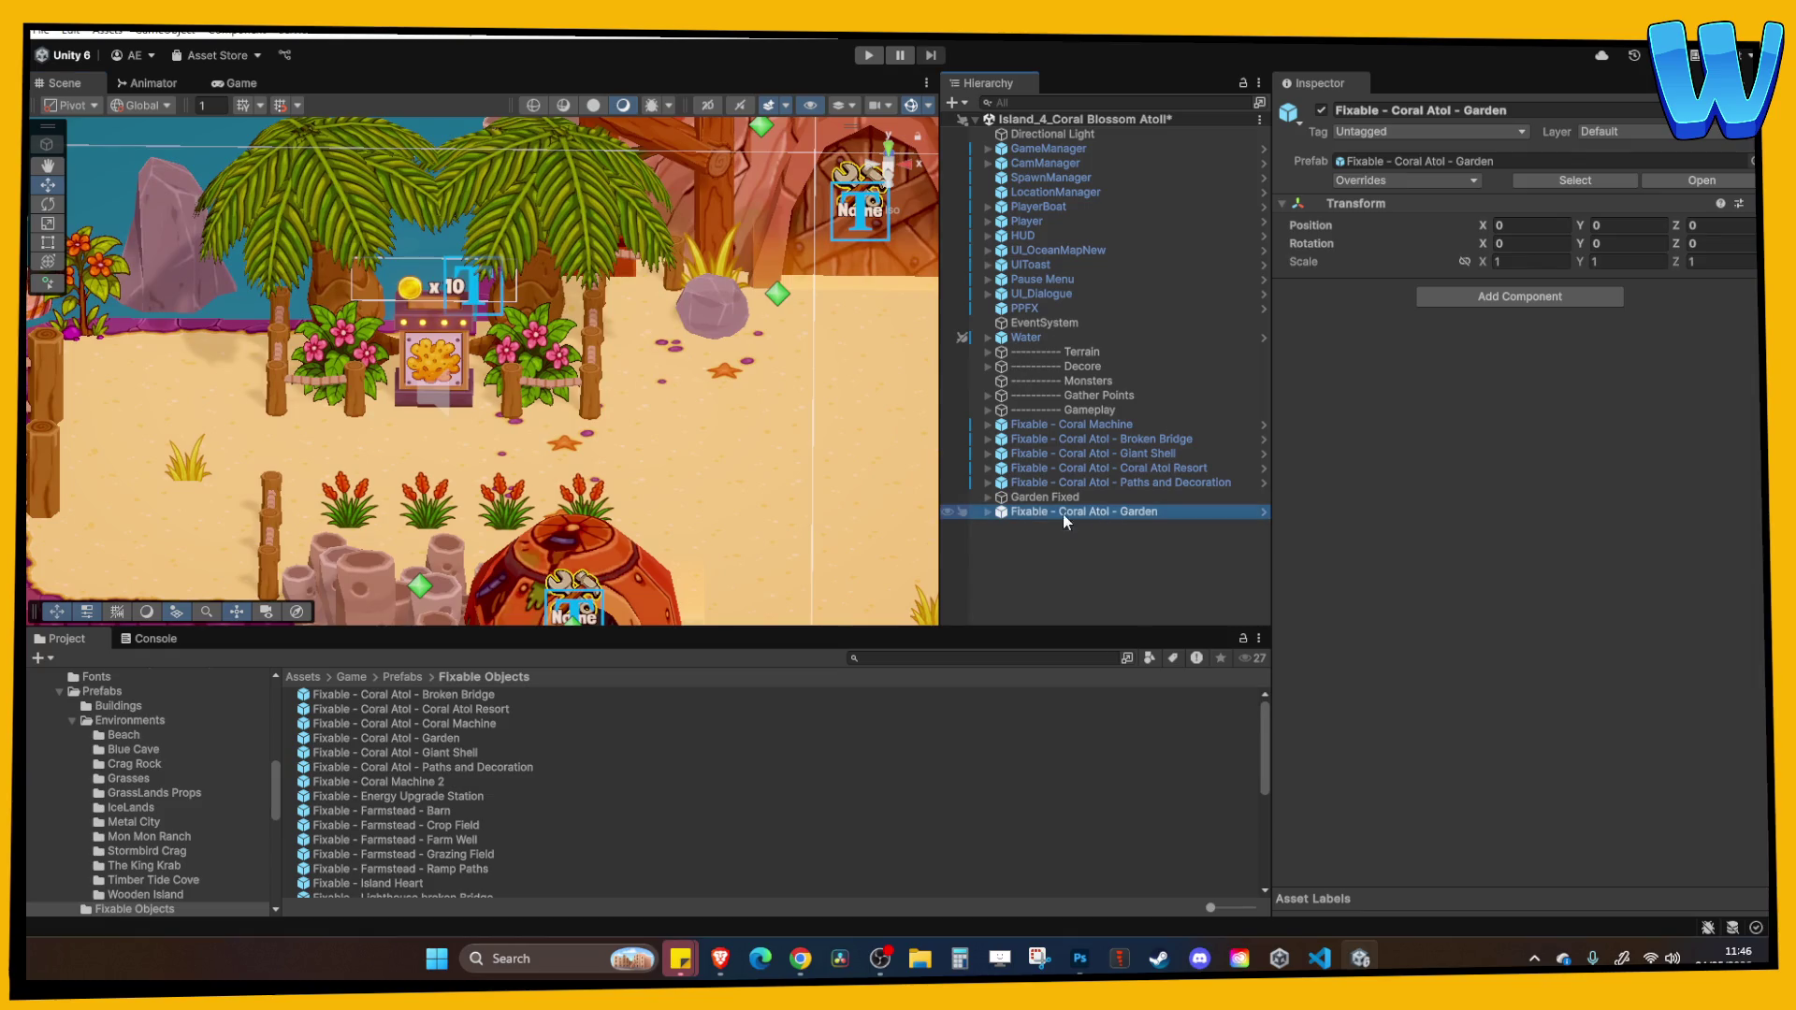
Move Garden Fixed into the Garden prefab's Fixed group.
left_click(986, 511)
left_click_drag(1059, 499, 1069, 526)
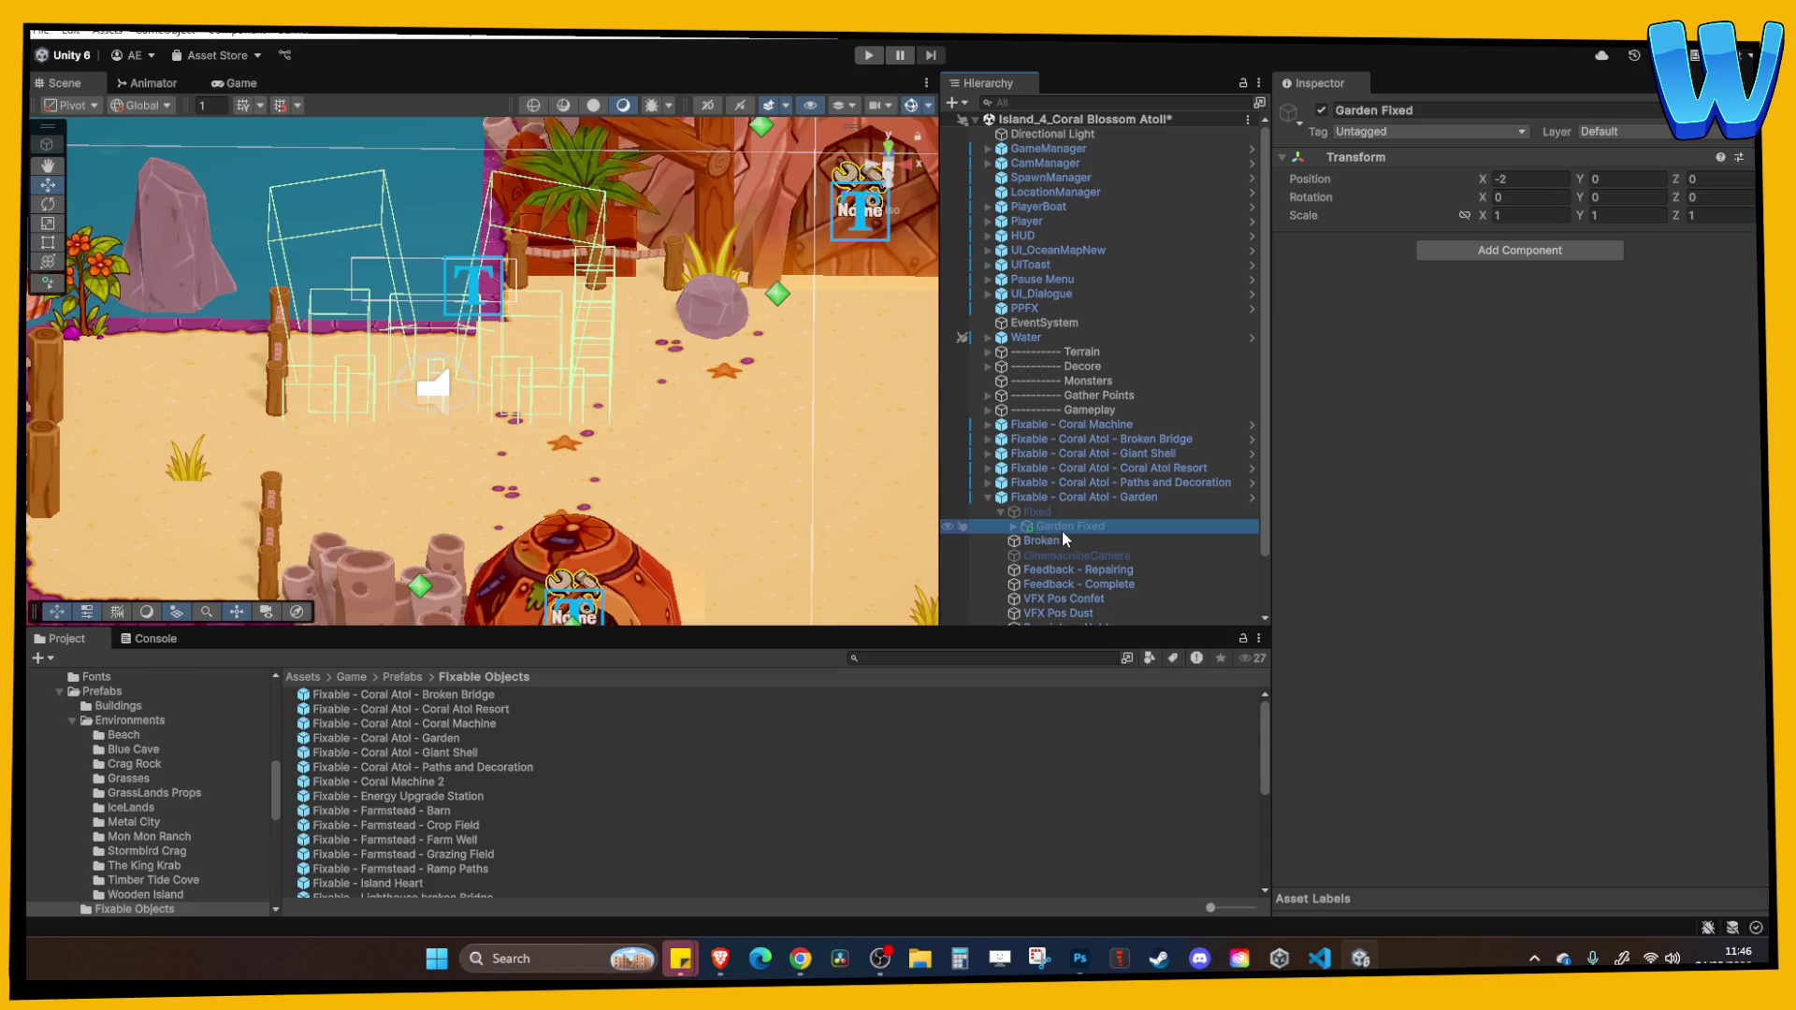
double_click(1075, 542)
scroll(634, 397, "down", 4)
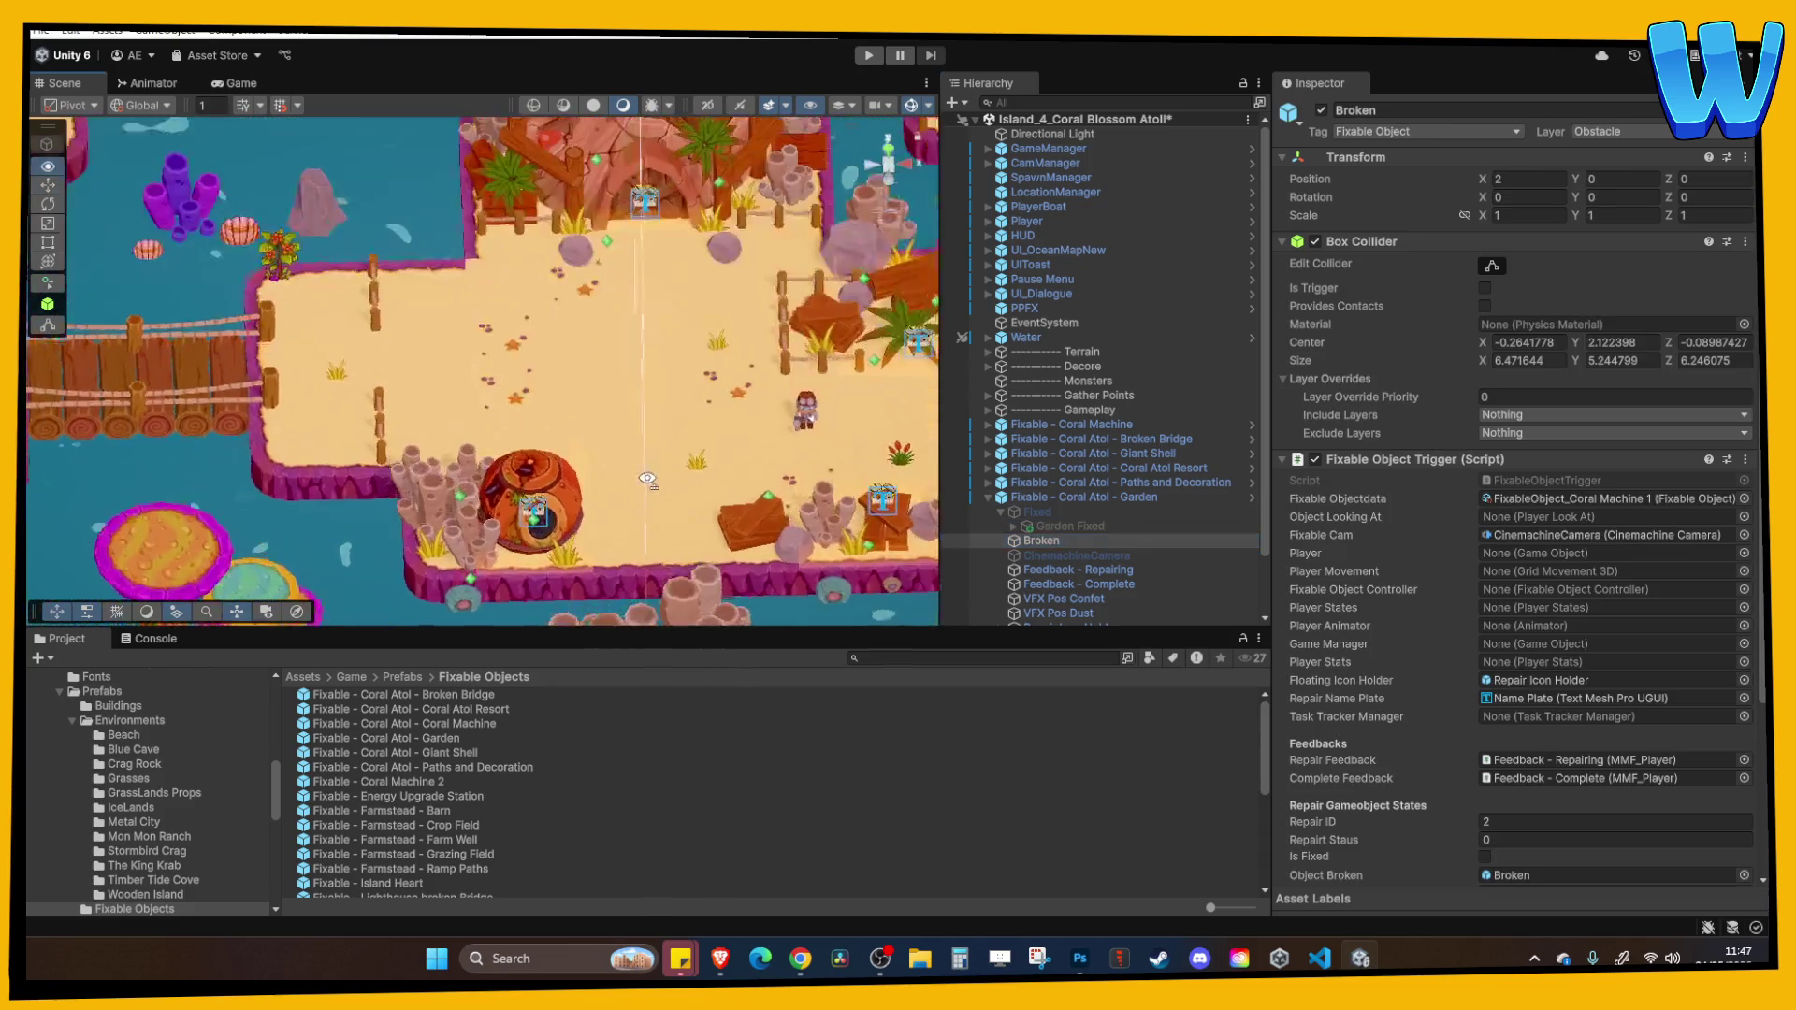
Duplicate Plank Pile (6) and put the copy, Plank Pile (8), under the Garden's Broken group.
left_click(613, 505)
left_click(592, 488)
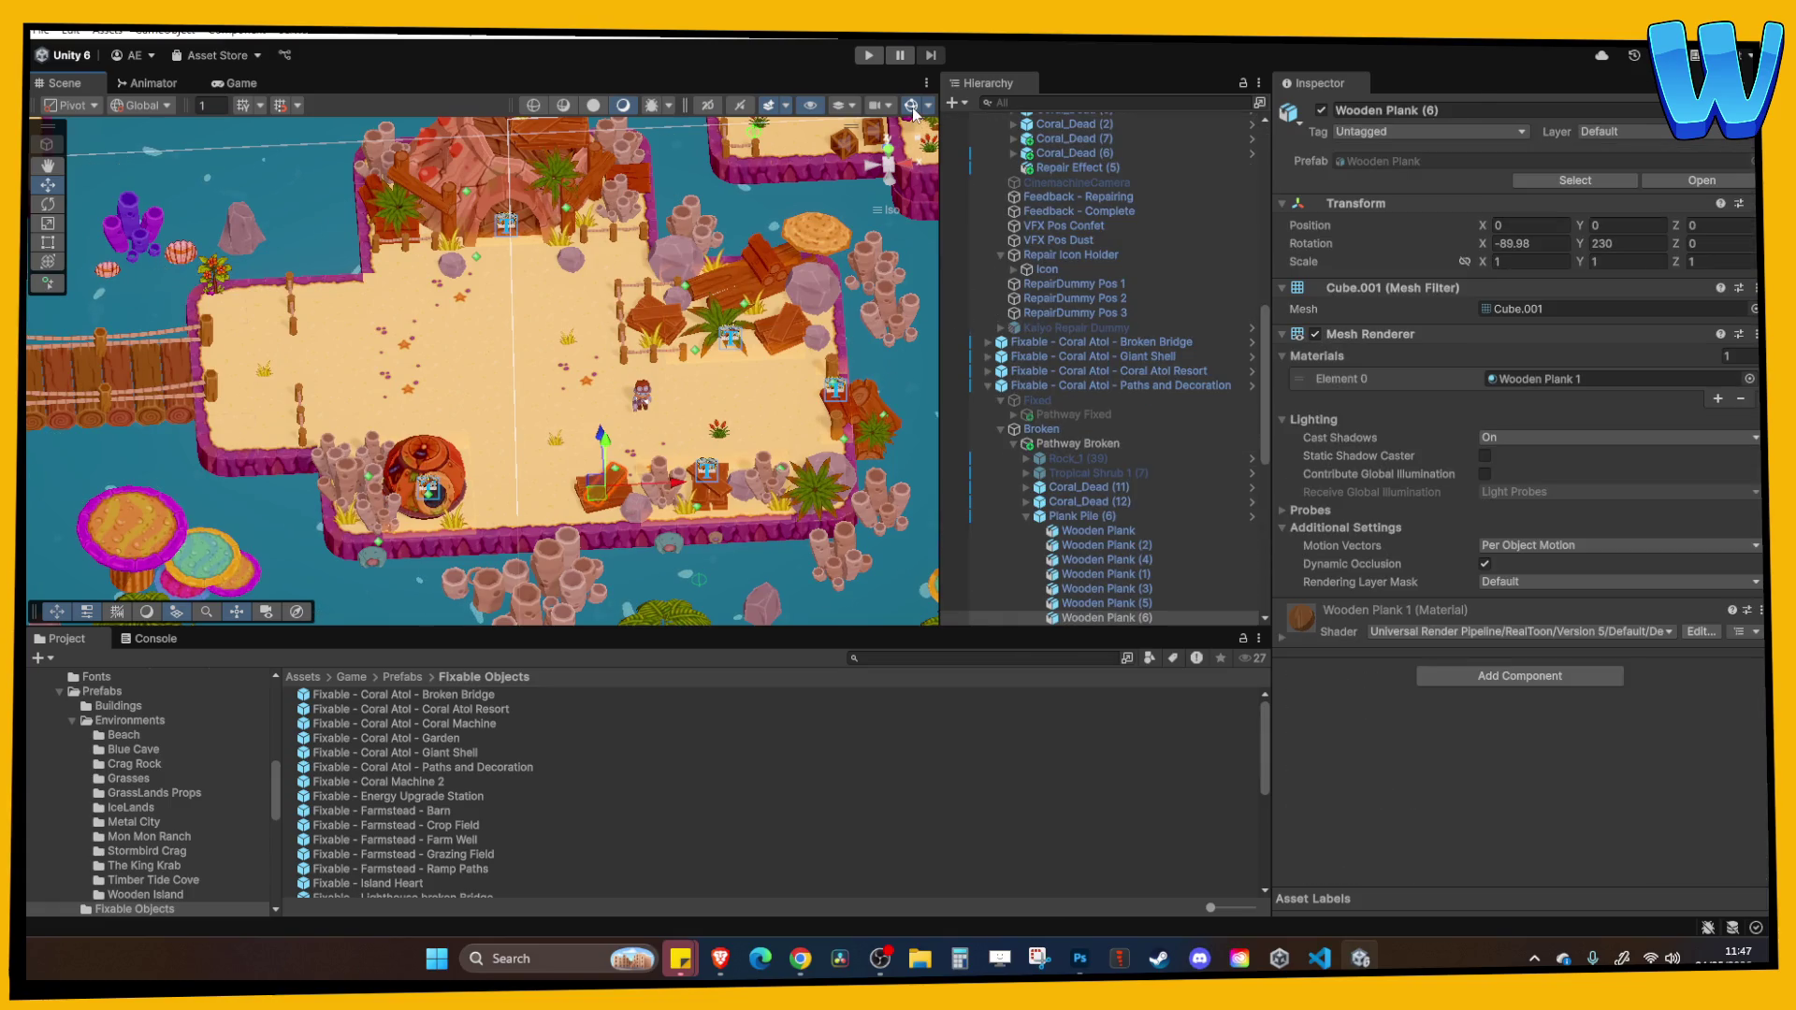
left_click(650, 510)
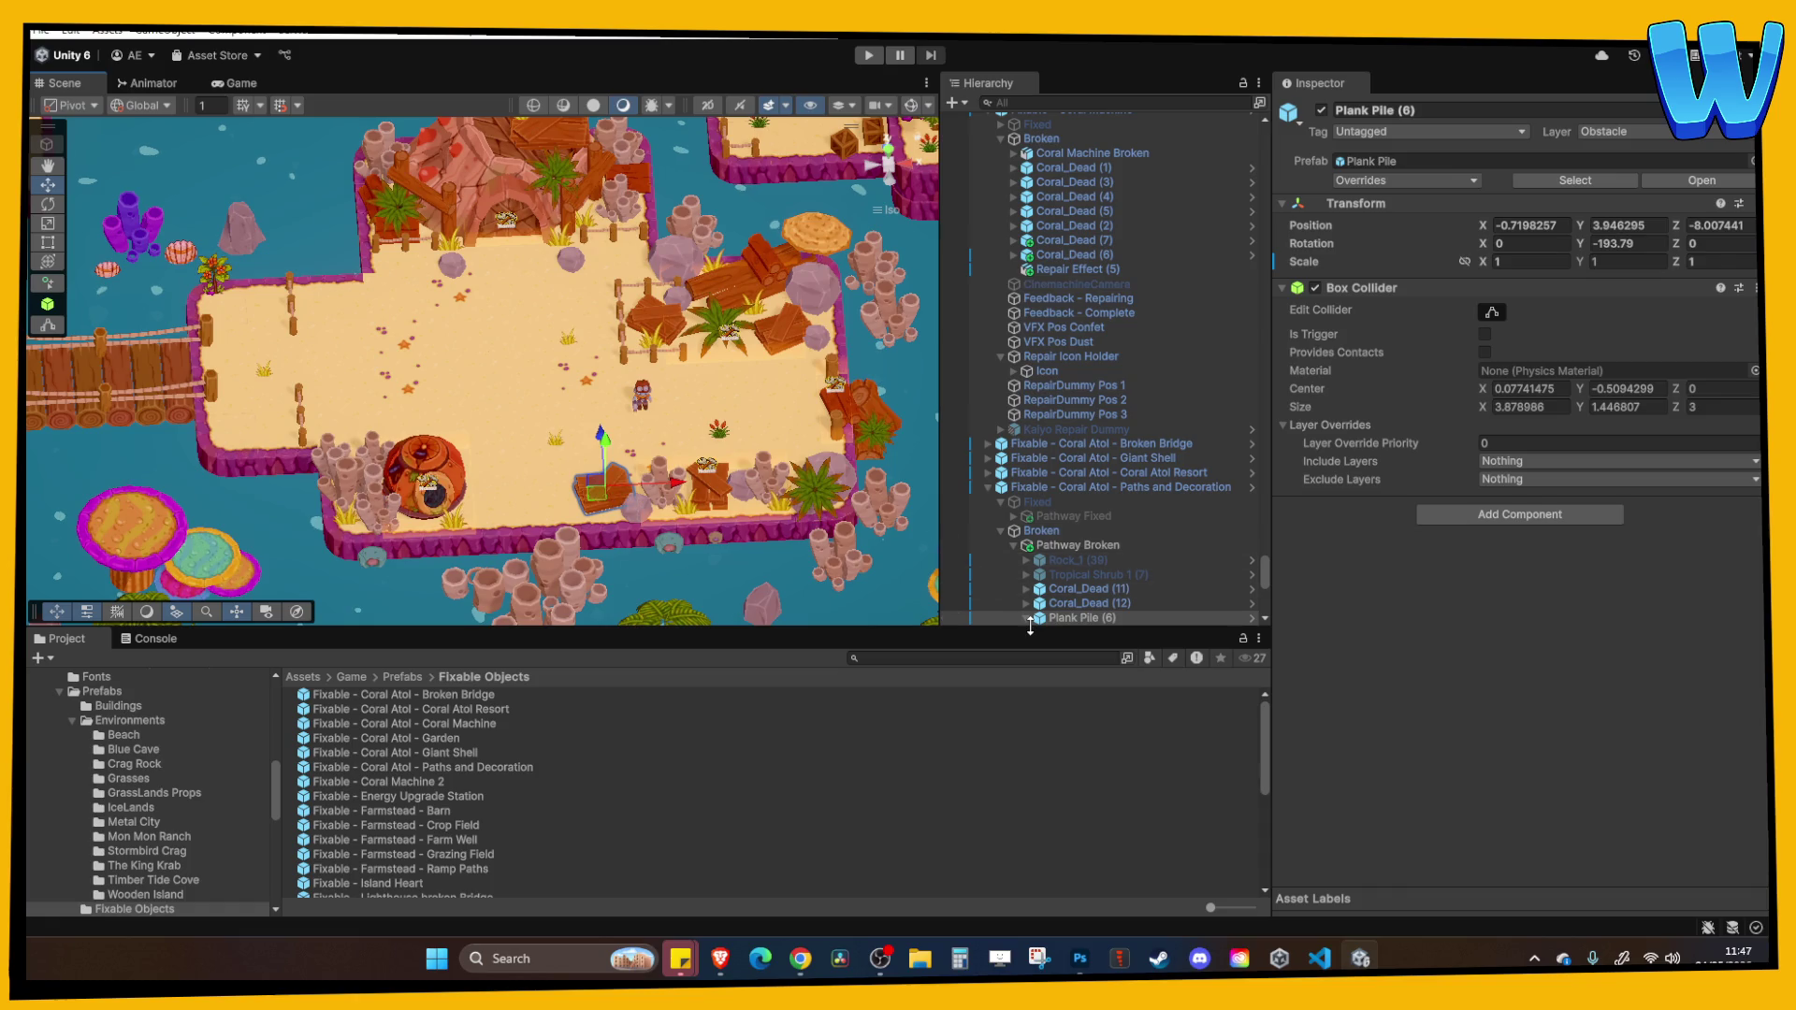
key("ctrl+d")
mouse_move(1076, 617)
left_mouse_down()
mouse_move(1051, 397)
mouse_move(993, 367)
left_mouse_up()
left_click(995, 385)
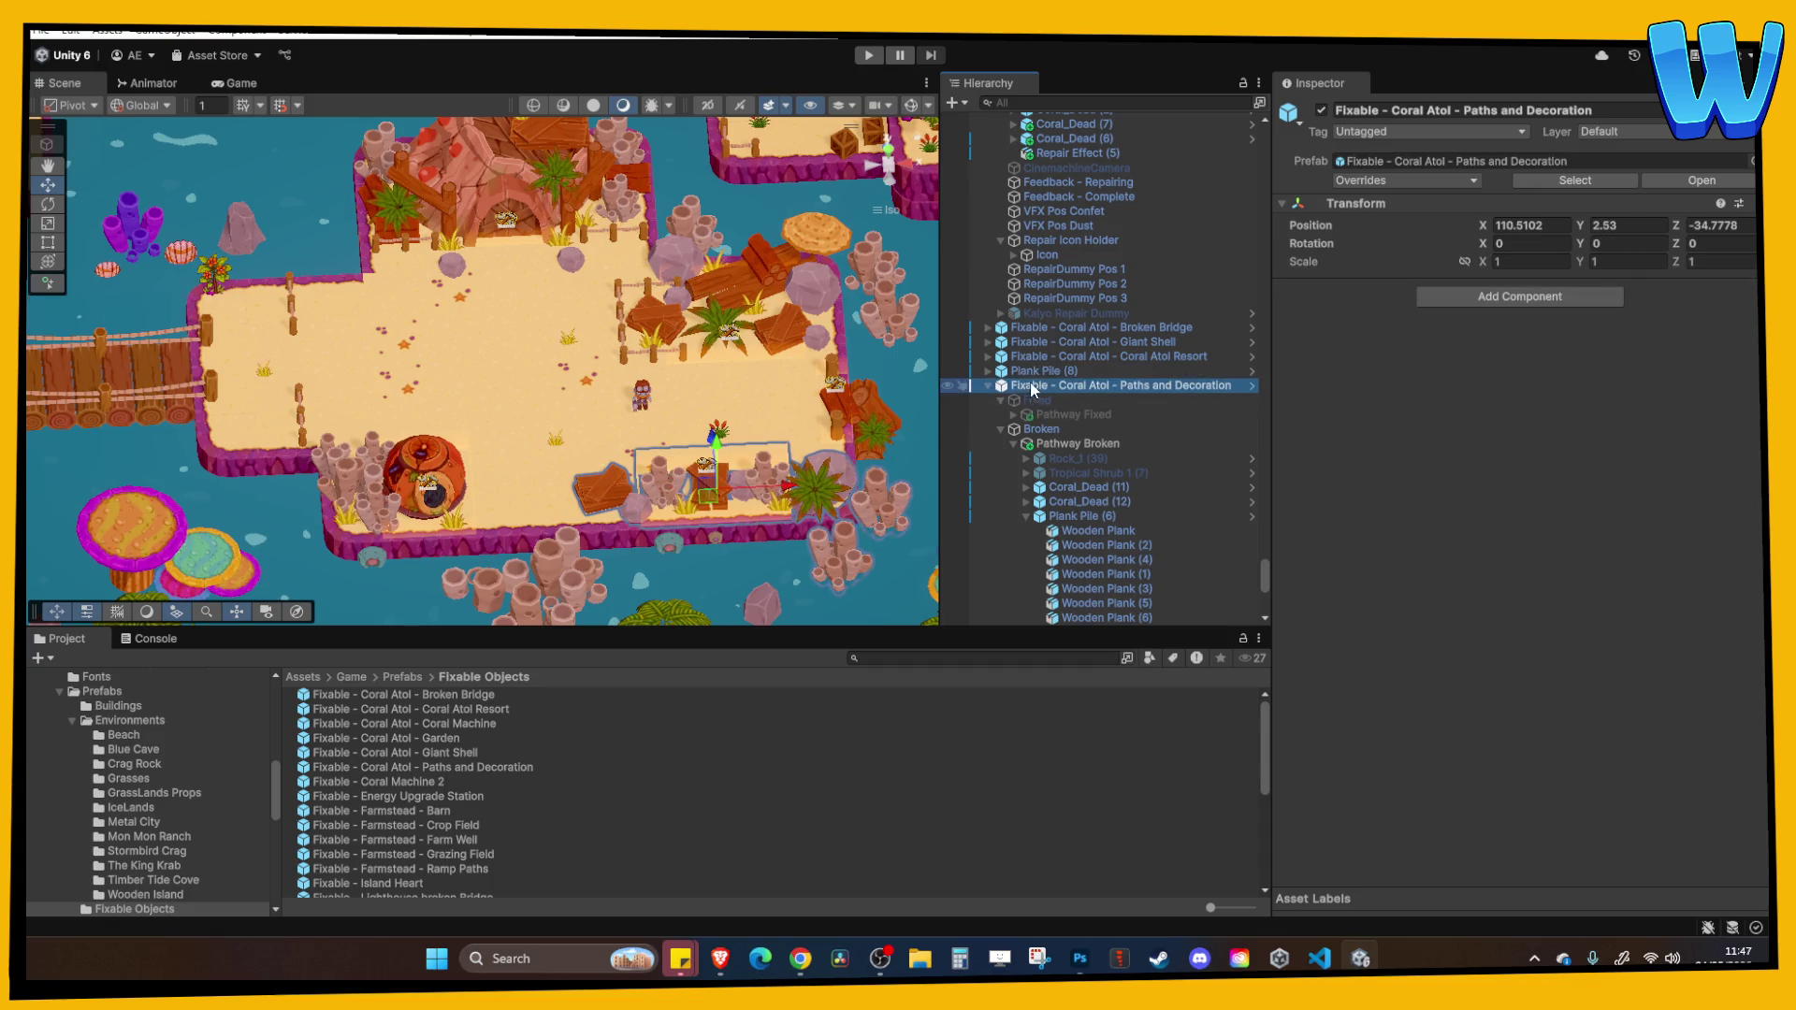
left_click(988, 385)
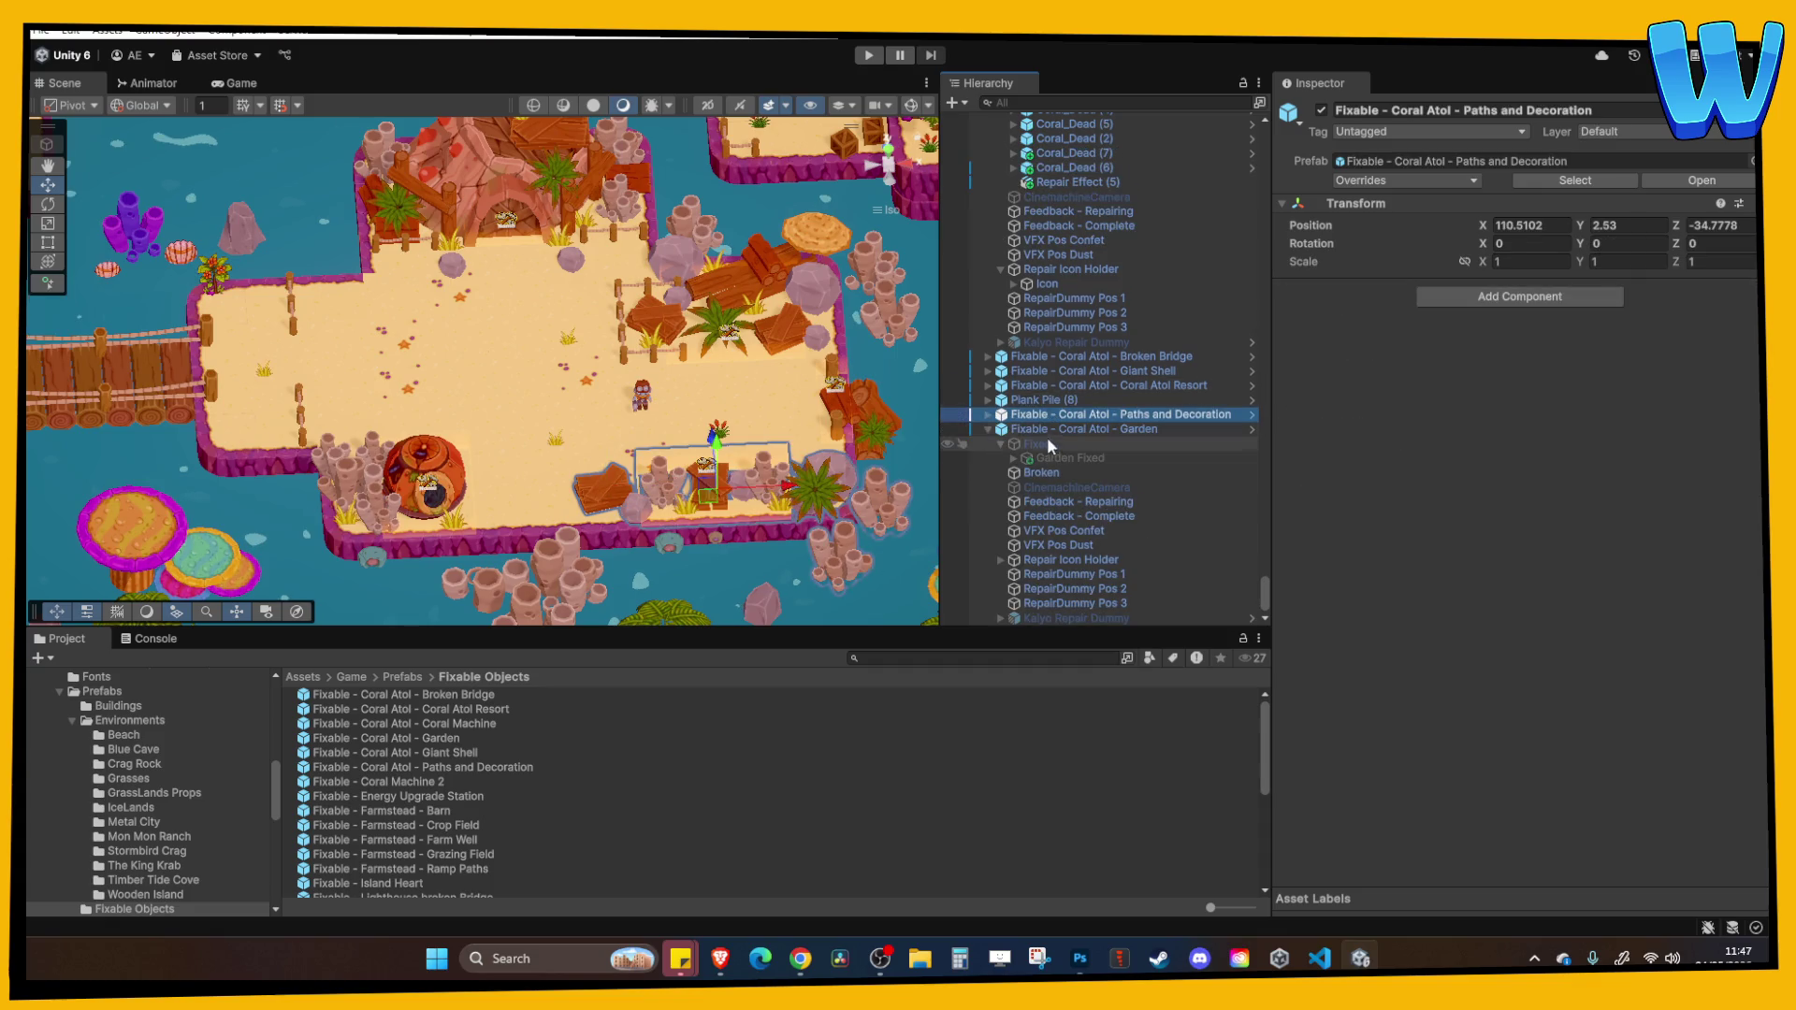
left_click_drag(1054, 400, 1057, 470)
Move Plank Pile (8) onto the garden beach at 84, 3.626762, -17.
mouse_move(378, 170)
left_mouse_down()
mouse_move(298, 110)
mouse_move(379, 274)
left_mouse_up()
mouse_move(596, 384)
left_mouse_down()
mouse_move(608, 178)
mouse_move(389, 202)
mouse_move(443, 129)
mouse_move(440, 400)
mouse_move(272, 447)
mouse_move(372, 281)
mouse_move(464, 280)
left_mouse_up()
key("ctrl+z")
Duplicate the rock as Rock_1 (41) under the Garden's Broken group and place it by the planks.
key("f")
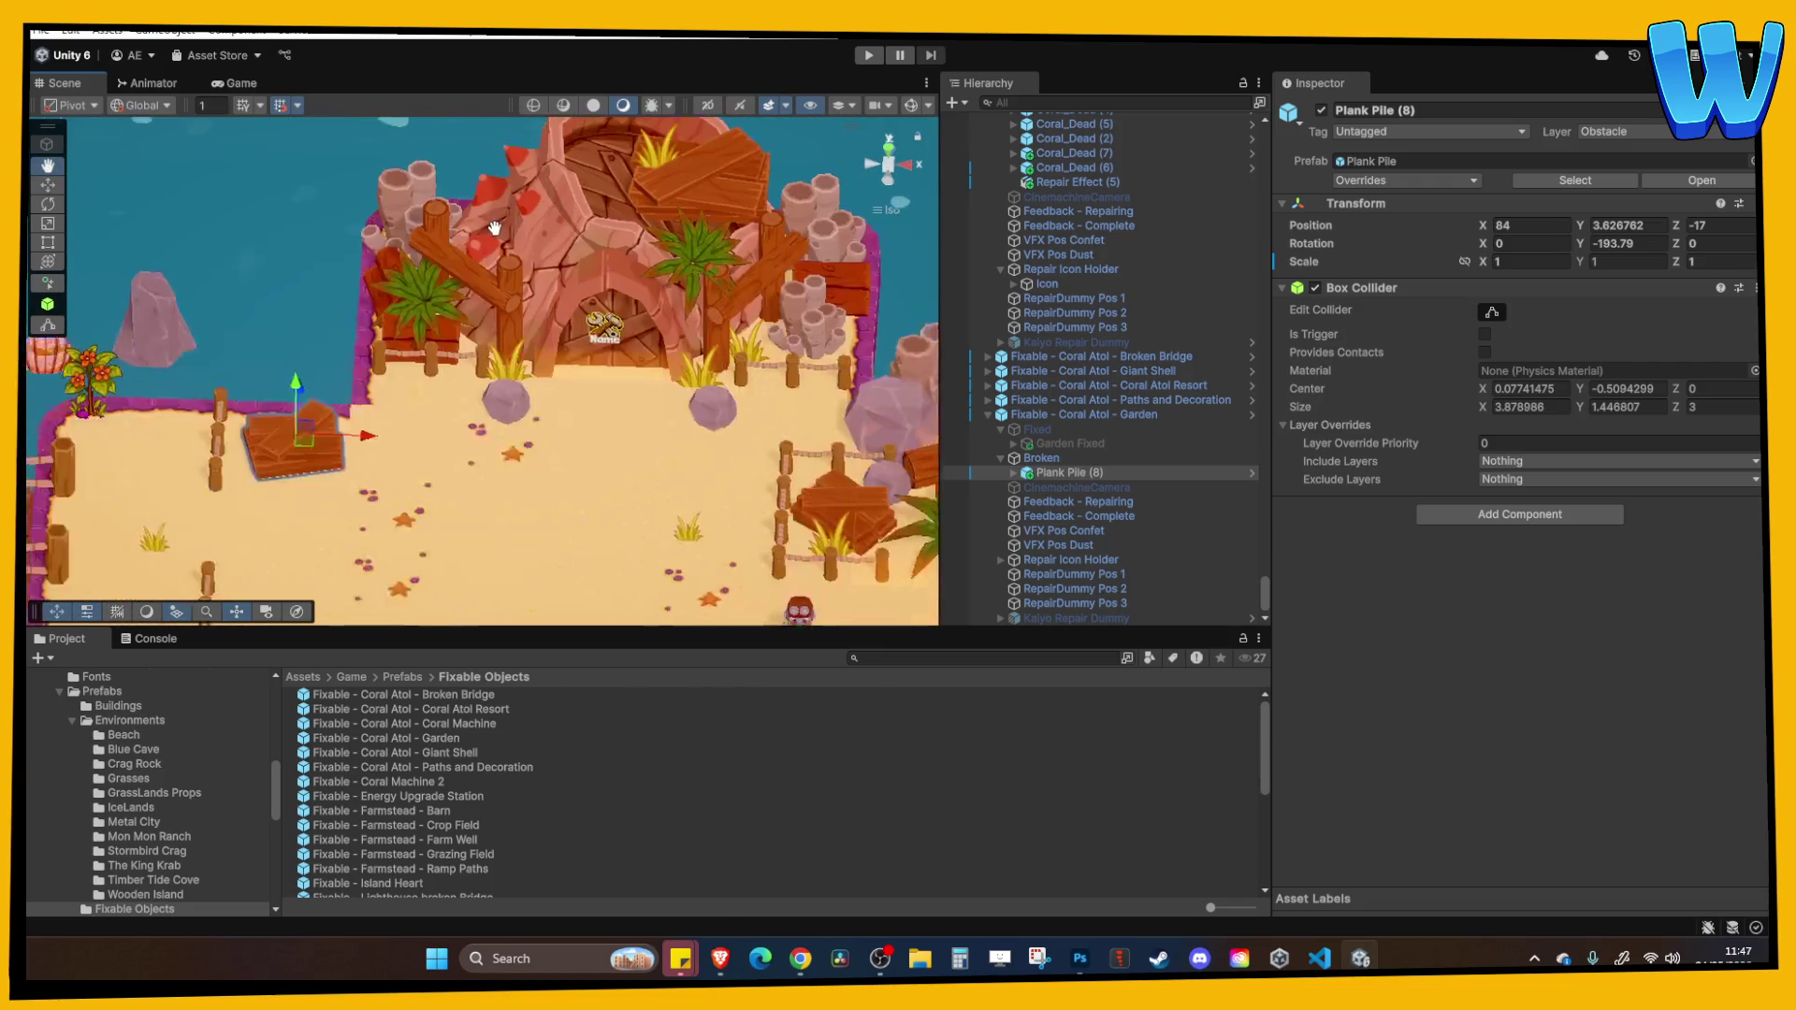
mouse_move(407, 331)
left_mouse_down("alt")
mouse_move(452, 372)
mouse_move(468, 307)
mouse_move(455, 393)
mouse_move(457, 374)
left_mouse_up("alt")
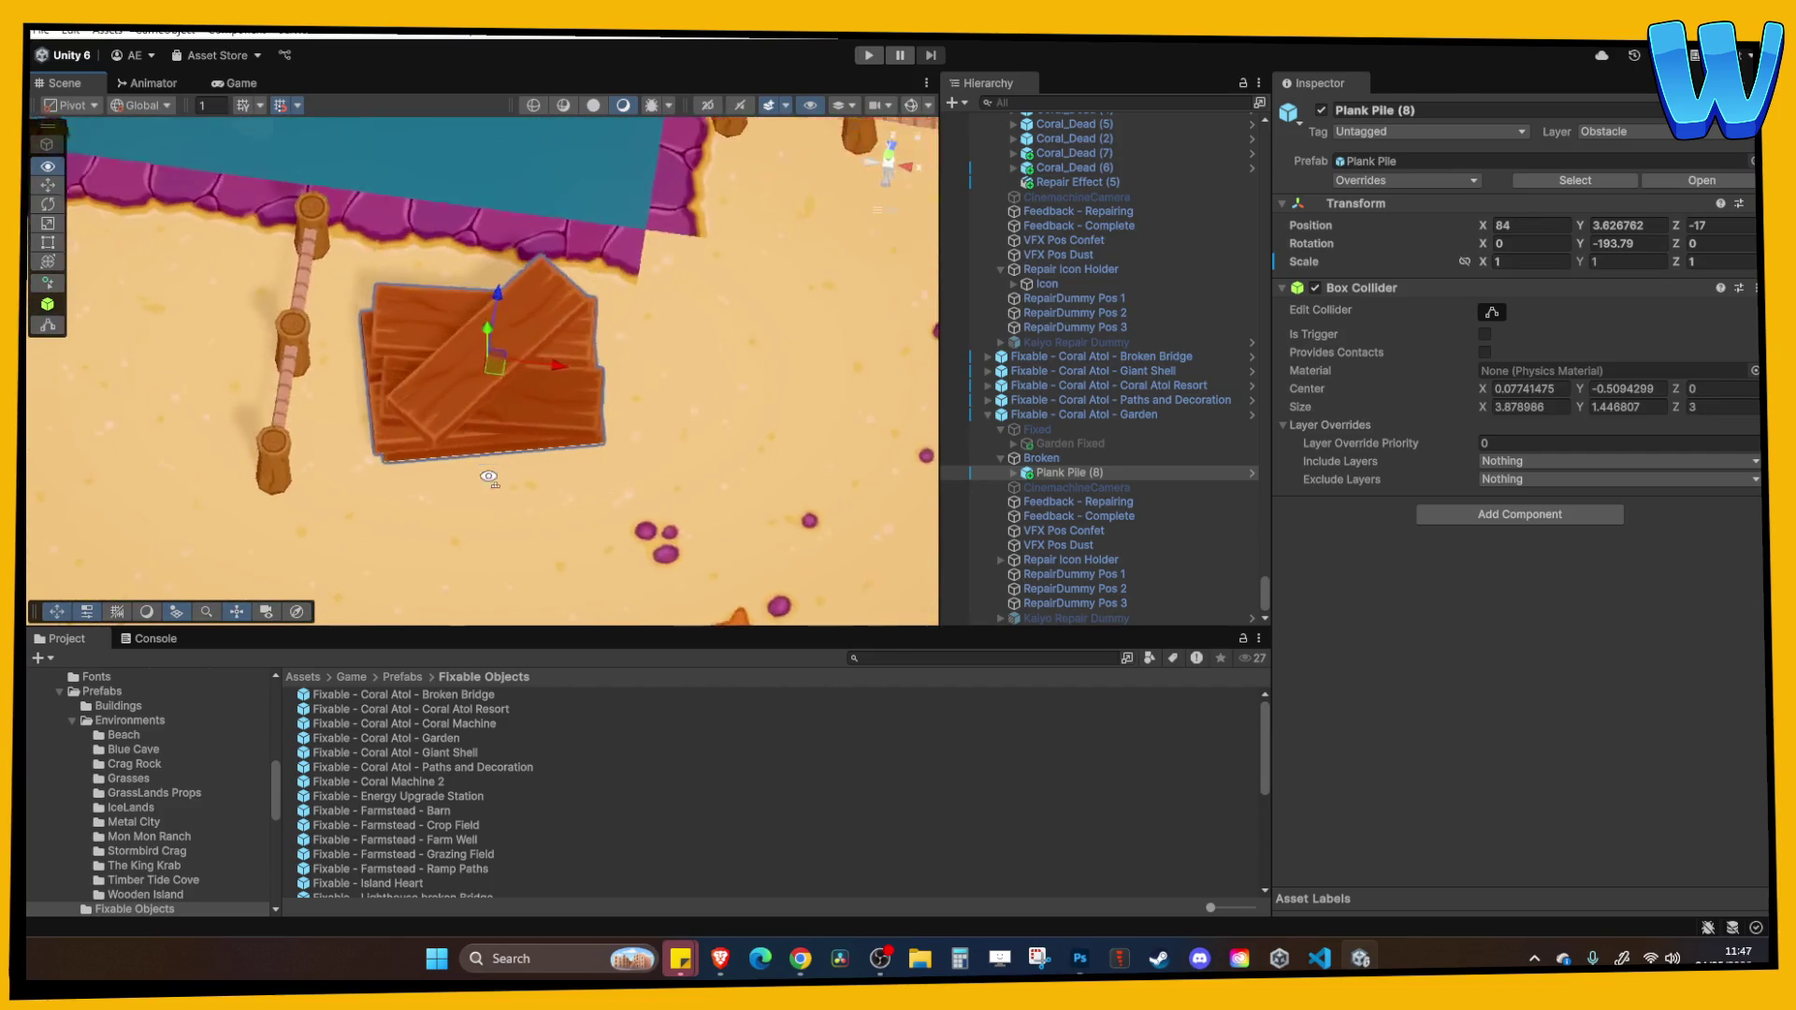
scroll(456, 383, "down", 4)
scroll(456, 388, "up", 2)
scroll(456, 387, "down", 3)
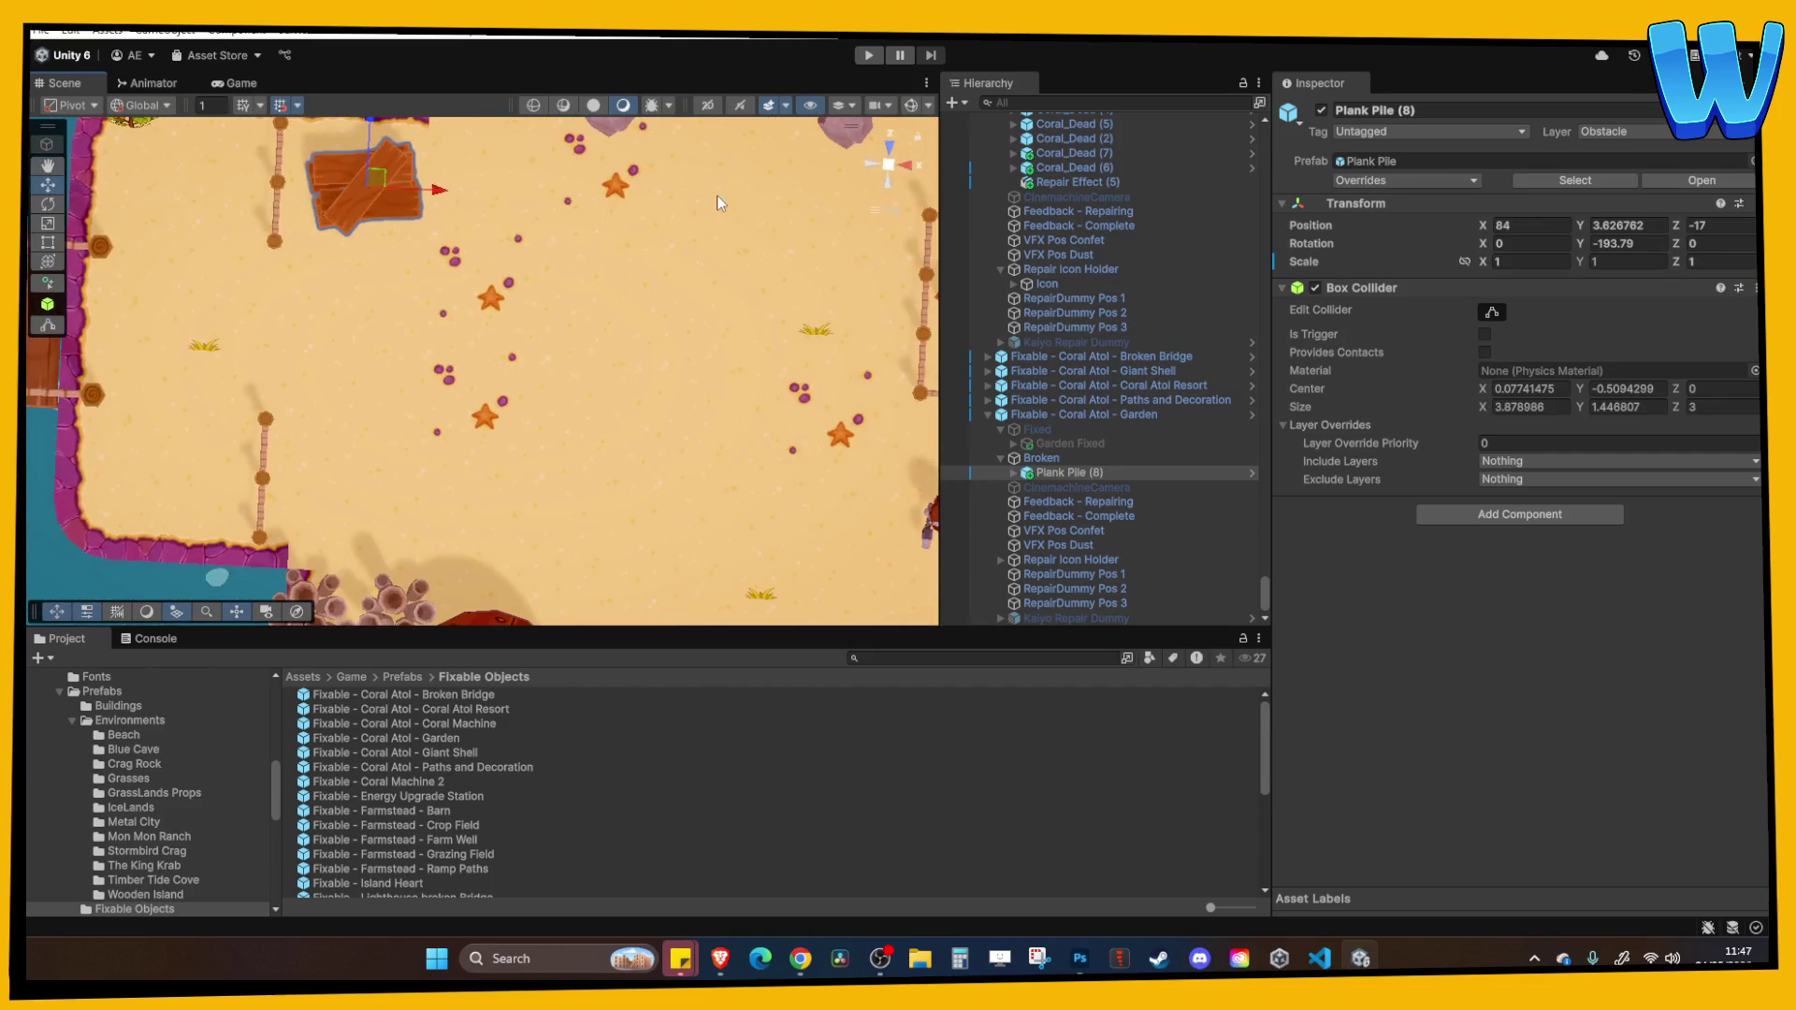
scroll(524, 299, "up", 3)
left_click(582, 243)
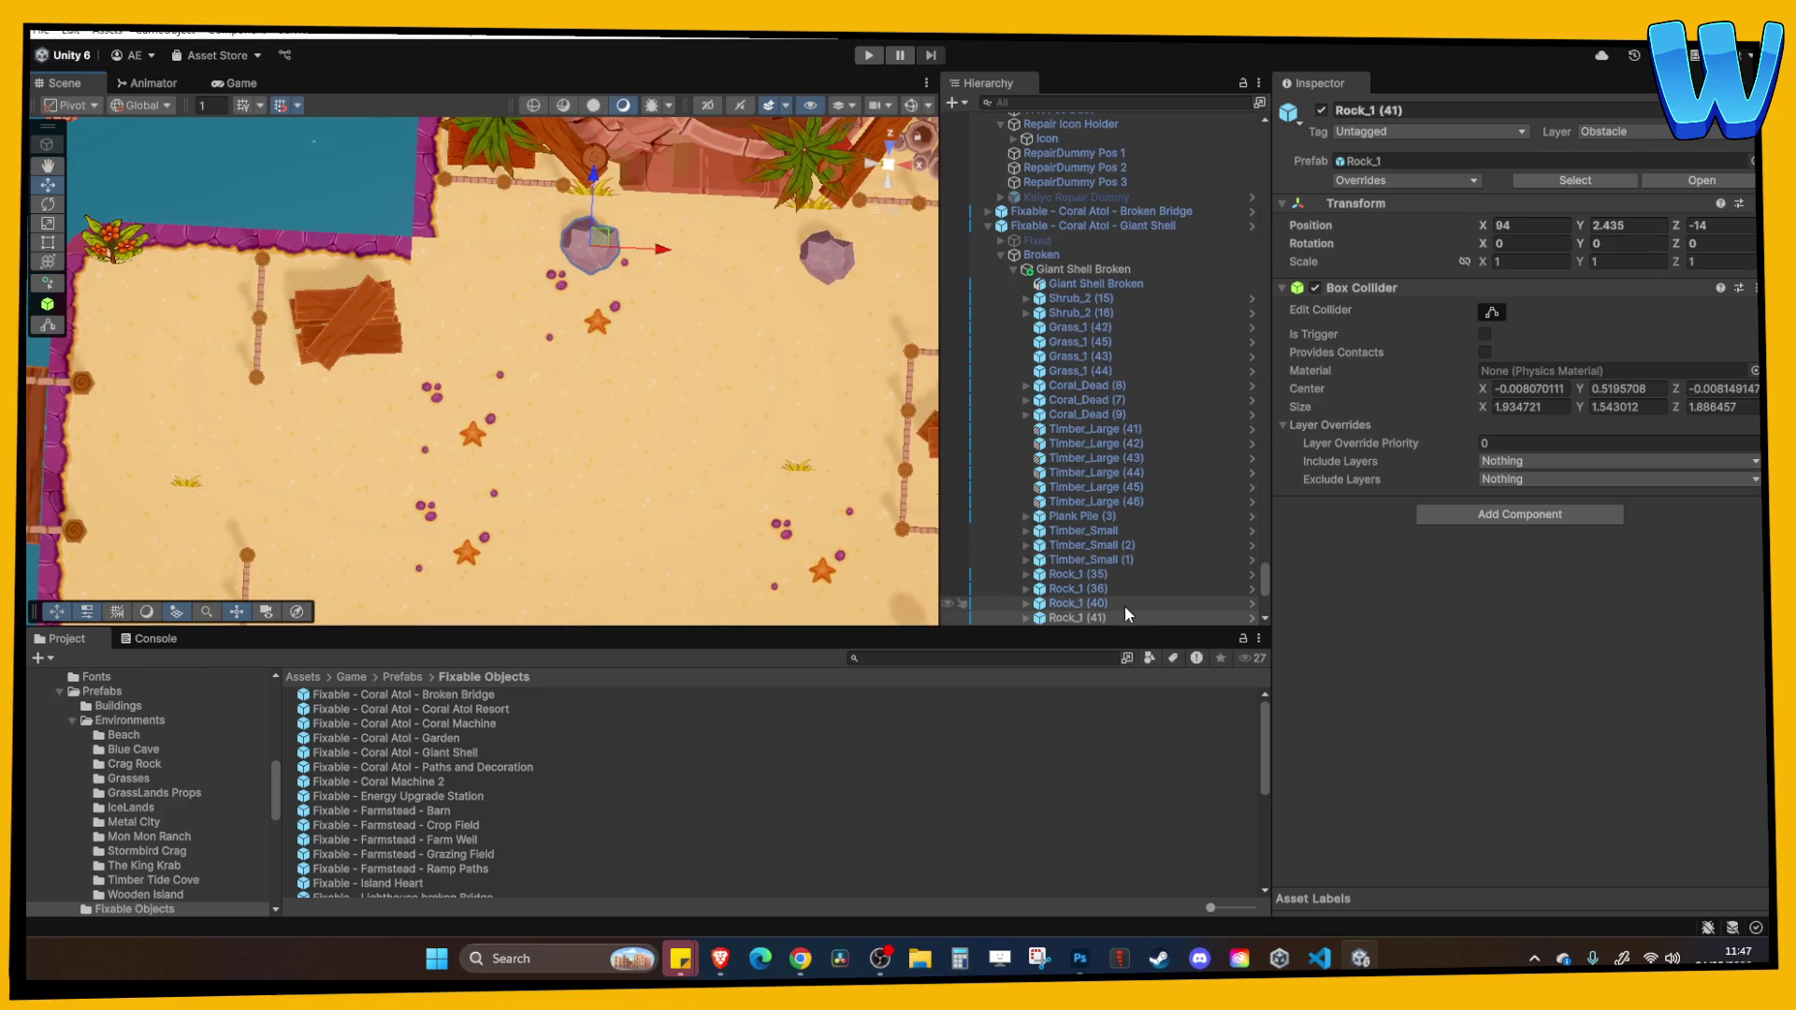
key("ctrl+d")
mouse_move(1106, 634)
left_mouse_down()
mouse_move(1120, 424)
mouse_move(1055, 458)
left_mouse_up()
left_click_drag(660, 249, 405, 249)
mouse_move(326, 164)
left_mouse_down()
mouse_move(324, 222)
mouse_move(323, 192)
mouse_move(518, 313)
mouse_move(495, 349)
mouse_move(638, 464)
mouse_move(404, 390)
mouse_move(377, 335)
mouse_move(401, 421)
mouse_move(496, 383)
left_mouse_up()
Duplicate the dead coral as Coral_Dead (11) under Broken and set it on the sand at 84, 2.57, -17.
left_click(898, 356)
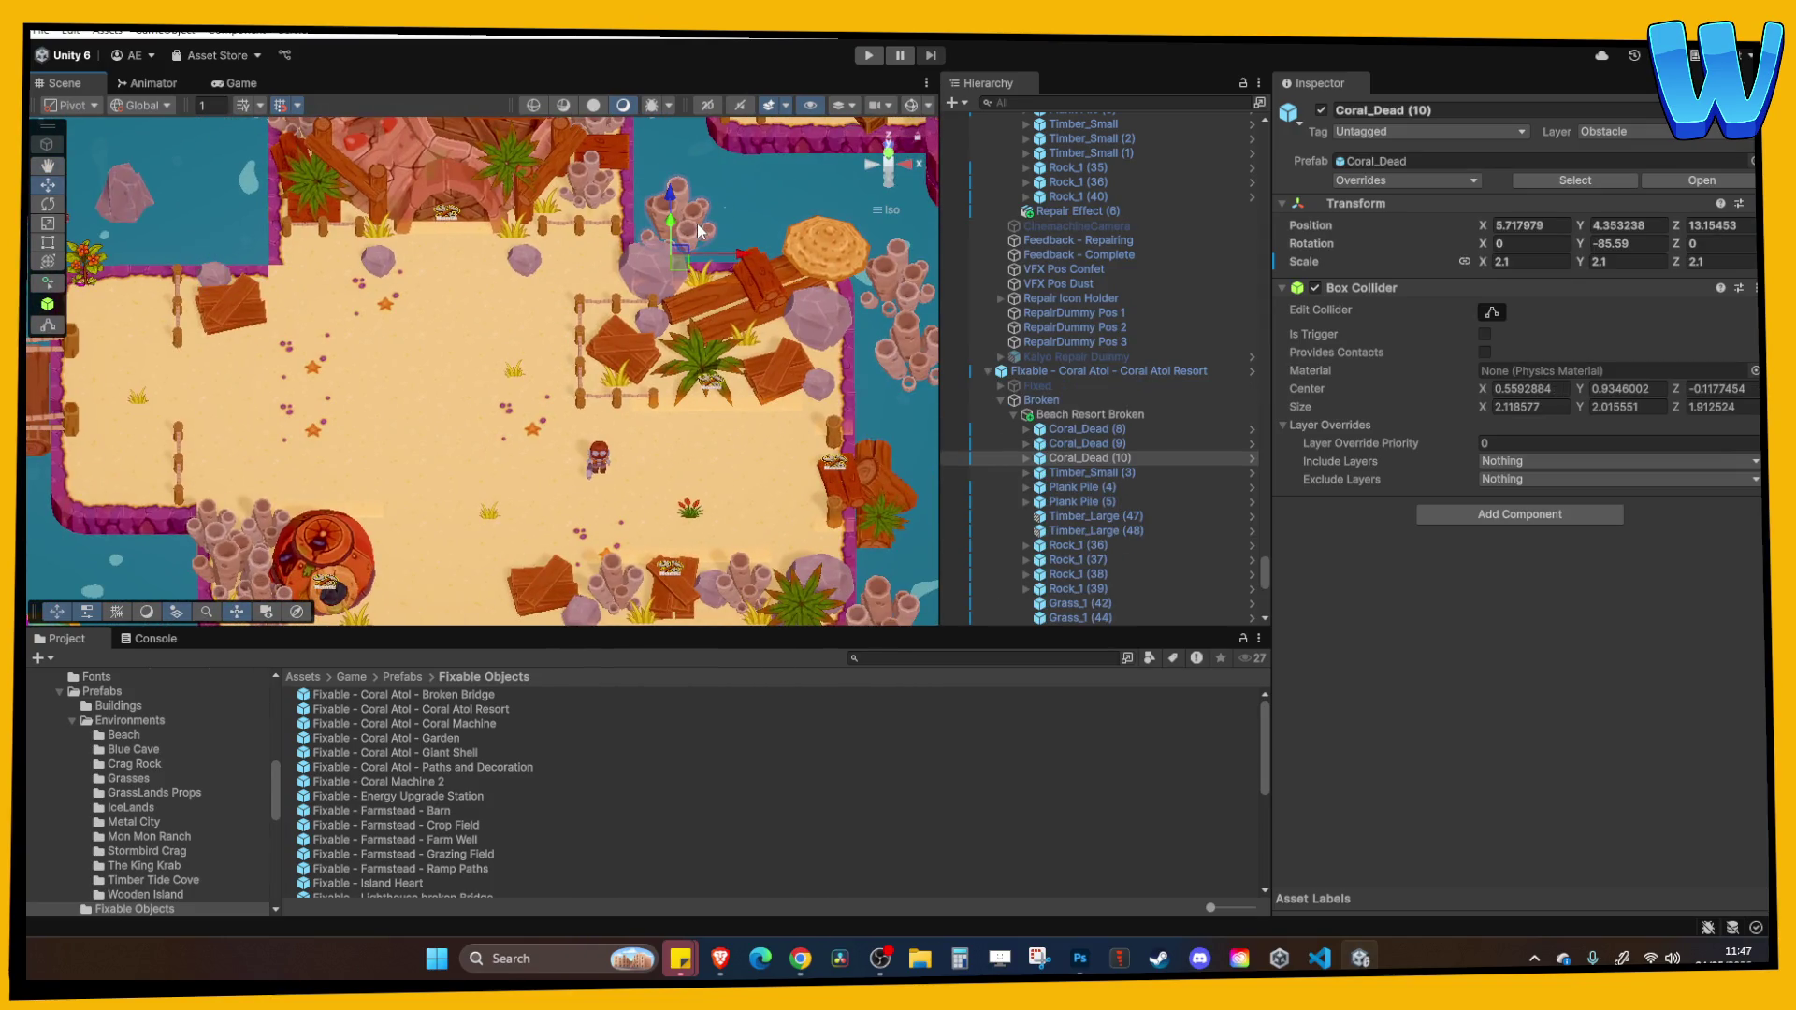
left_click(908, 341)
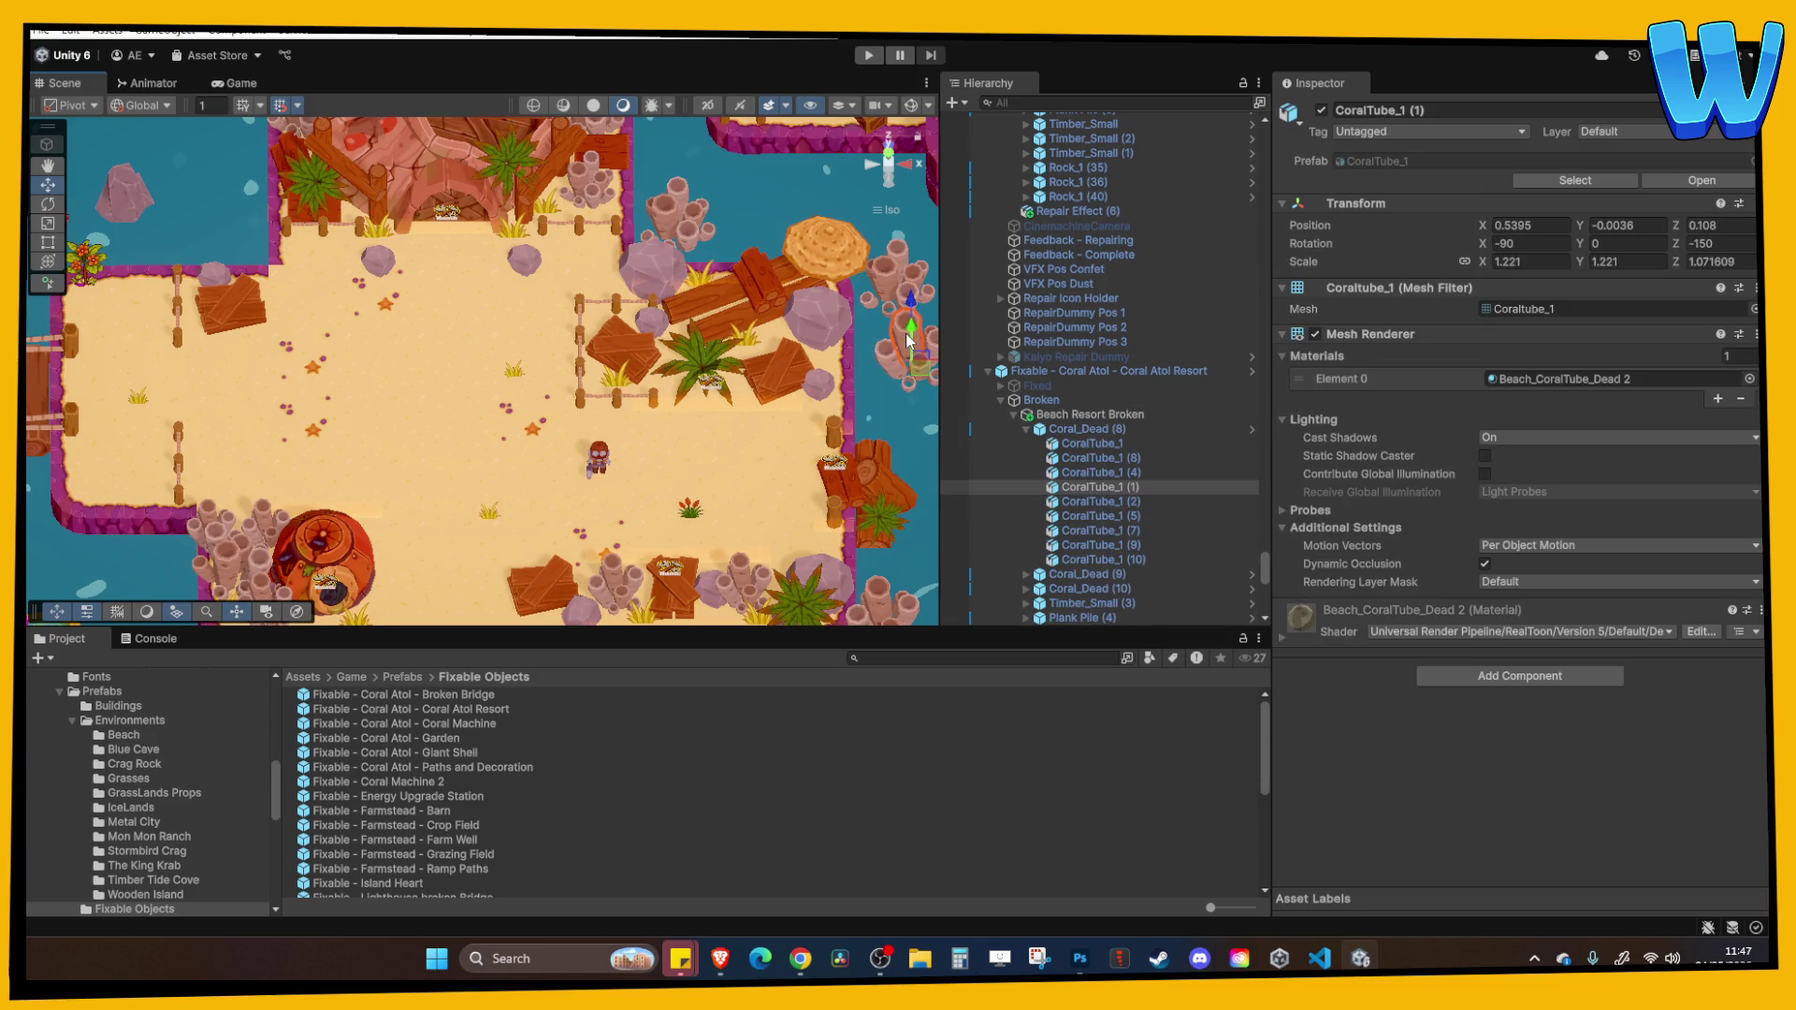
left_click(1074, 428)
key("ctrl+d")
left_click_drag(853, 376, 402, 335)
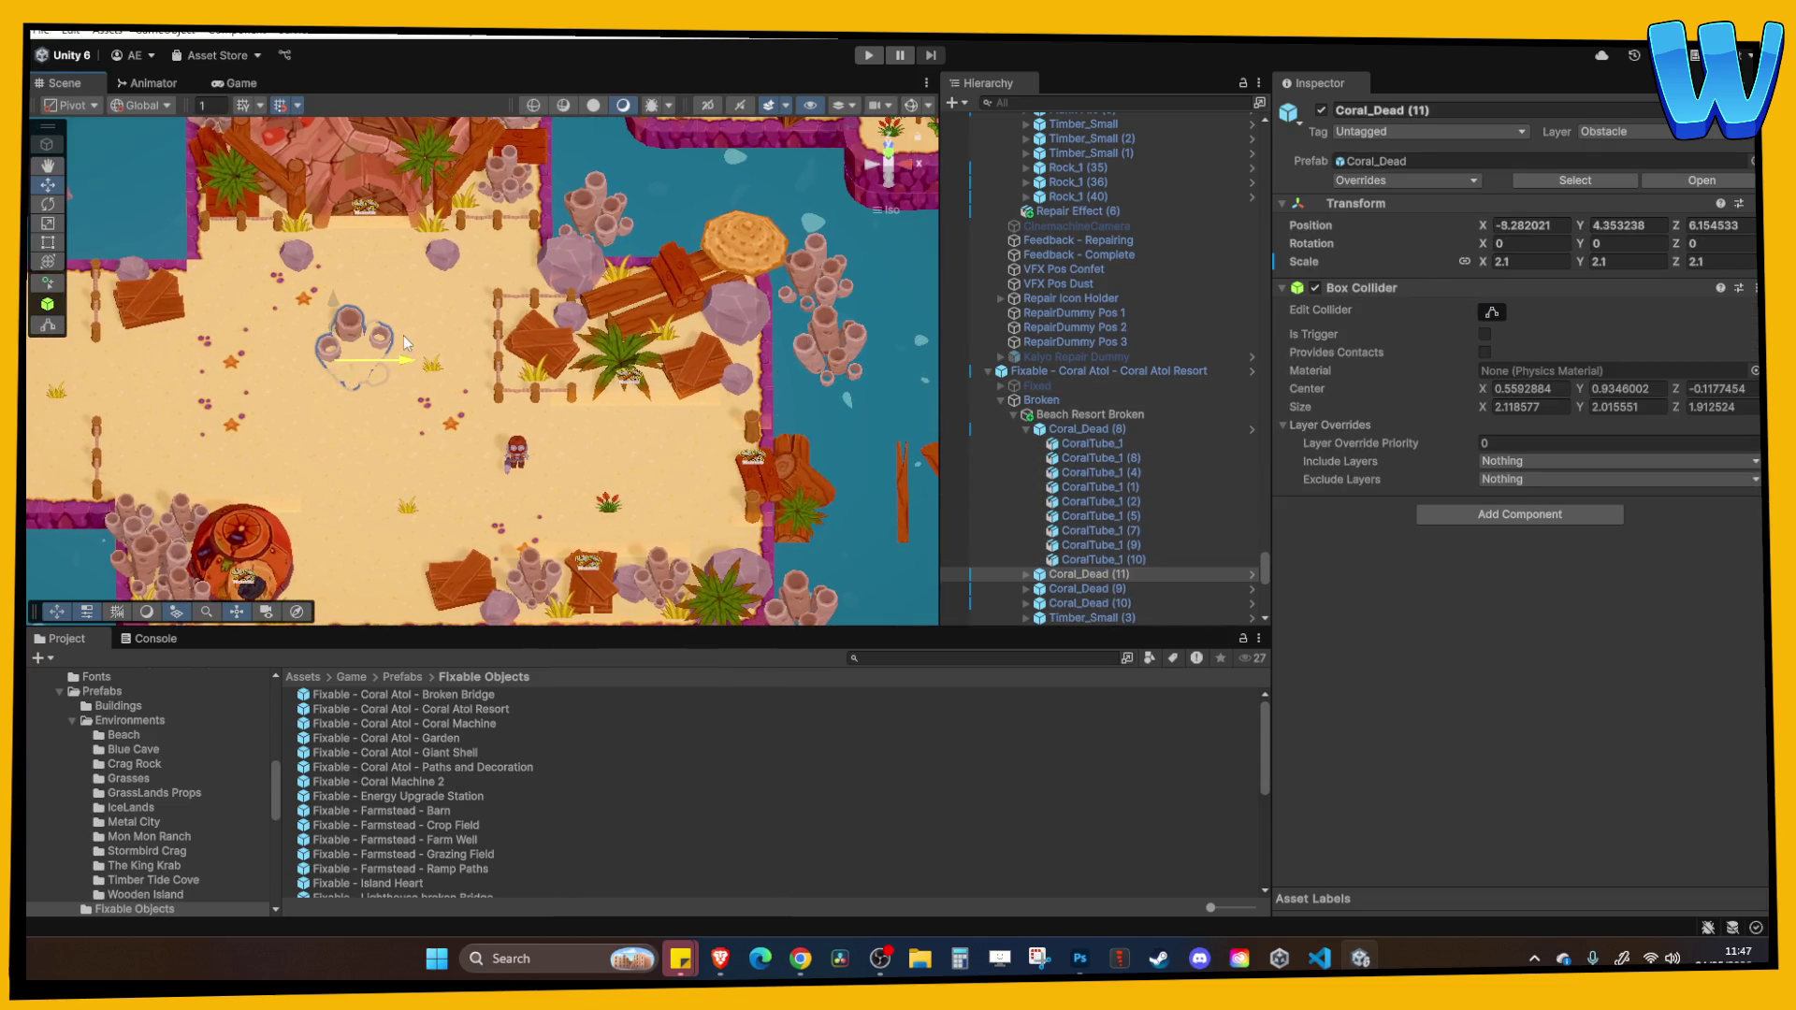
mouse_move(1082, 578)
left_mouse_down()
mouse_move(1076, 660)
mouse_move(1081, 401)
mouse_move(1064, 448)
left_mouse_up()
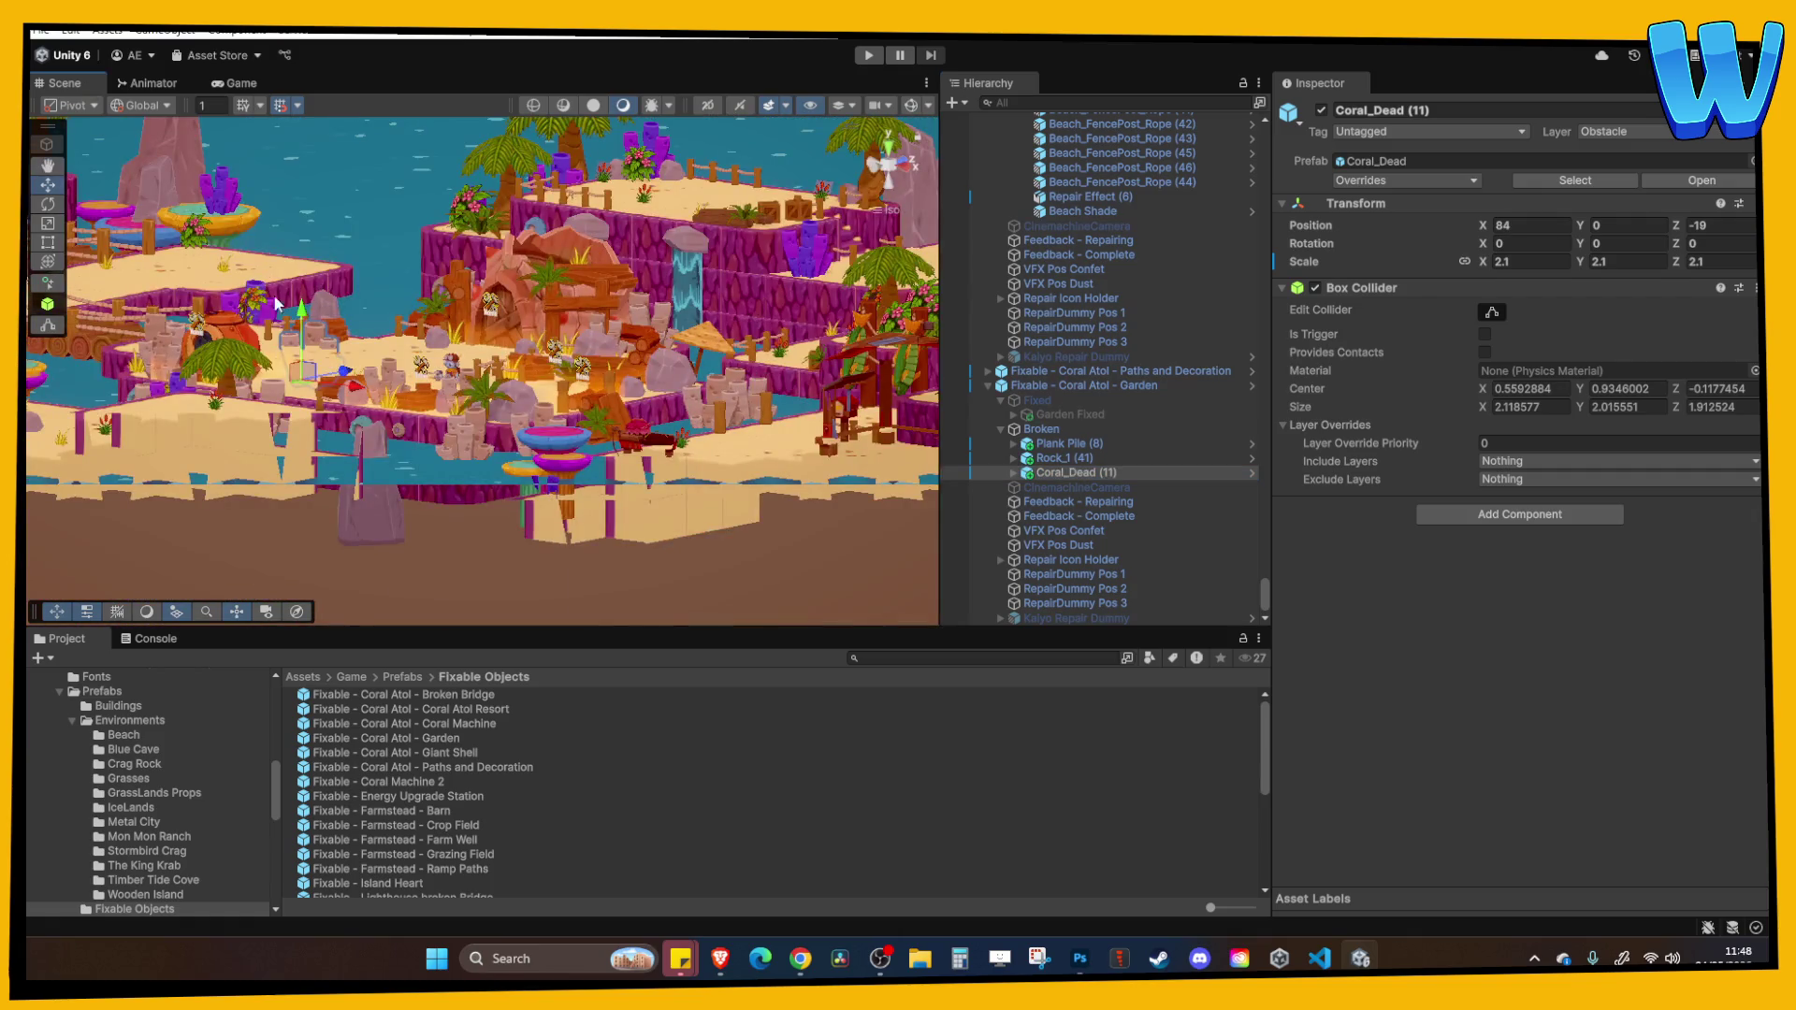
left_click_drag(293, 282, 294, 278)
key("f")
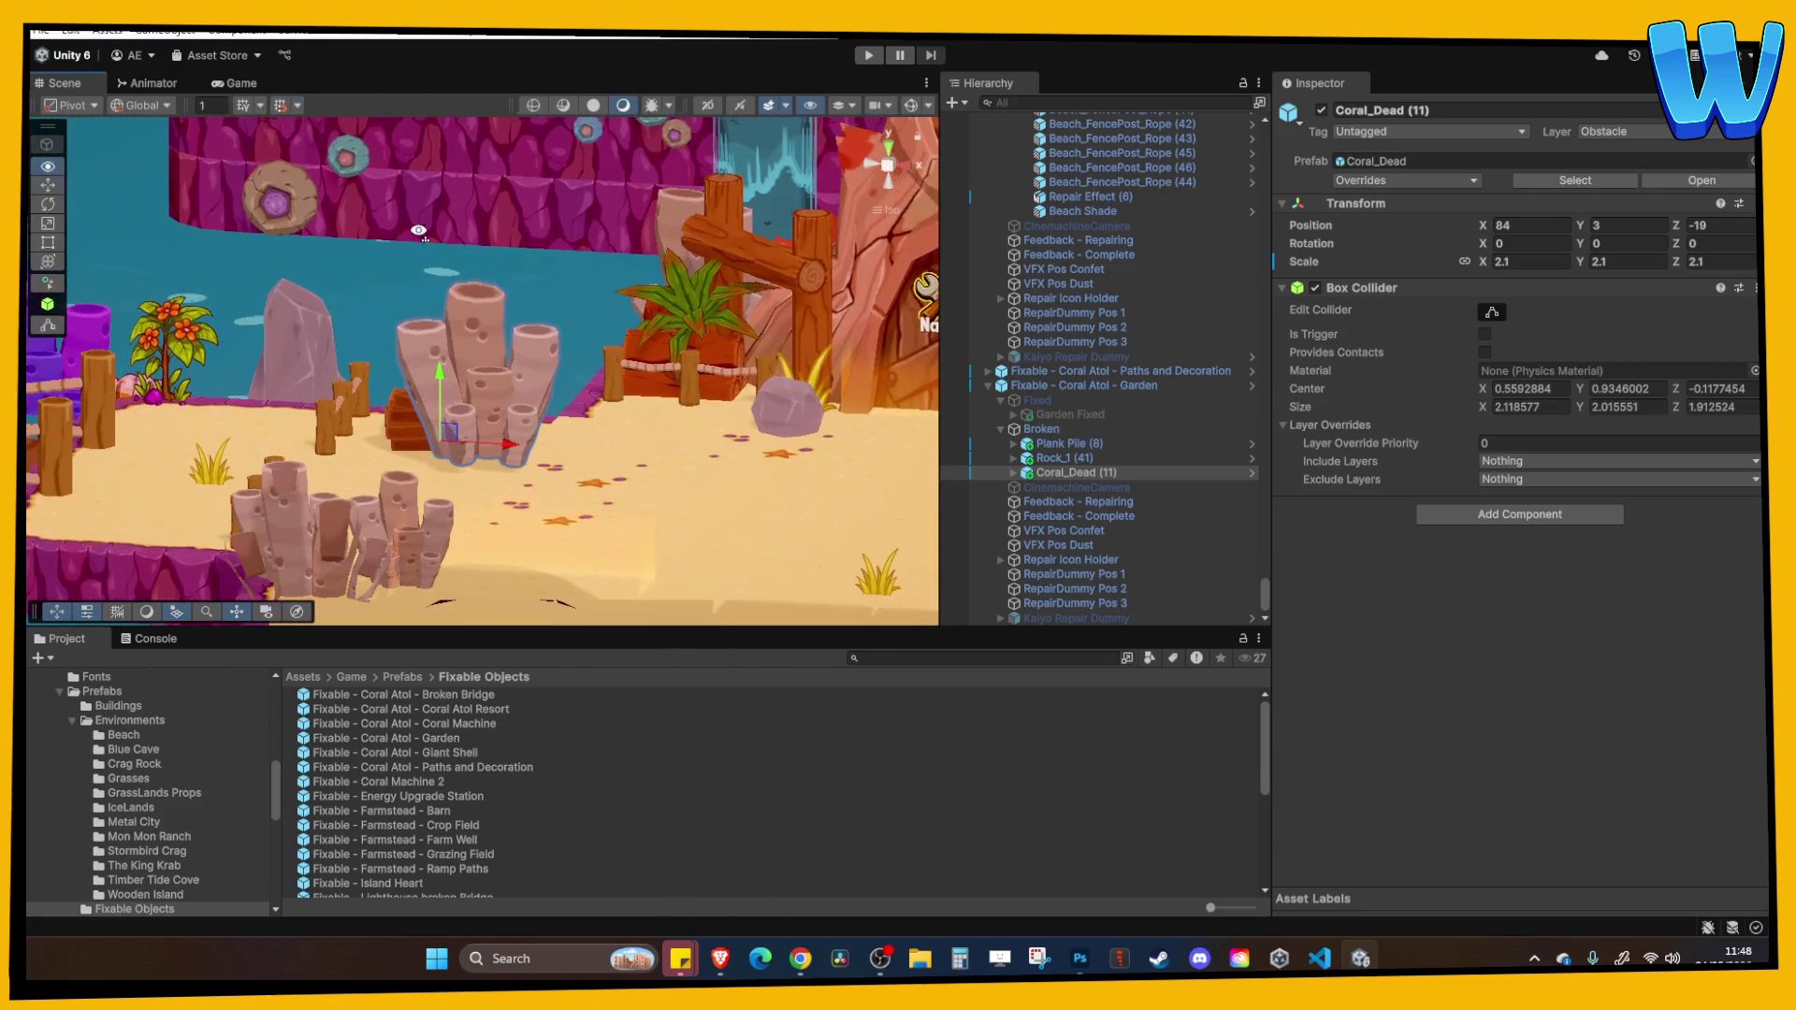
left_click_drag(447, 358, 443, 400)
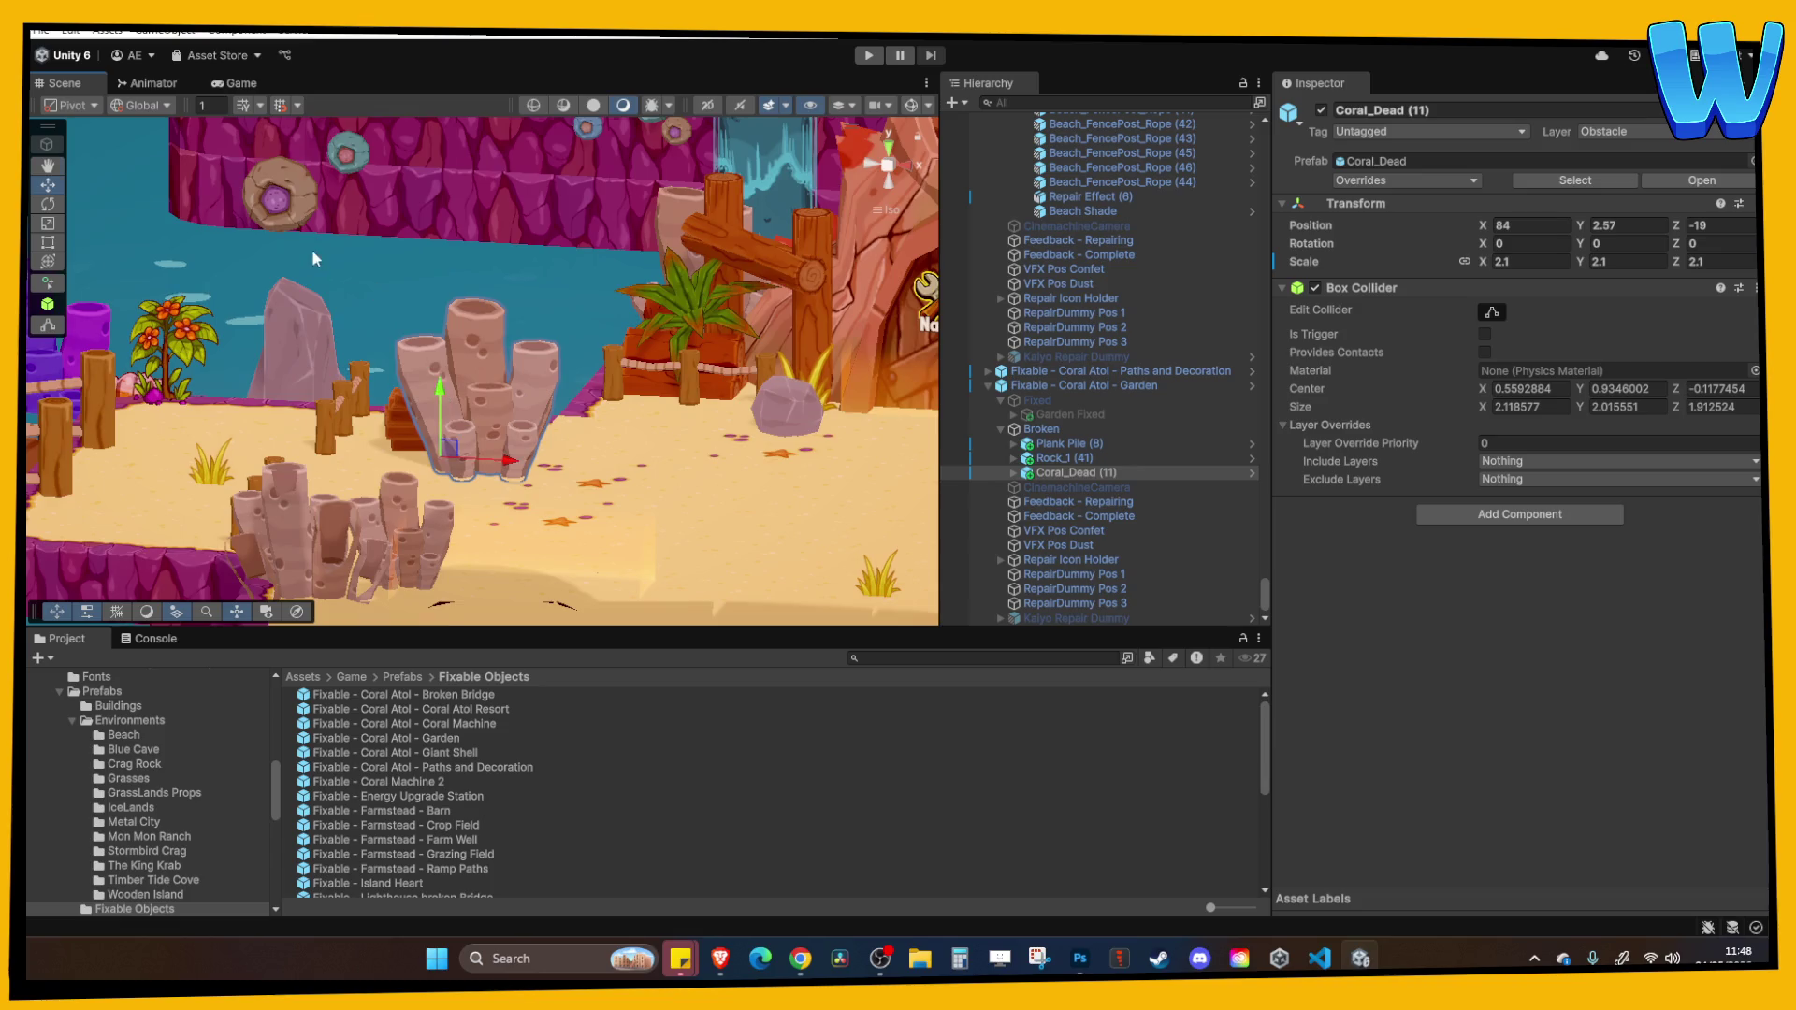
left_click_drag(486, 280, 488, 234)
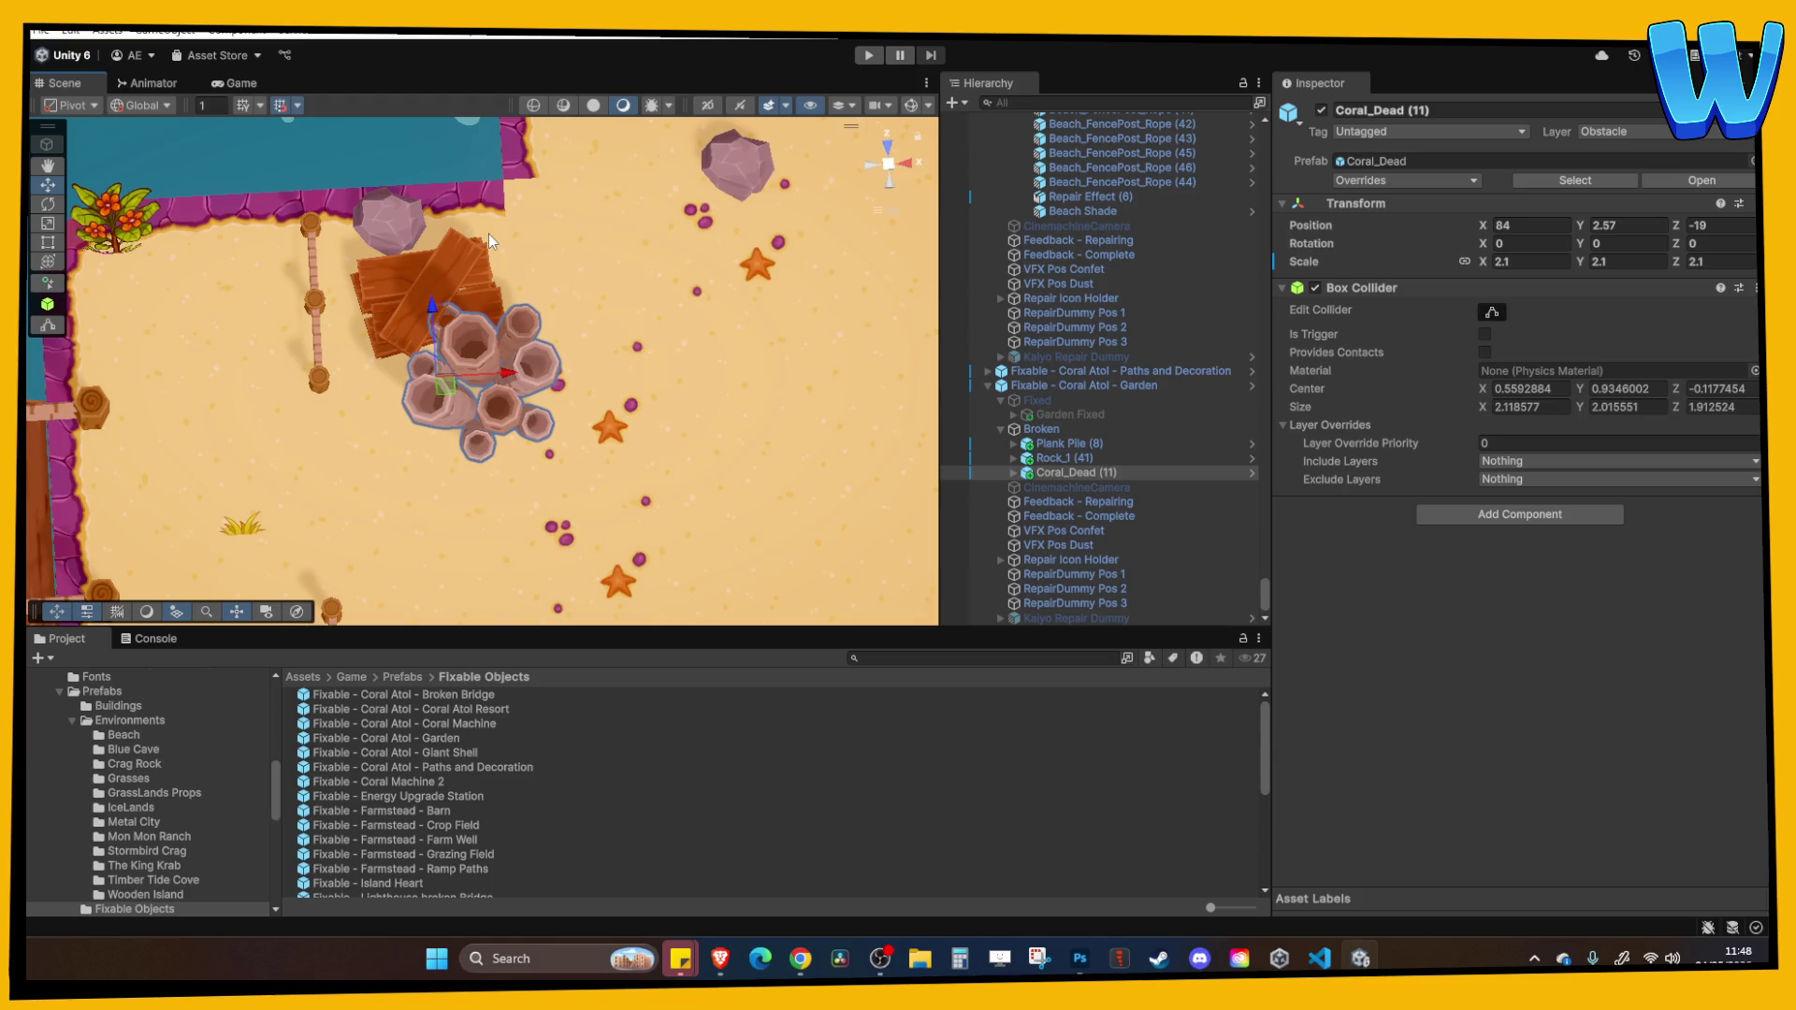
mouse_move(489, 234)
left_mouse_down()
mouse_move(463, 297)
mouse_move(439, 223)
left_mouse_up()
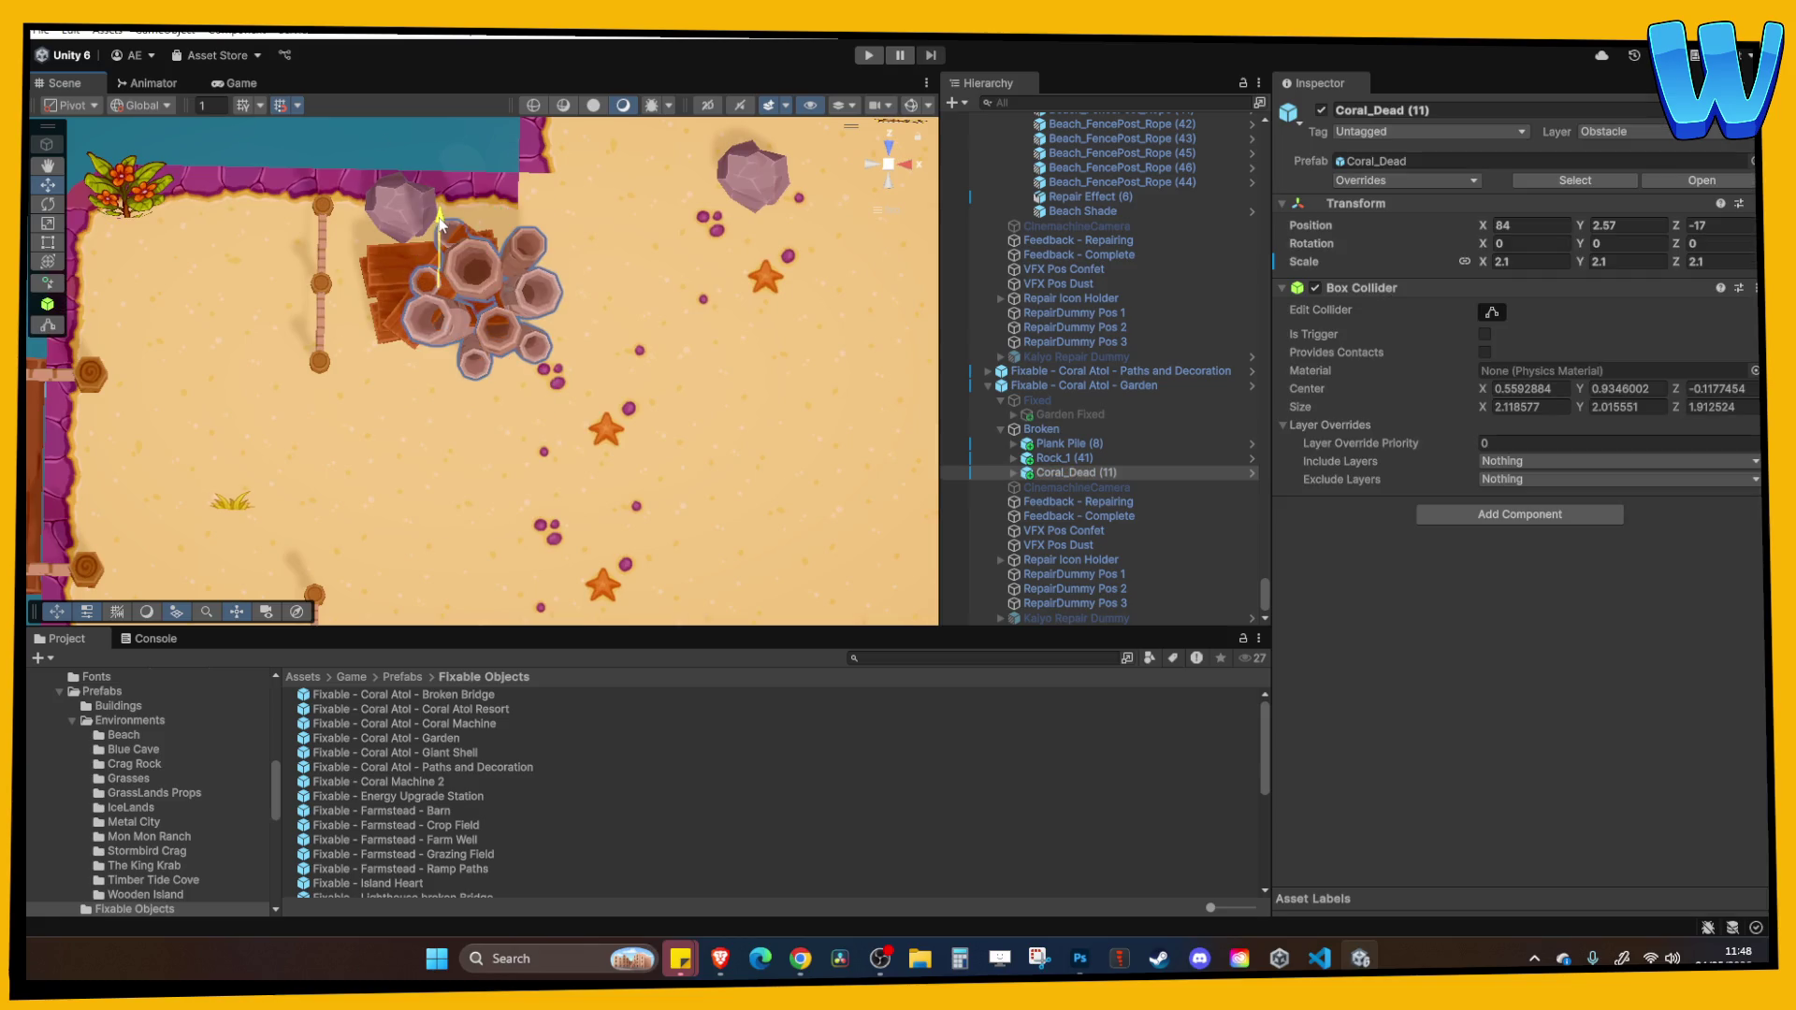
left_click(457, 271)
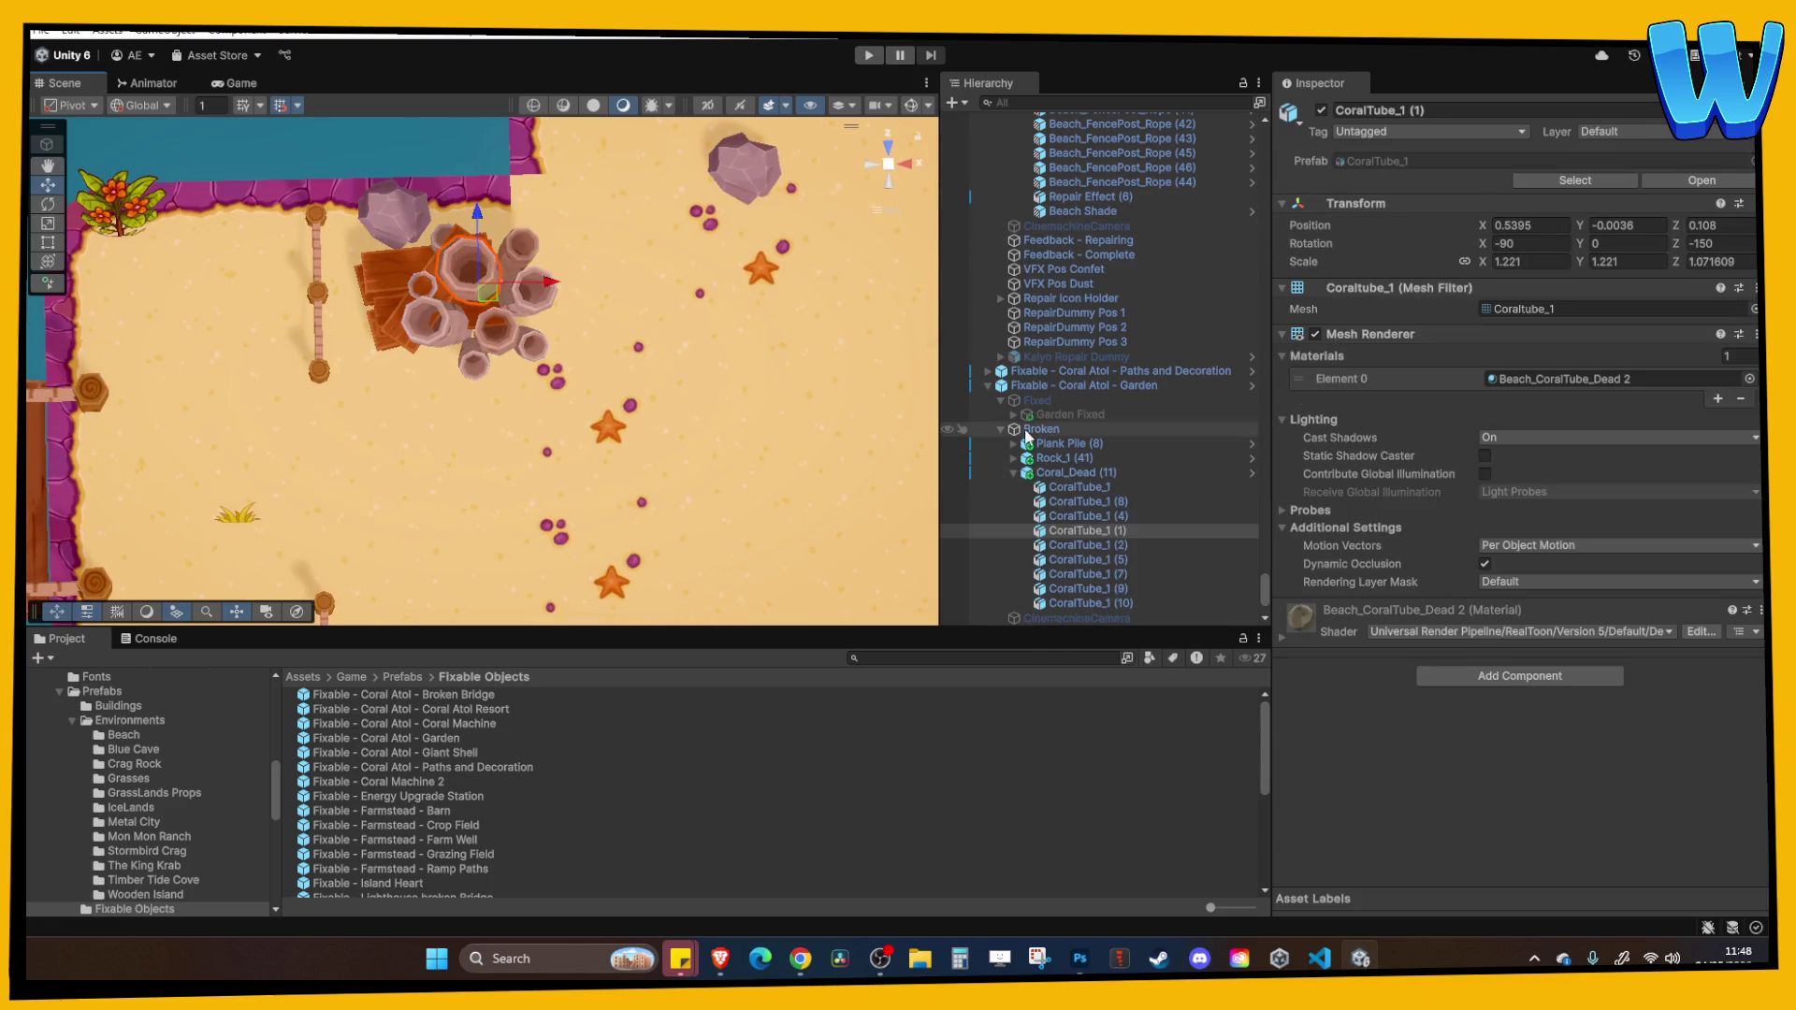
Rotate Plank Pile (8) to Y 90 and shift it slightly along X.
left_click(1067, 472)
left_click(1493, 314)
left_click(394, 299)
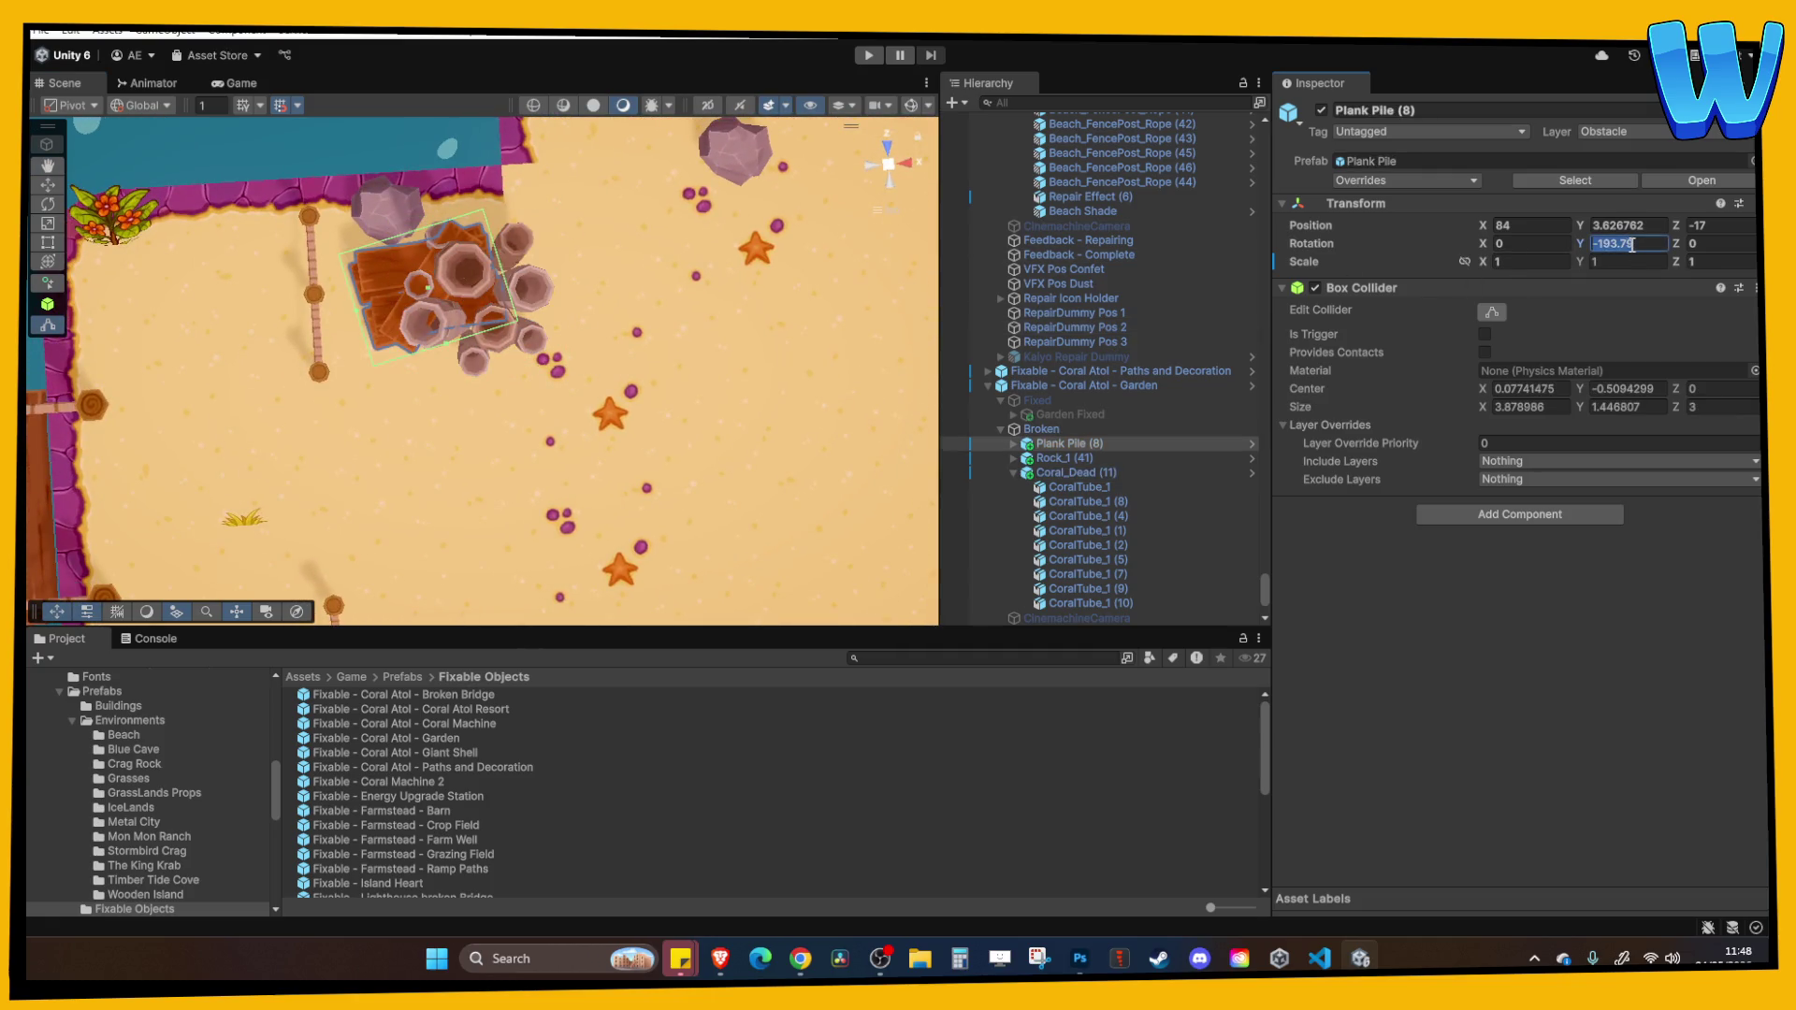
type("090")
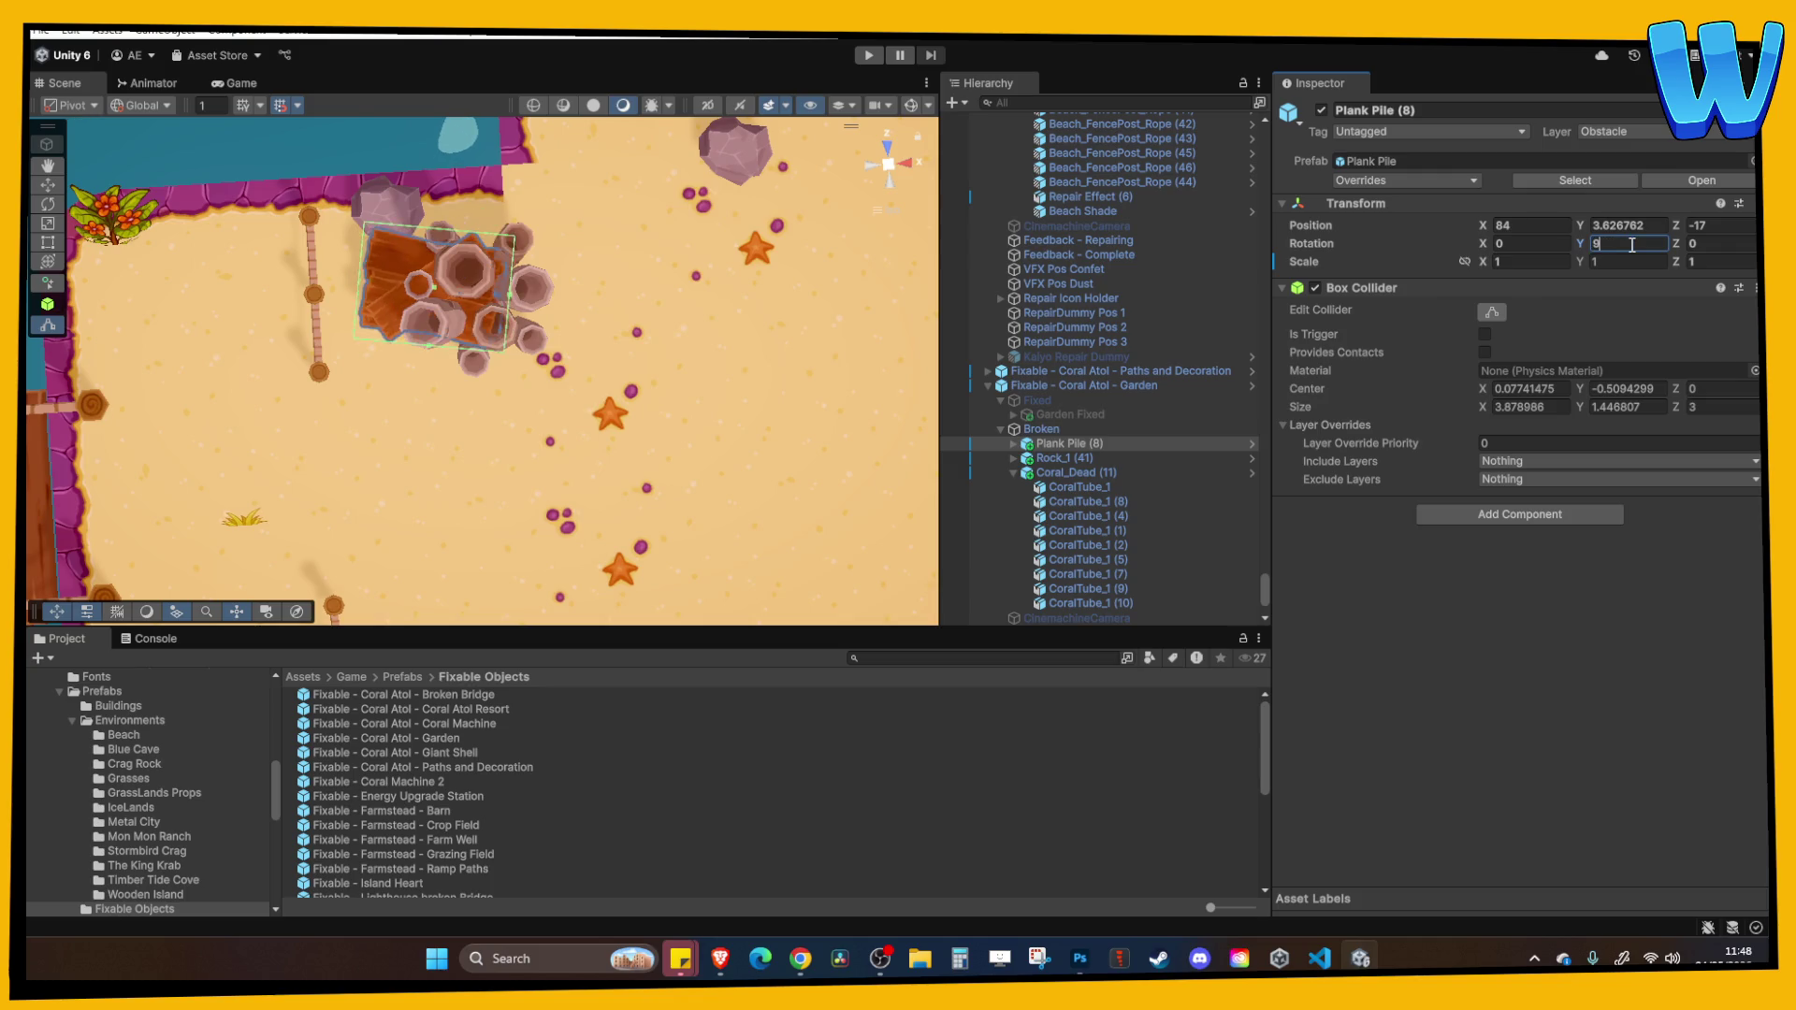
key("Return")
left_click_drag(370, 231, 333, 222)
left_click(53, 188)
mouse_move(472, 281)
left_mouse_down()
mouse_move(410, 286)
mouse_move(426, 286)
mouse_move(430, 373)
mouse_move(446, 369)
left_mouse_up()
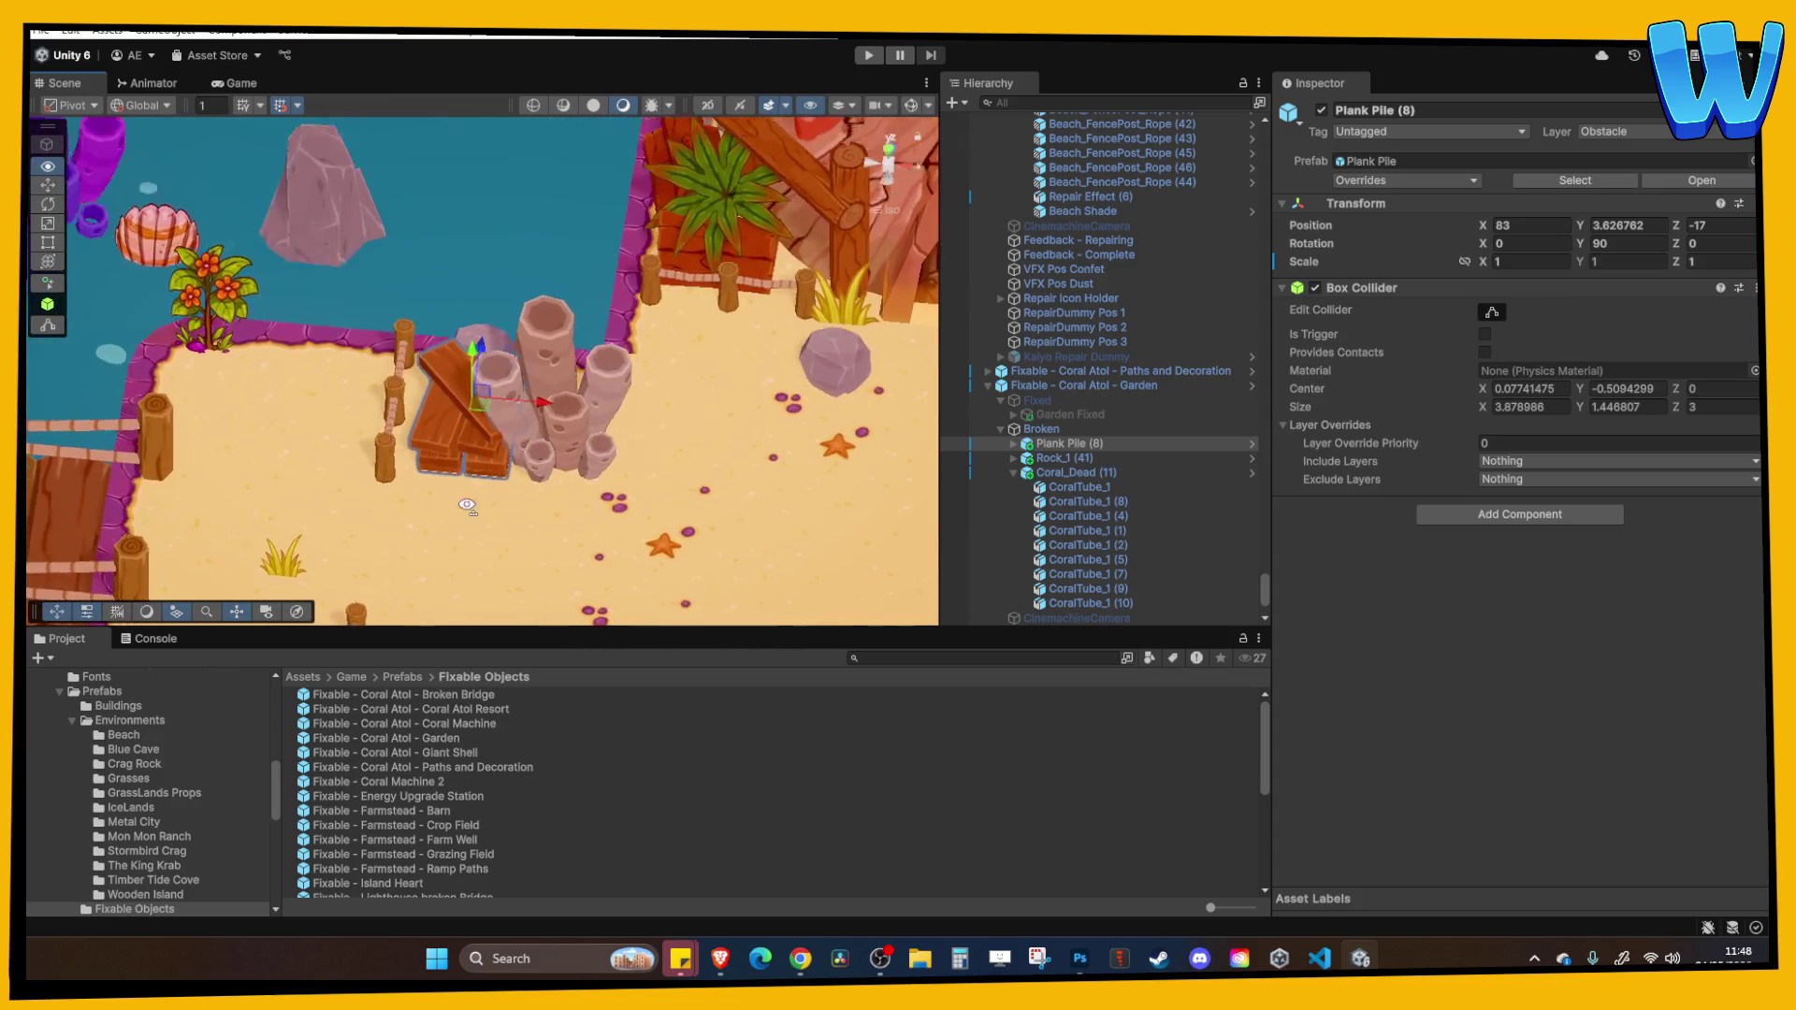
Turn Wooden Plank (6) to rotation -90, 180, 95.02 and slide it neatly into the pile.
left_click(448, 368)
left_click(452, 384)
left_click(456, 376)
left_click(449, 365)
left_click(435, 357)
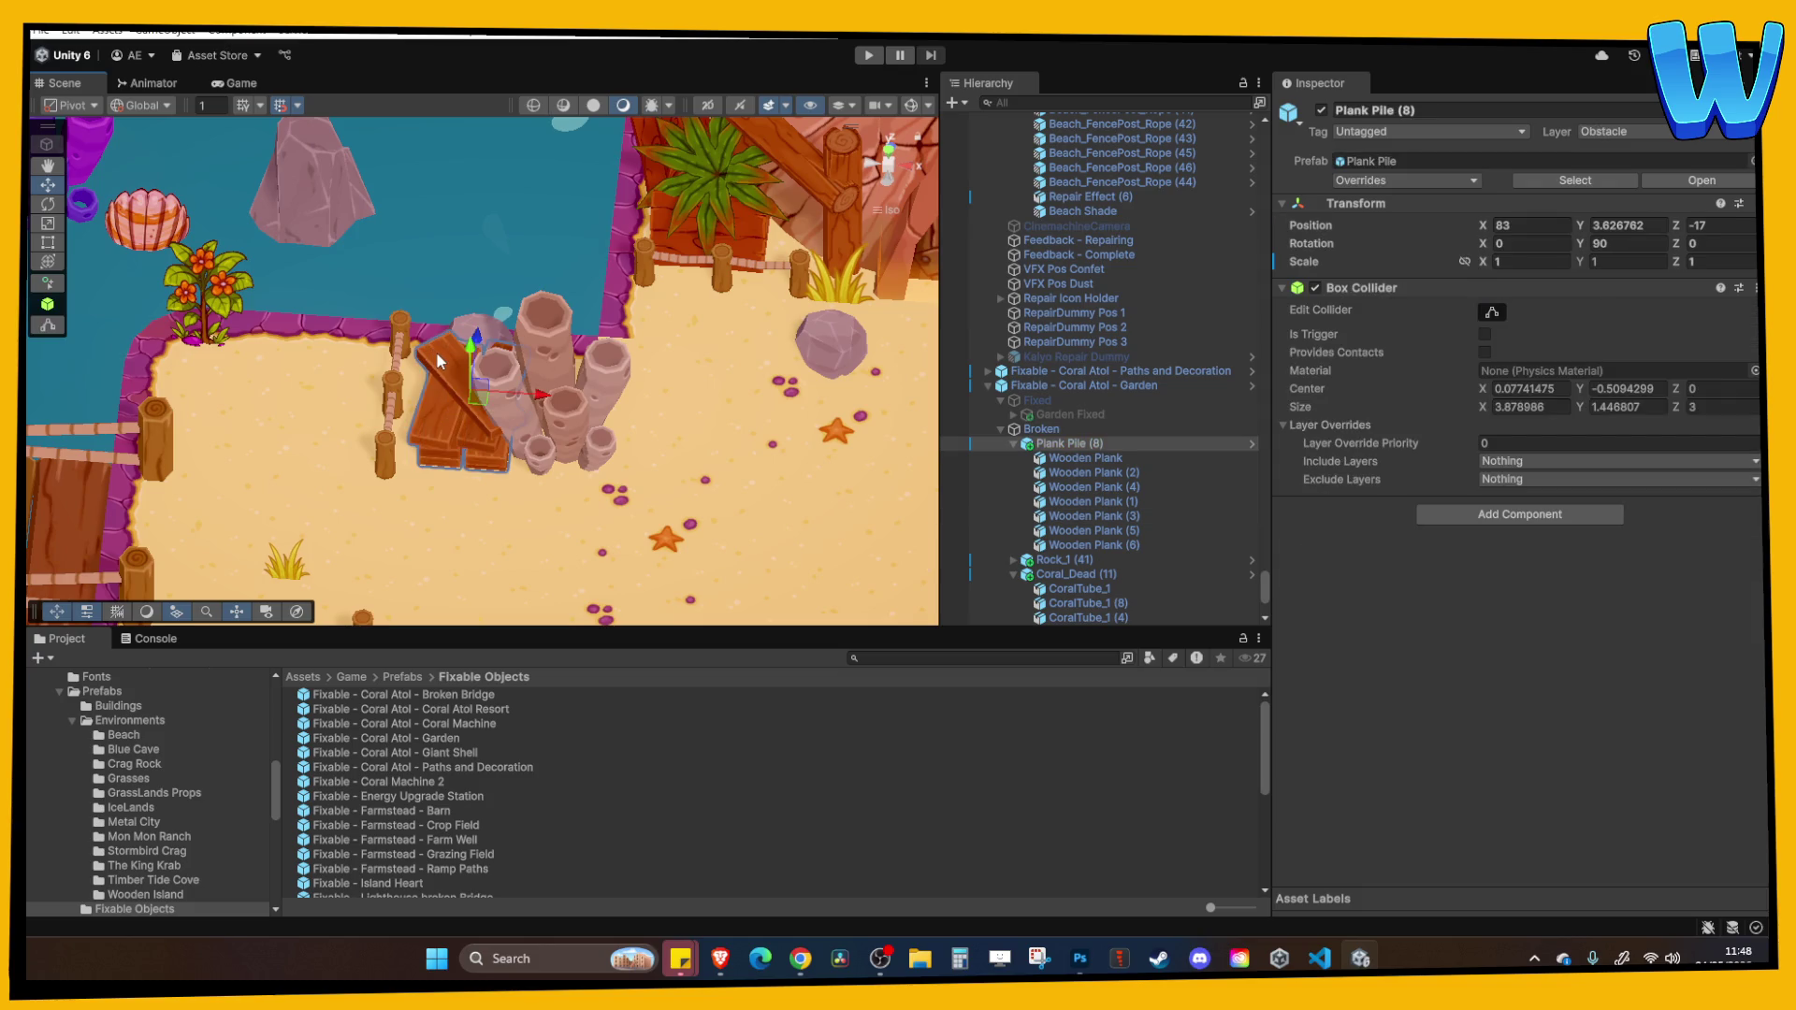
left_click(435, 352)
left_click(48, 204)
left_click_drag(440, 322, 401, 436)
left_click(48, 184)
left_click_drag(507, 356, 461, 352)
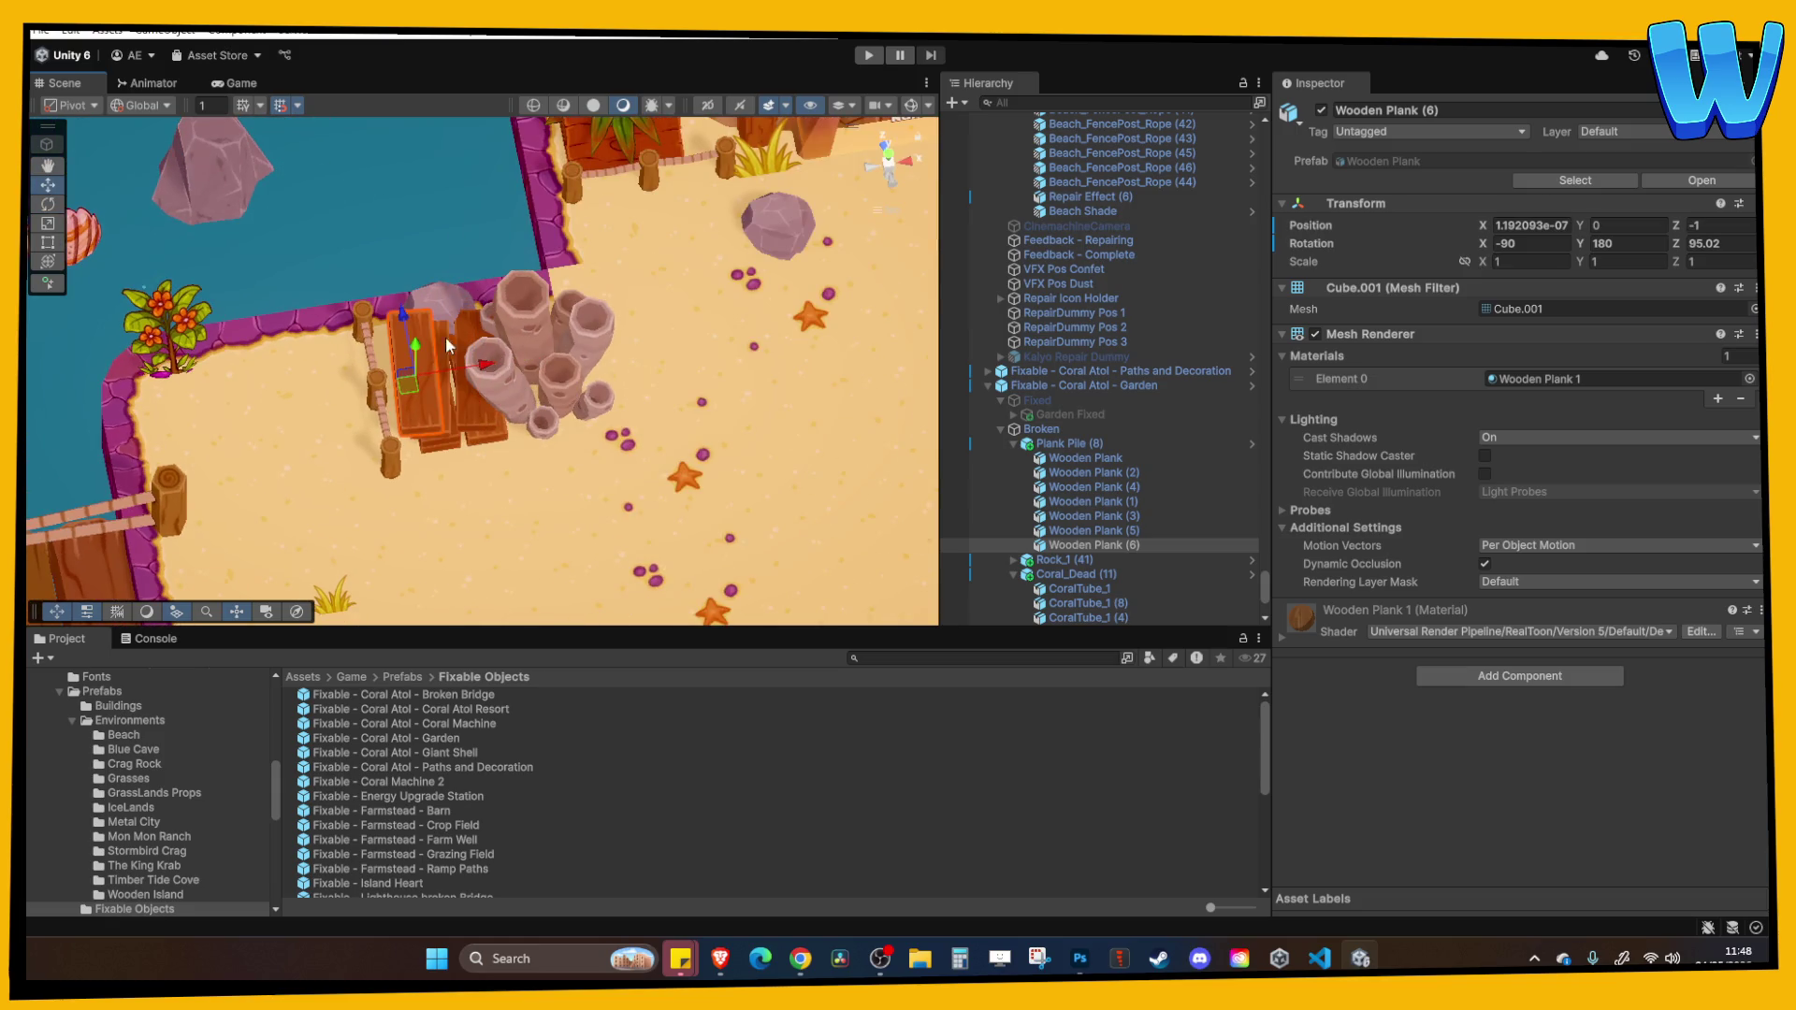
left_click_drag(489, 413, 512, 426)
left_click(608, 531)
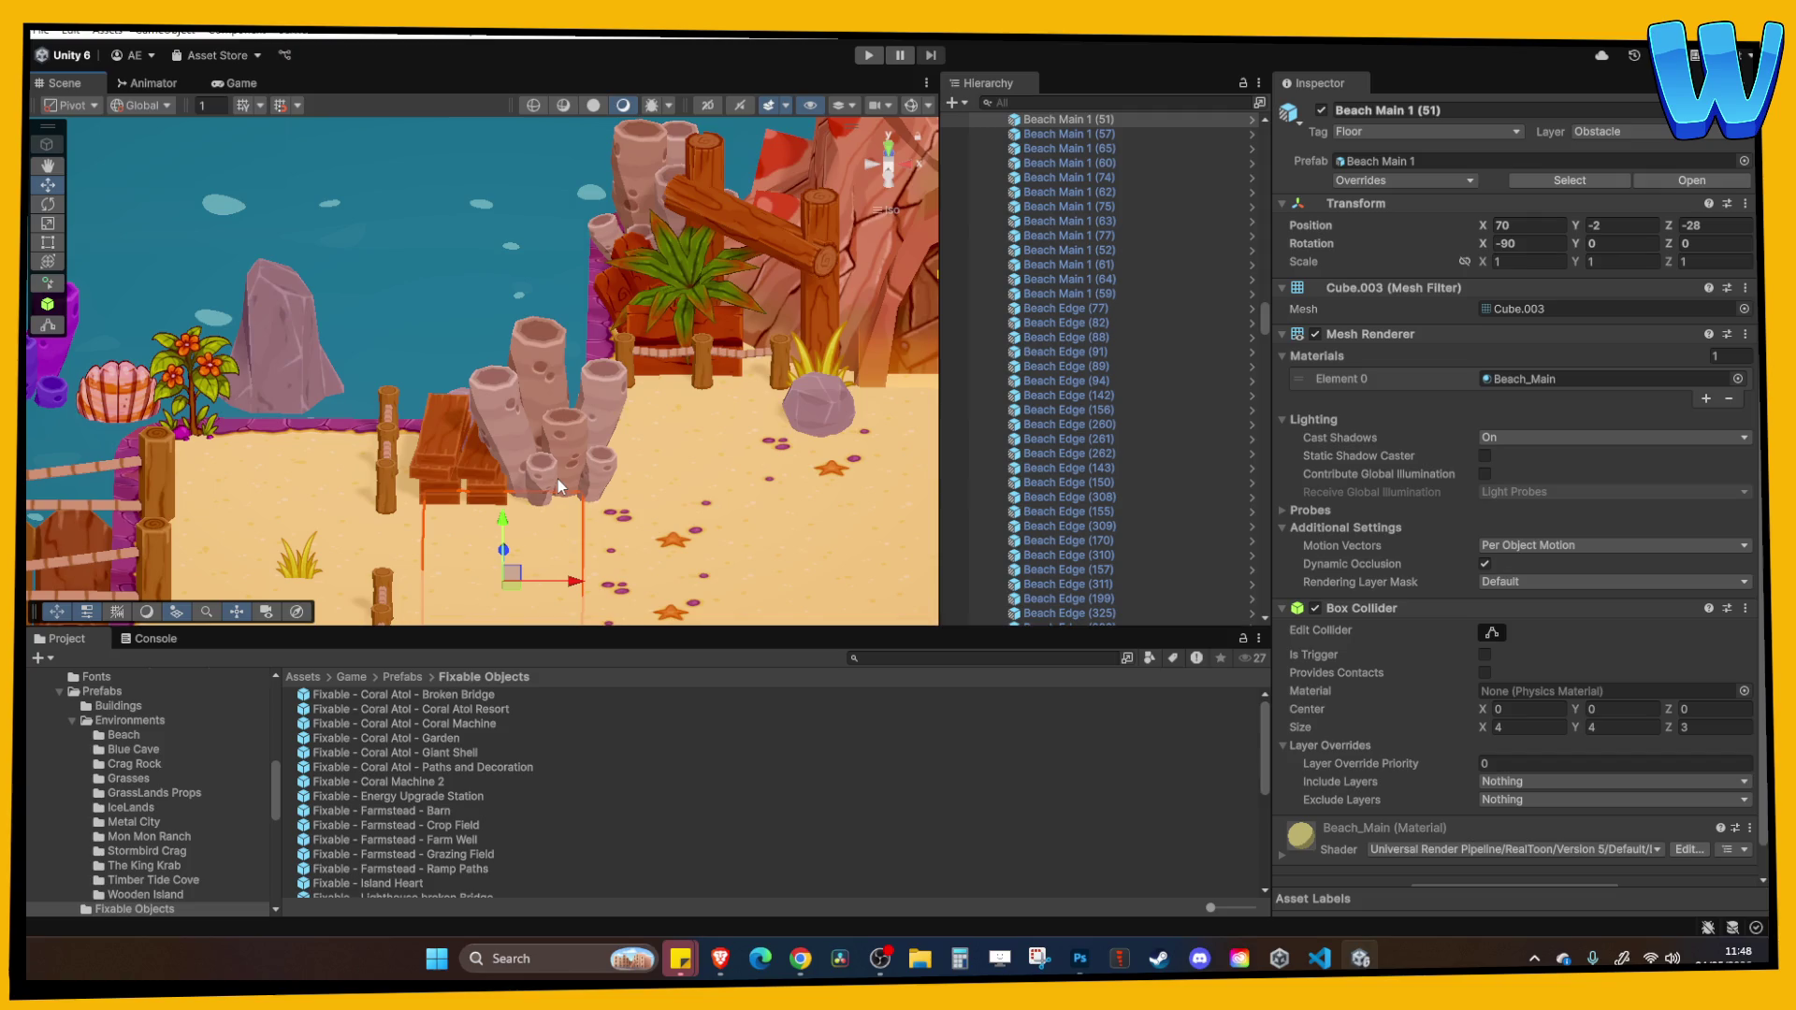
left_click_drag(557, 478, 592, 498)
left_click(313, 201)
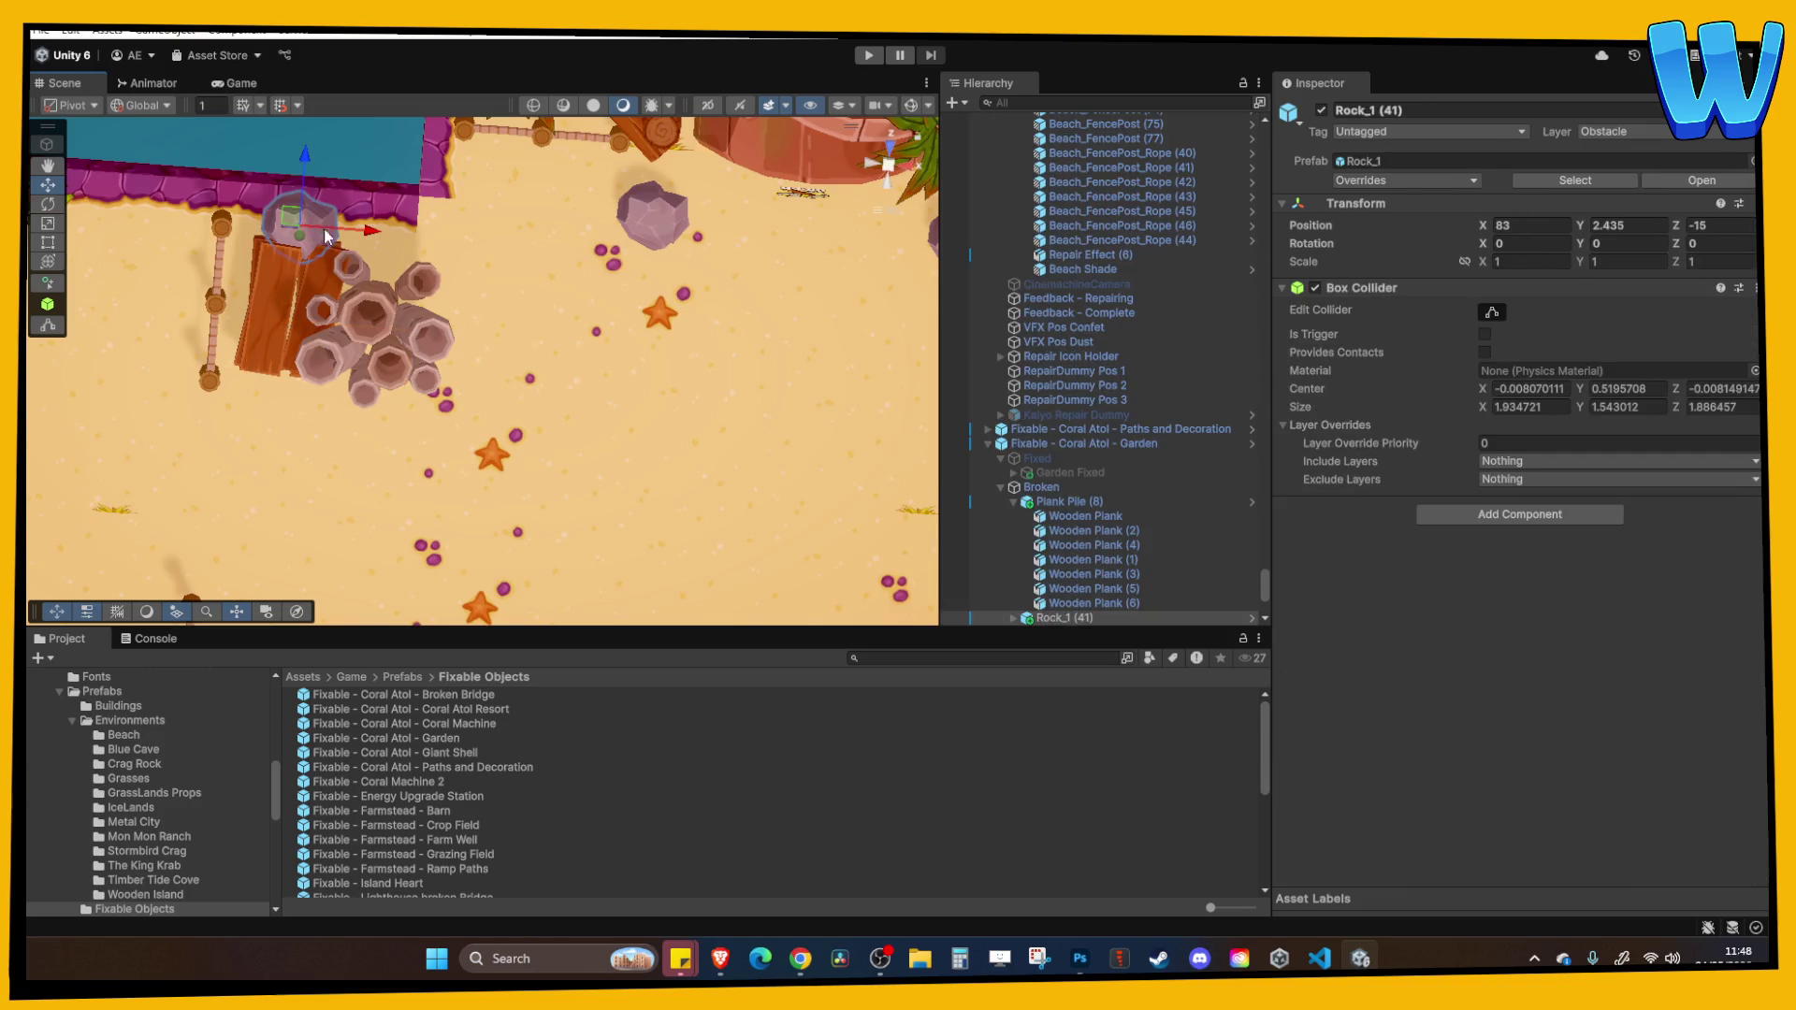
Nudge Rock_1 (42) right and preview the garden with its Fixed group enabled.
mouse_move(369, 233)
left_mouse_down()
mouse_move(449, 247)
mouse_move(526, 322)
mouse_move(575, 334)
mouse_move(525, 374)
mouse_move(503, 430)
mouse_move(513, 543)
left_mouse_up()
left_click(485, 249)
left_click(1064, 470)
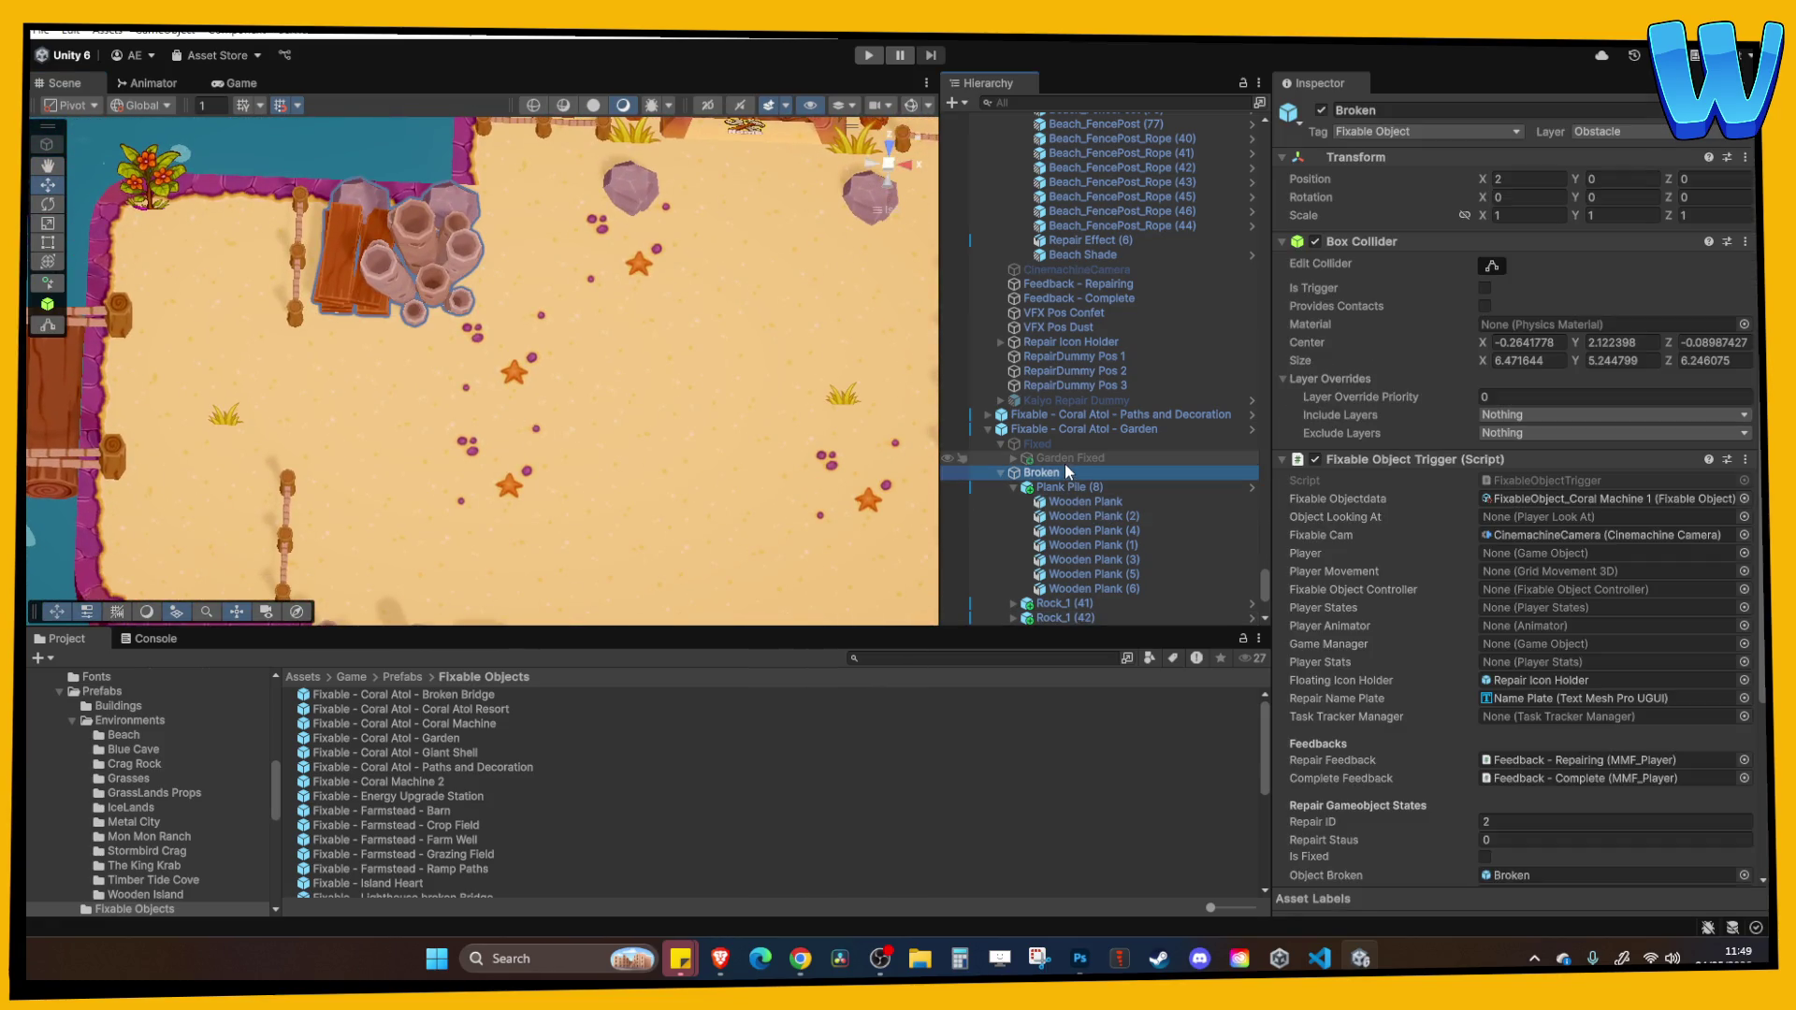
left_click(1085, 443)
left_click(1322, 109)
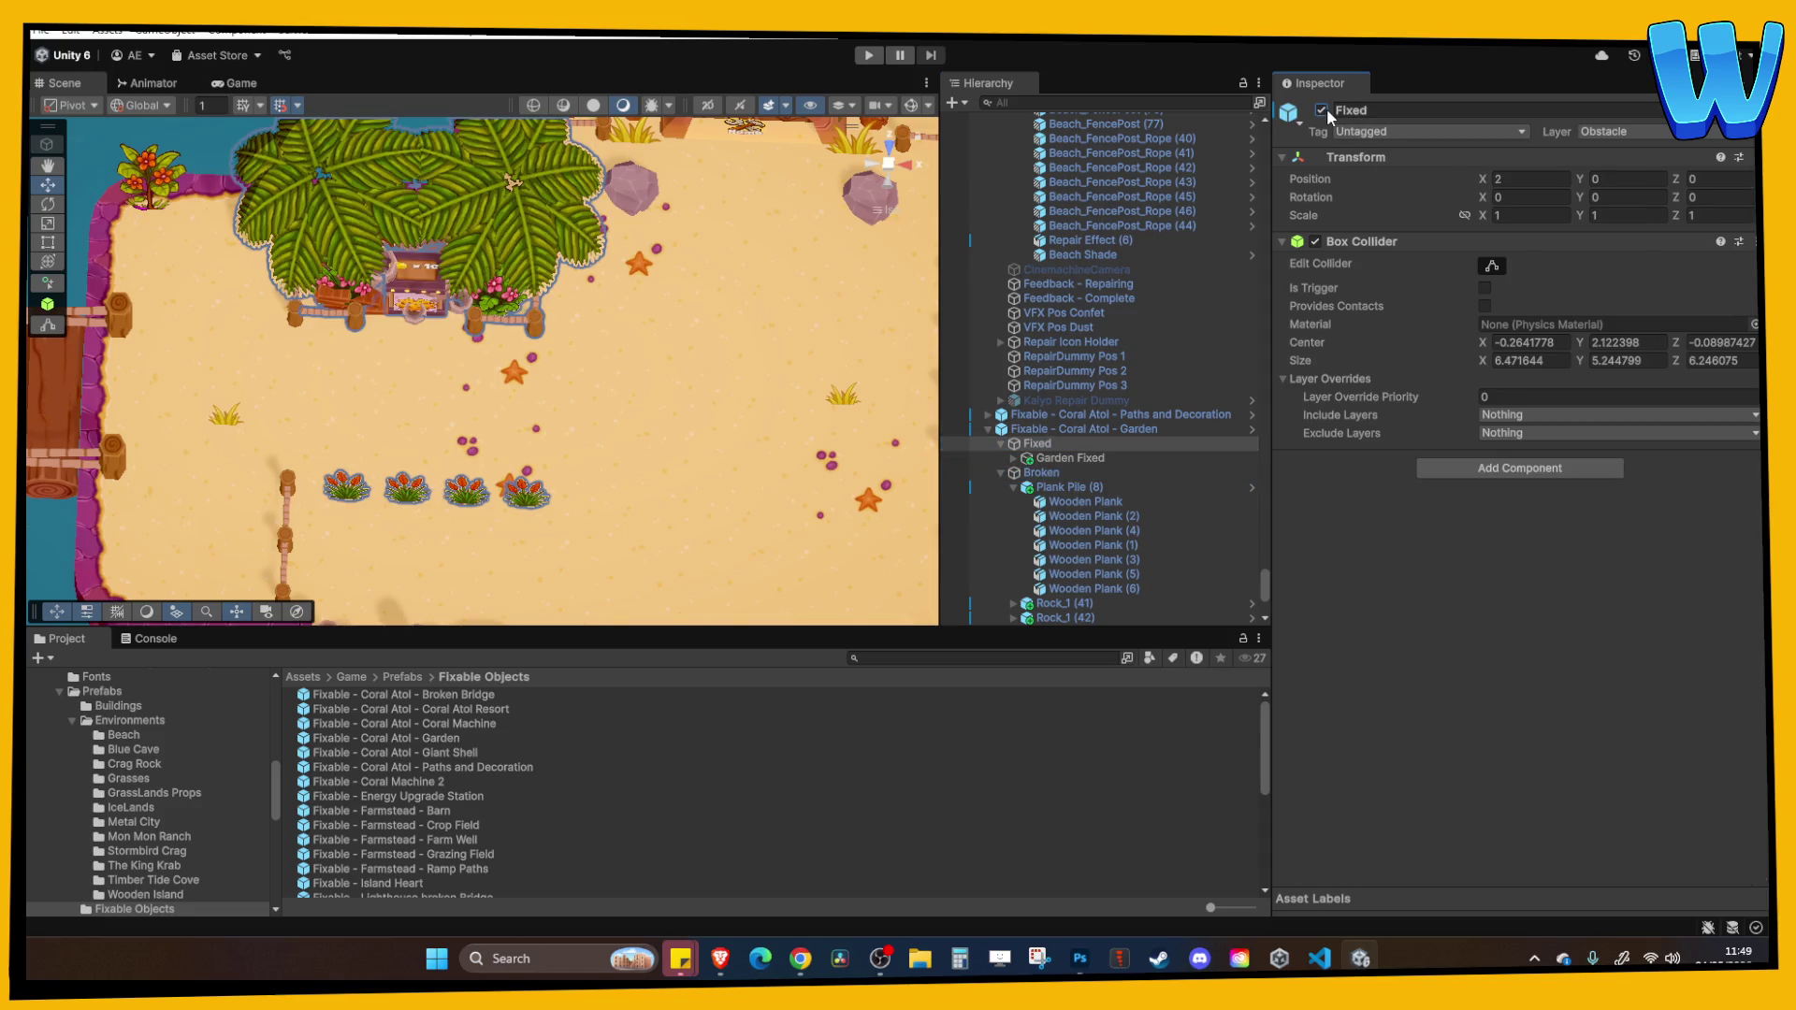
mouse_move(599, 311)
left_mouse_down()
mouse_move(531, 311)
mouse_move(632, 264)
left_mouse_up()
left_click(1322, 109)
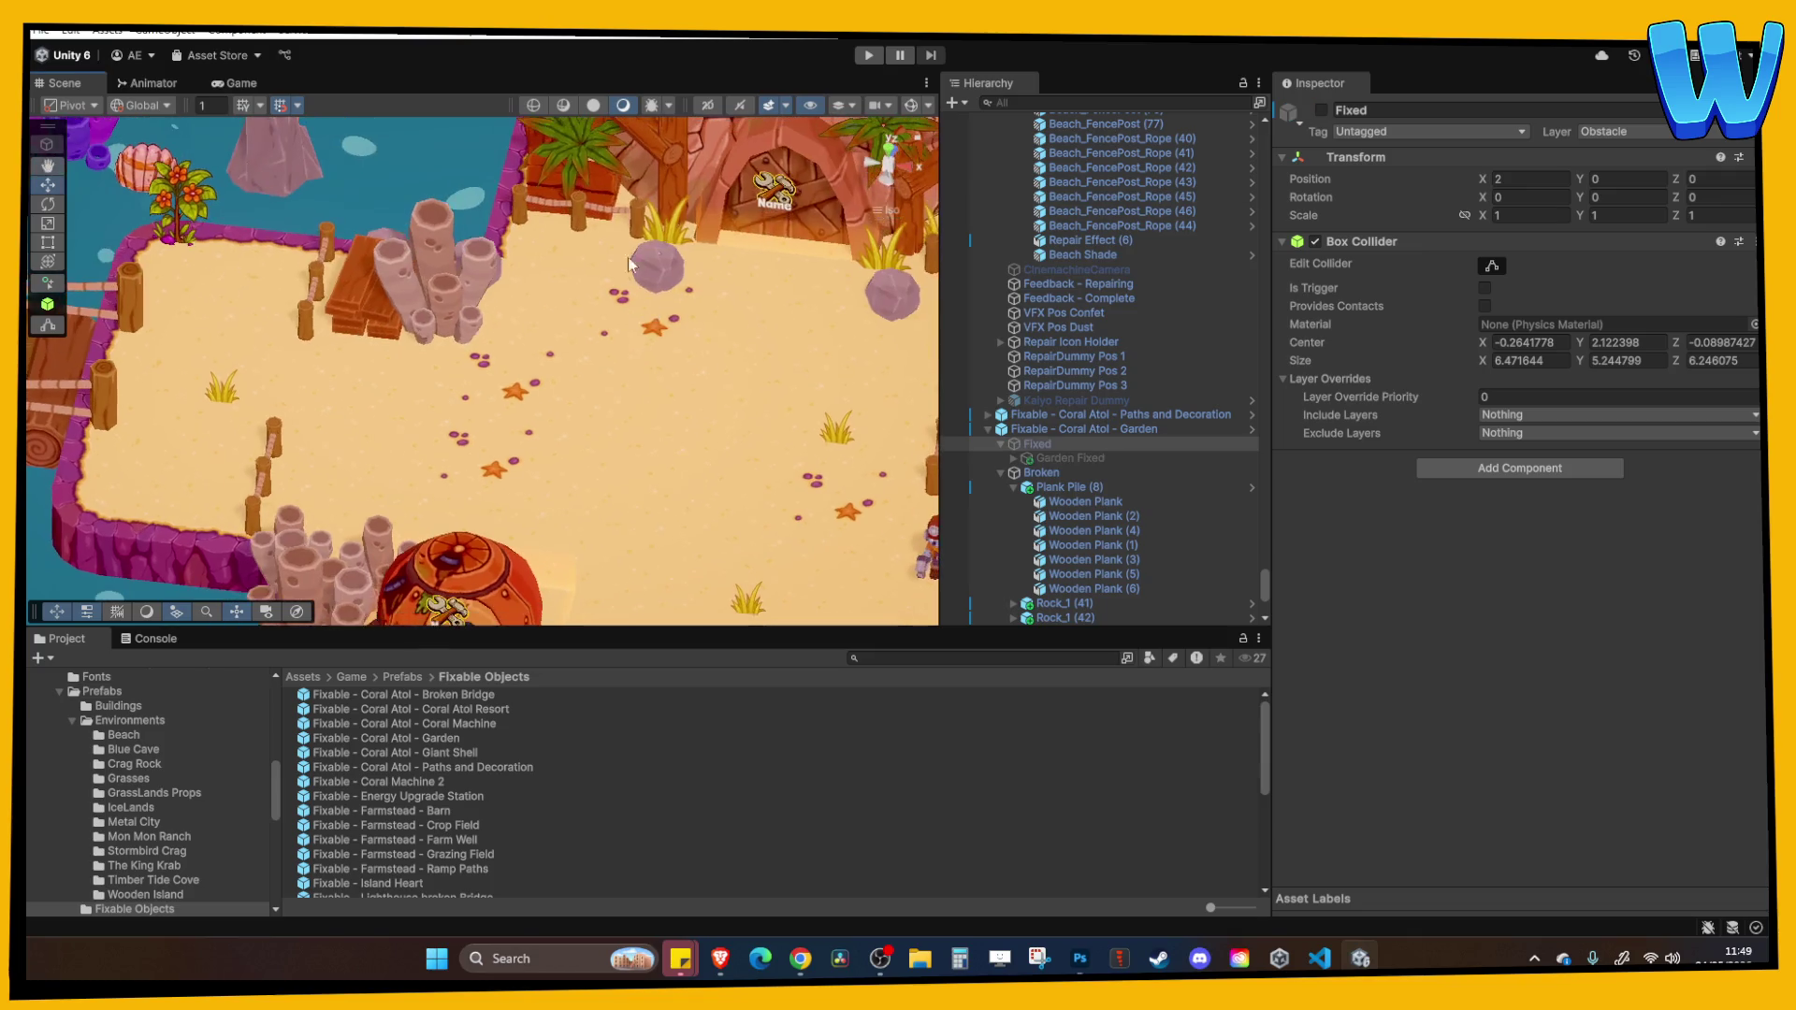
Check the restored garden from another angle, then deactivate the Garden's Fixed group.
left_click(1322, 109)
left_click_drag(524, 272, 449, 267)
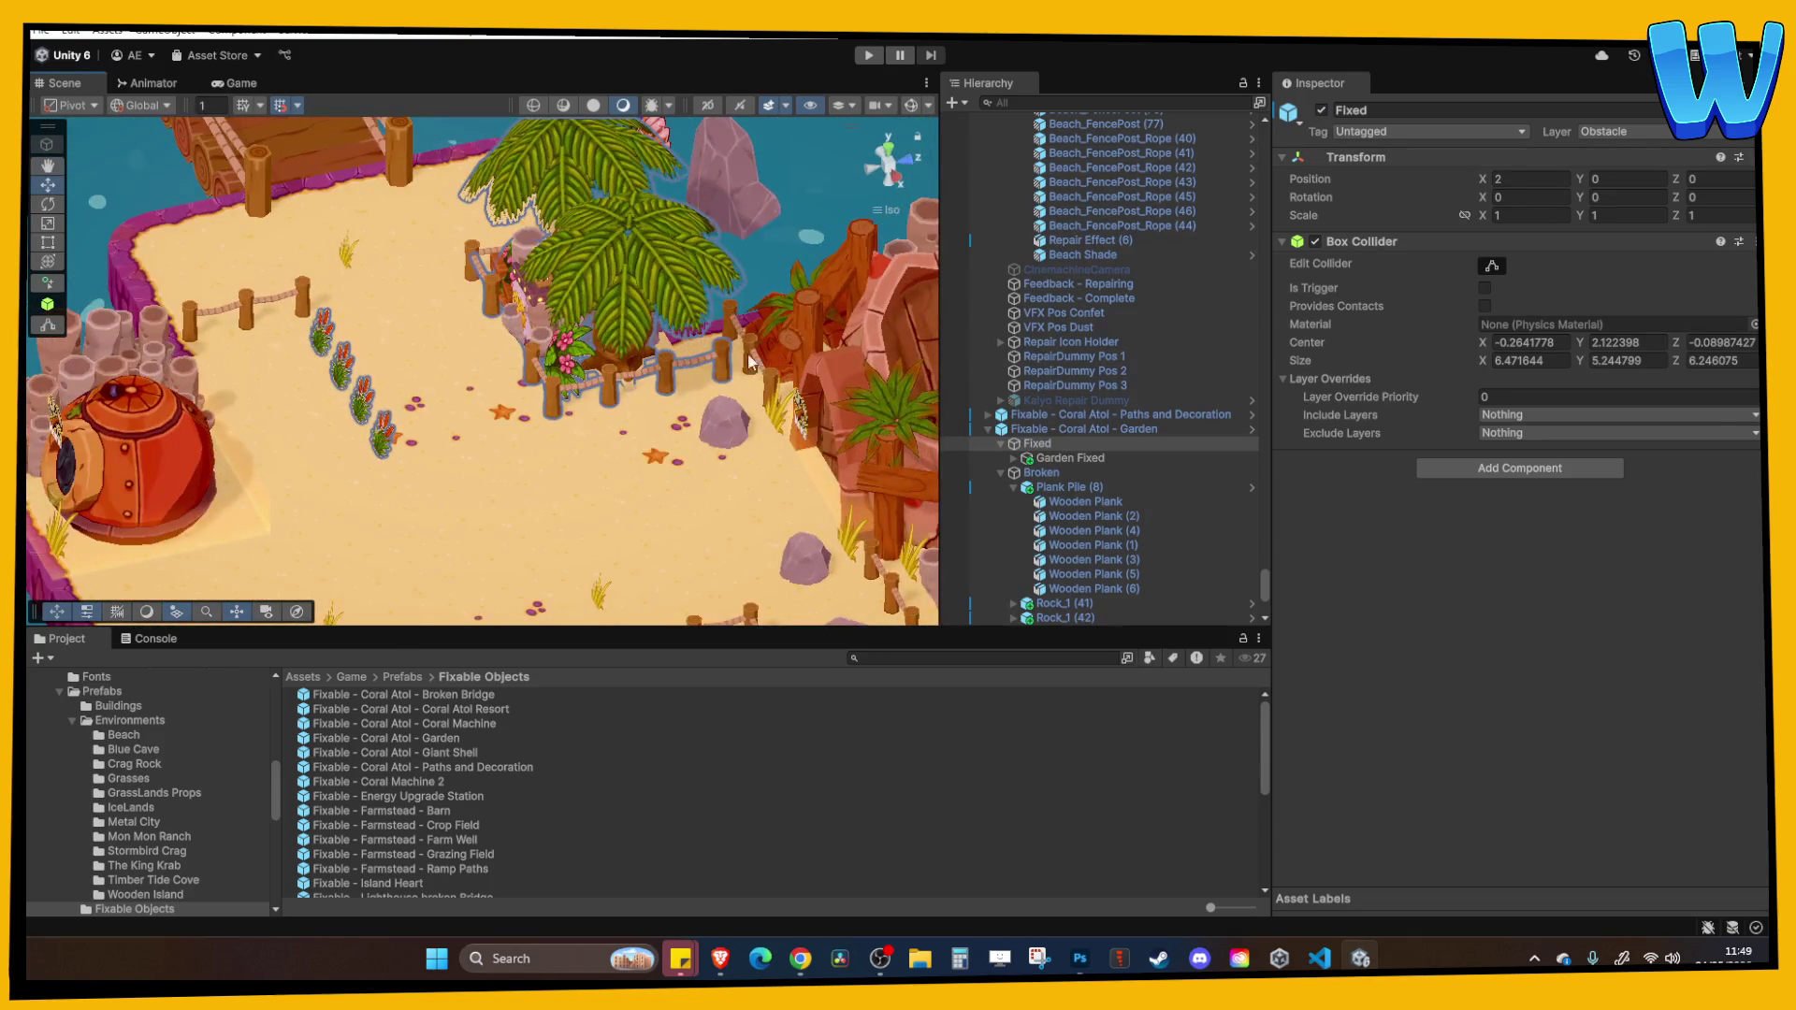
left_click(1216, 255)
right_click(1231, 255)
key("Escape")
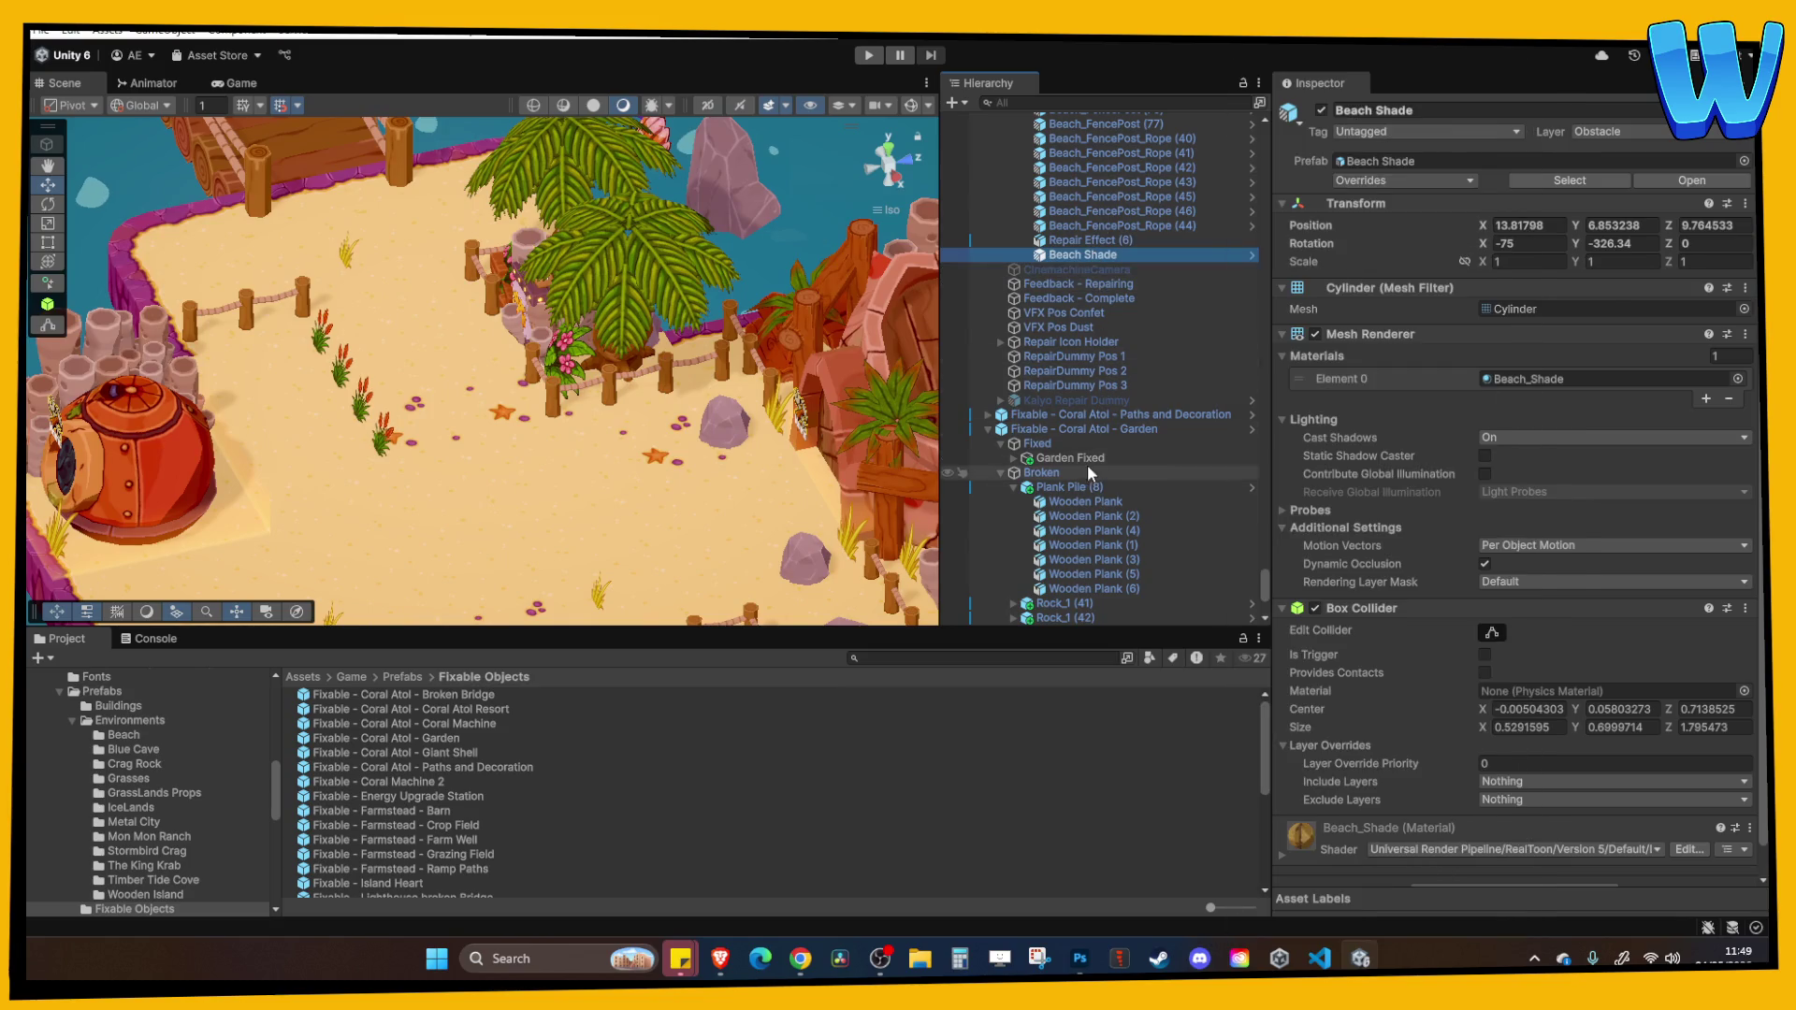
left_click(1038, 443)
left_click(1321, 109)
Place the large timber log Timber_Large (49) under the Garden's Broken group.
mouse_move(599, 327)
left_mouse_down()
mouse_move(523, 337)
mouse_move(441, 443)
left_mouse_up()
mouse_move(531, 352)
left_mouse_down()
mouse_move(211, 361)
mouse_move(248, 372)
left_mouse_up()
left_click(187, 369)
mouse_move(1095, 134)
left_mouse_down()
mouse_move(1111, 627)
mouse_move(1063, 297)
left_mouse_up()
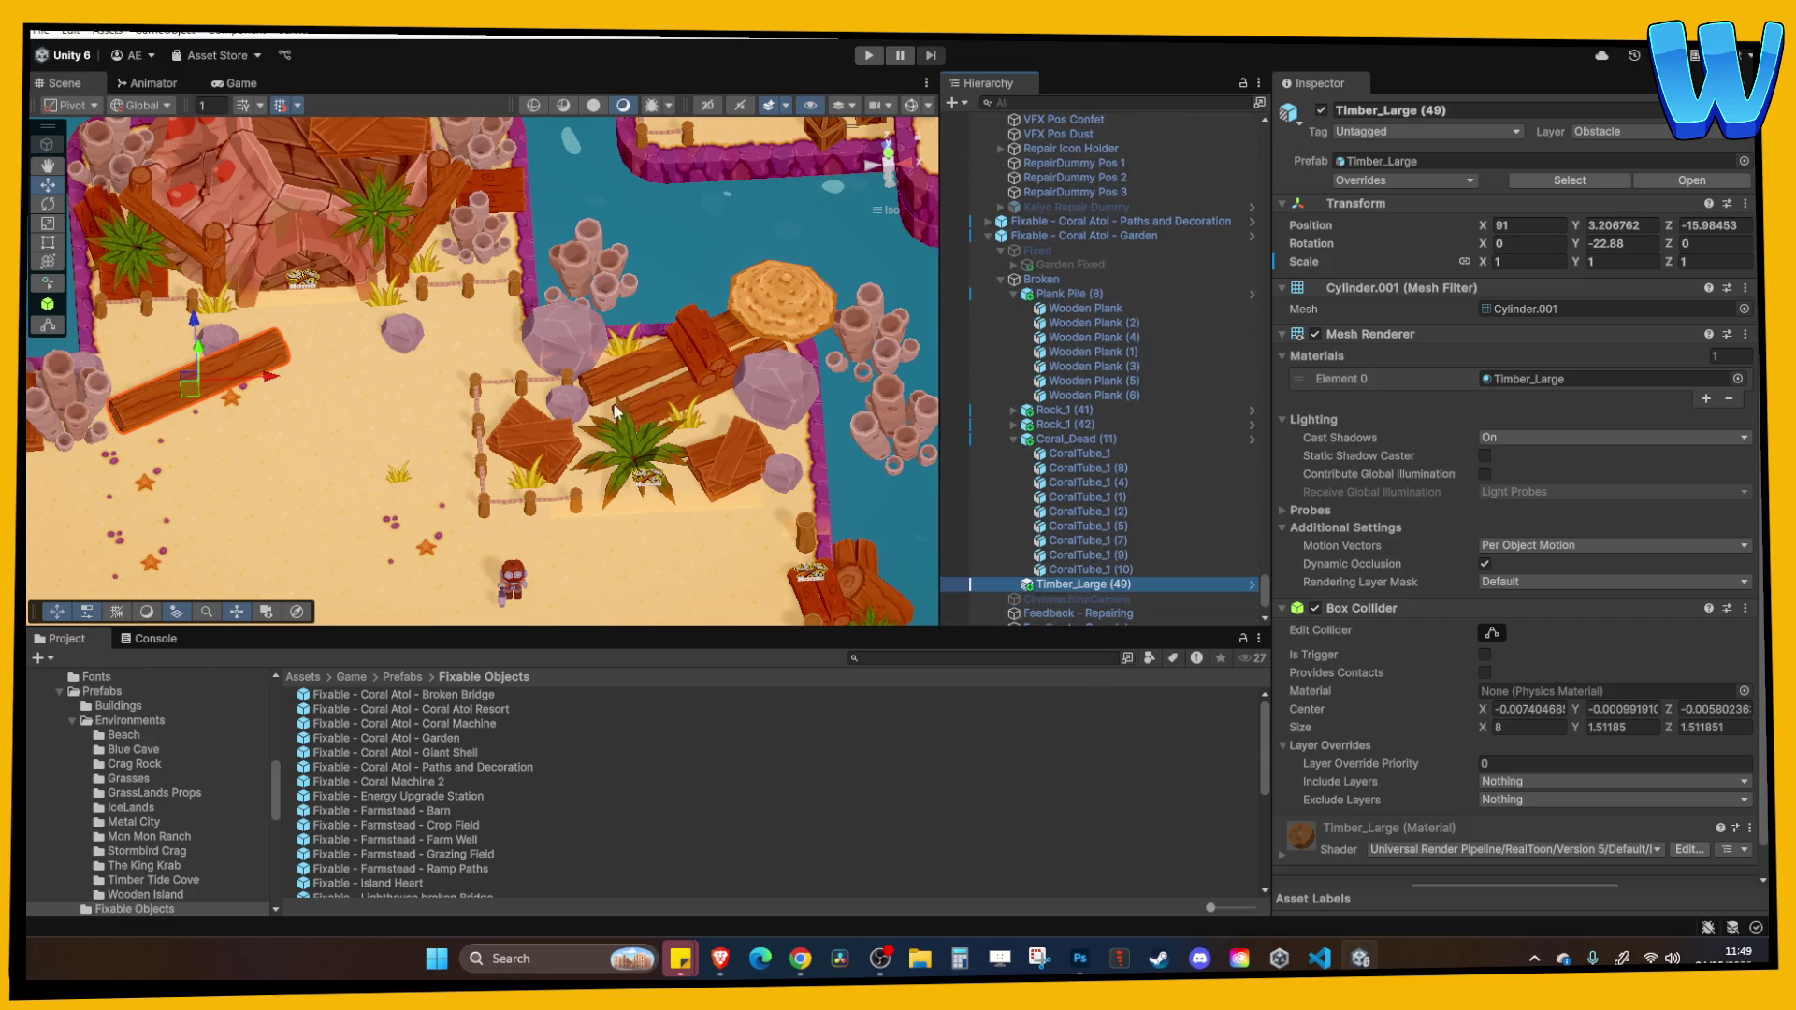
Set Timber_Large (49) rotation Y to 90.
left_click_drag(474, 457, 652, 448)
left_click(1013, 438)
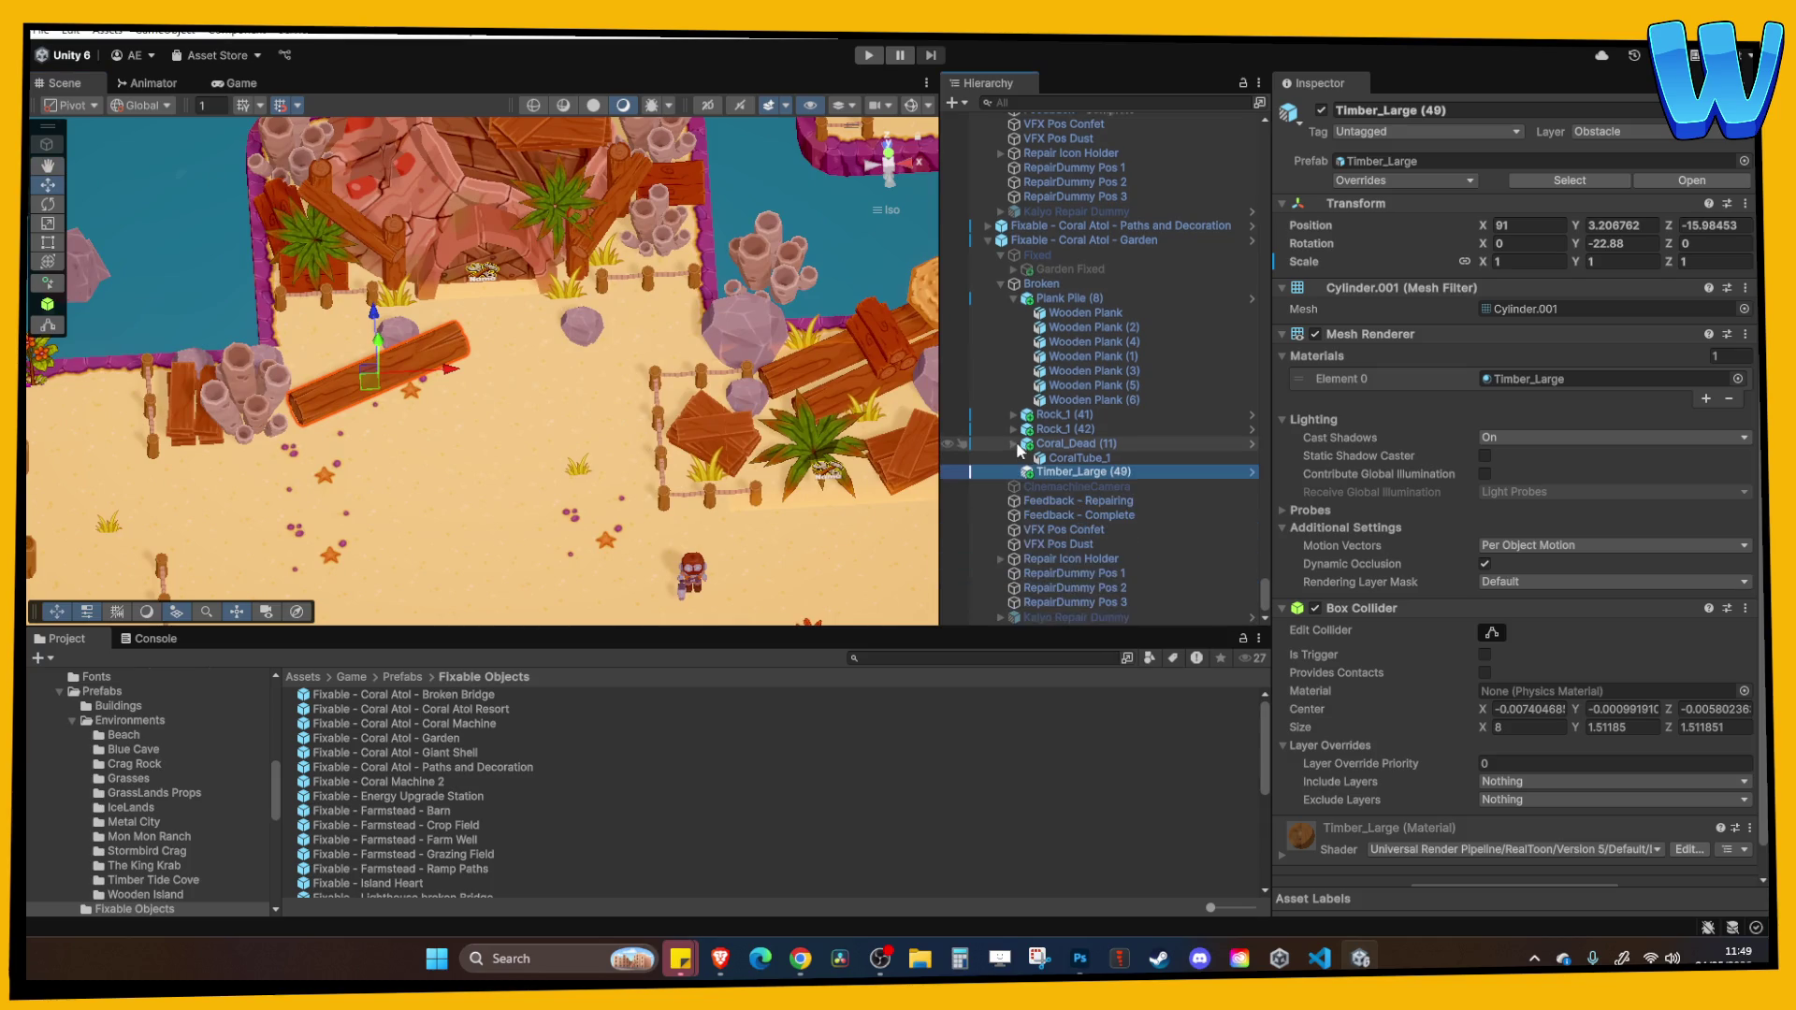
left_click(1013, 312)
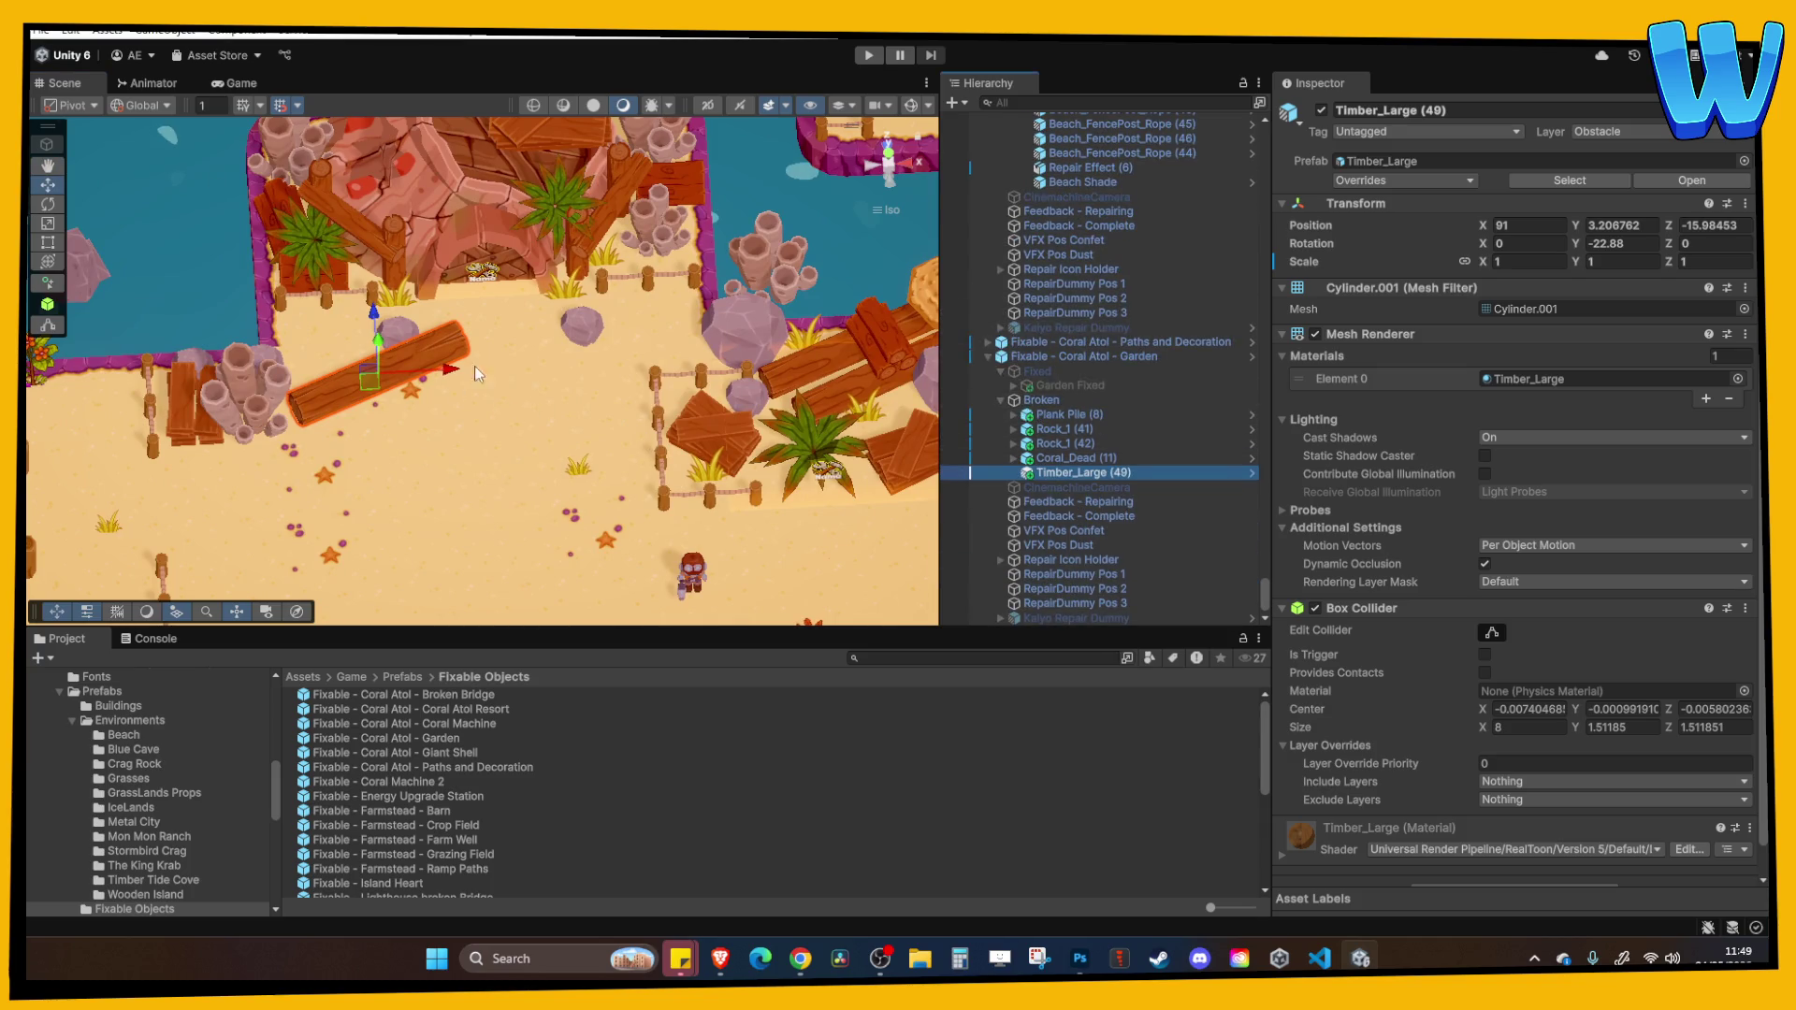
left_click(1639, 244)
type("0")
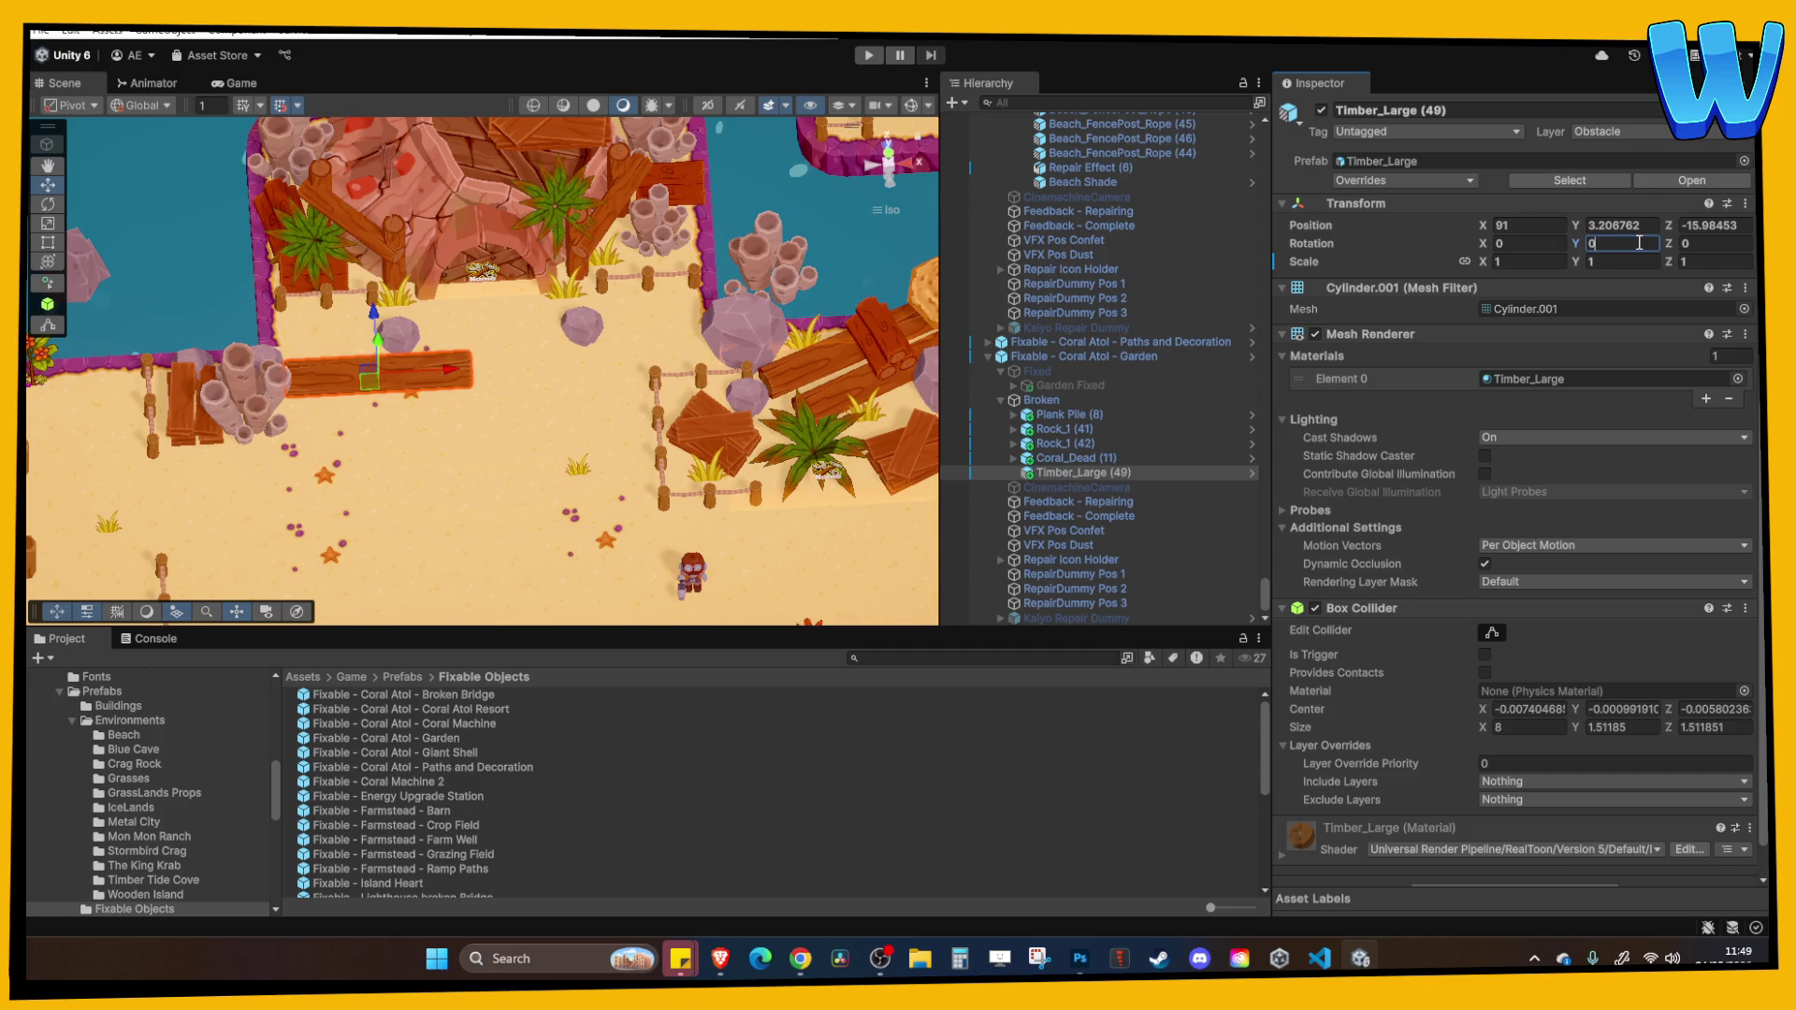
type("90")
Shift the log left to X 88 and shorten it to Scale X 0.875.
left_click_drag(425, 372, 375, 381)
key("t")
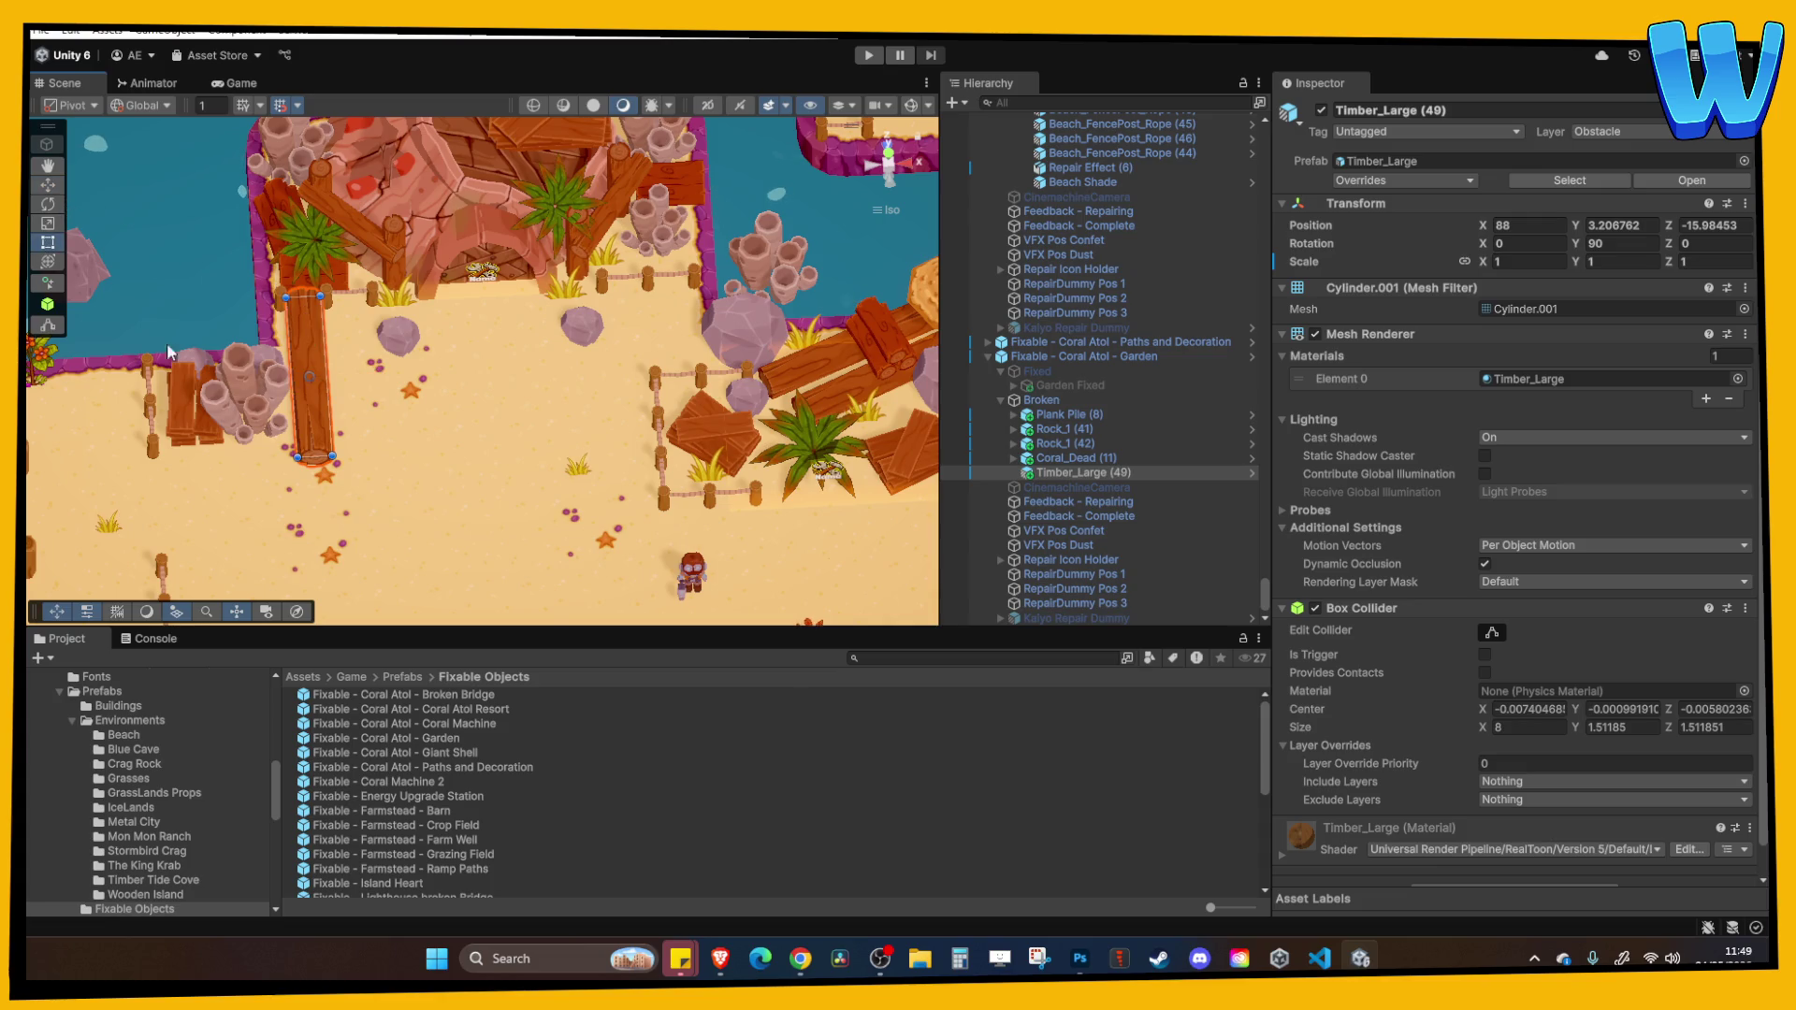
left_click_drag(315, 454, 315, 435)
mouse_move(336, 561)
left_mouse_down()
mouse_move(363, 589)
mouse_move(397, 402)
left_mouse_up()
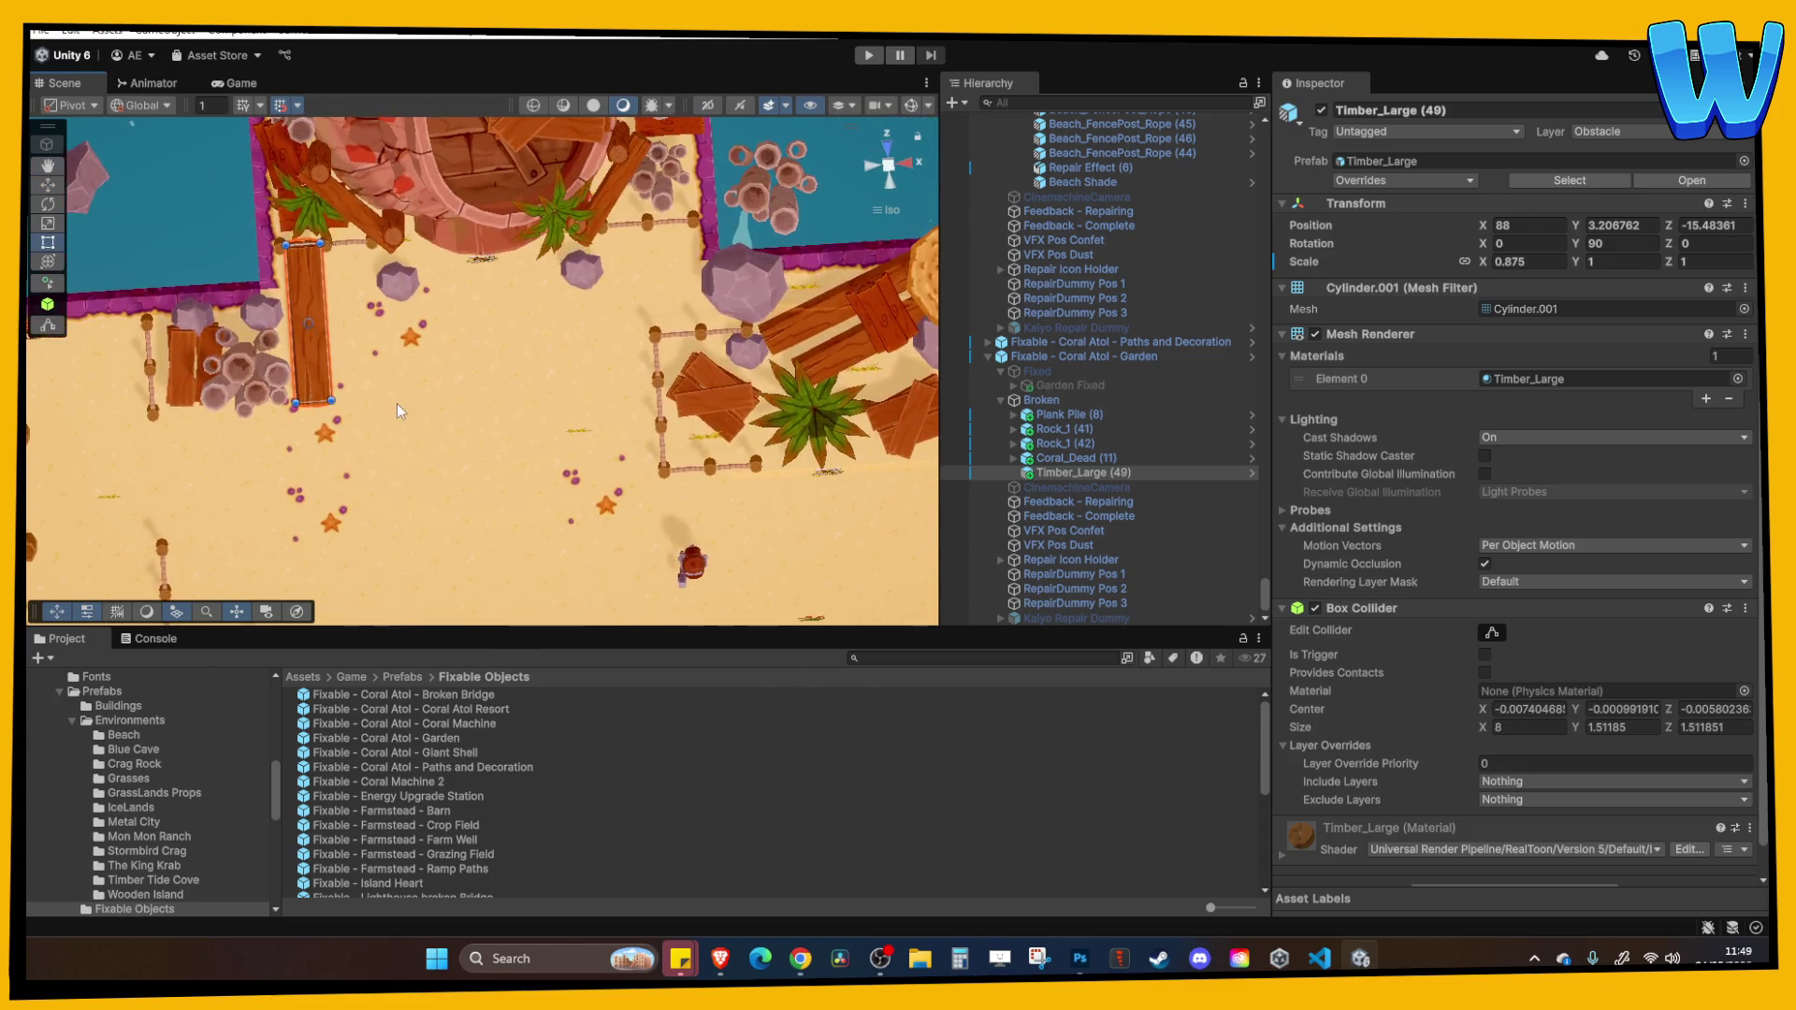
left_click(47, 186)
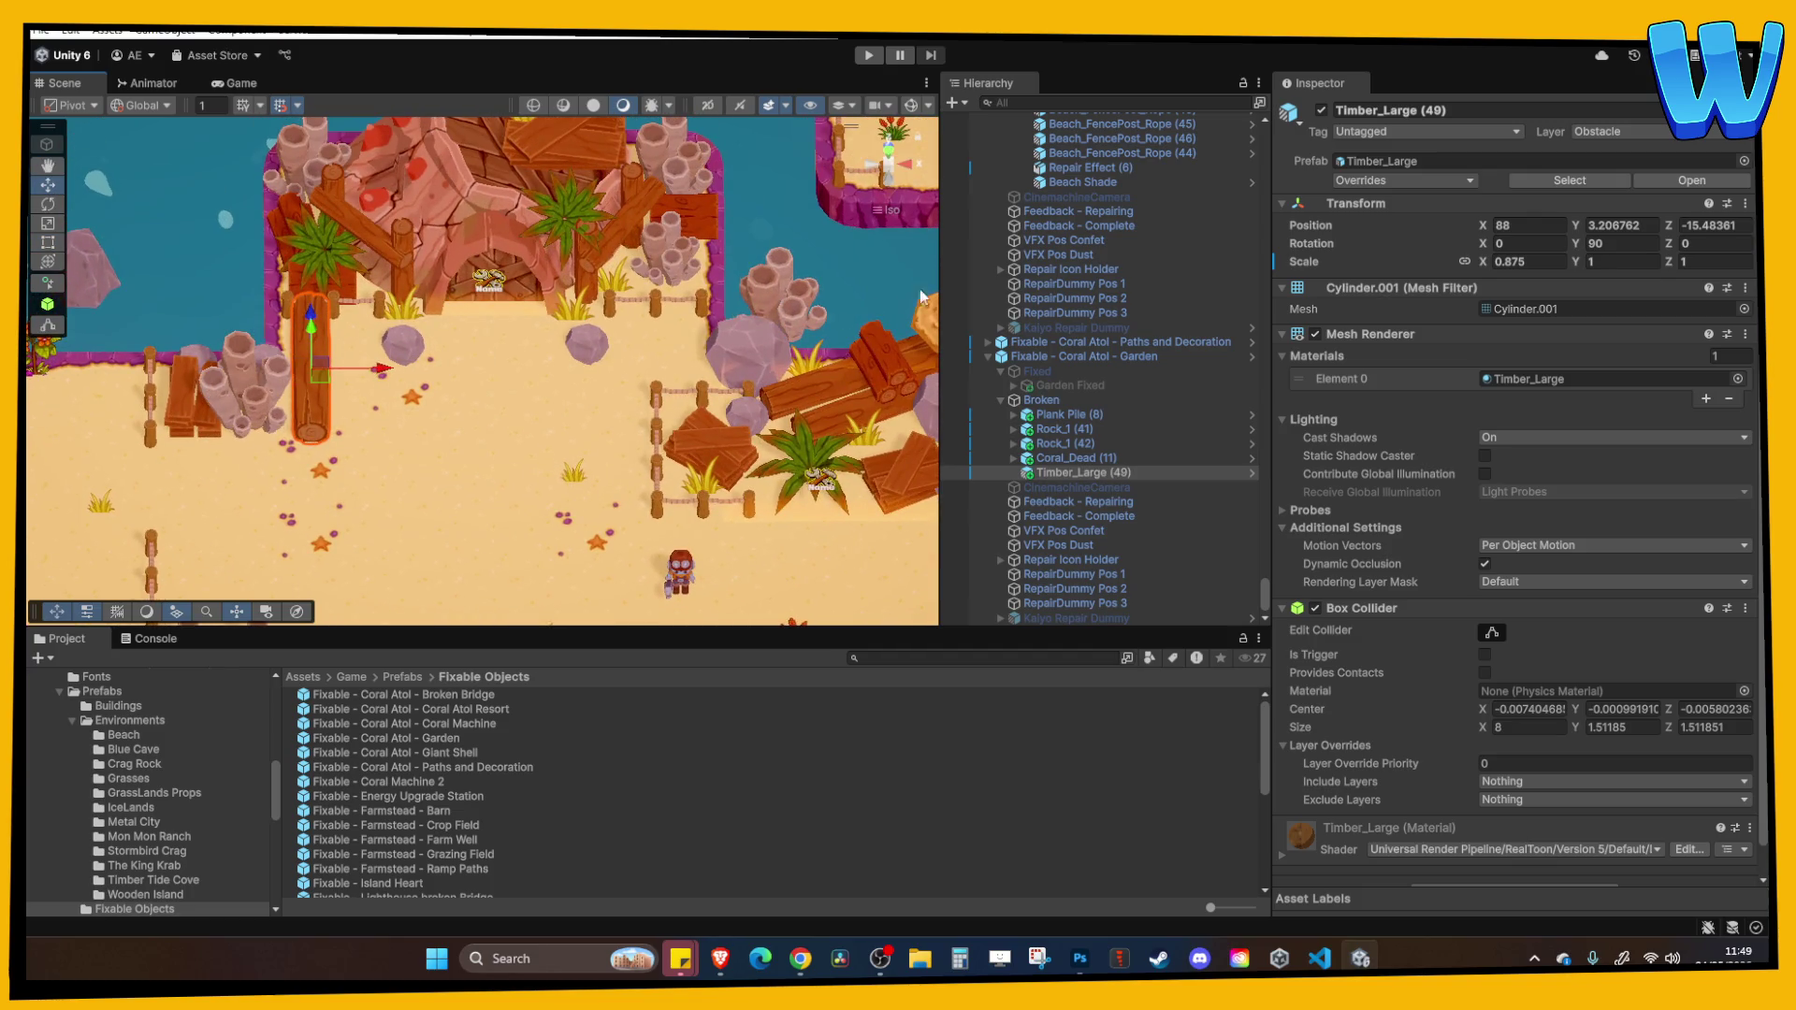
left_click(594, 477)
scroll(594, 477, "down", 3)
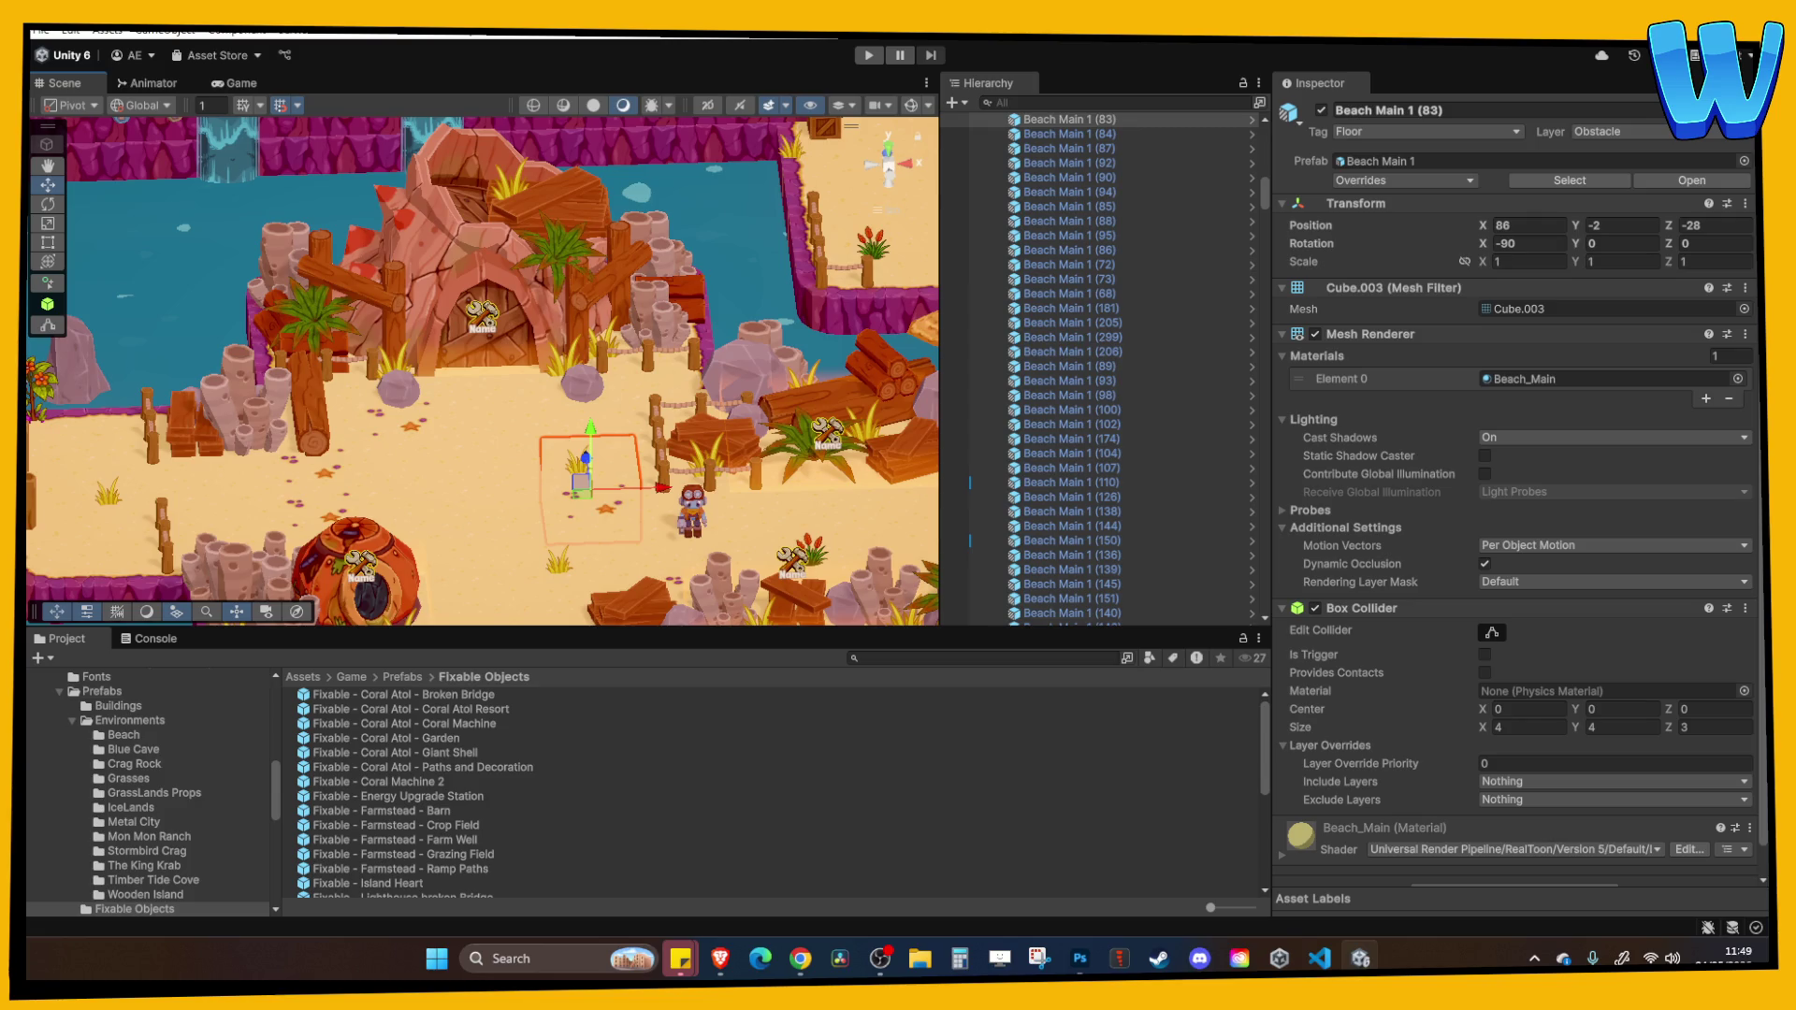
Orbit and pan the view around the garden's broken pile on the beach.
scroll(278, 408, "up", 5)
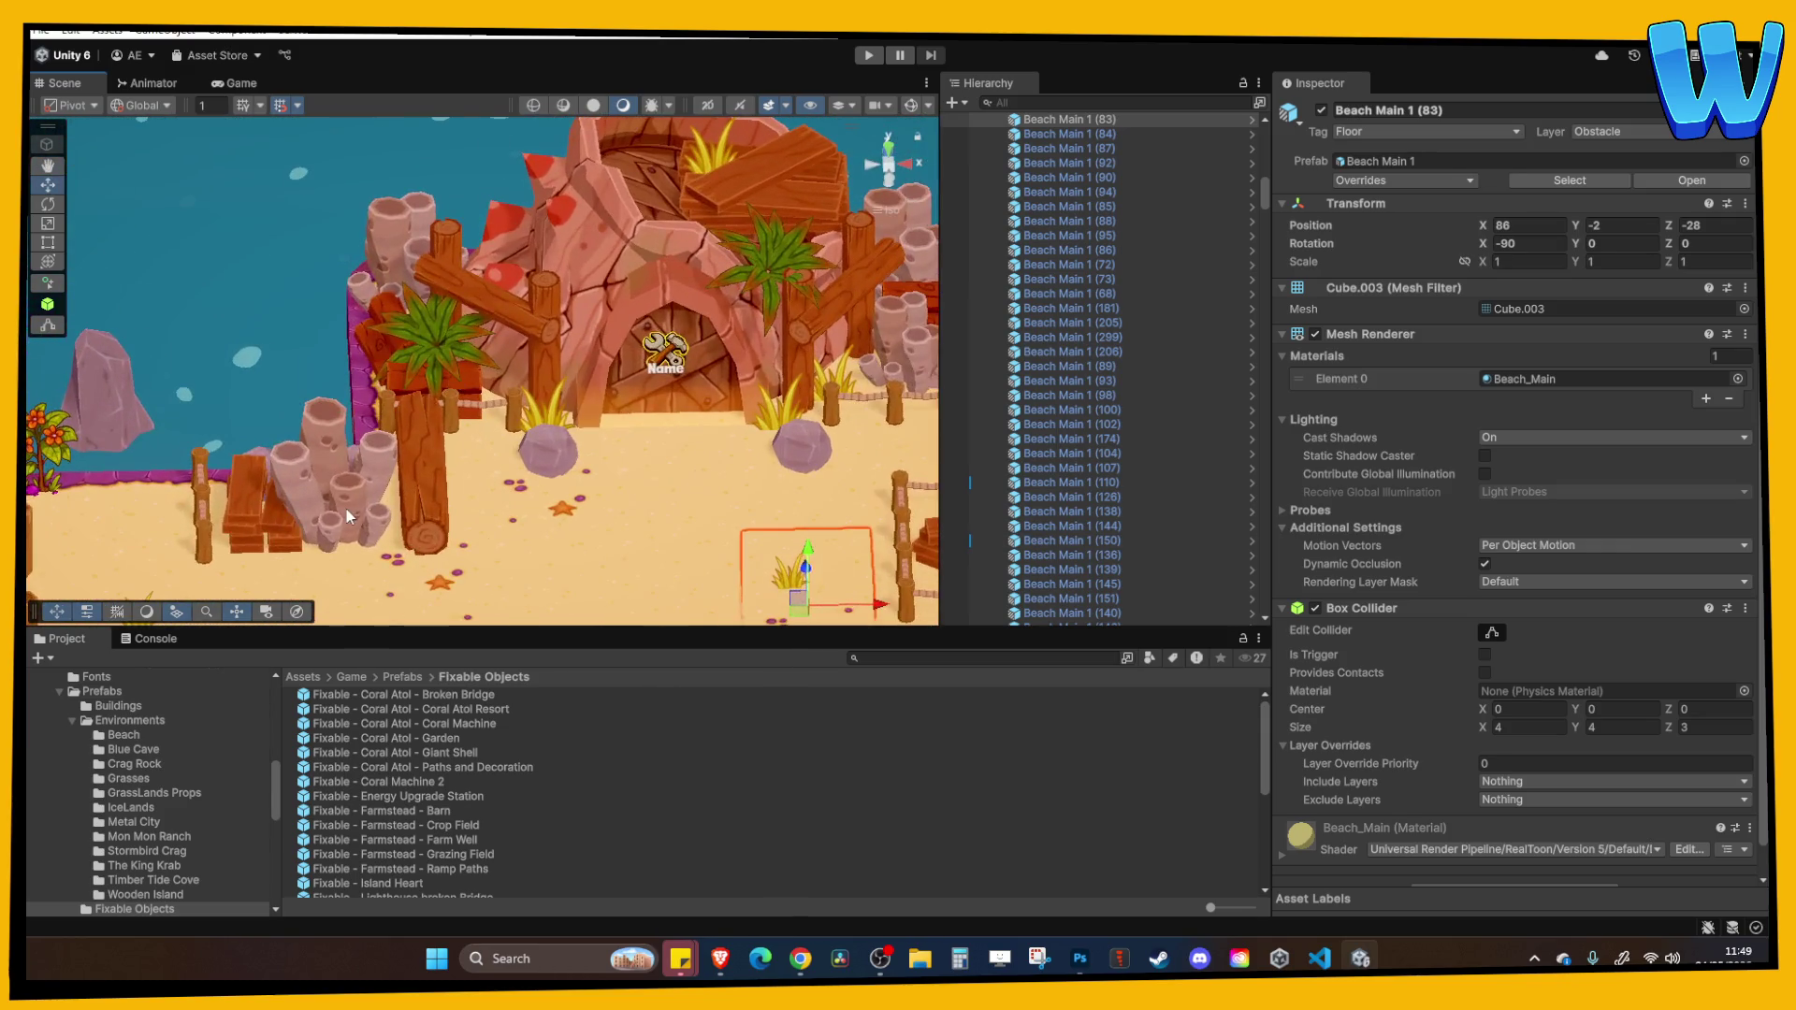
left_click(354, 511)
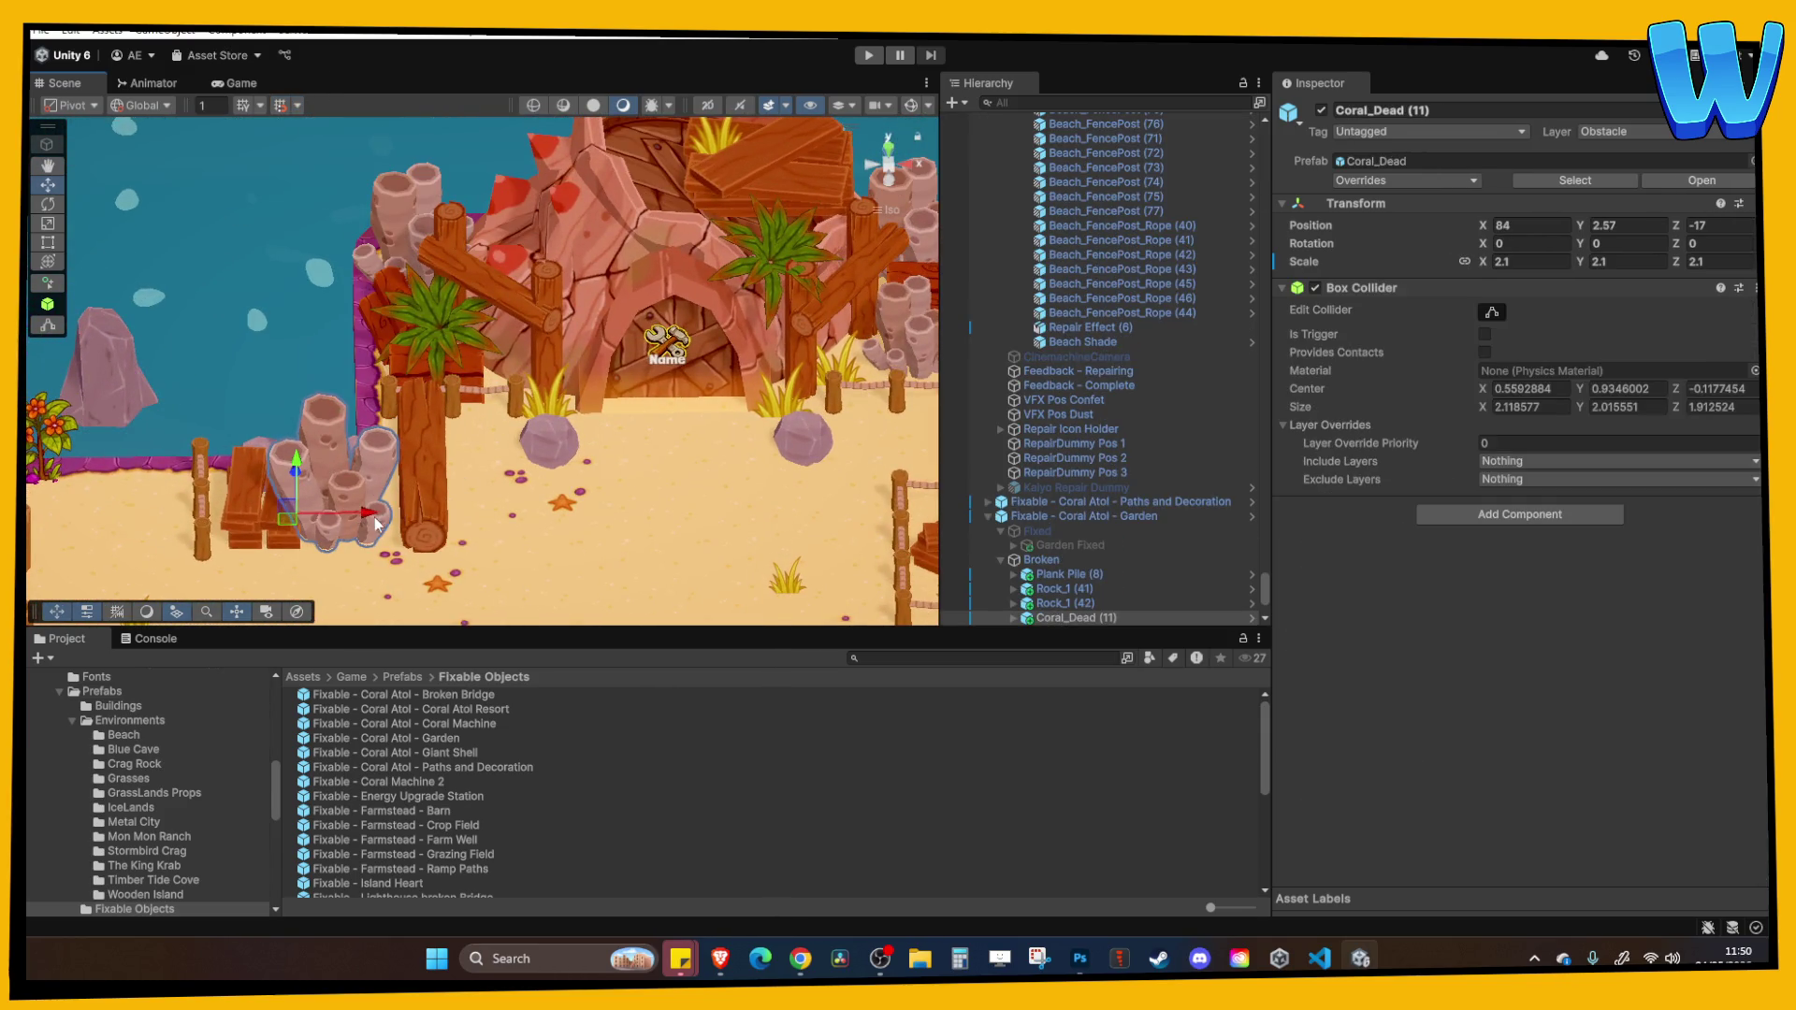
left_click(619, 496)
mouse_move(620, 494)
left_mouse_down()
mouse_move(587, 661)
mouse_move(524, 530)
mouse_move(386, 363)
left_mouse_up()
left_click(370, 336)
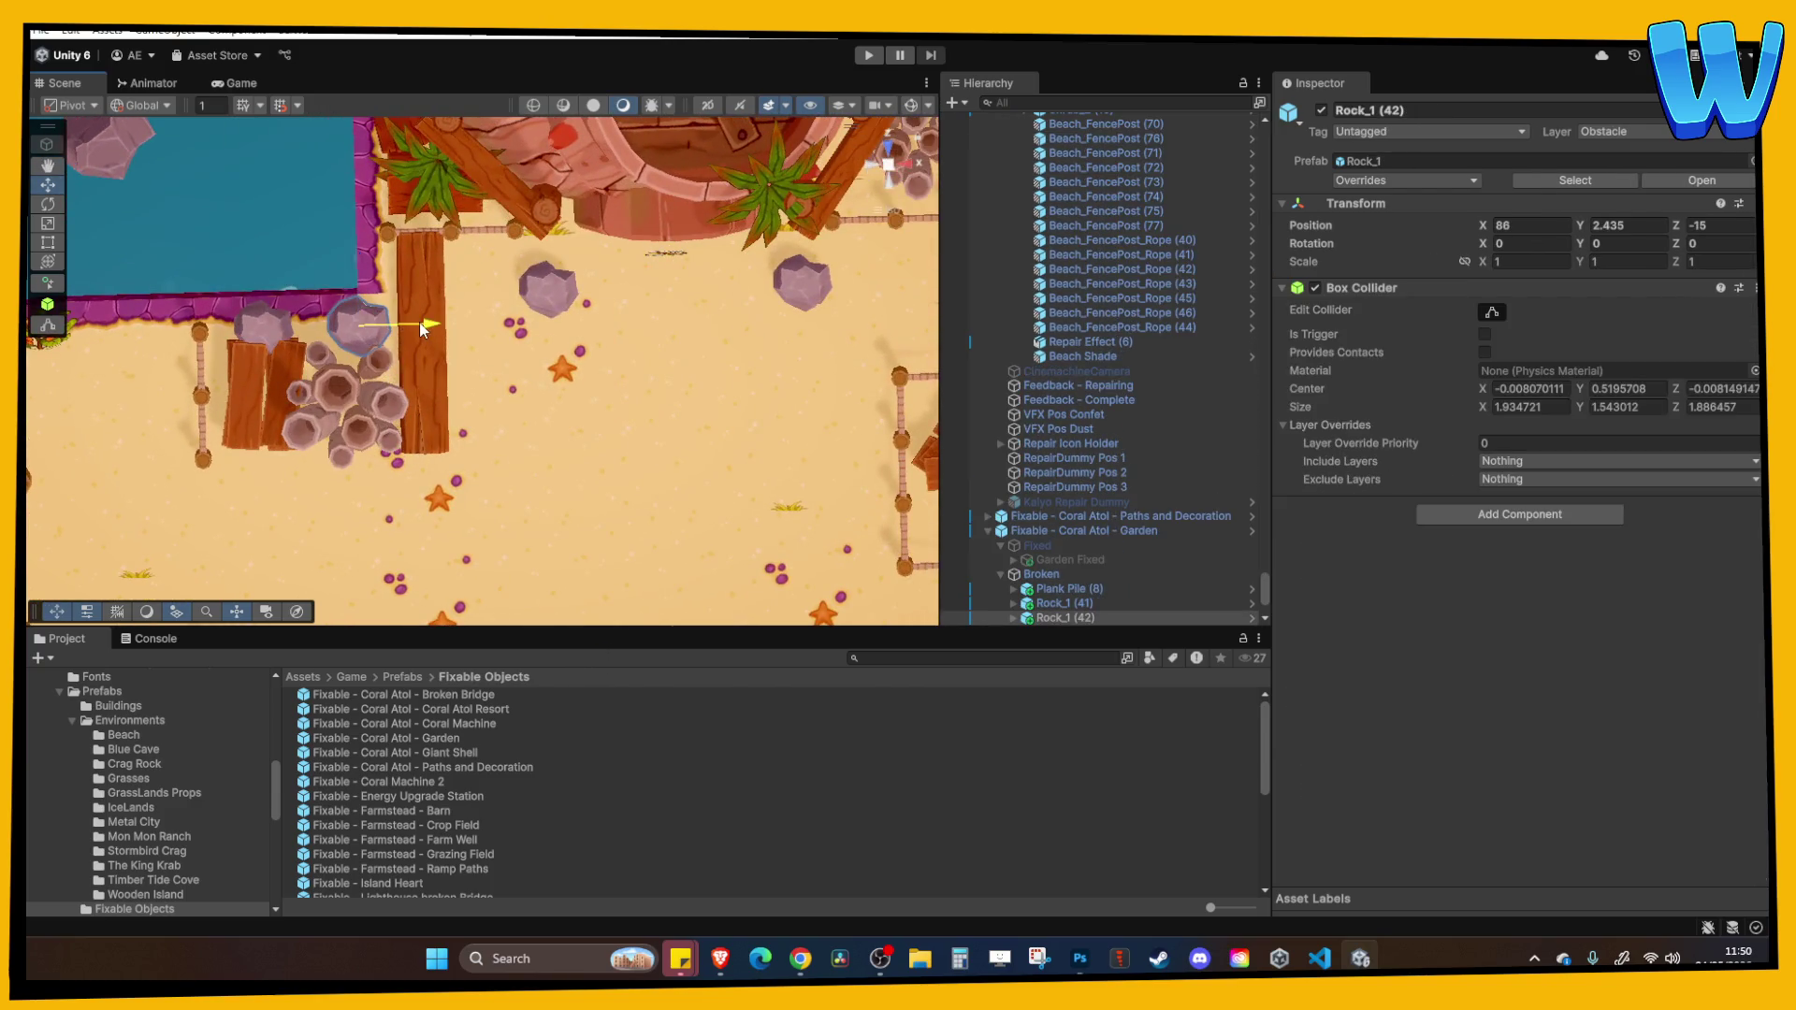
left_click(595, 329)
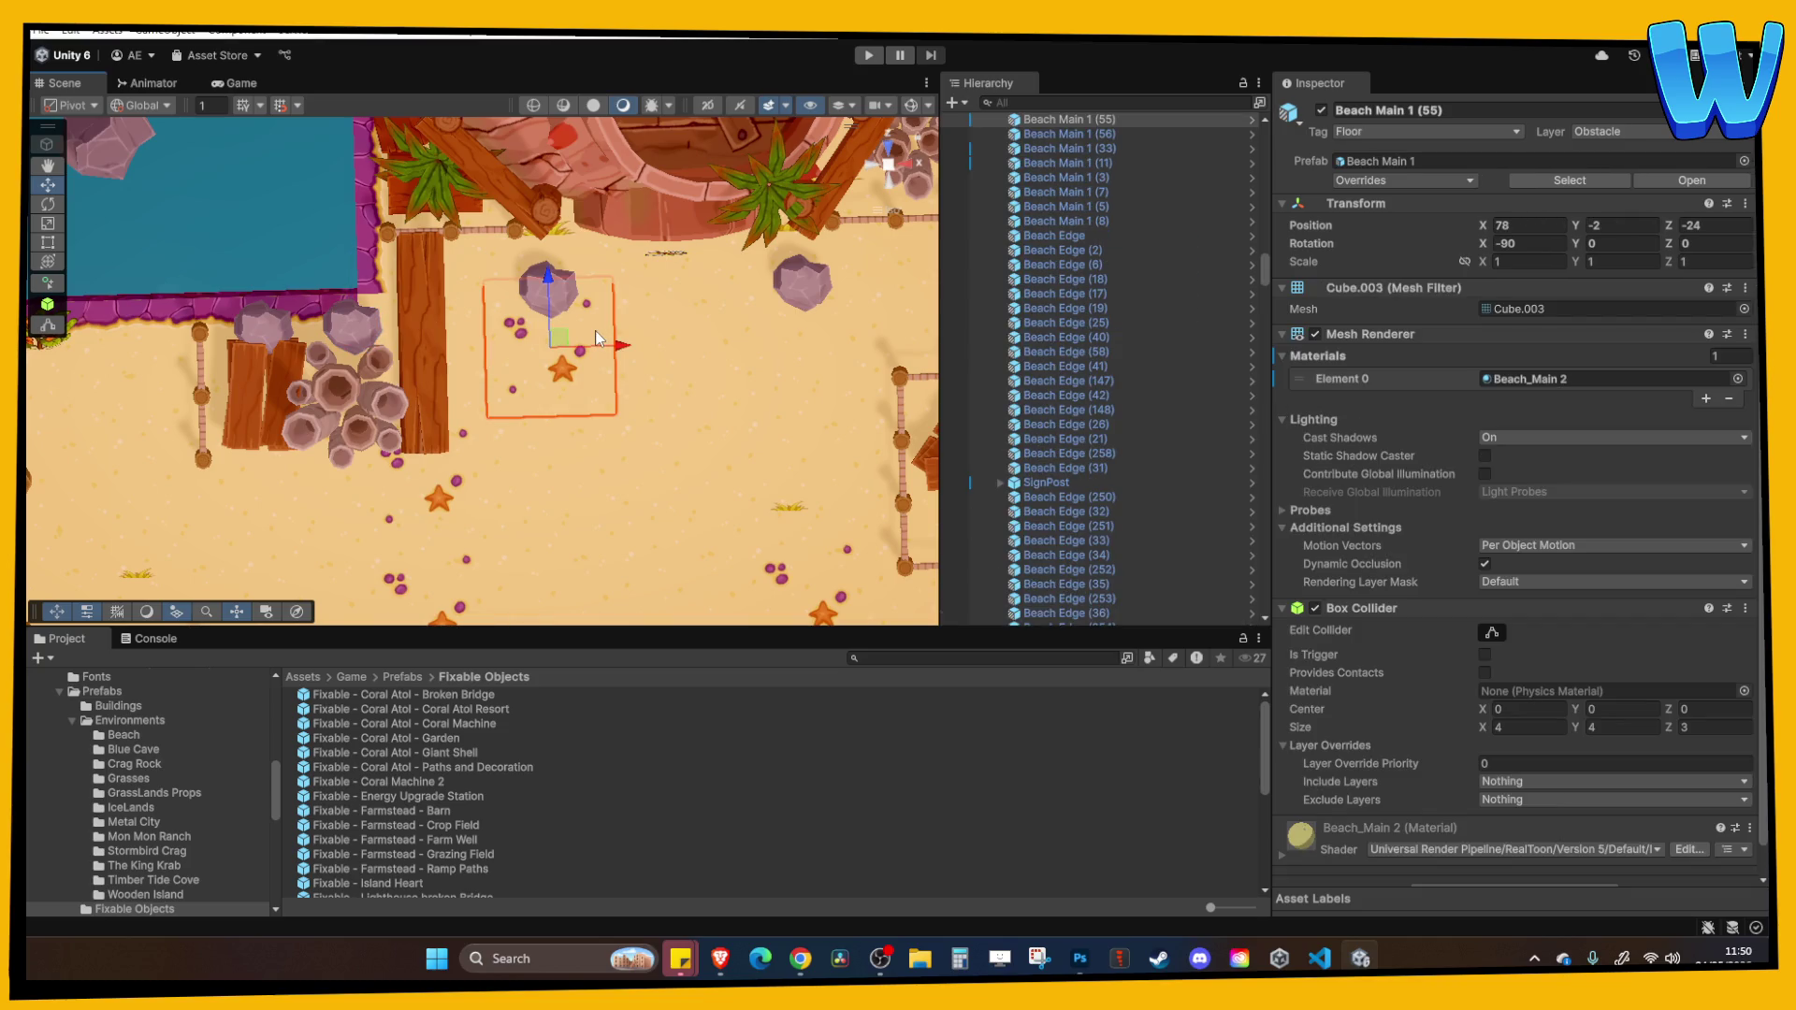
mouse_move(595, 329)
left_mouse_down()
mouse_move(540, 387)
mouse_move(445, 290)
left_mouse_up()
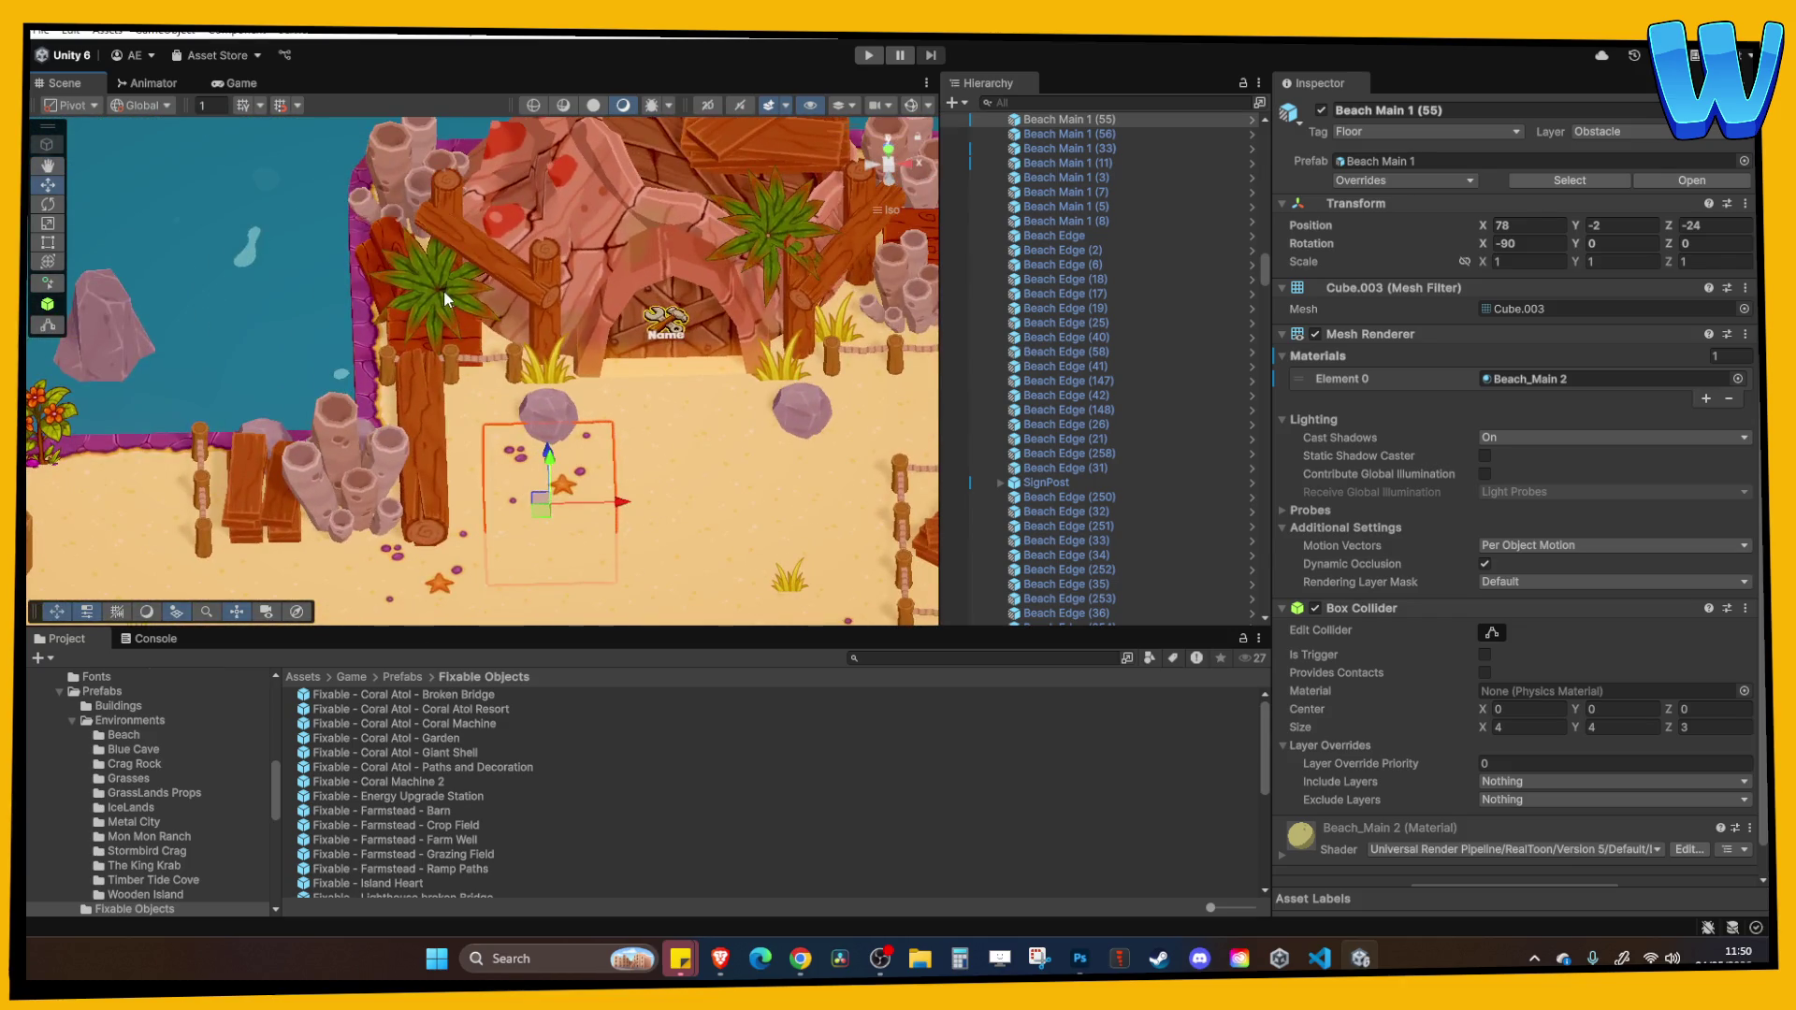
left_click(445, 290)
left_click(645, 403)
mouse_move(646, 403)
left_mouse_down()
mouse_move(655, 325)
mouse_move(554, 402)
left_mouse_up()
Duplicate Grass_1 (44) and move the copy, Grass_1 (46), to 86.03, 3.32, -19.01.
left_click(478, 283)
key("ctrl+d")
mouse_move(479, 282)
left_mouse_down()
mouse_move(122, 278)
mouse_move(199, 408)
left_mouse_up()
left_click(1102, 618)
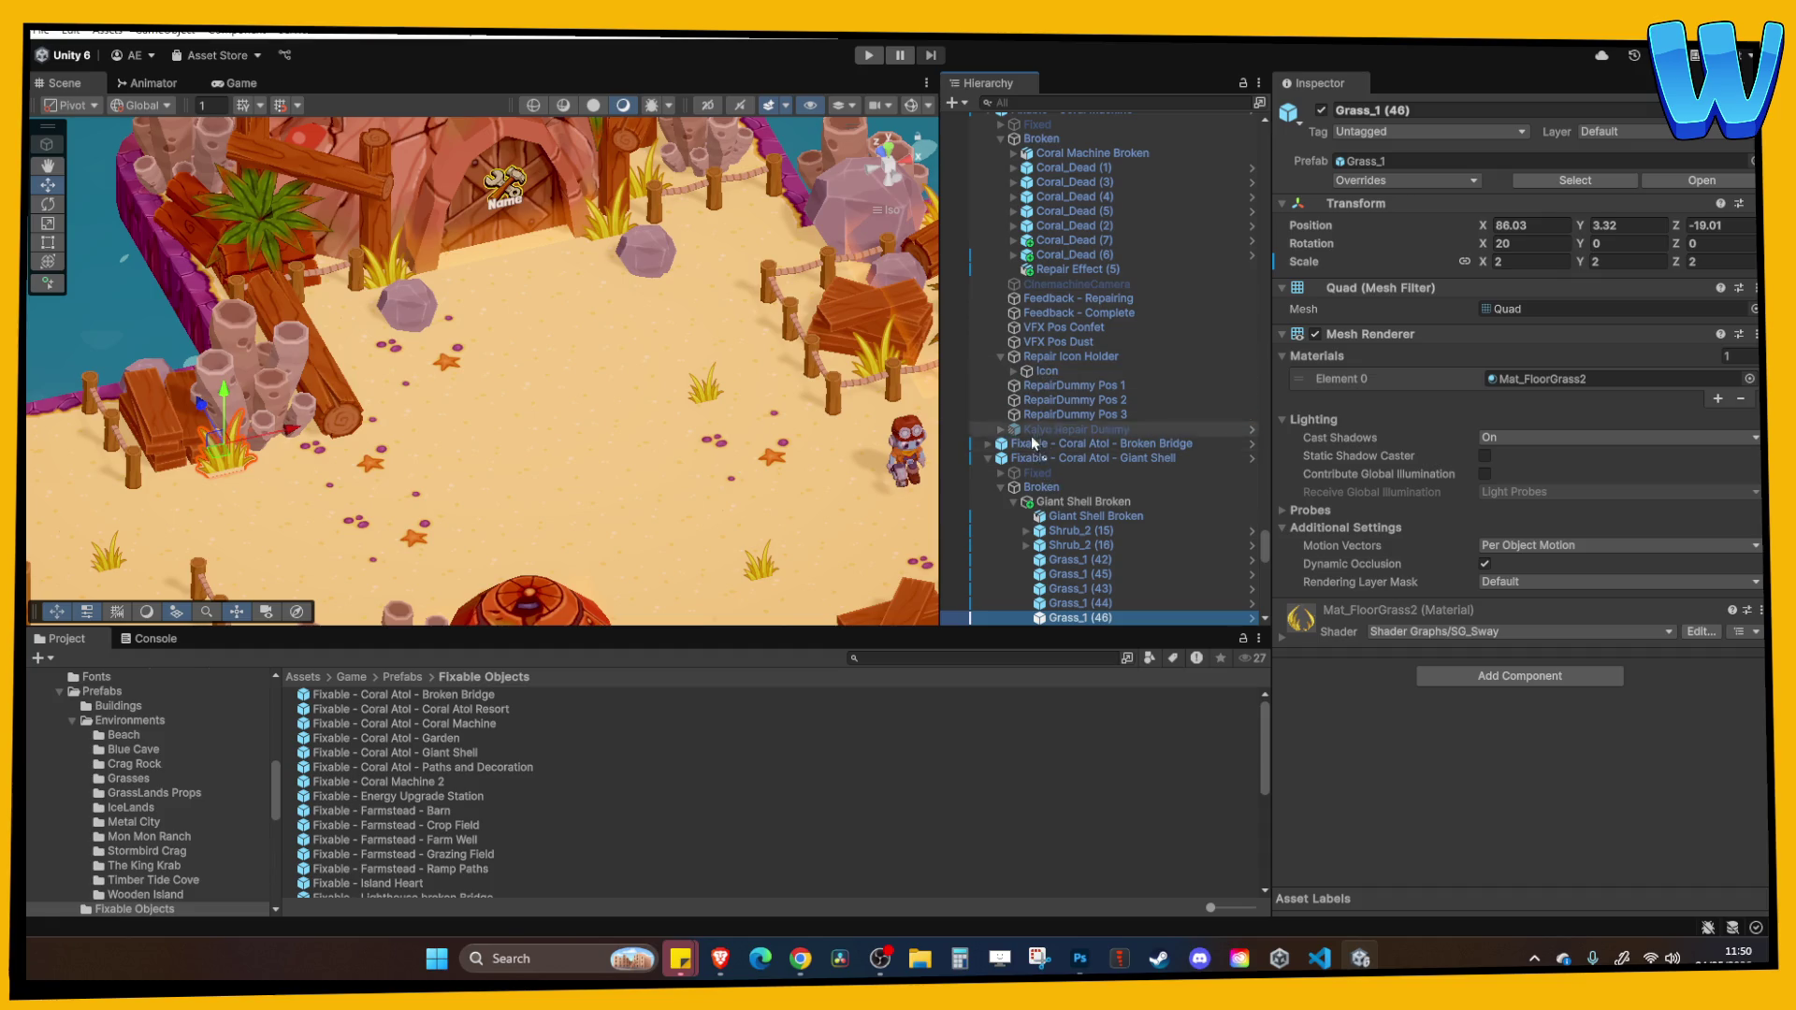
Move Grass_1 (46) out of Giant Shell into the Coral Atol Garden's Broken group.
left_click_drag(1033, 439, 1029, 458)
left_click(987, 472)
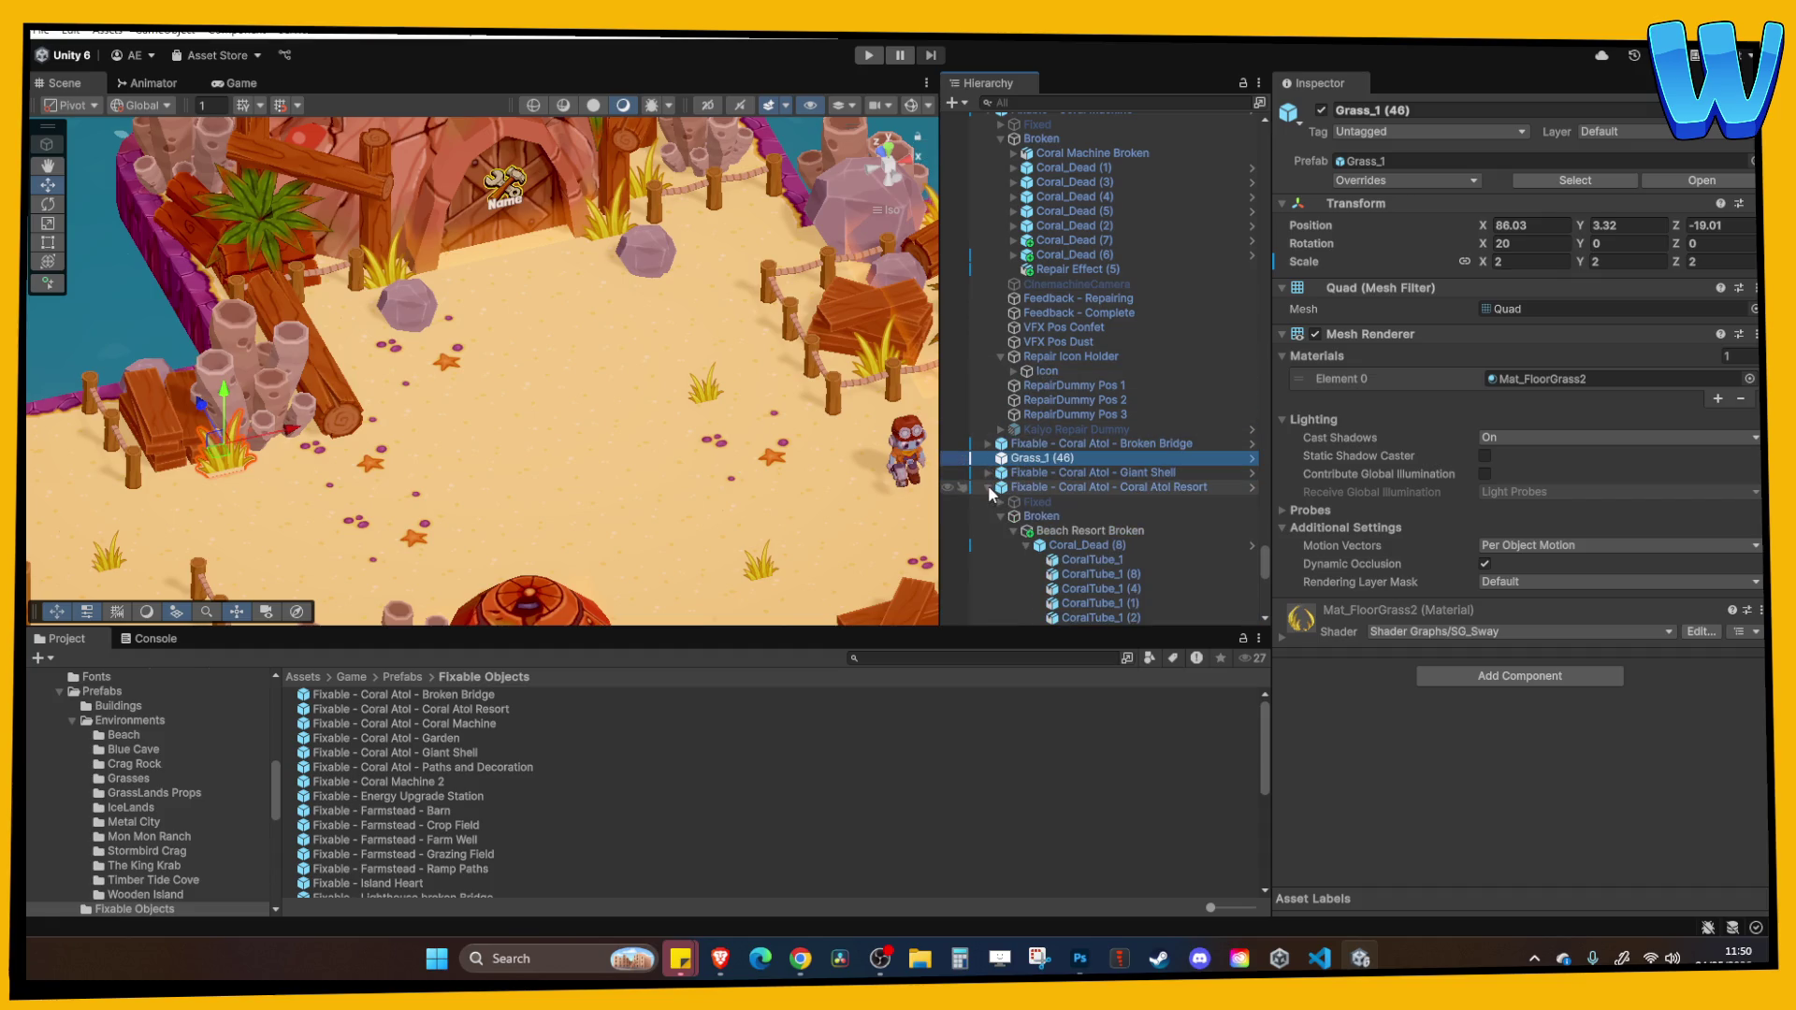
left_click_drag(1064, 463, 1064, 559)
Lower the Grass_1 (46) tuft slightly into the sand, to 84.03, 3.39, -19.01.
mouse_move(523, 364)
left_mouse_down()
mouse_move(355, 421)
mouse_move(480, 438)
mouse_move(364, 437)
mouse_move(273, 464)
left_mouse_up()
left_click(485, 438)
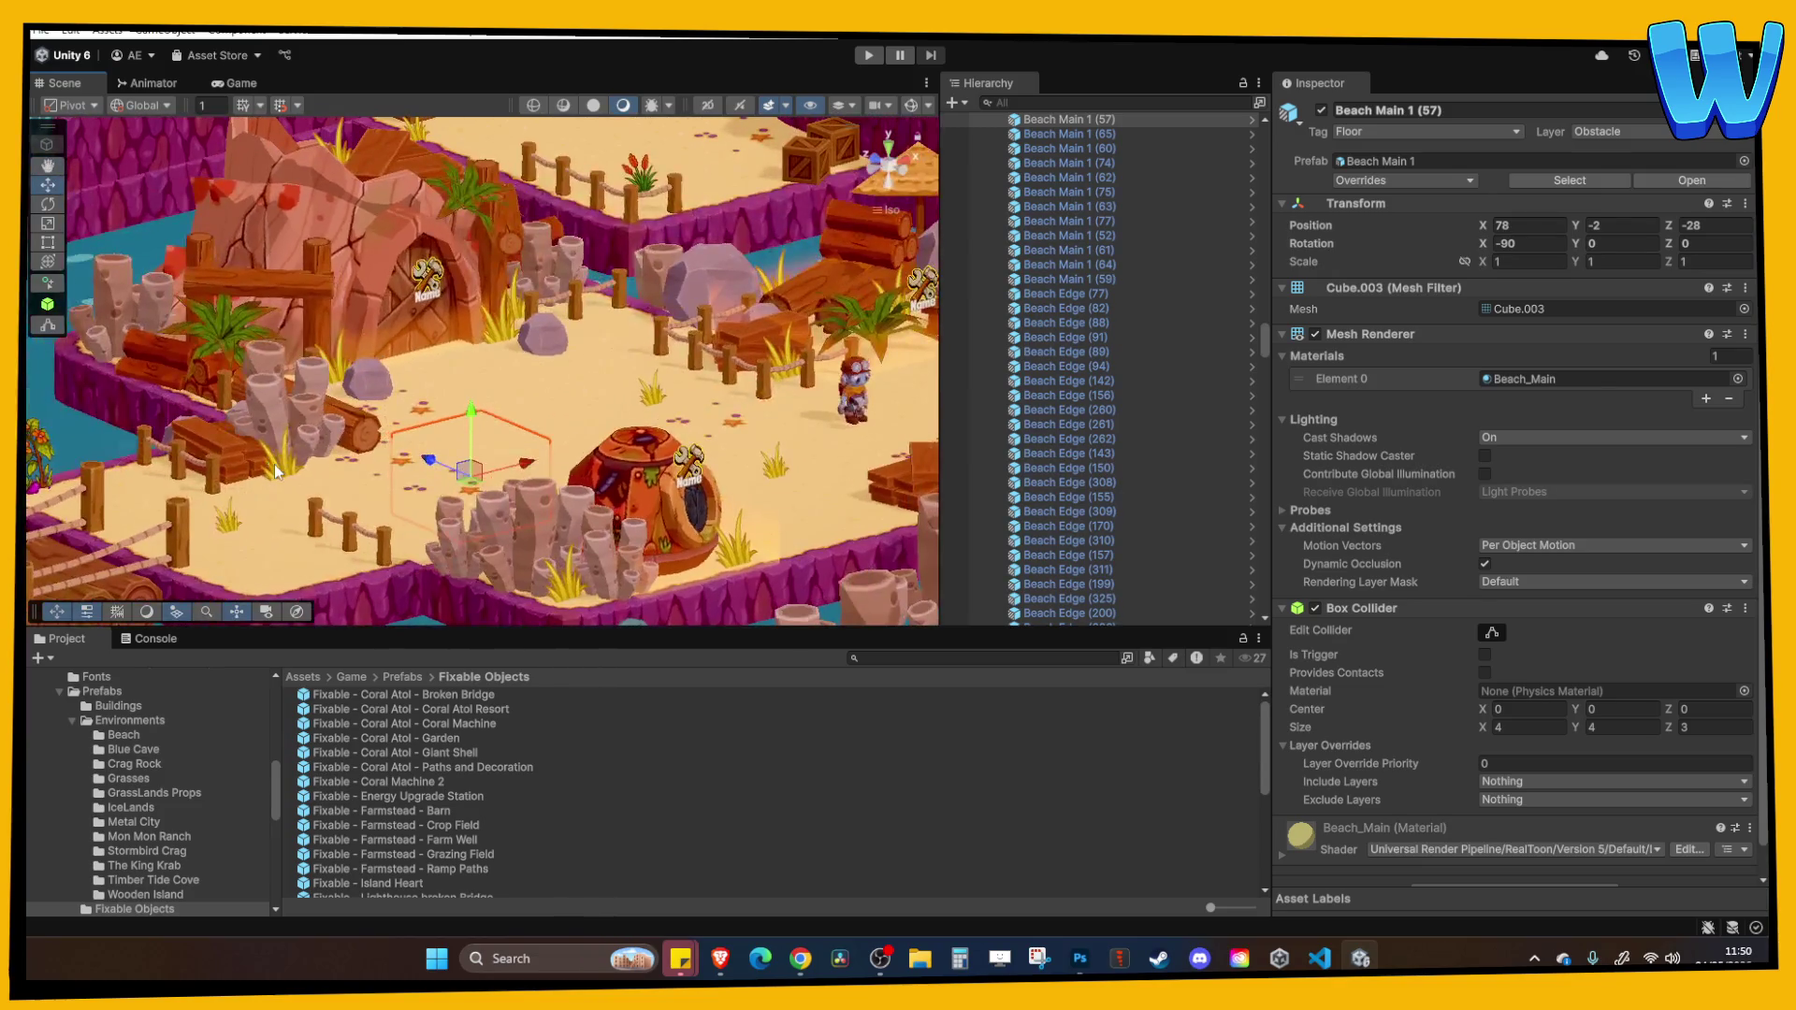
left_click(273, 464)
left_click_drag(277, 399, 278, 402)
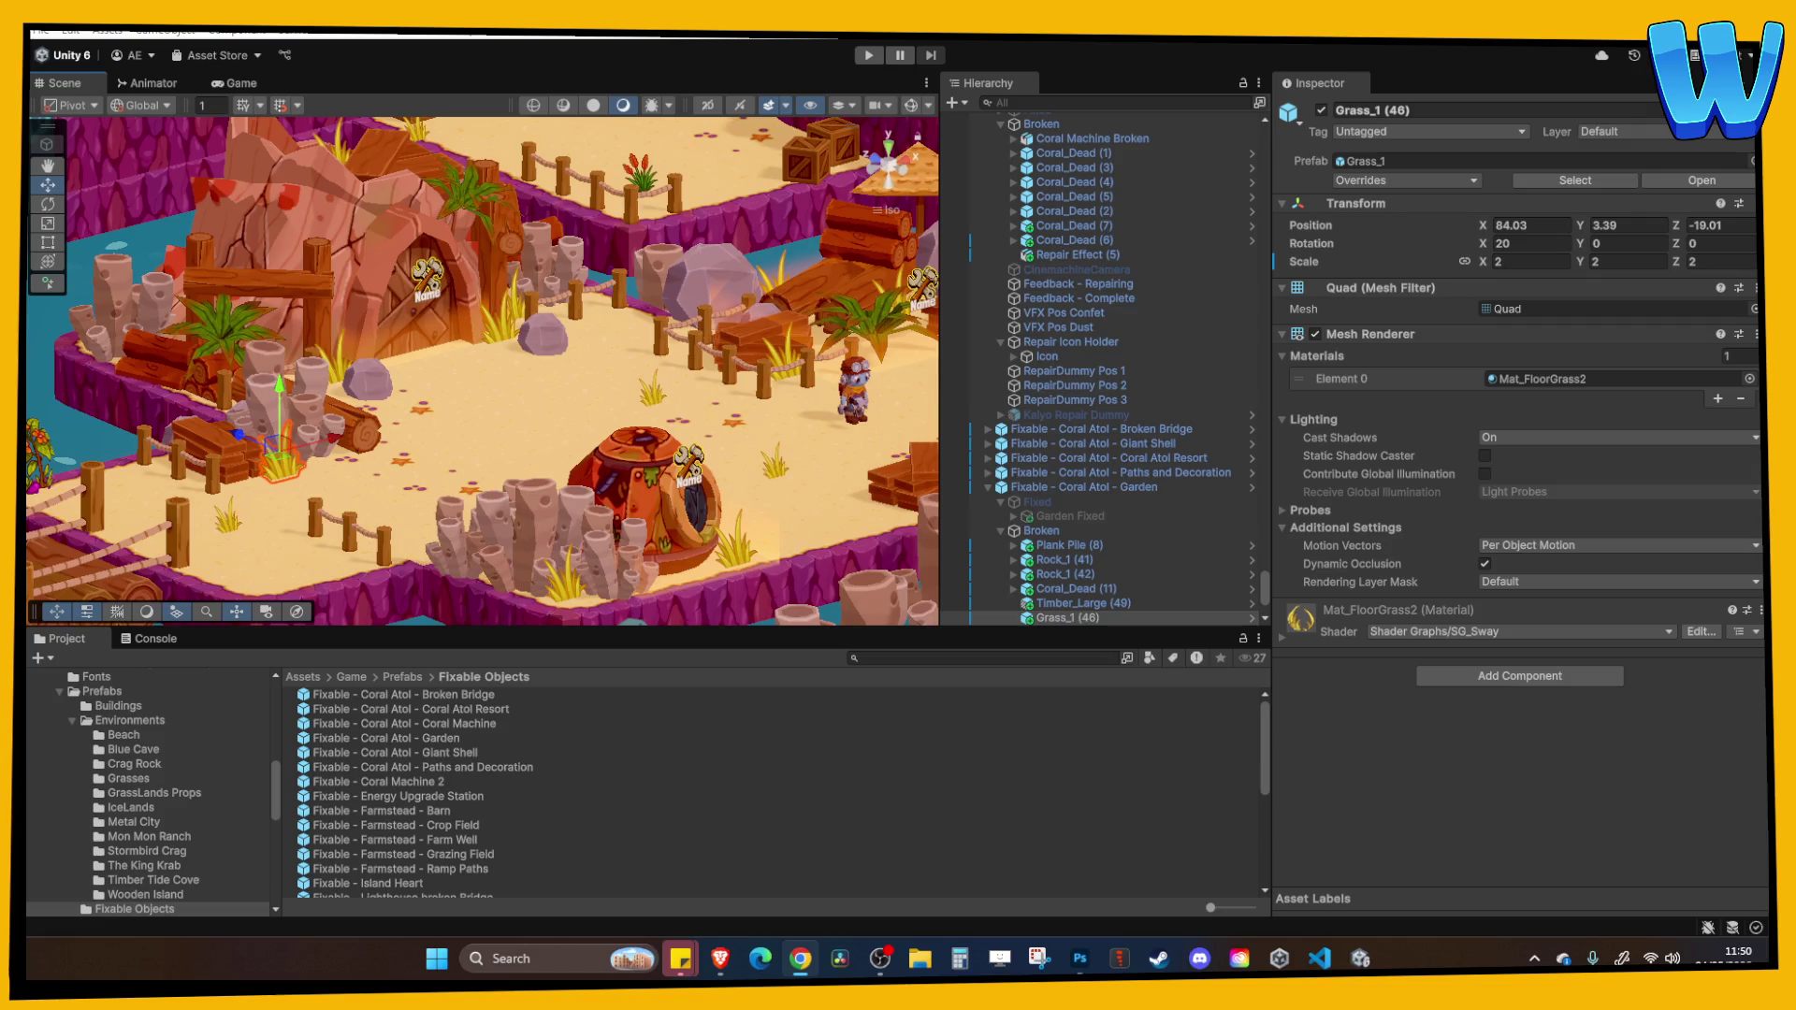
left_click_drag(505, 393, 409, 379)
scroll(559, 335, "down", 3)
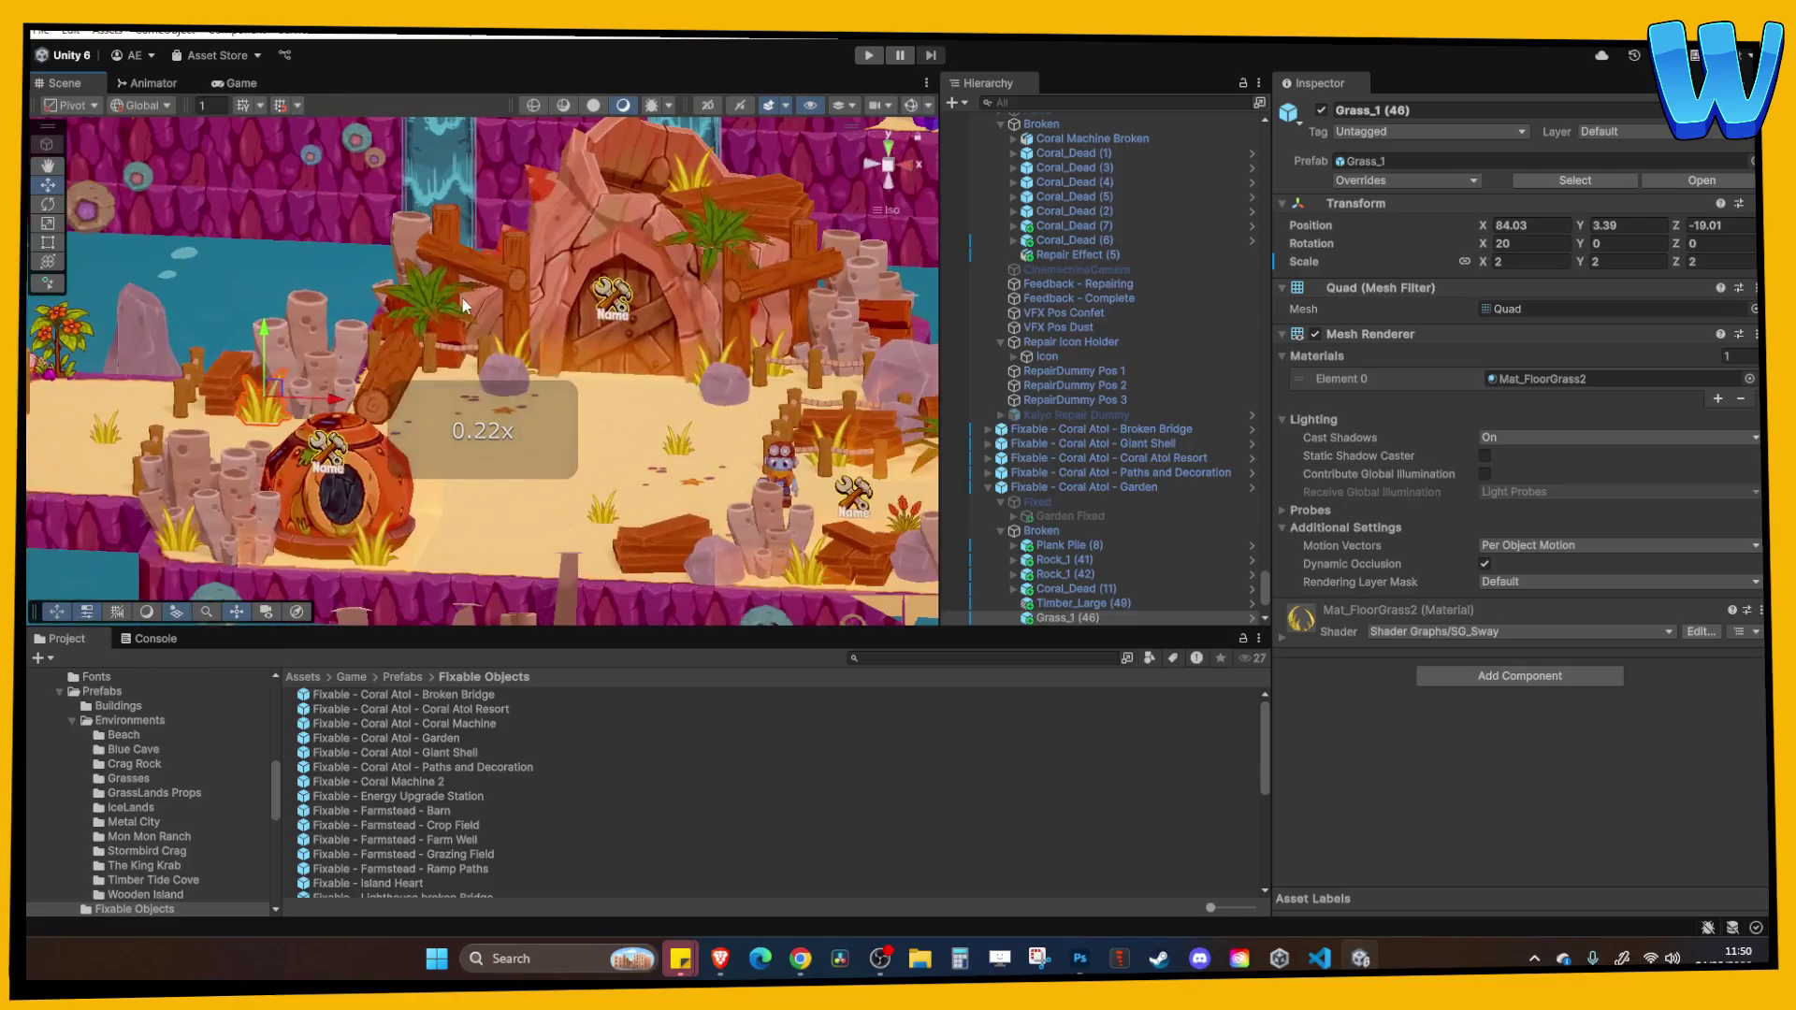
scroll(528, 388, "up", 4)
left_click(522, 380)
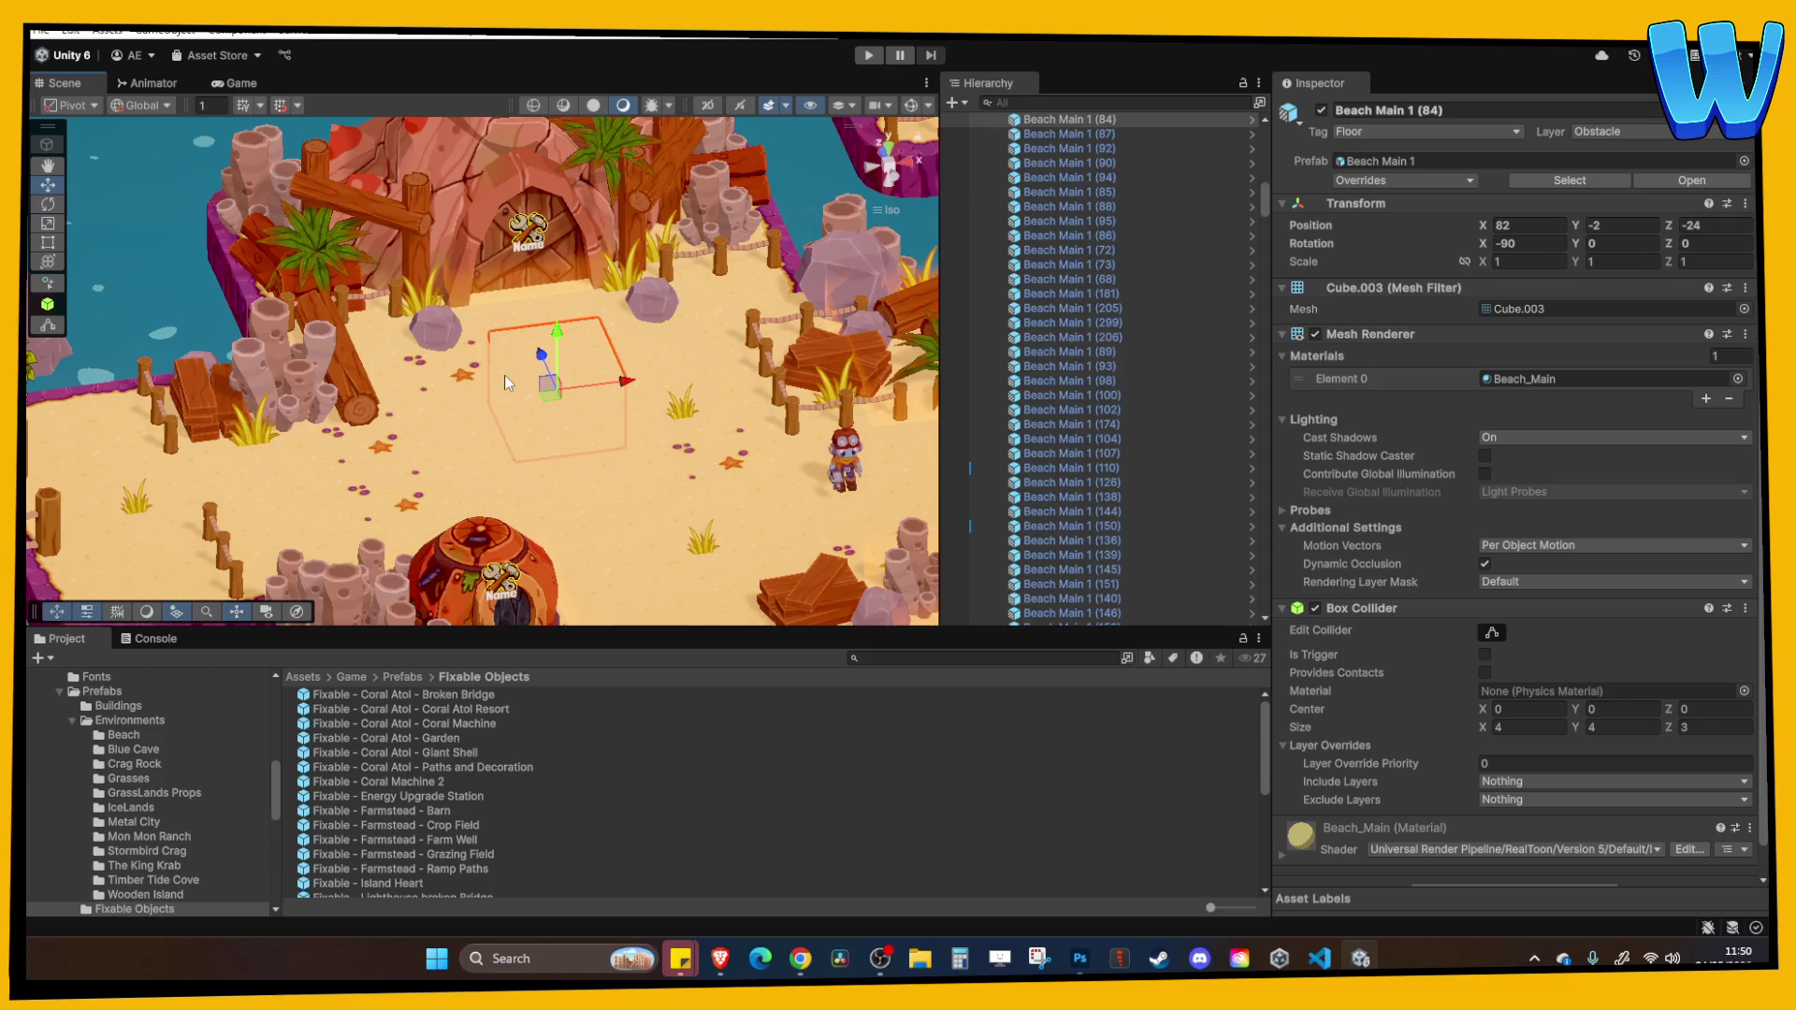
left_click_drag(503, 374, 424, 401)
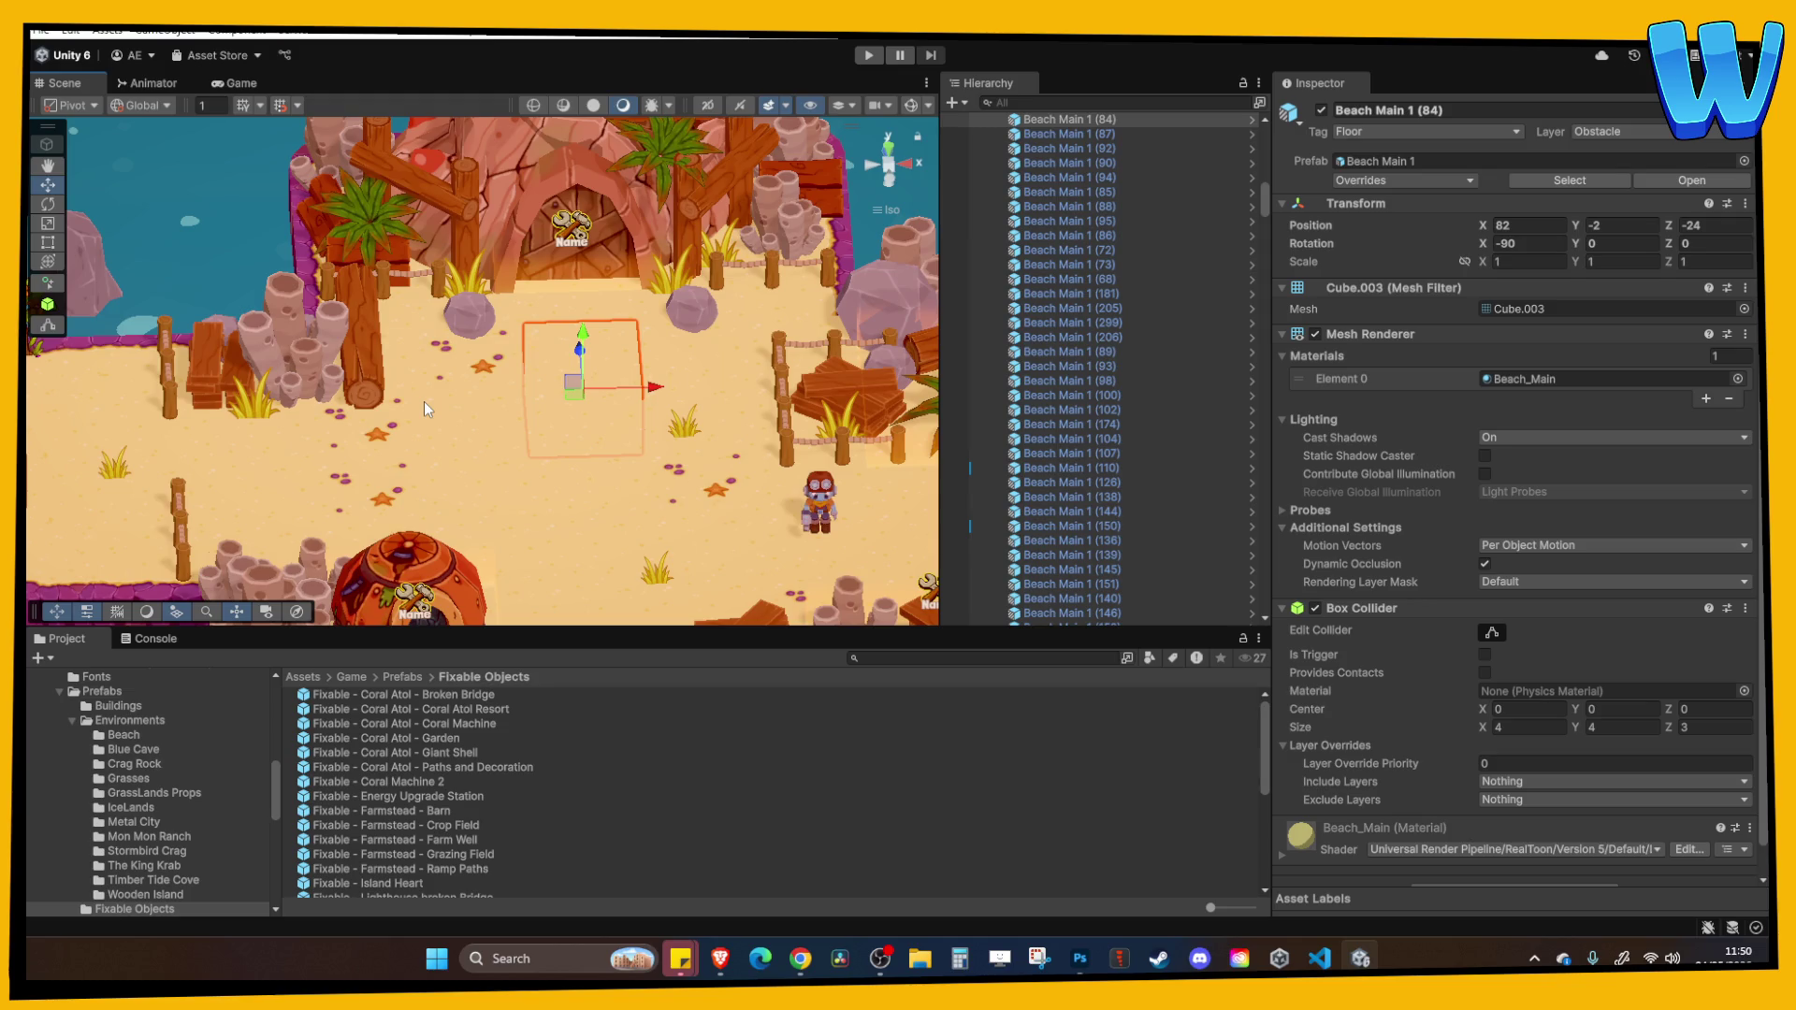
mouse_move(424, 401)
left_mouse_down()
mouse_move(756, 433)
mouse_move(662, 412)
mouse_move(677, 409)
left_mouse_up()
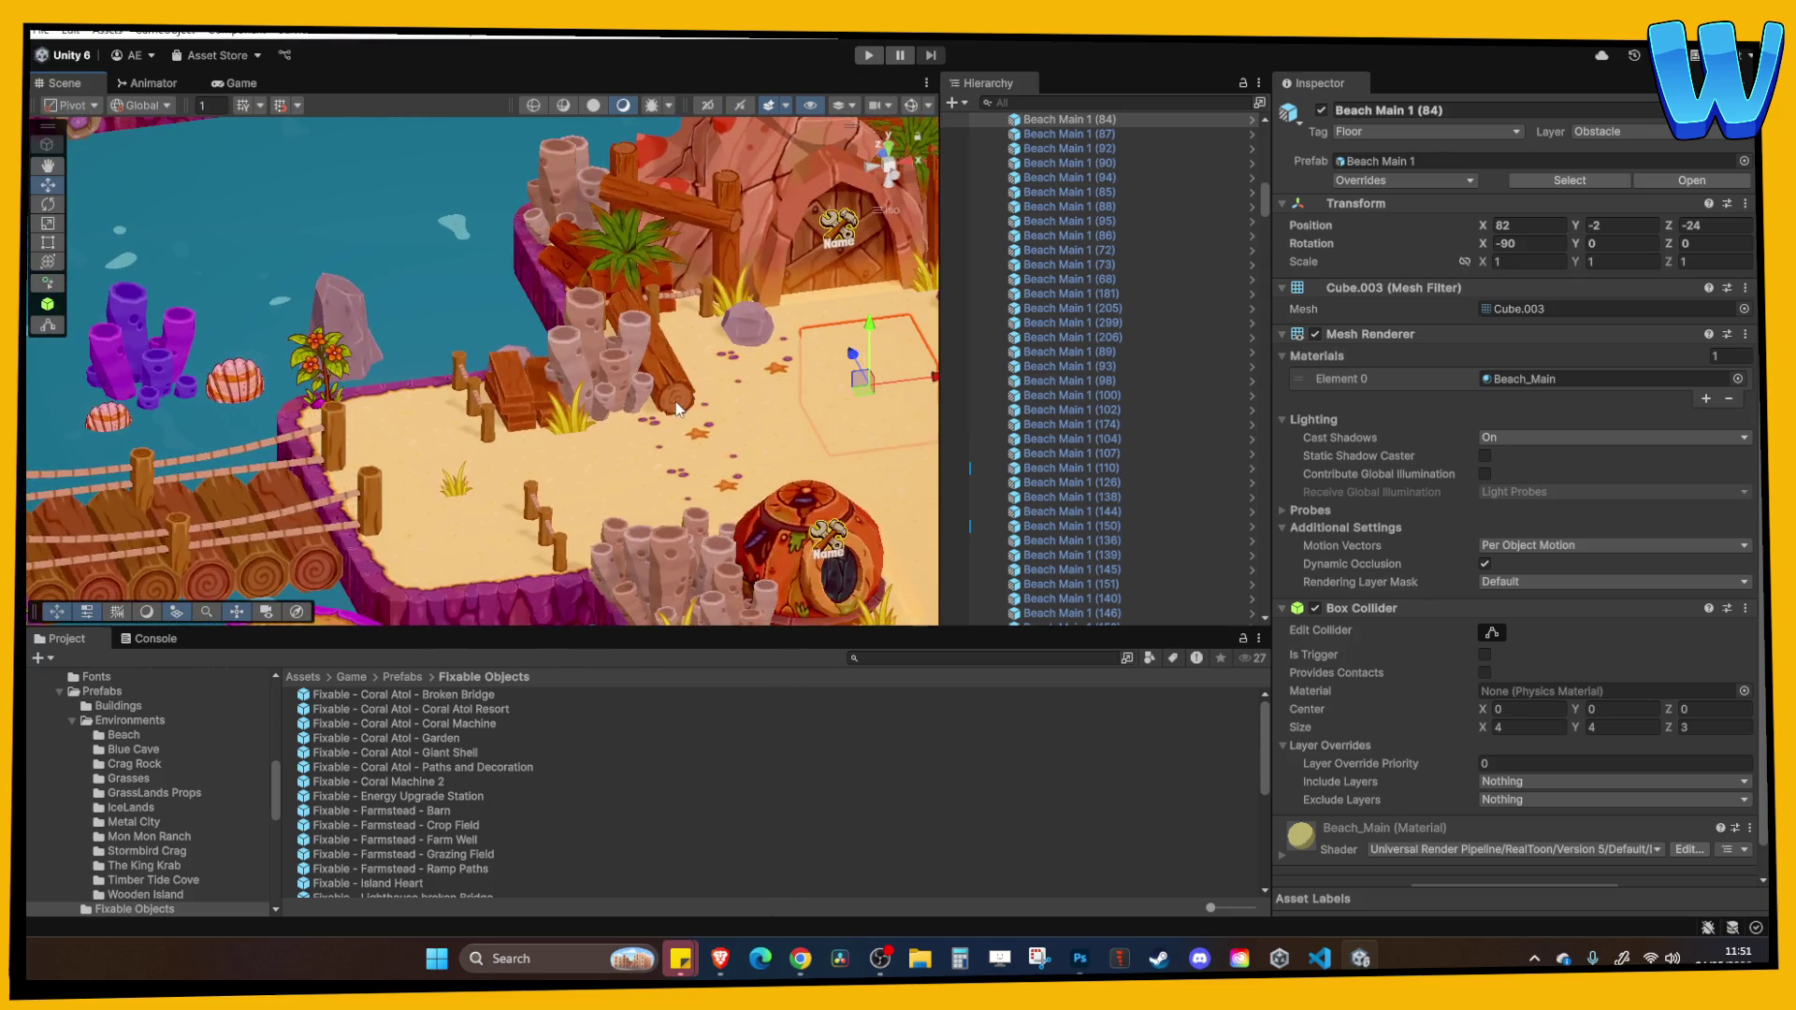
scroll(652, 581, "up", 10)
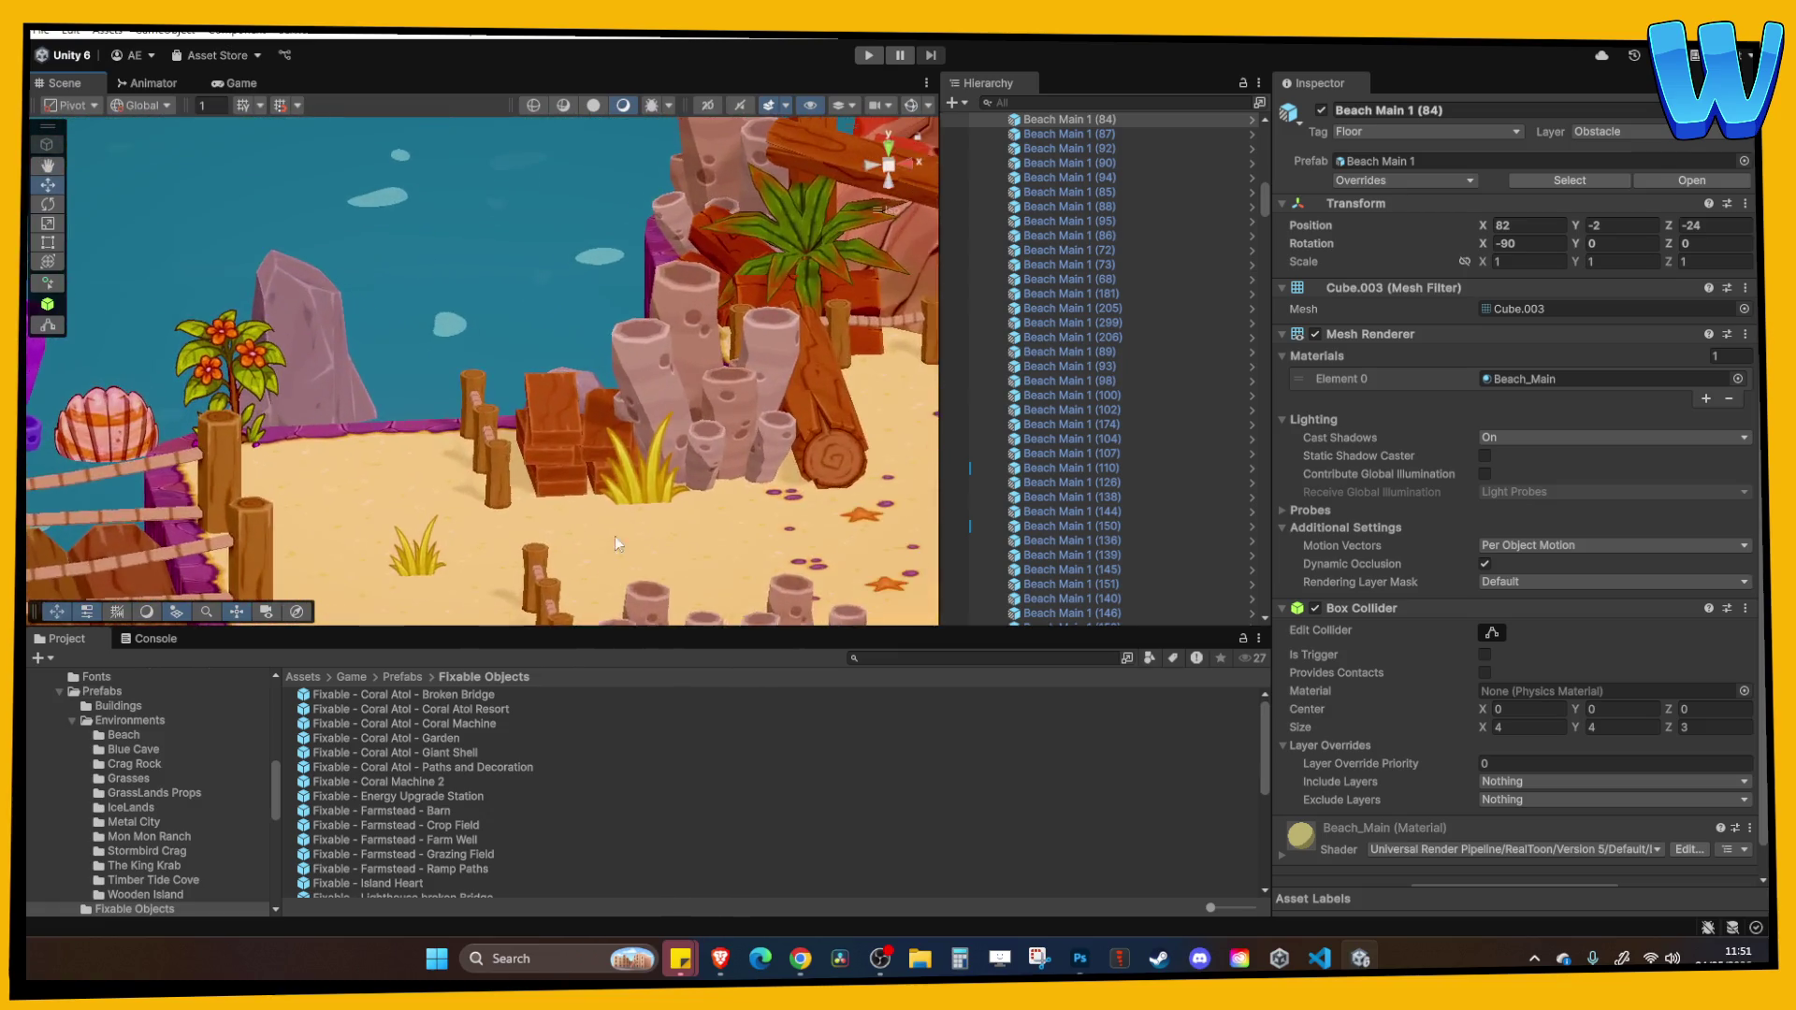
mouse_move(614, 536)
left_mouse_down()
mouse_move(592, 452)
mouse_move(509, 470)
mouse_move(642, 559)
mouse_move(508, 540)
mouse_move(429, 475)
mouse_move(565, 396)
mouse_move(458, 402)
left_mouse_up()
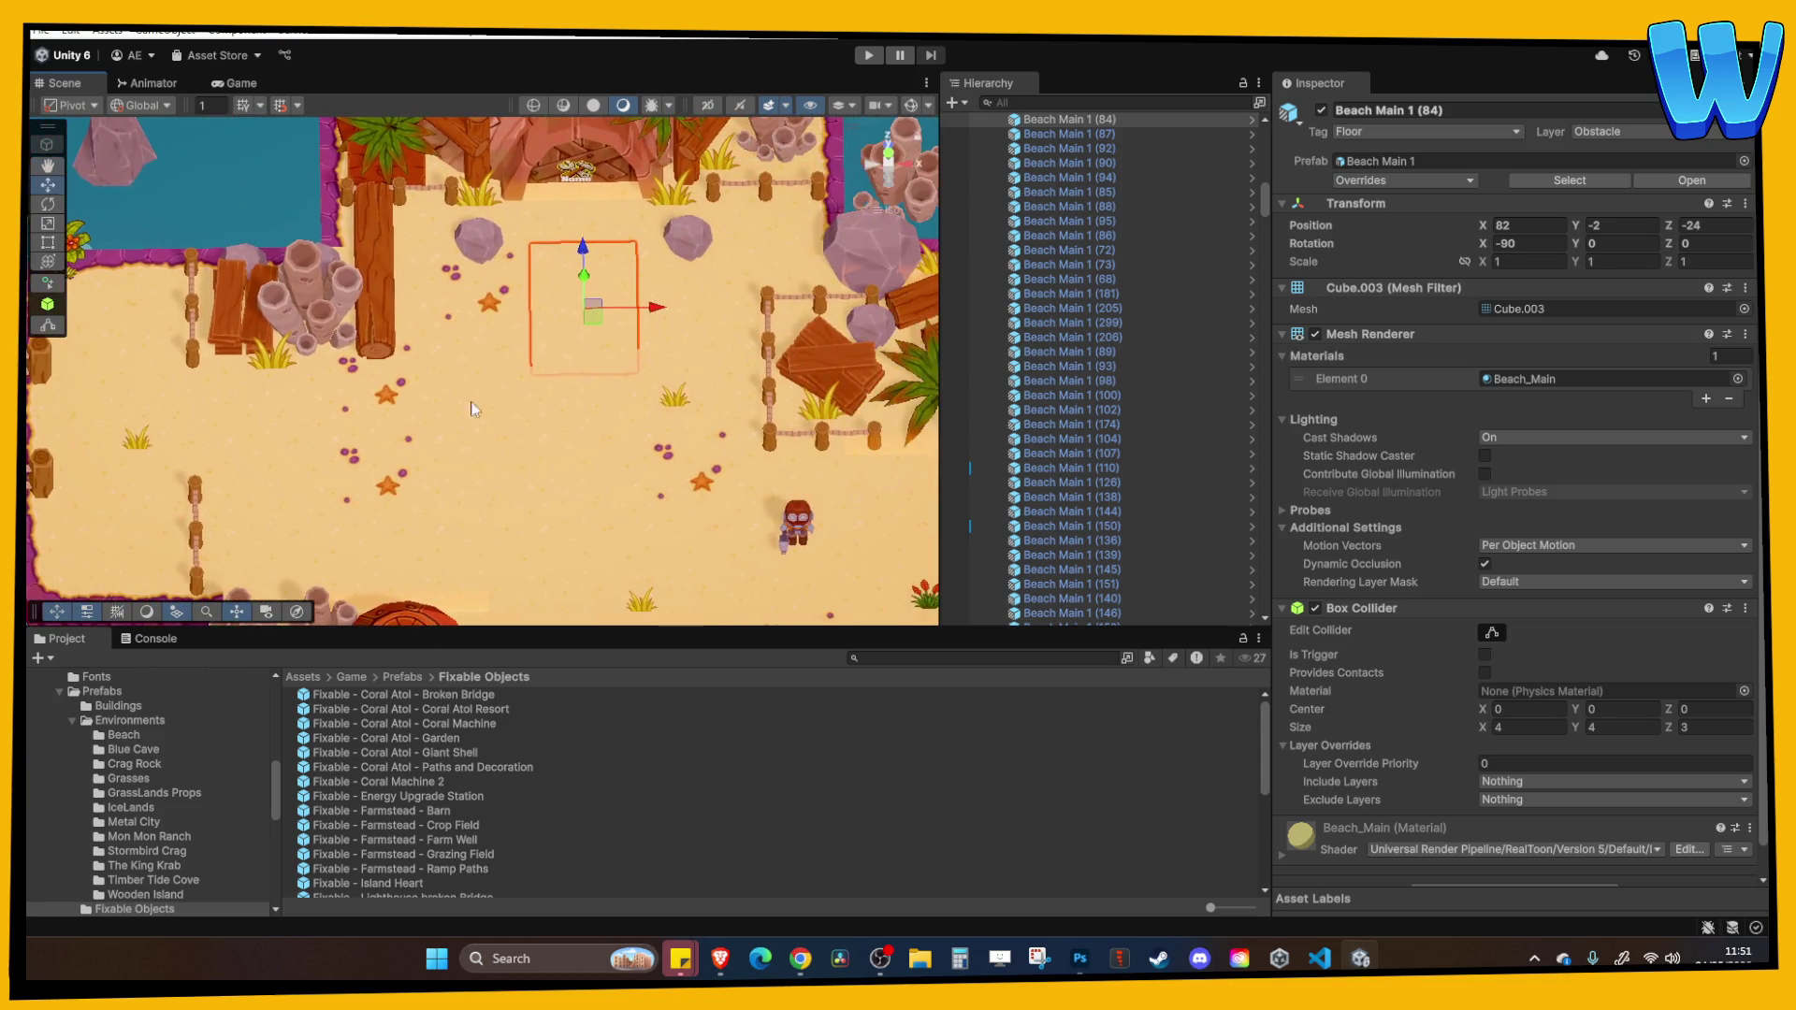
key("Left")
key("Left")
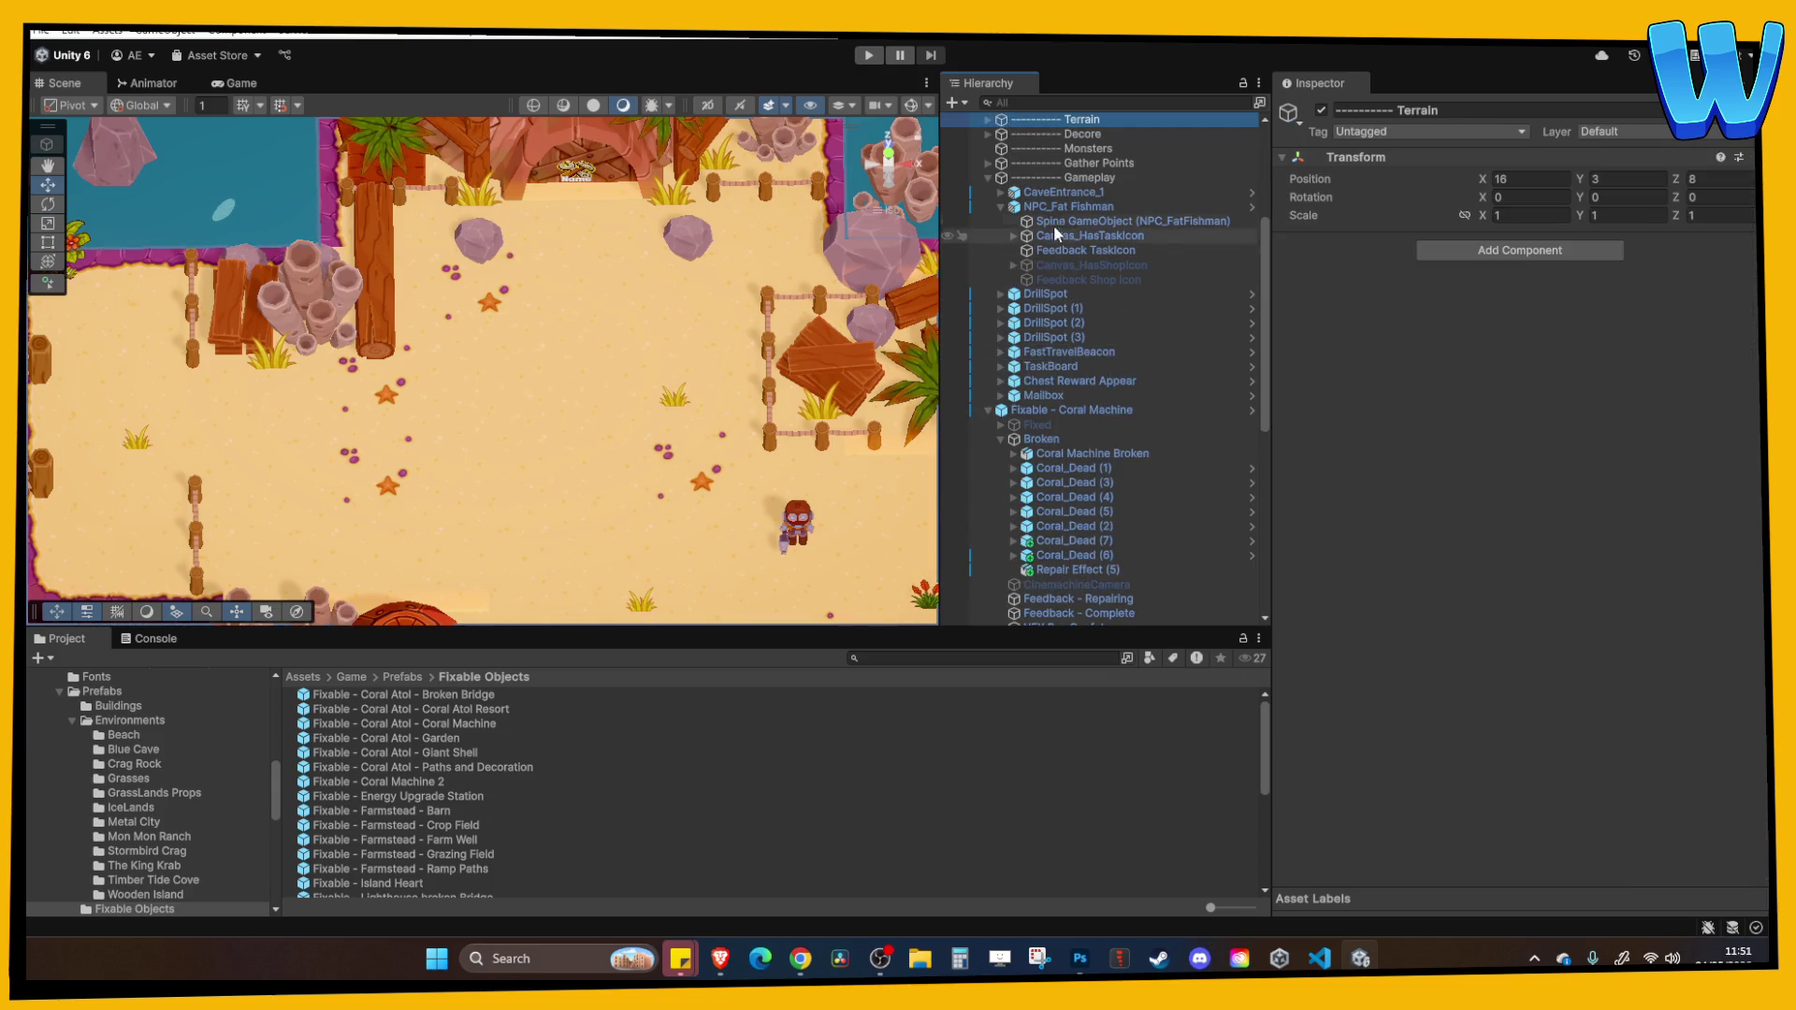
Select the garden's Broken object and locate its Coral Machine 1 data asset in Project.
left_click(1001, 206)
left_click(994, 339)
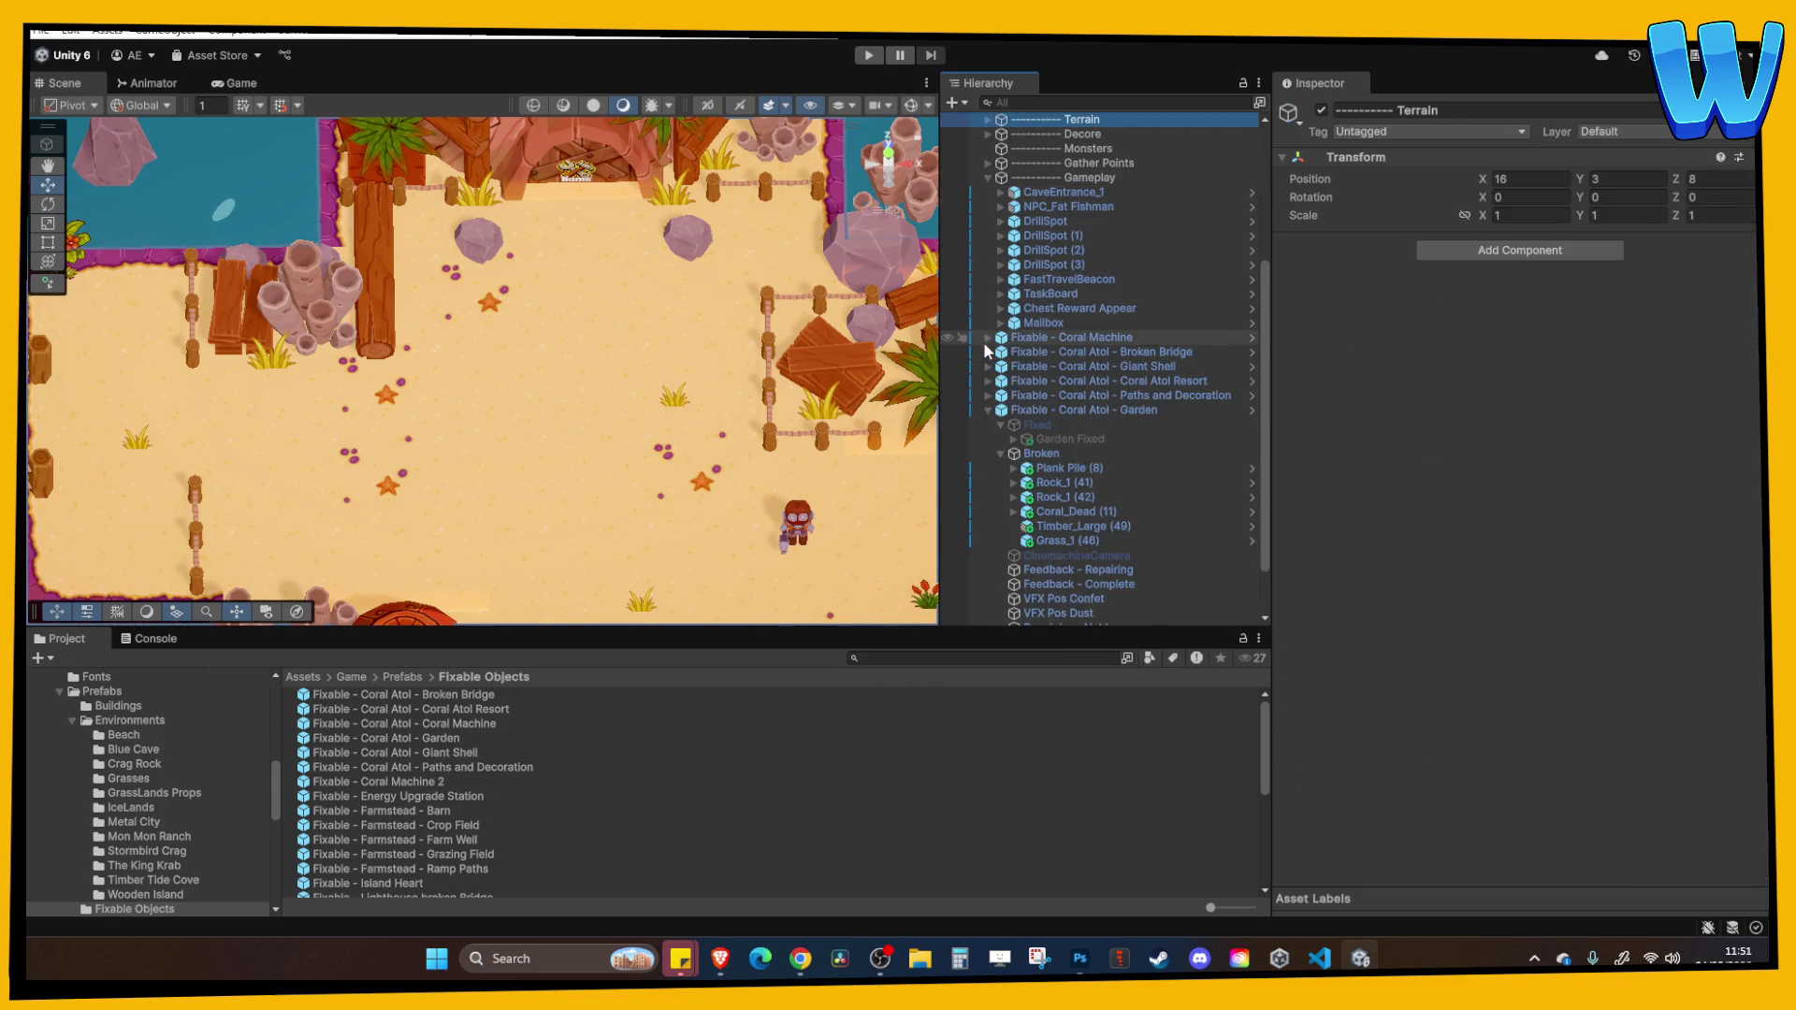
scroll(986, 404, "up", 3)
left_click(1043, 618)
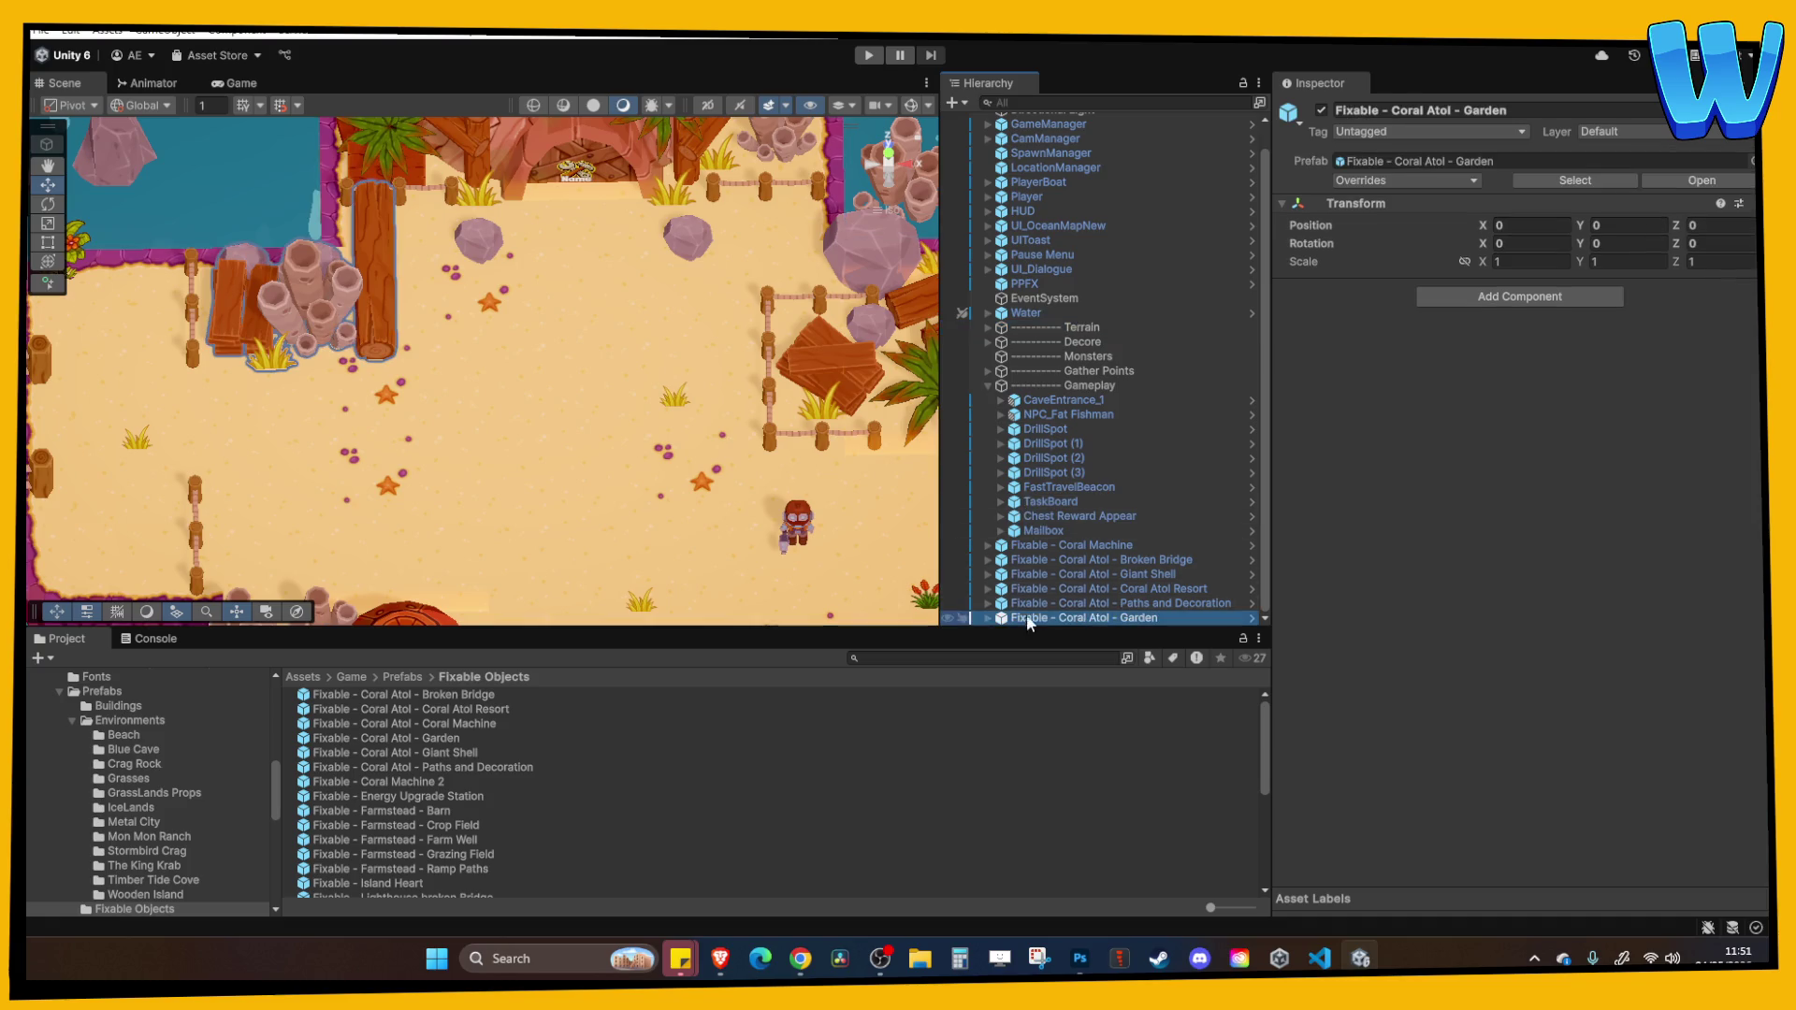
left_click(986, 619)
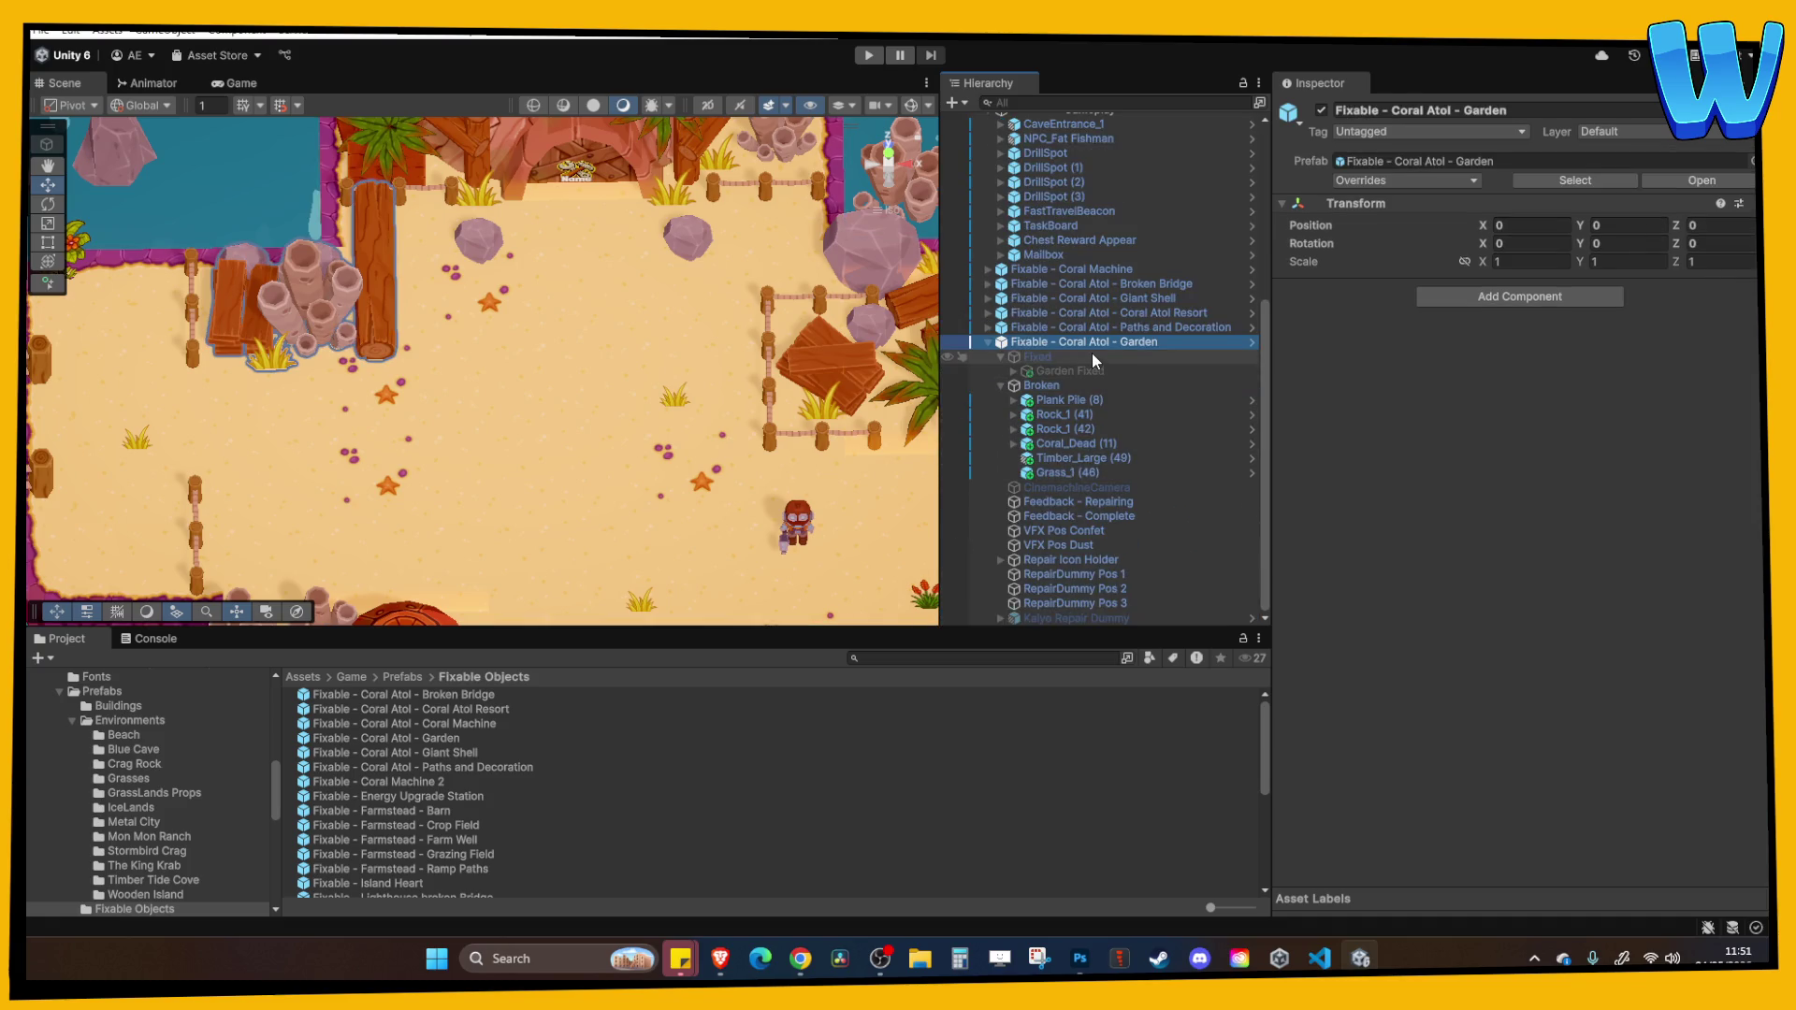
left_click(1080, 385)
left_click(1536, 498)
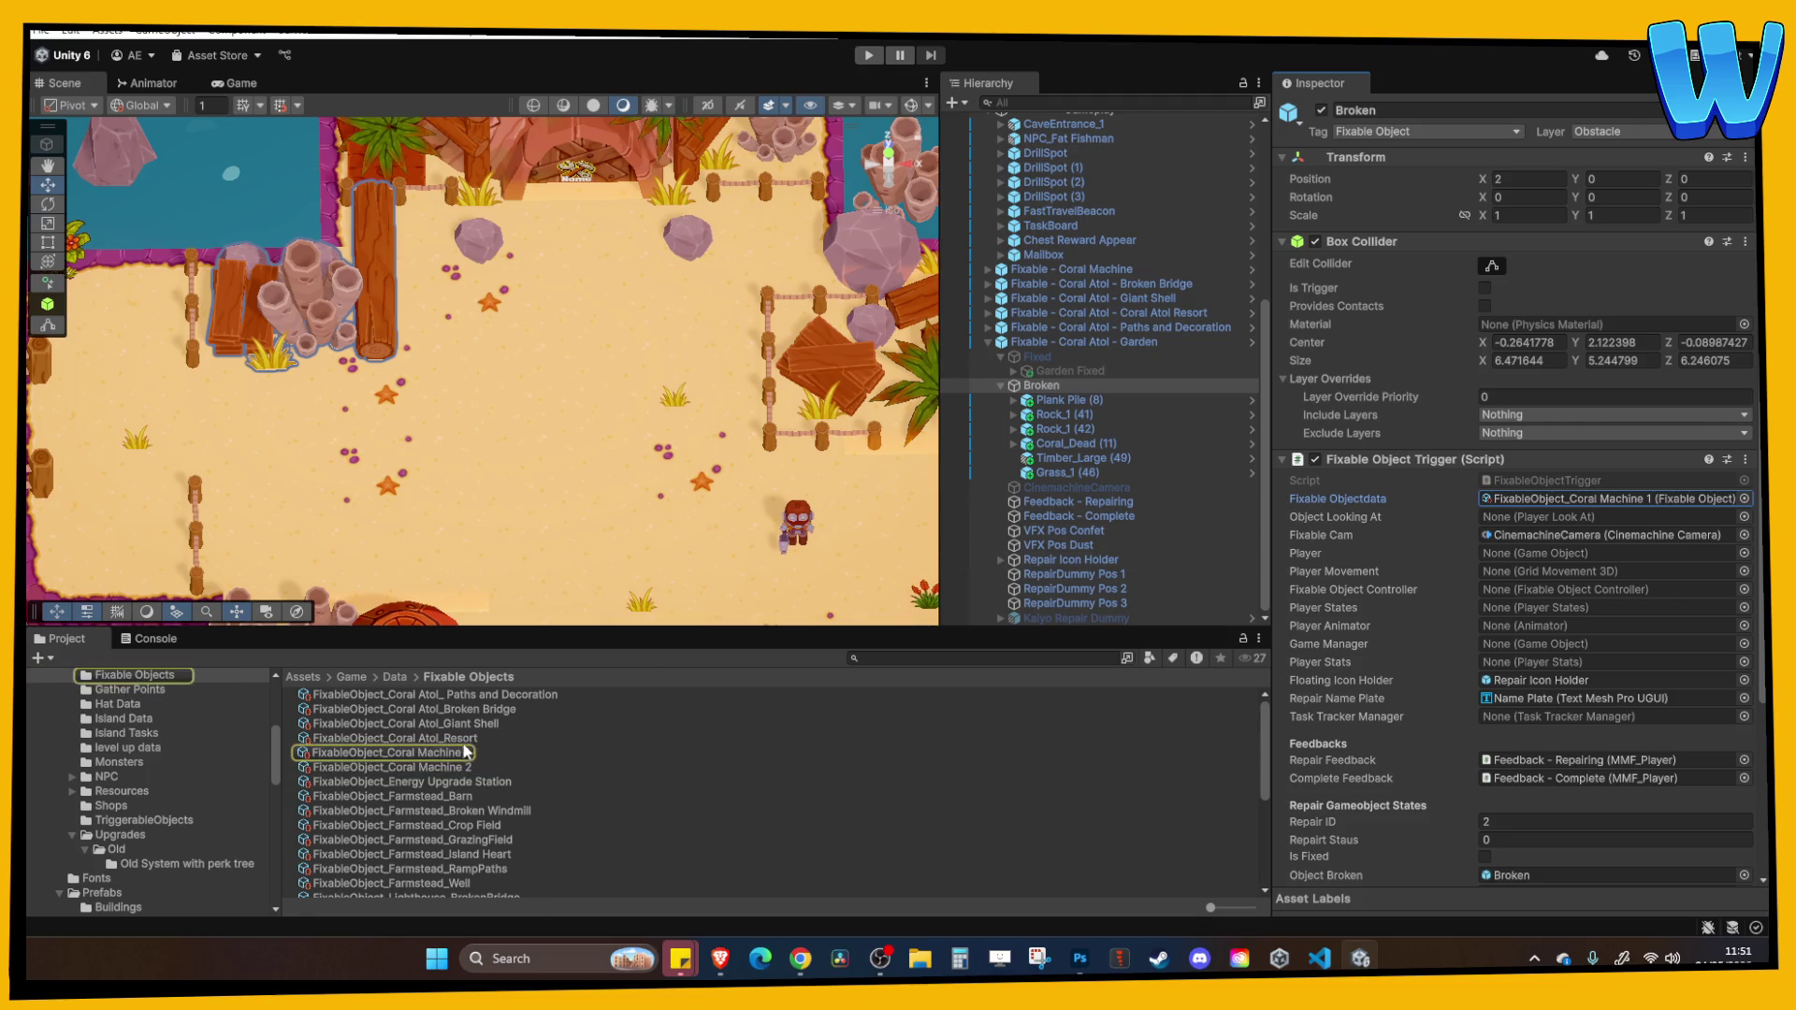
left_click(463, 753)
Duplicate the Coral Machine 1 asset and rename the copy FixableObject_Coral Atol_Garden.
key("ctrl+d")
left_click(423, 782)
left_click_drag(424, 781, 472, 781)
type("Atol_Garden")
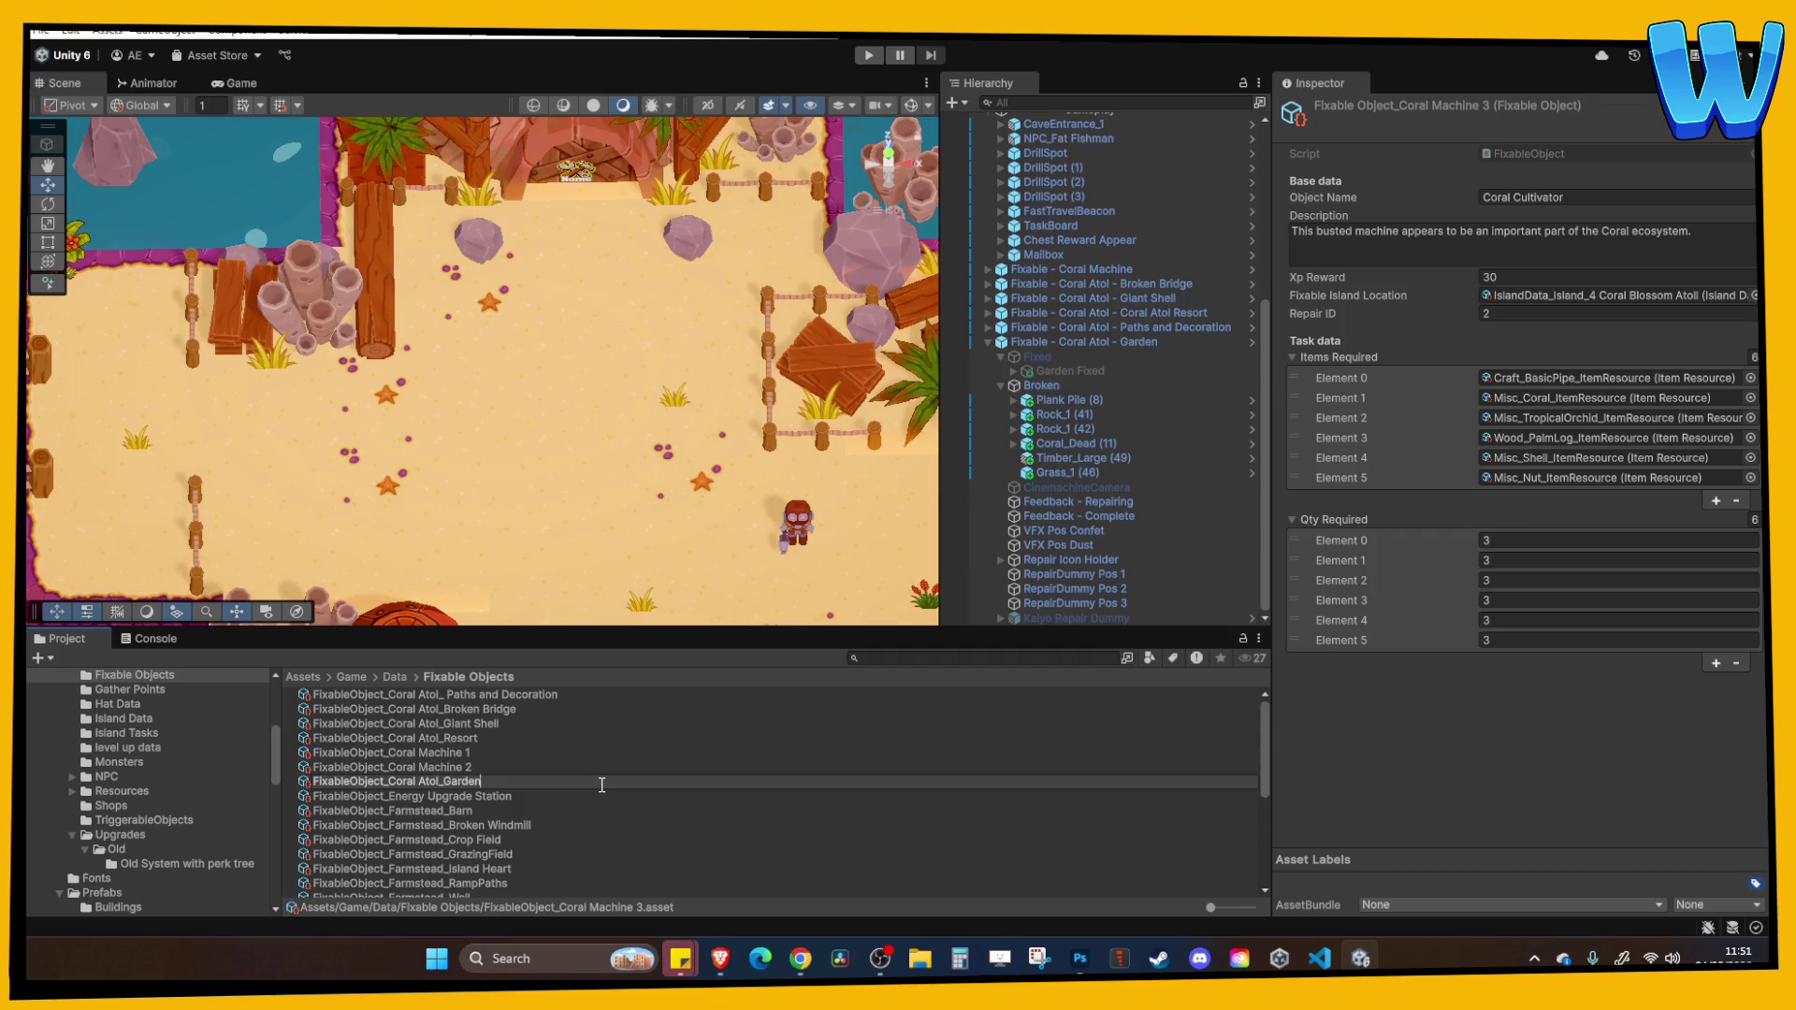
key("Return")
left_click(1586, 202)
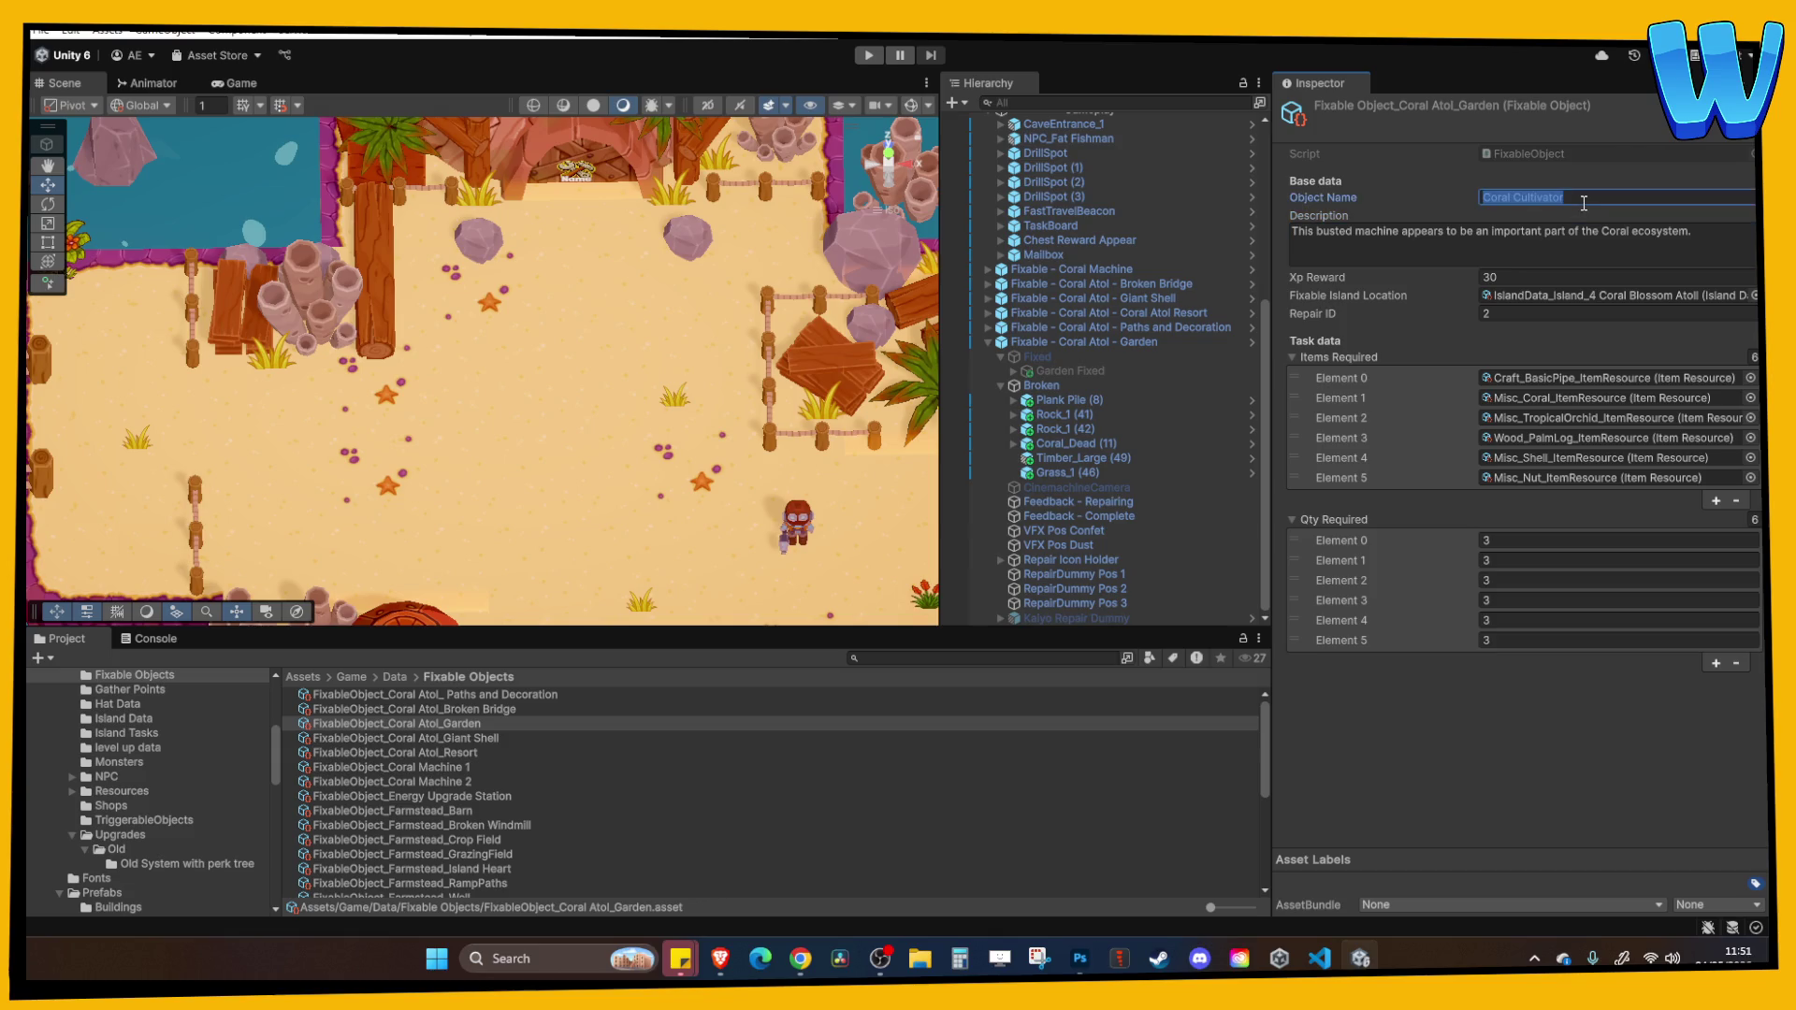
Set Object Name 'Resort Garden' and description 'A small tropical garden once grew here. Lets fix it up.'.
type("R")
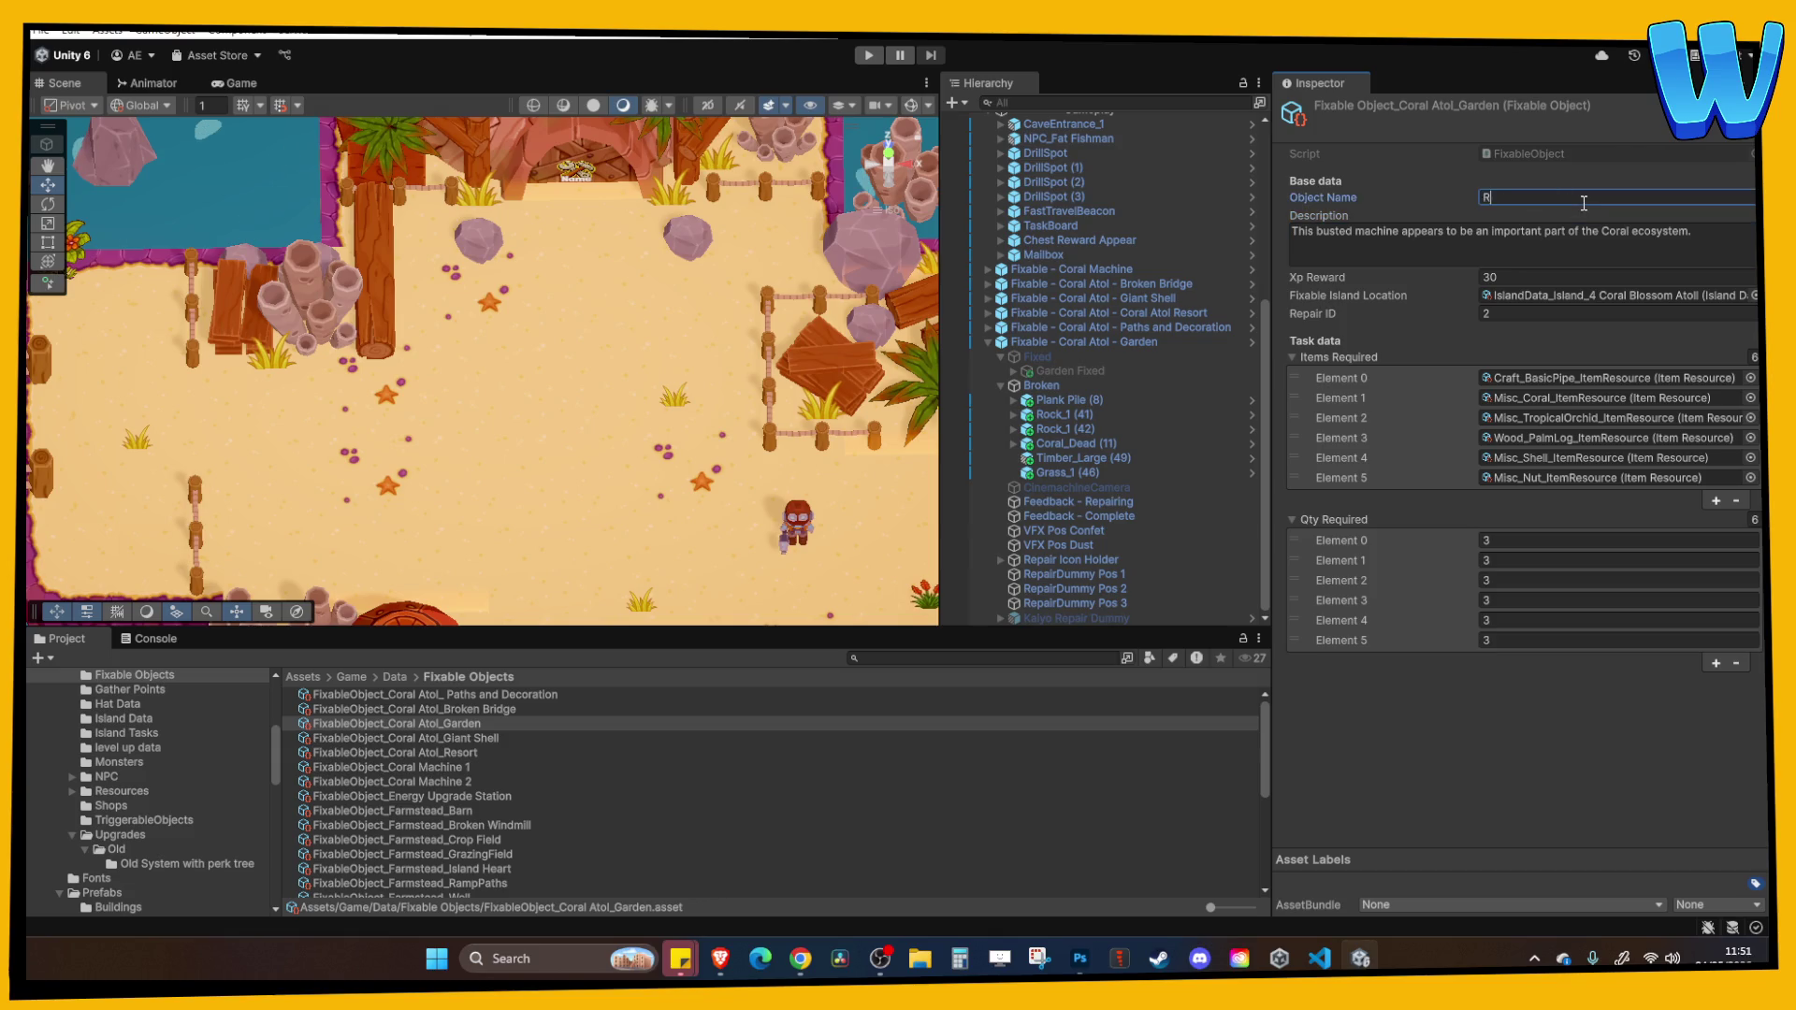
type("esort Garden")
left_click(1599, 228)
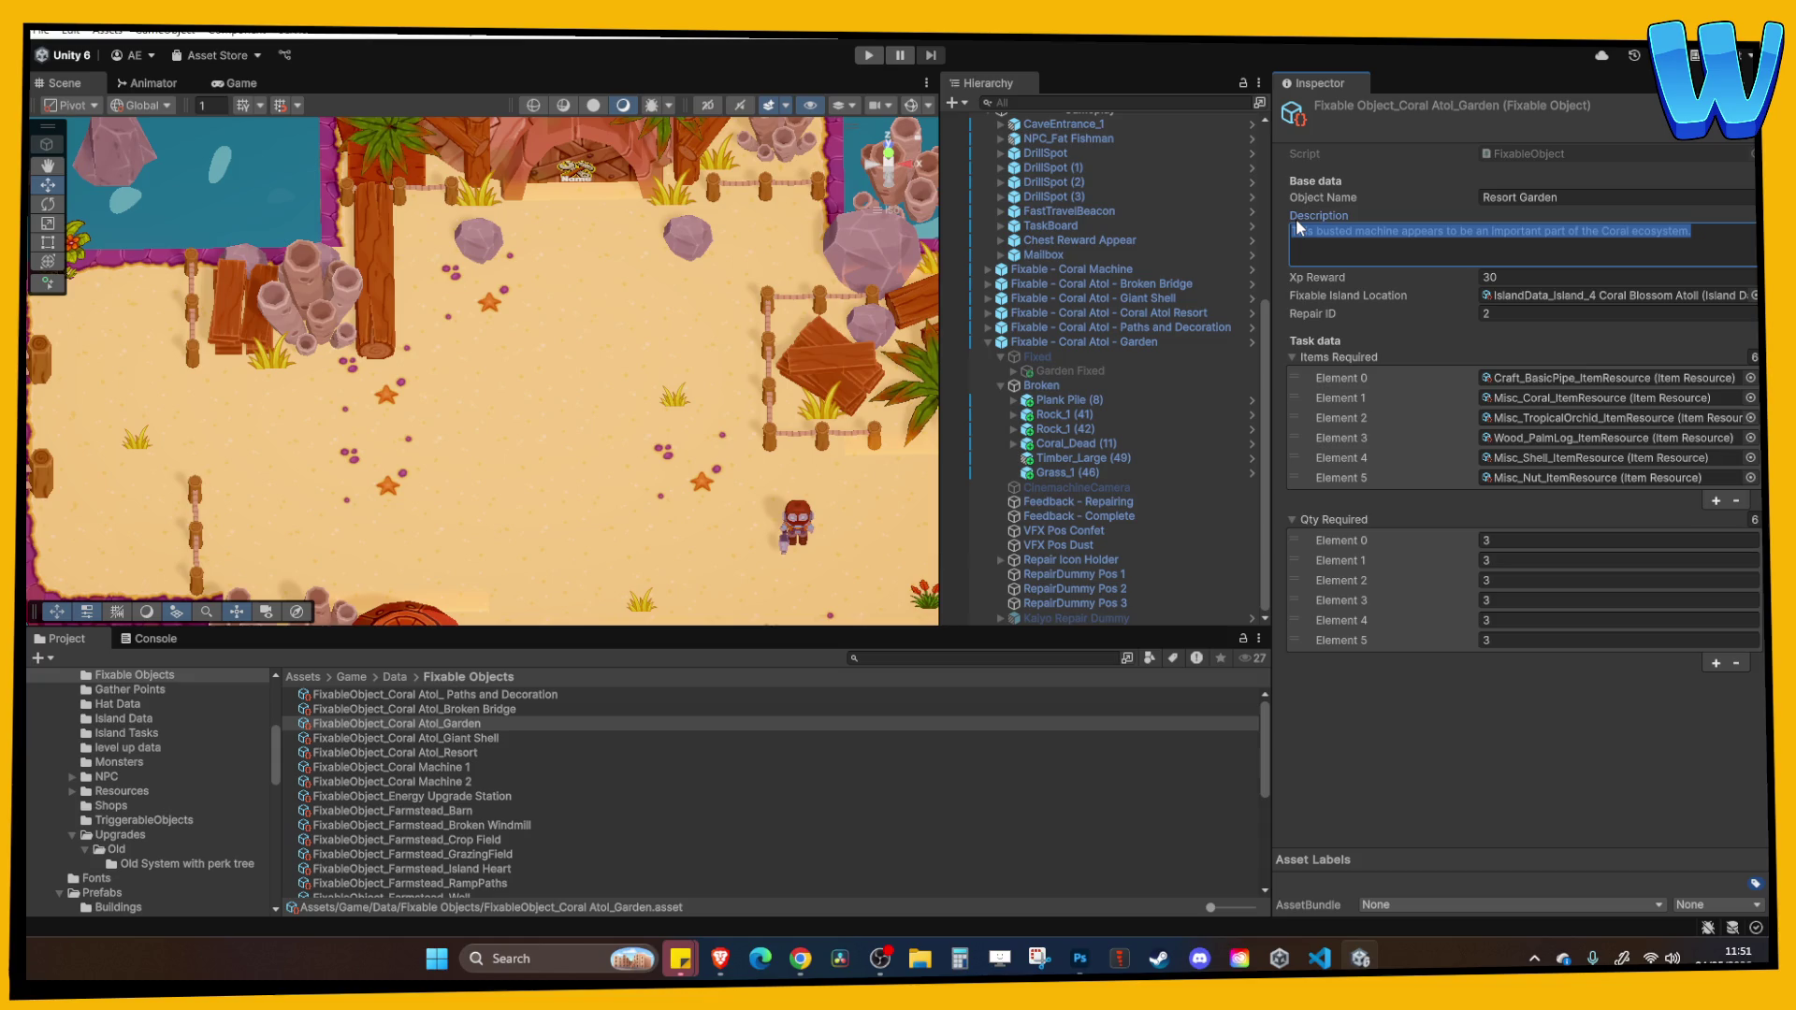
key("BackSpace")
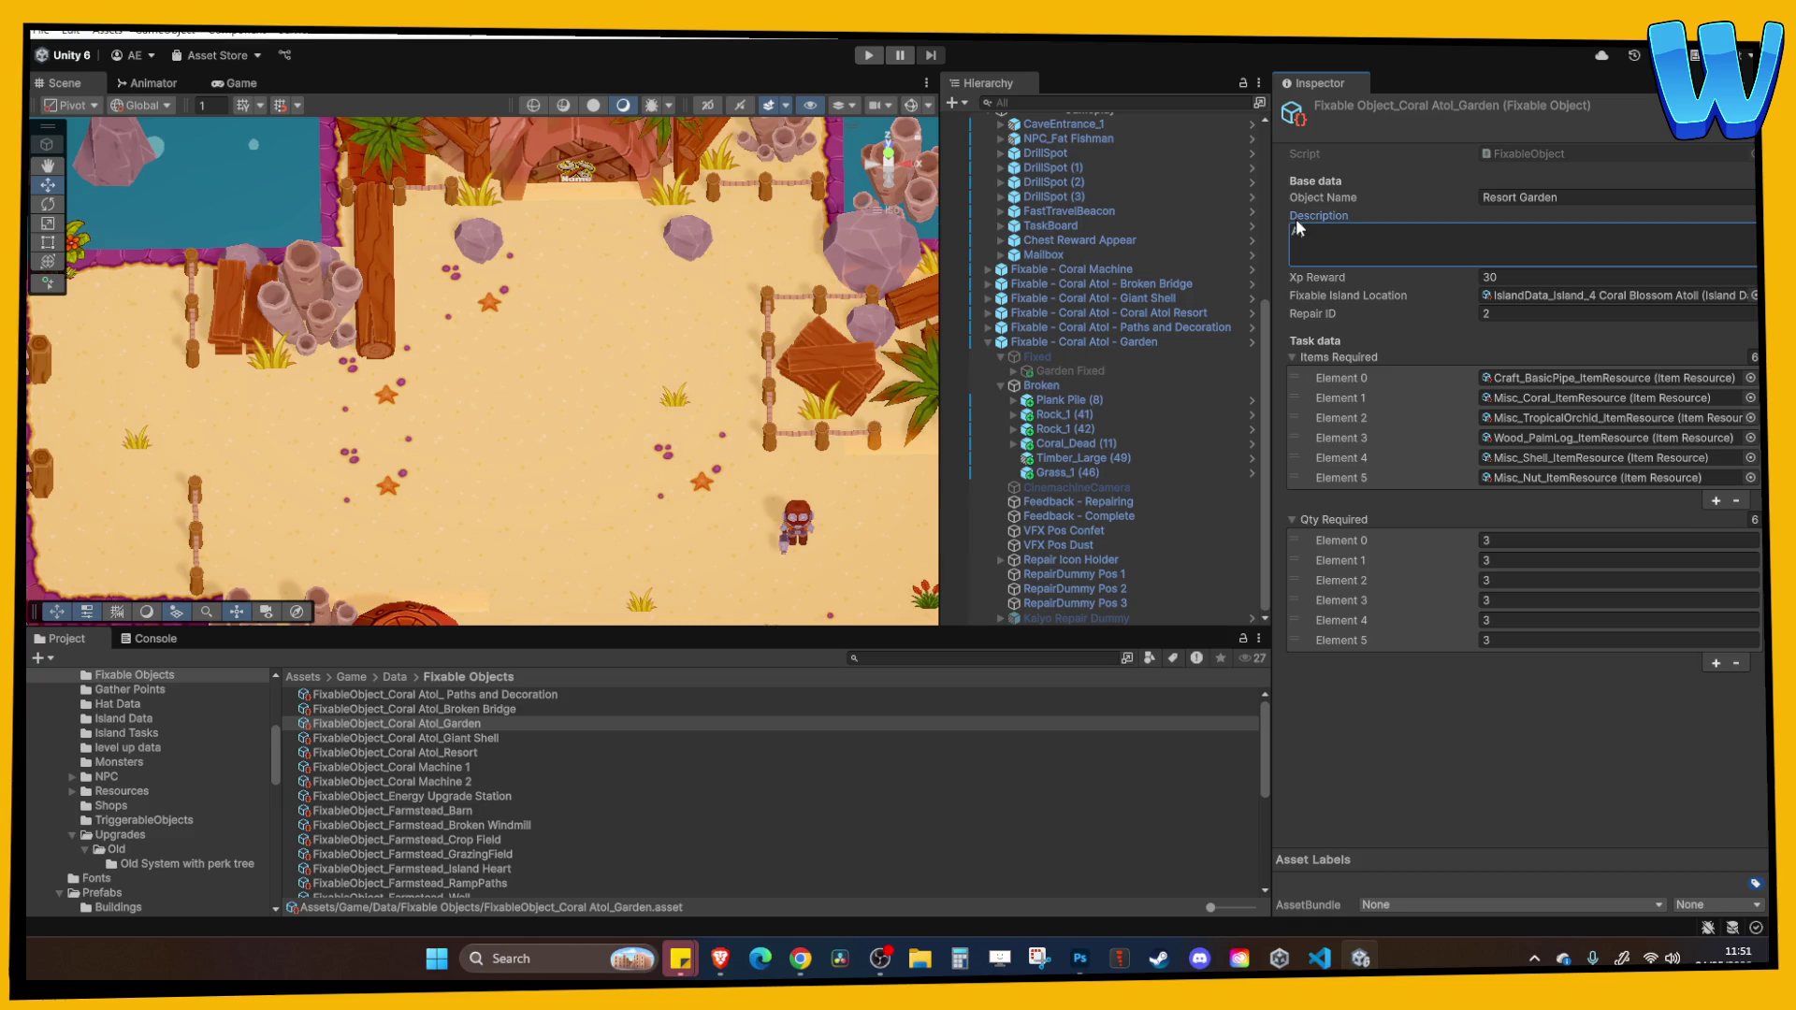
type("r")
type("a")
type("small tropicasl")
key("BackSpace")
key("BackSpace")
key("BackSpace")
type("l gar")
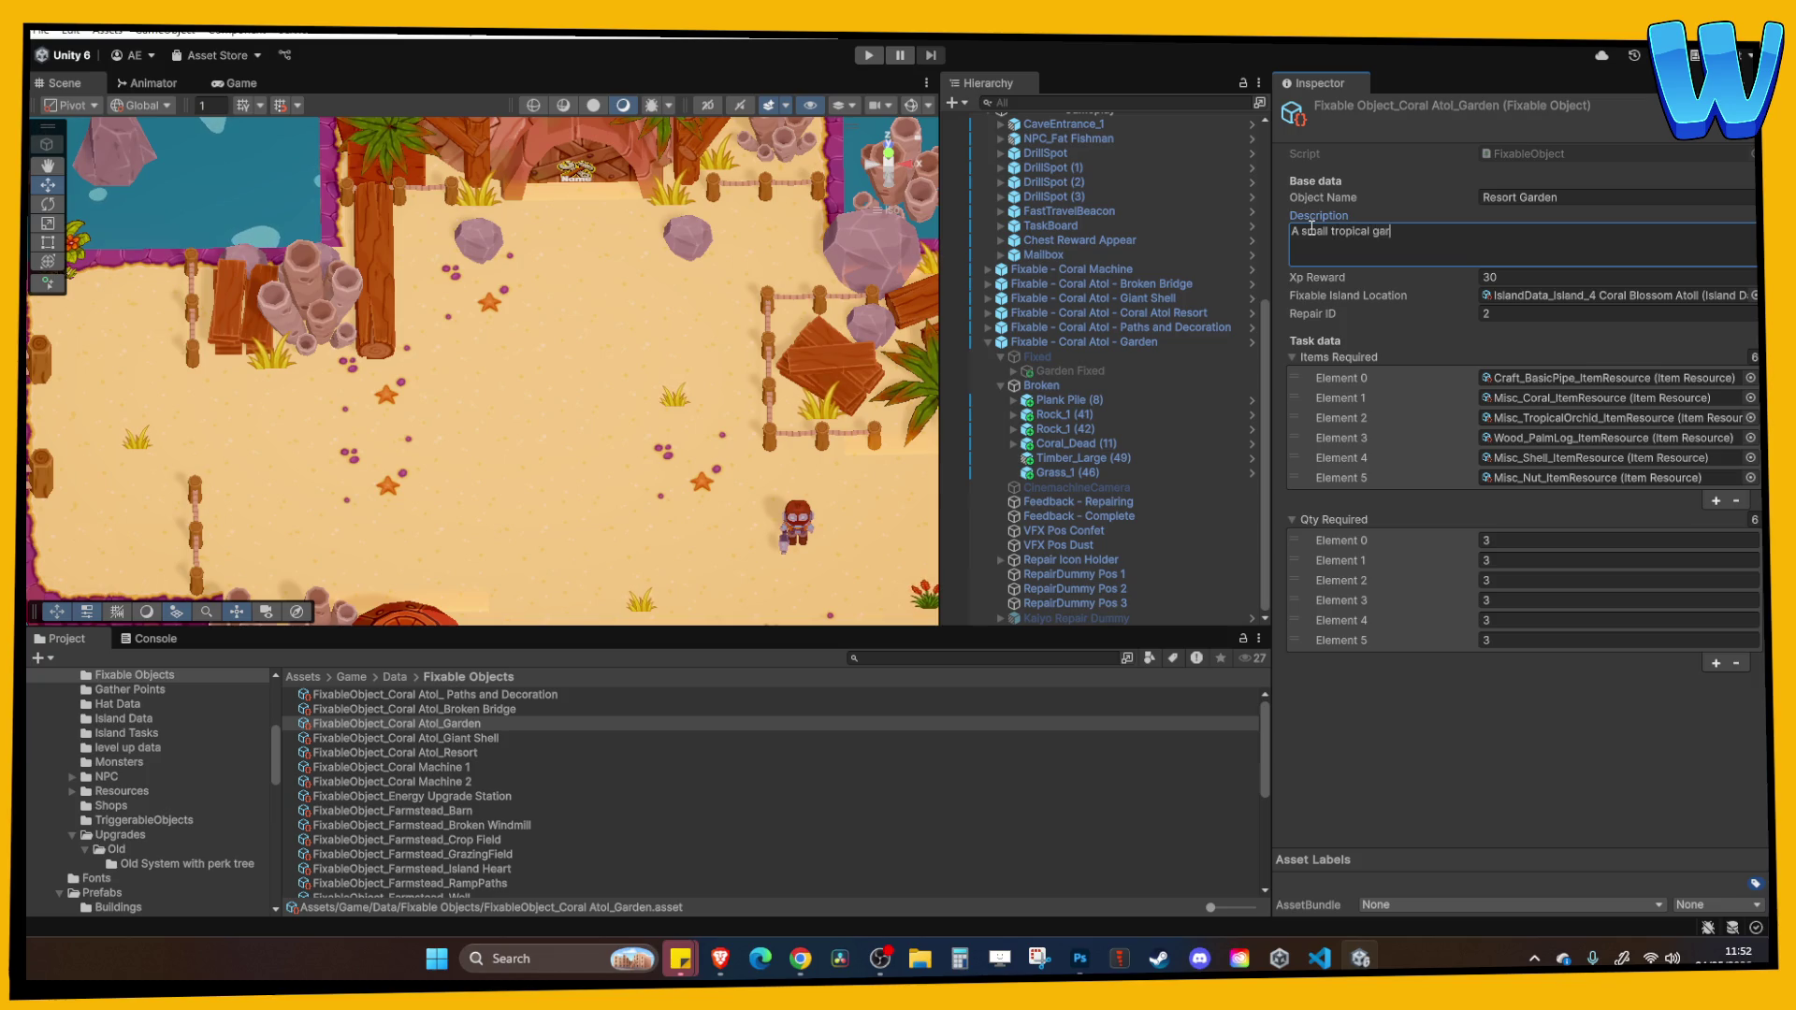
type("den once ")
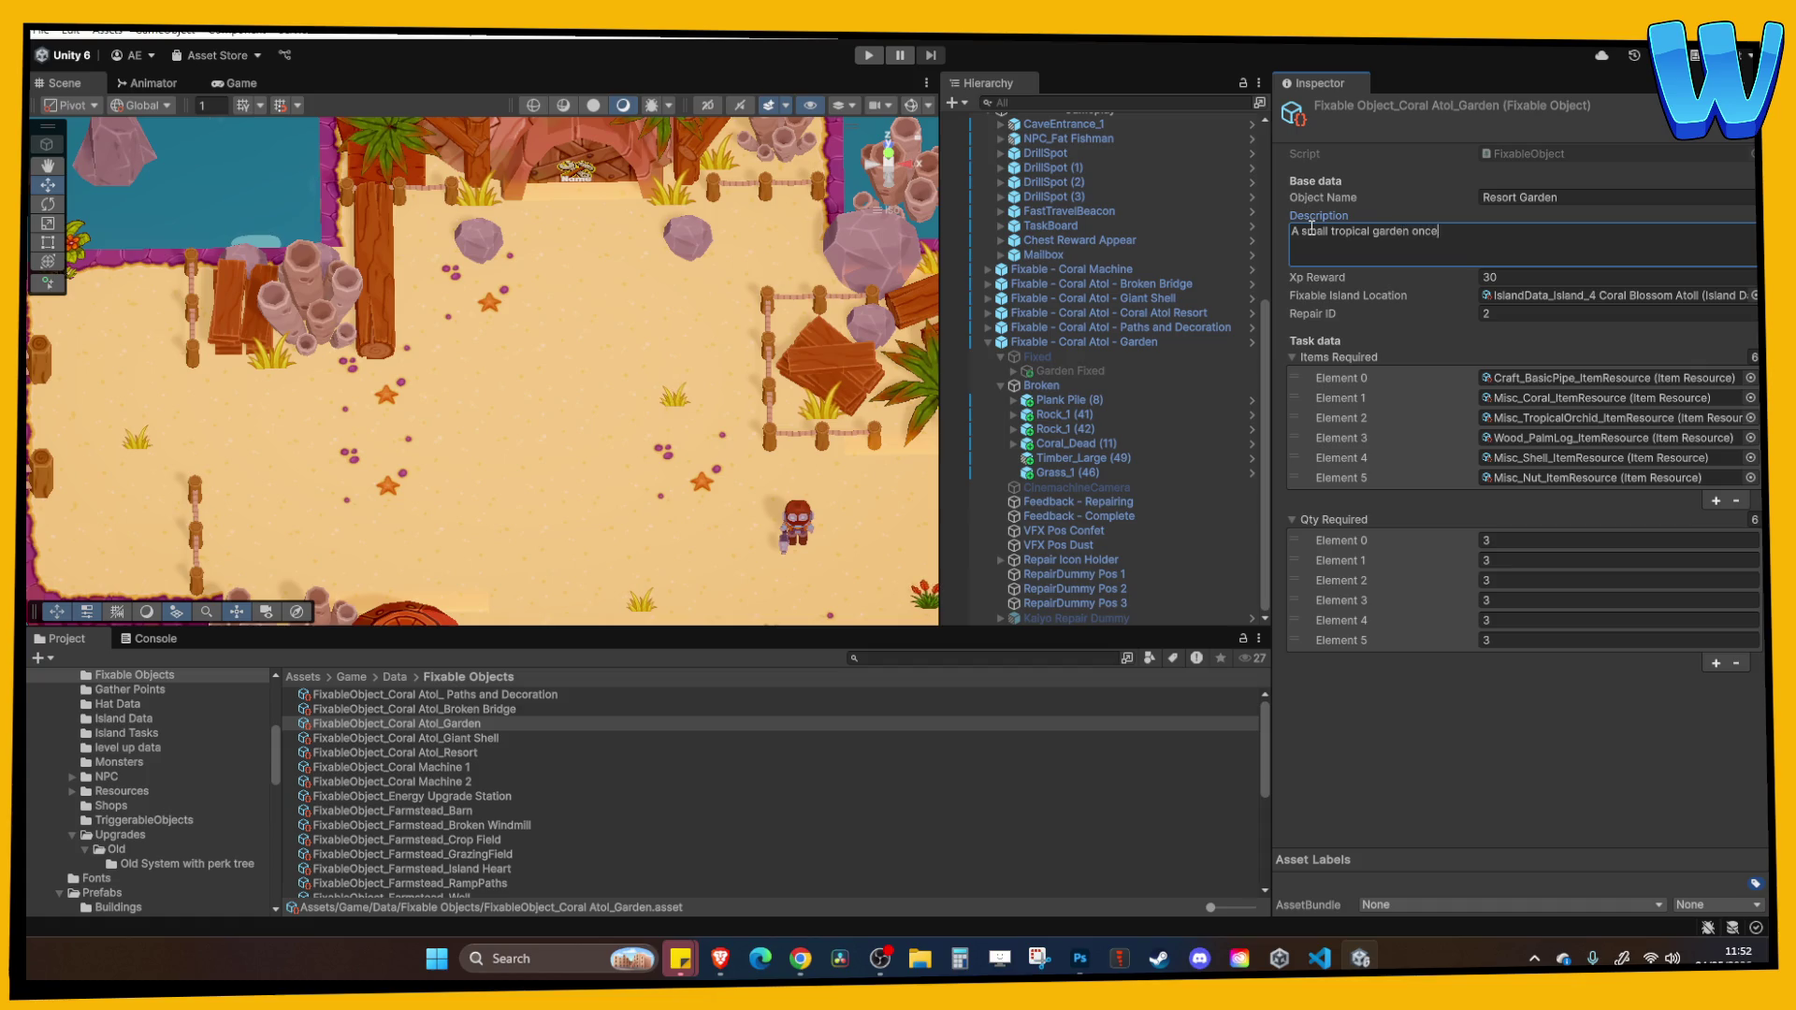
type("grew")
type(" here. ")
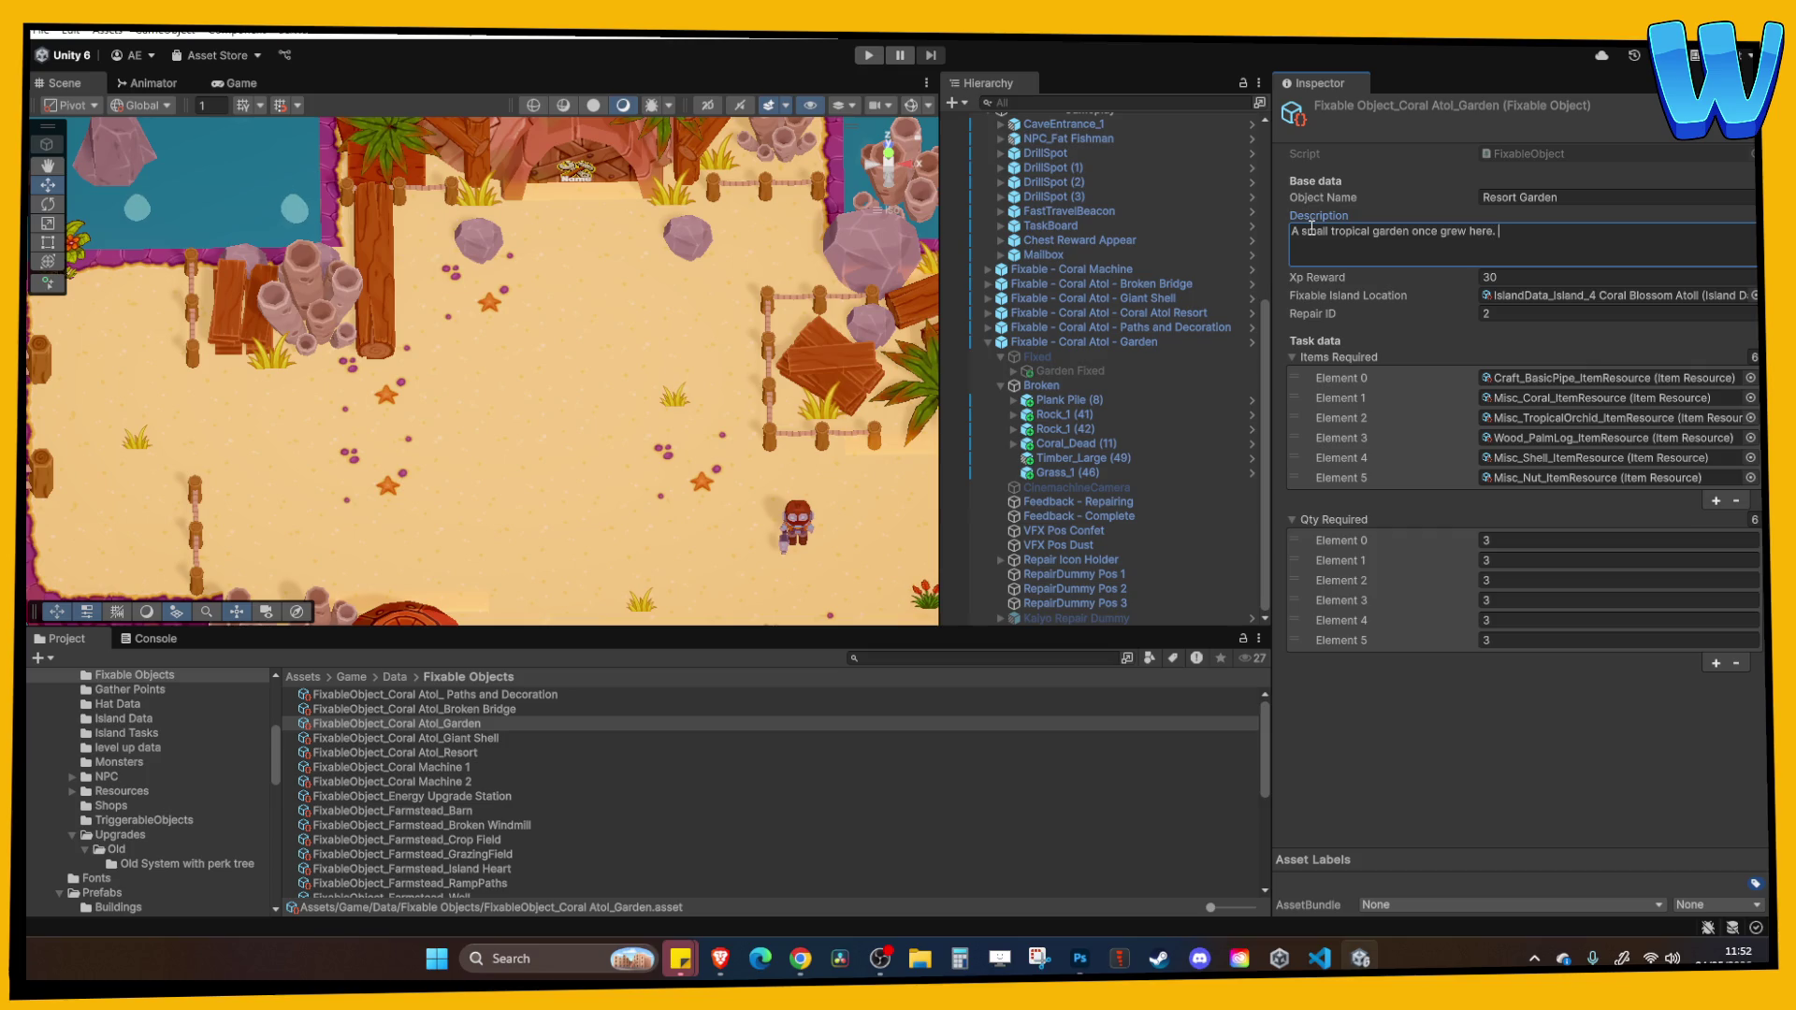
type("Lets f")
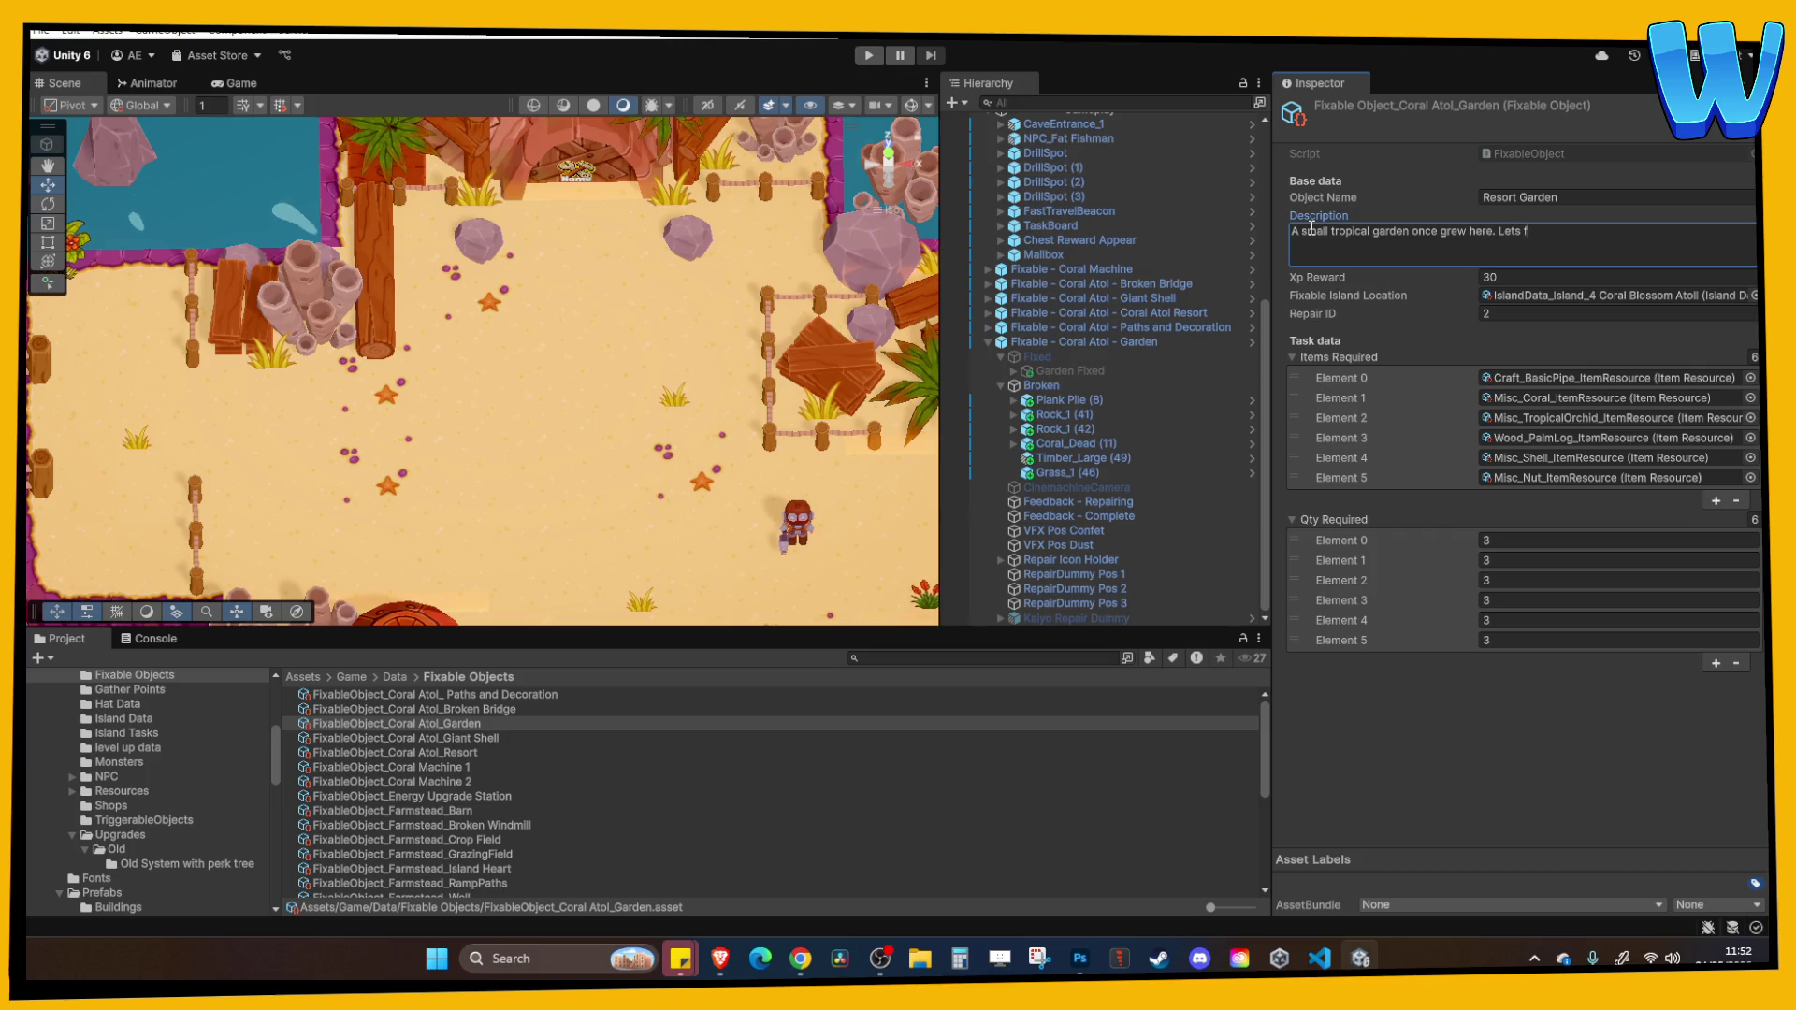
type("ix it up.")
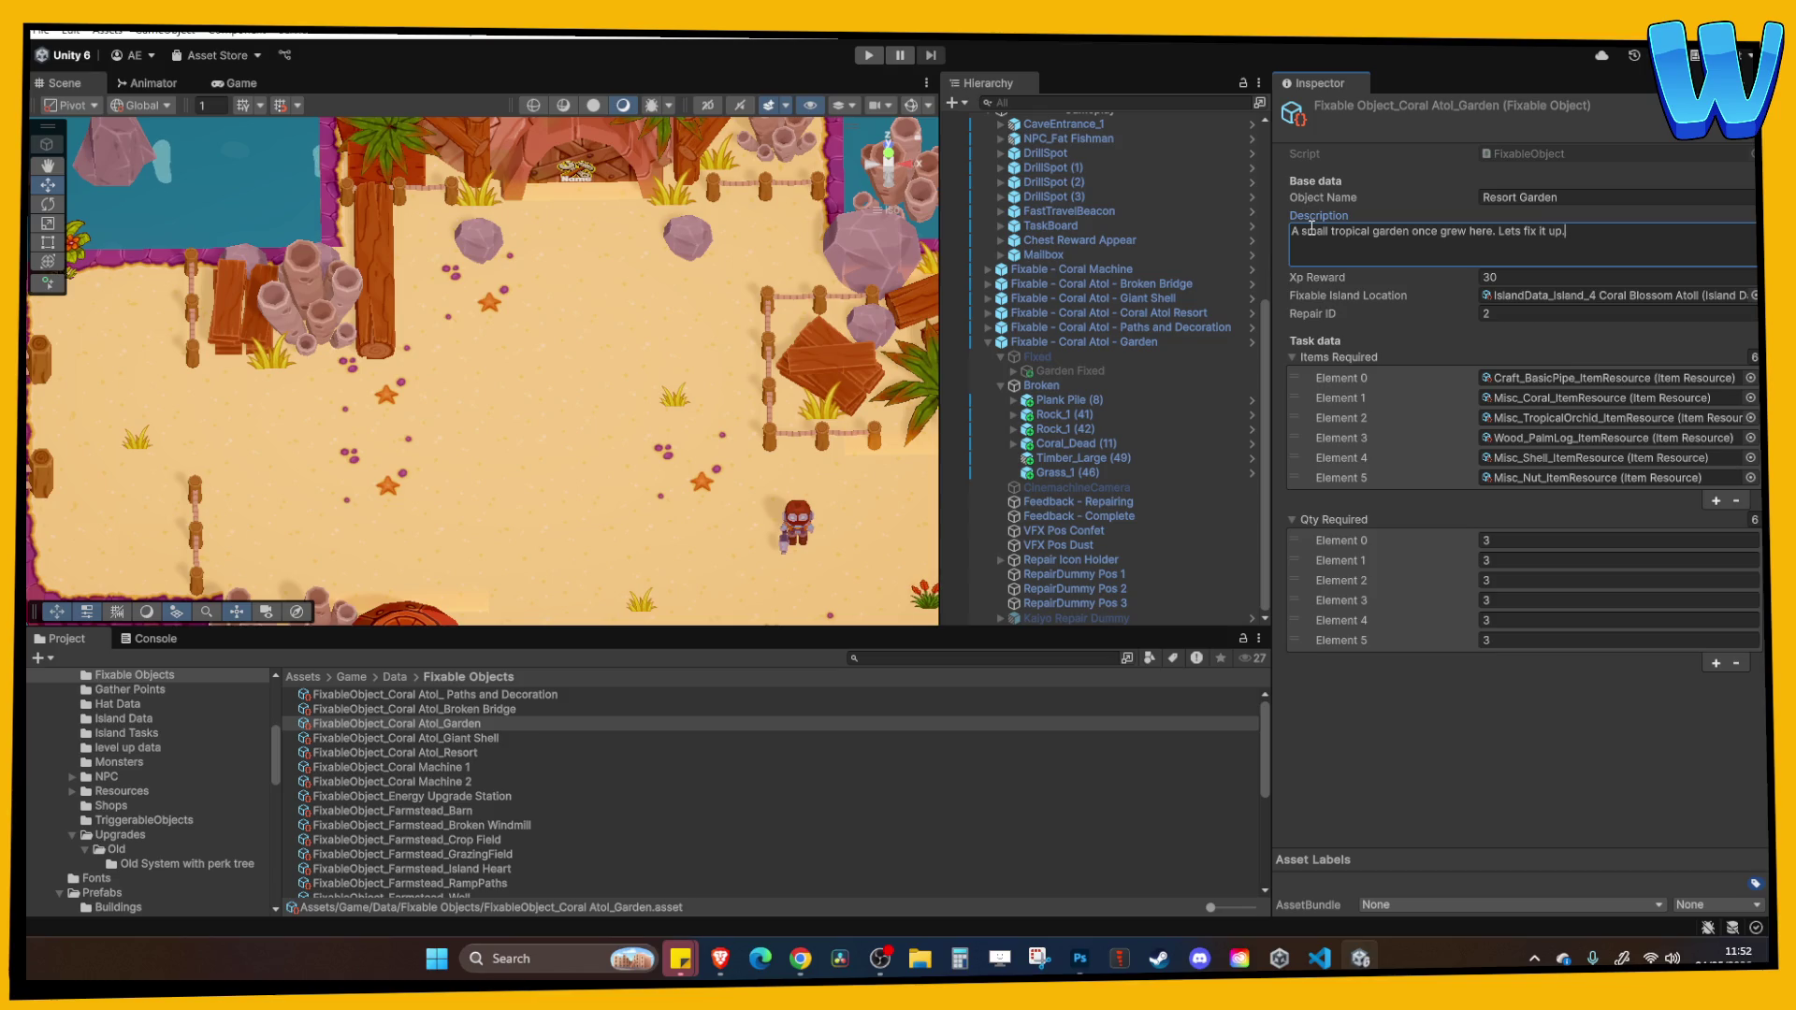
left_click(1298, 190)
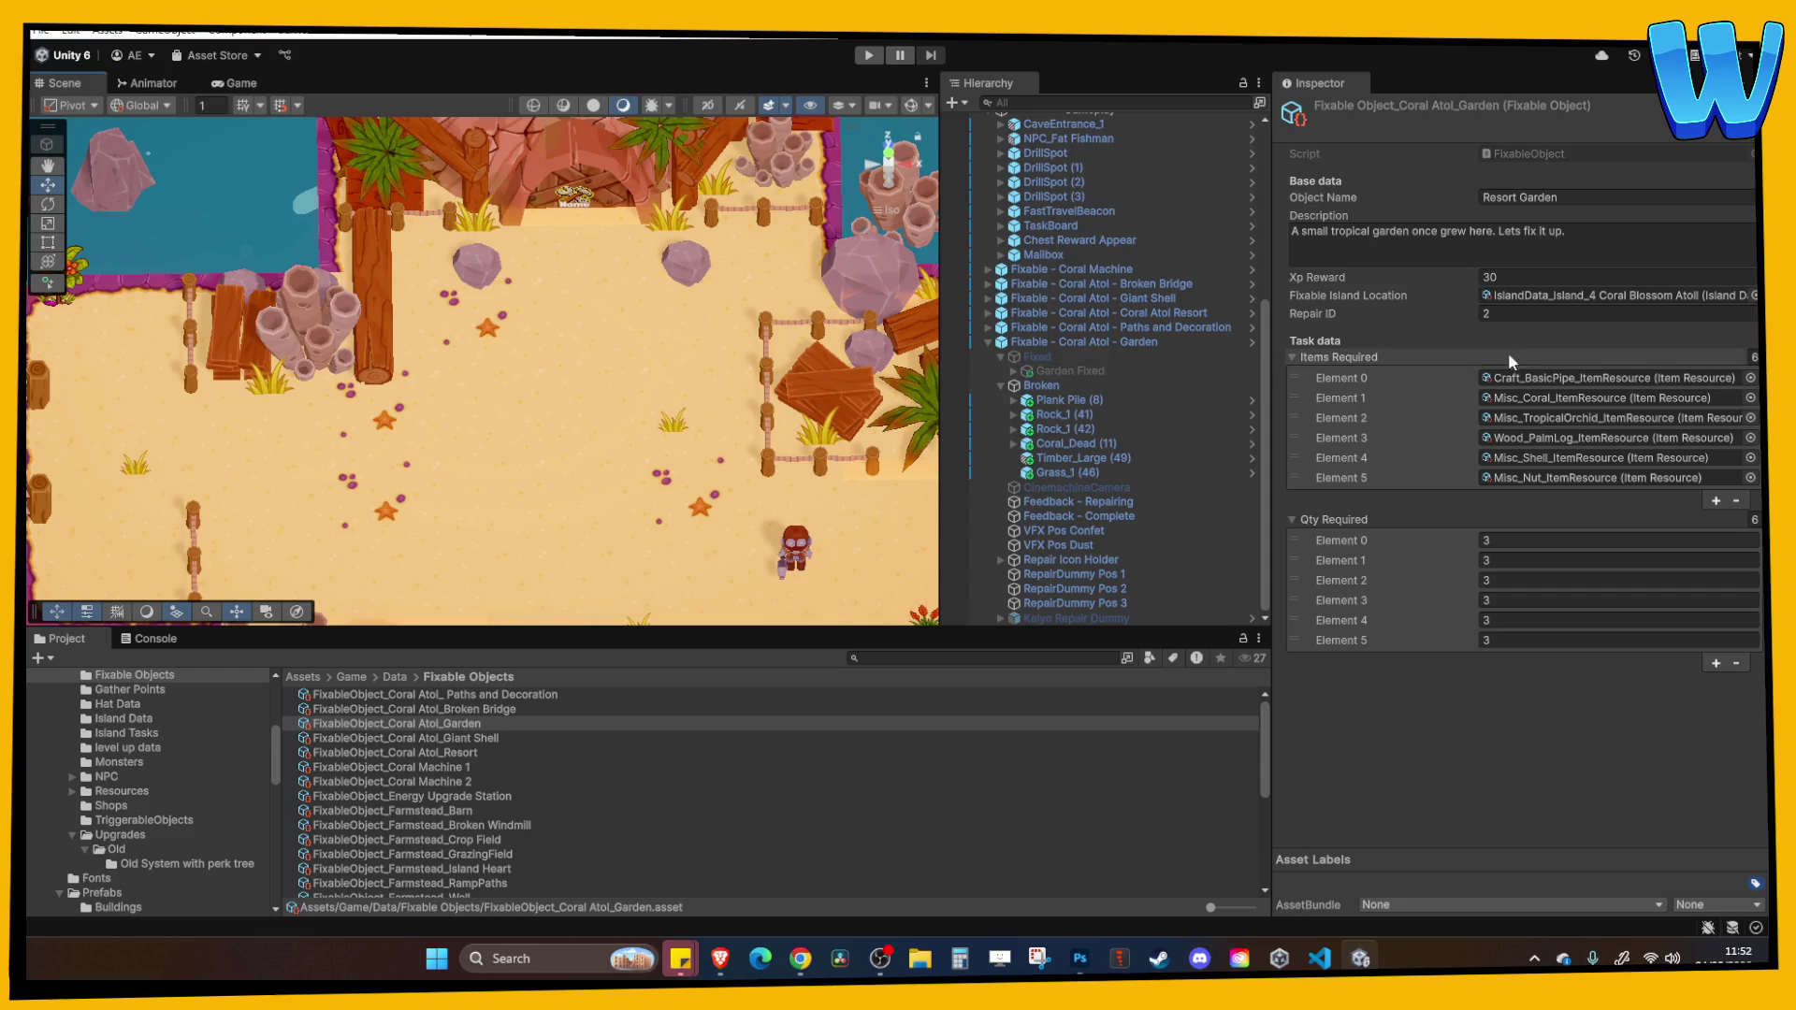
left_click(1754, 357)
Make the repair require a single item, Wood_SoftWood_ItemResource.
left_click(1754, 520)
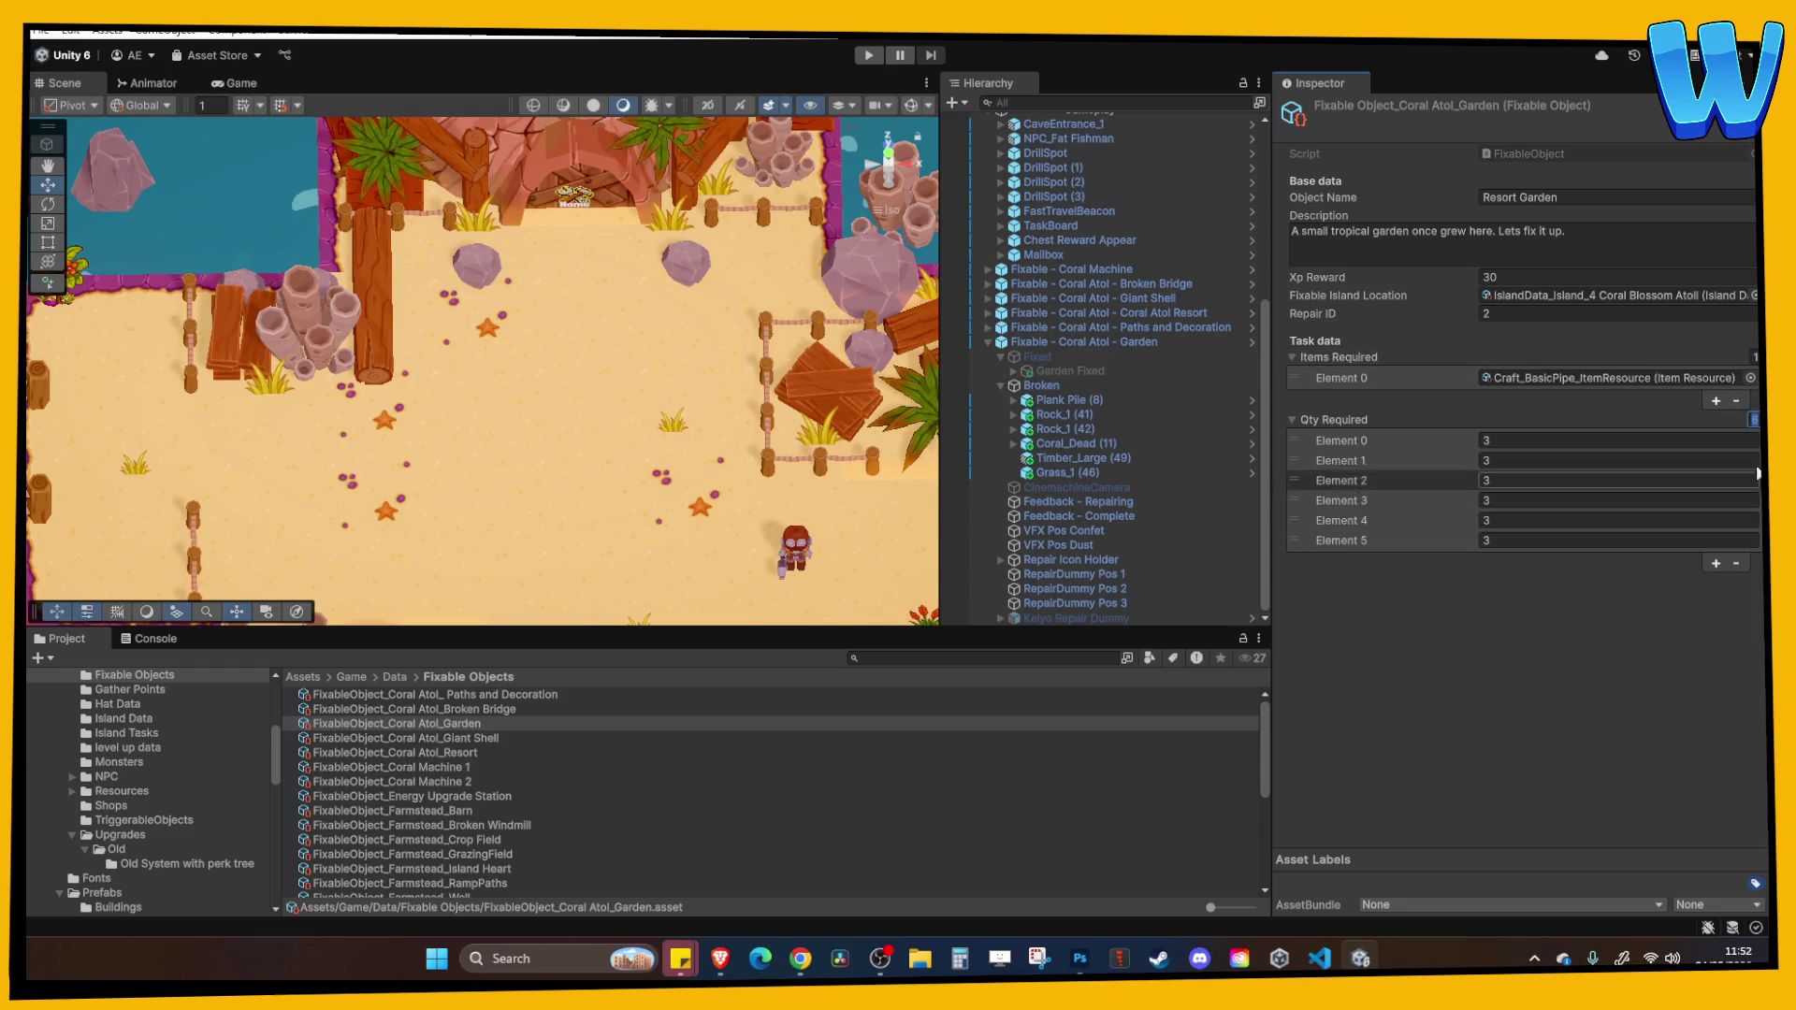
type("1")
key("Return")
left_click(1750, 378)
type("soft")
double_click(1063, 249)
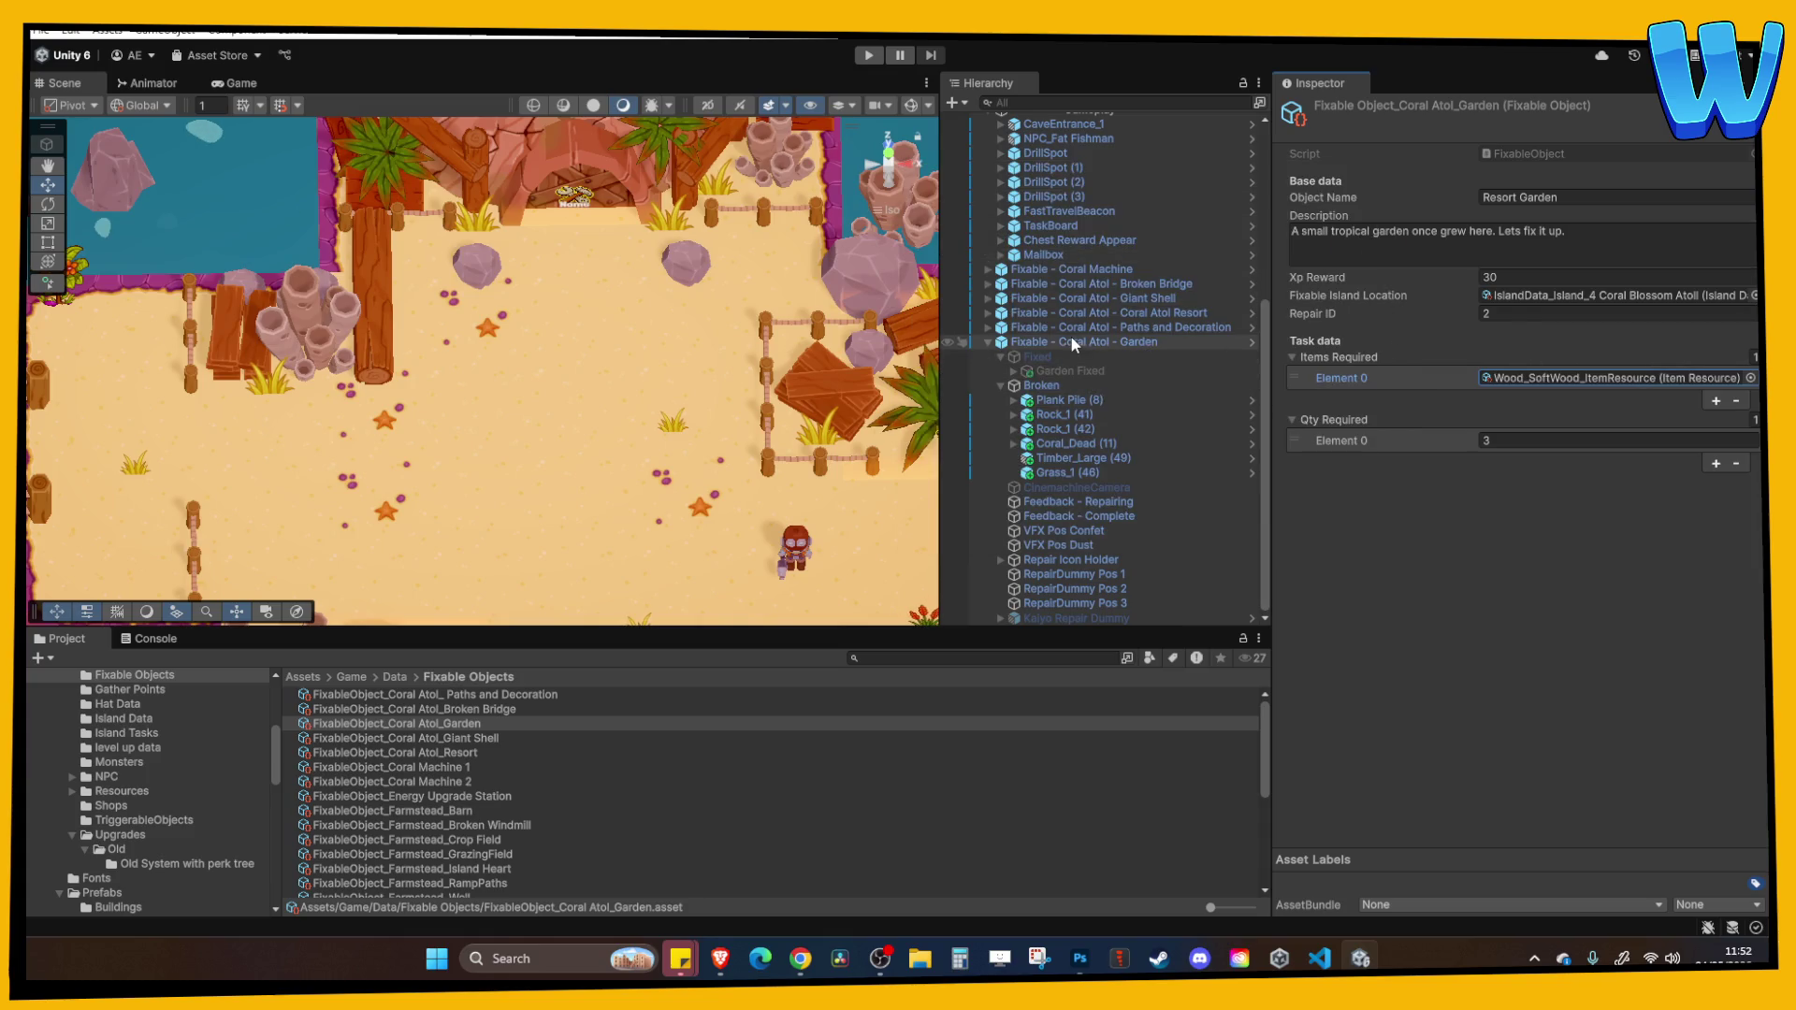
Assign the Coral Atol_Garden data to the Broken object's Fixable Objectdata and frame it.
left_click(1053, 384)
left_click(1587, 503)
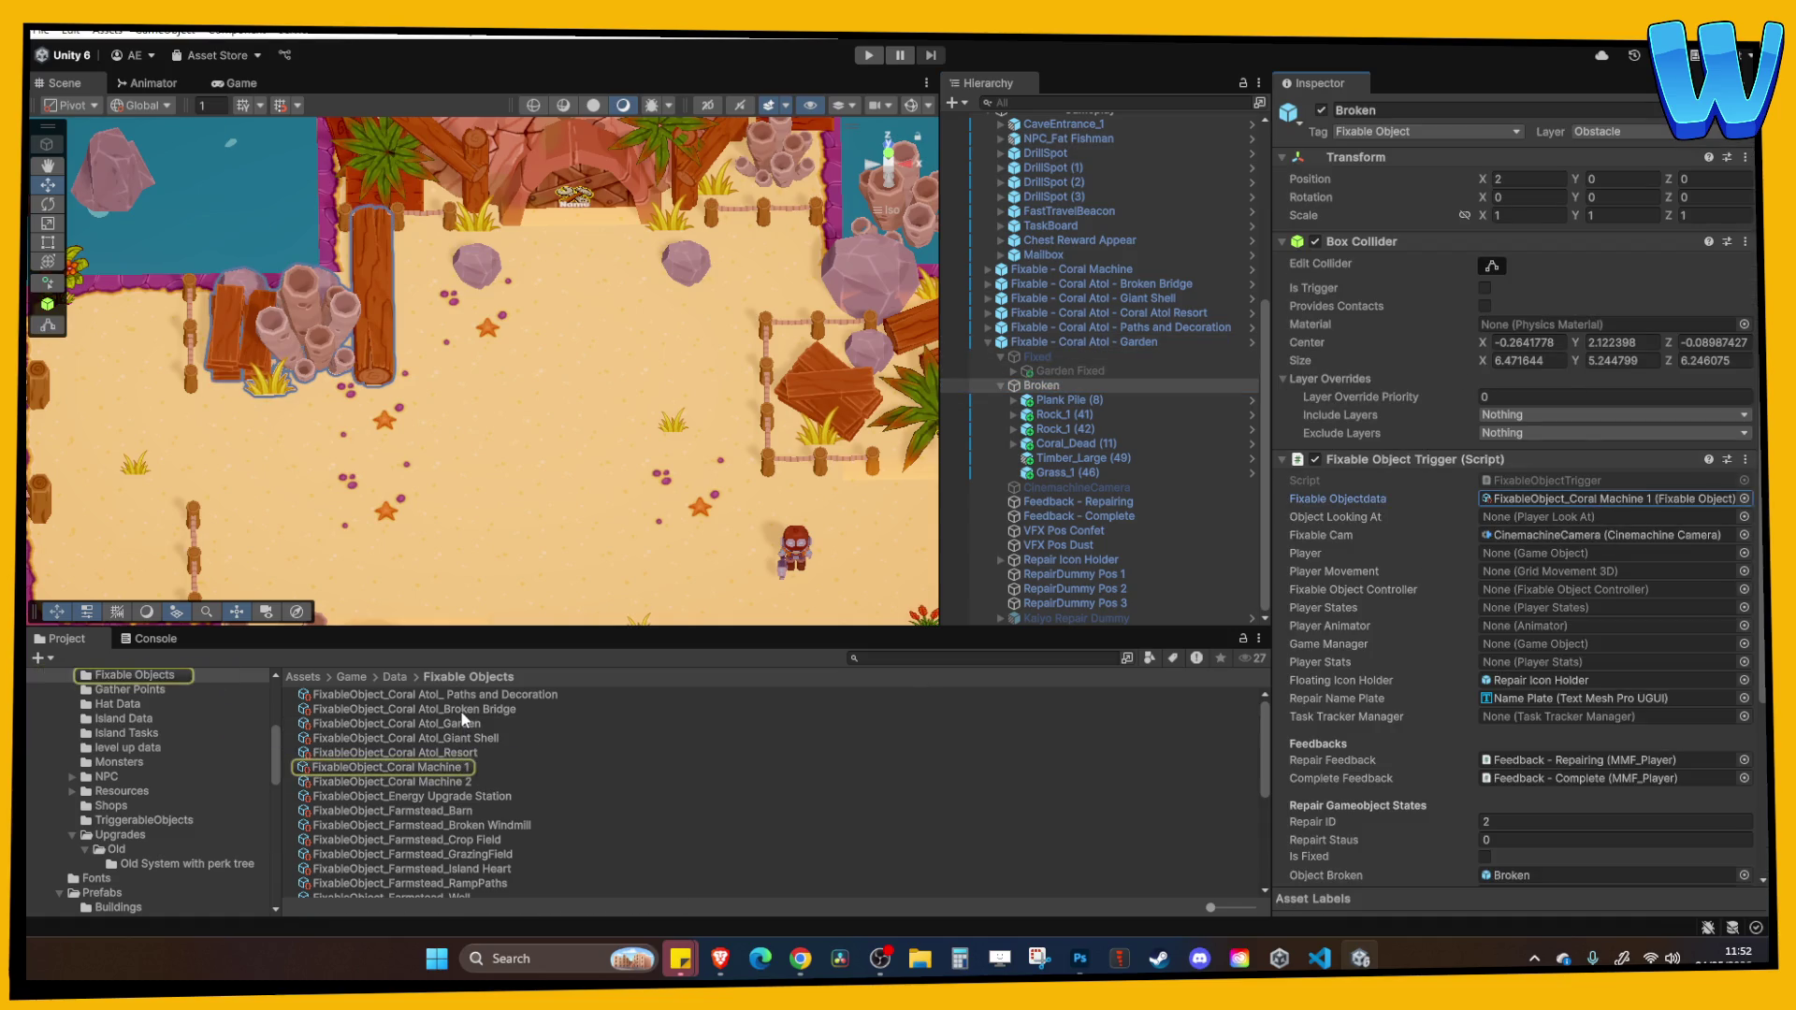
left_click_drag(460, 725, 1574, 503)
key("f")
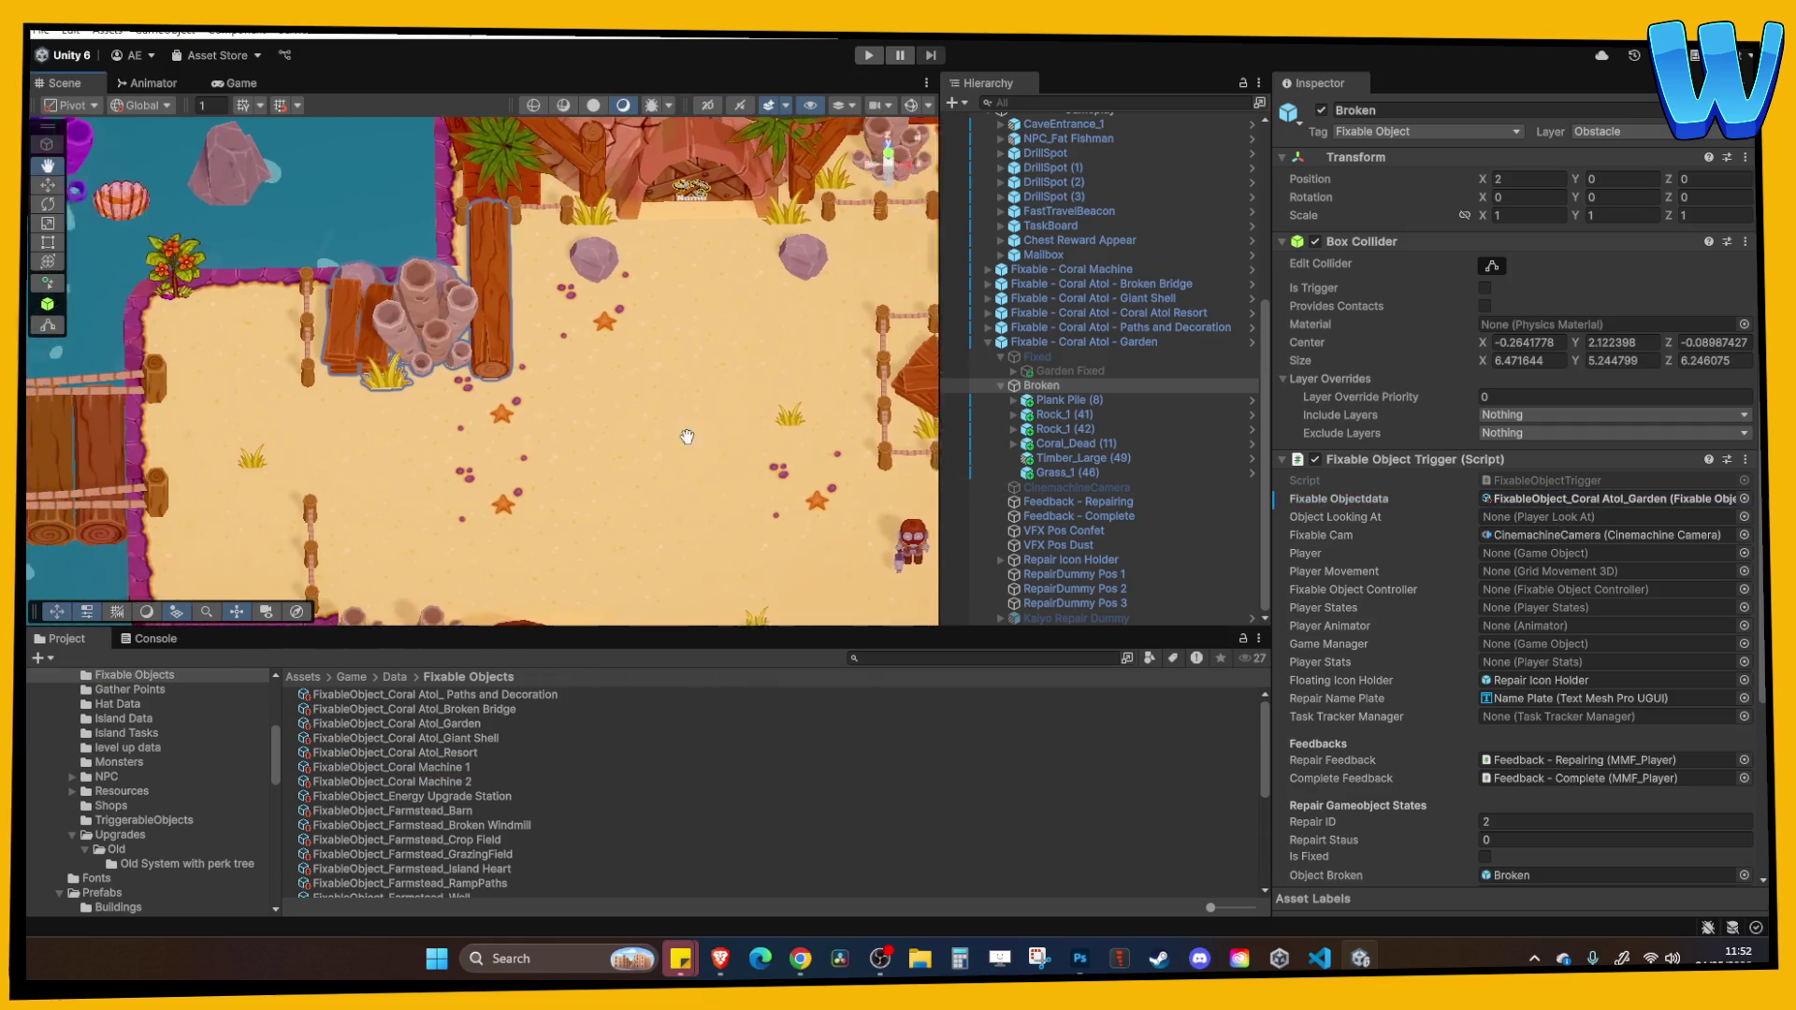
left_click(800, 958)
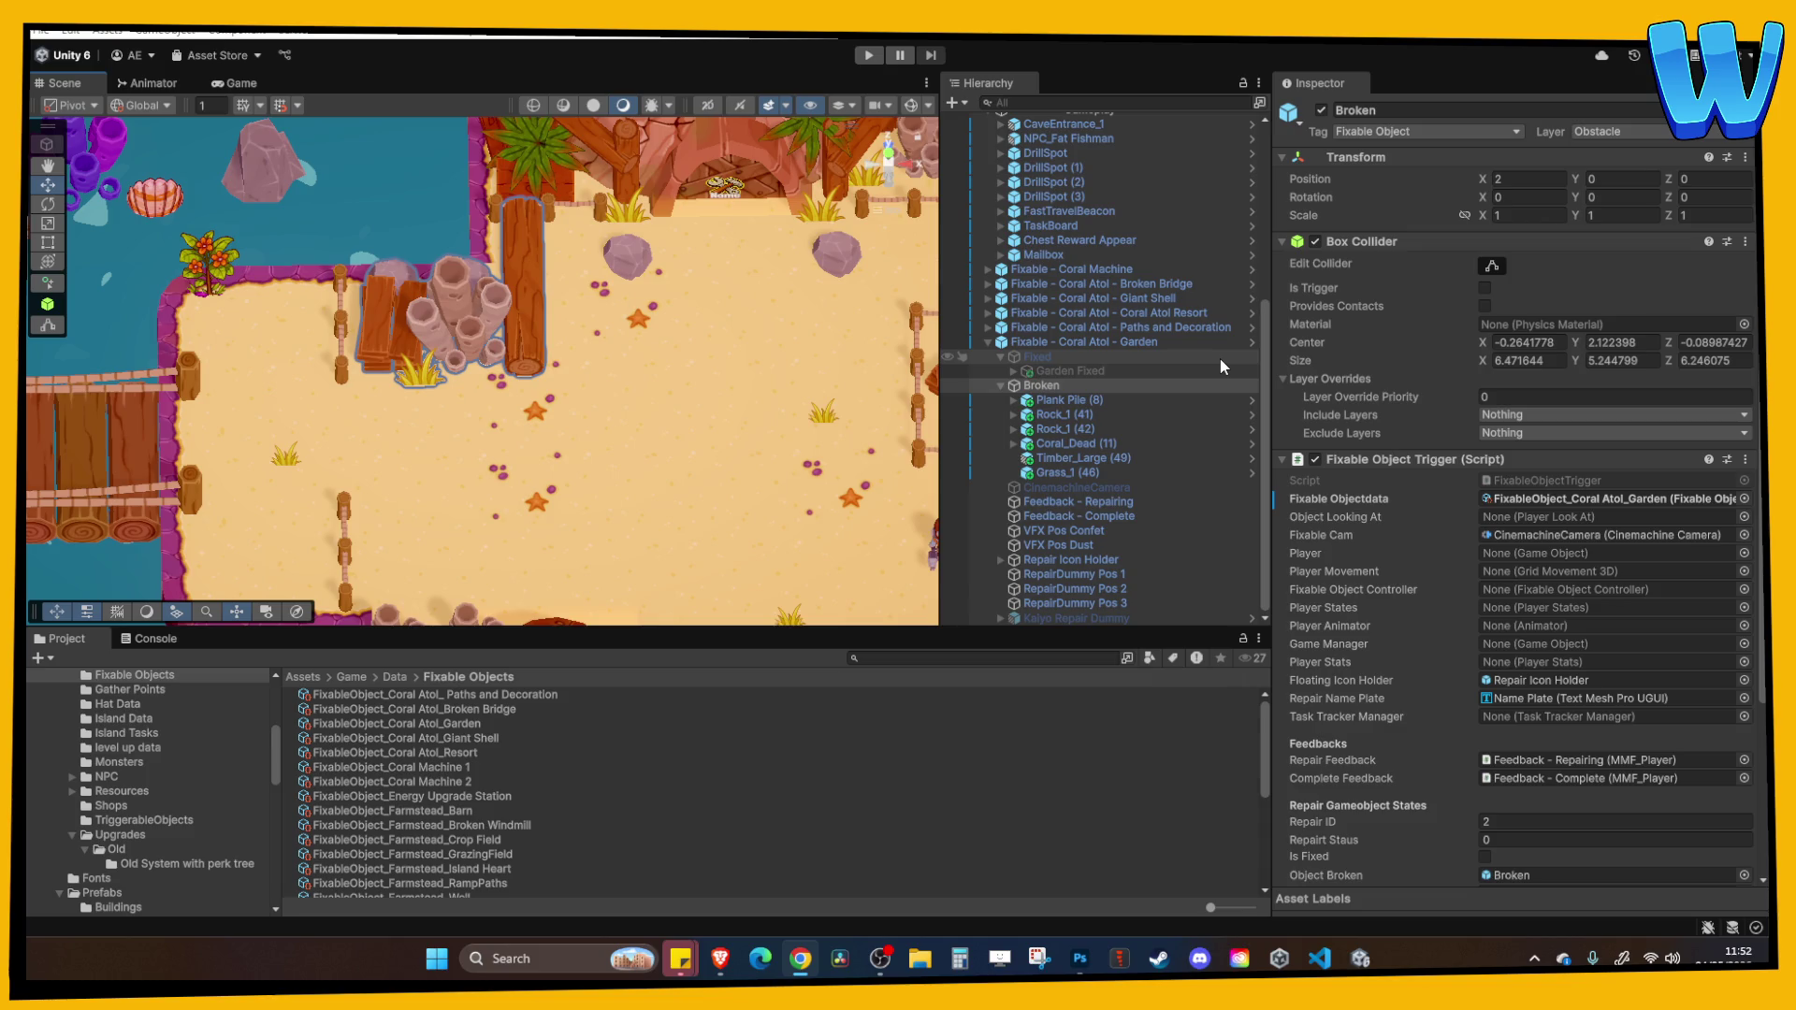
Pan and orbit the Scene view for a tilted look over the broken garden area.
mouse_move(728, 458)
left_mouse_down()
mouse_move(503, 393)
mouse_move(507, 340)
left_mouse_up()
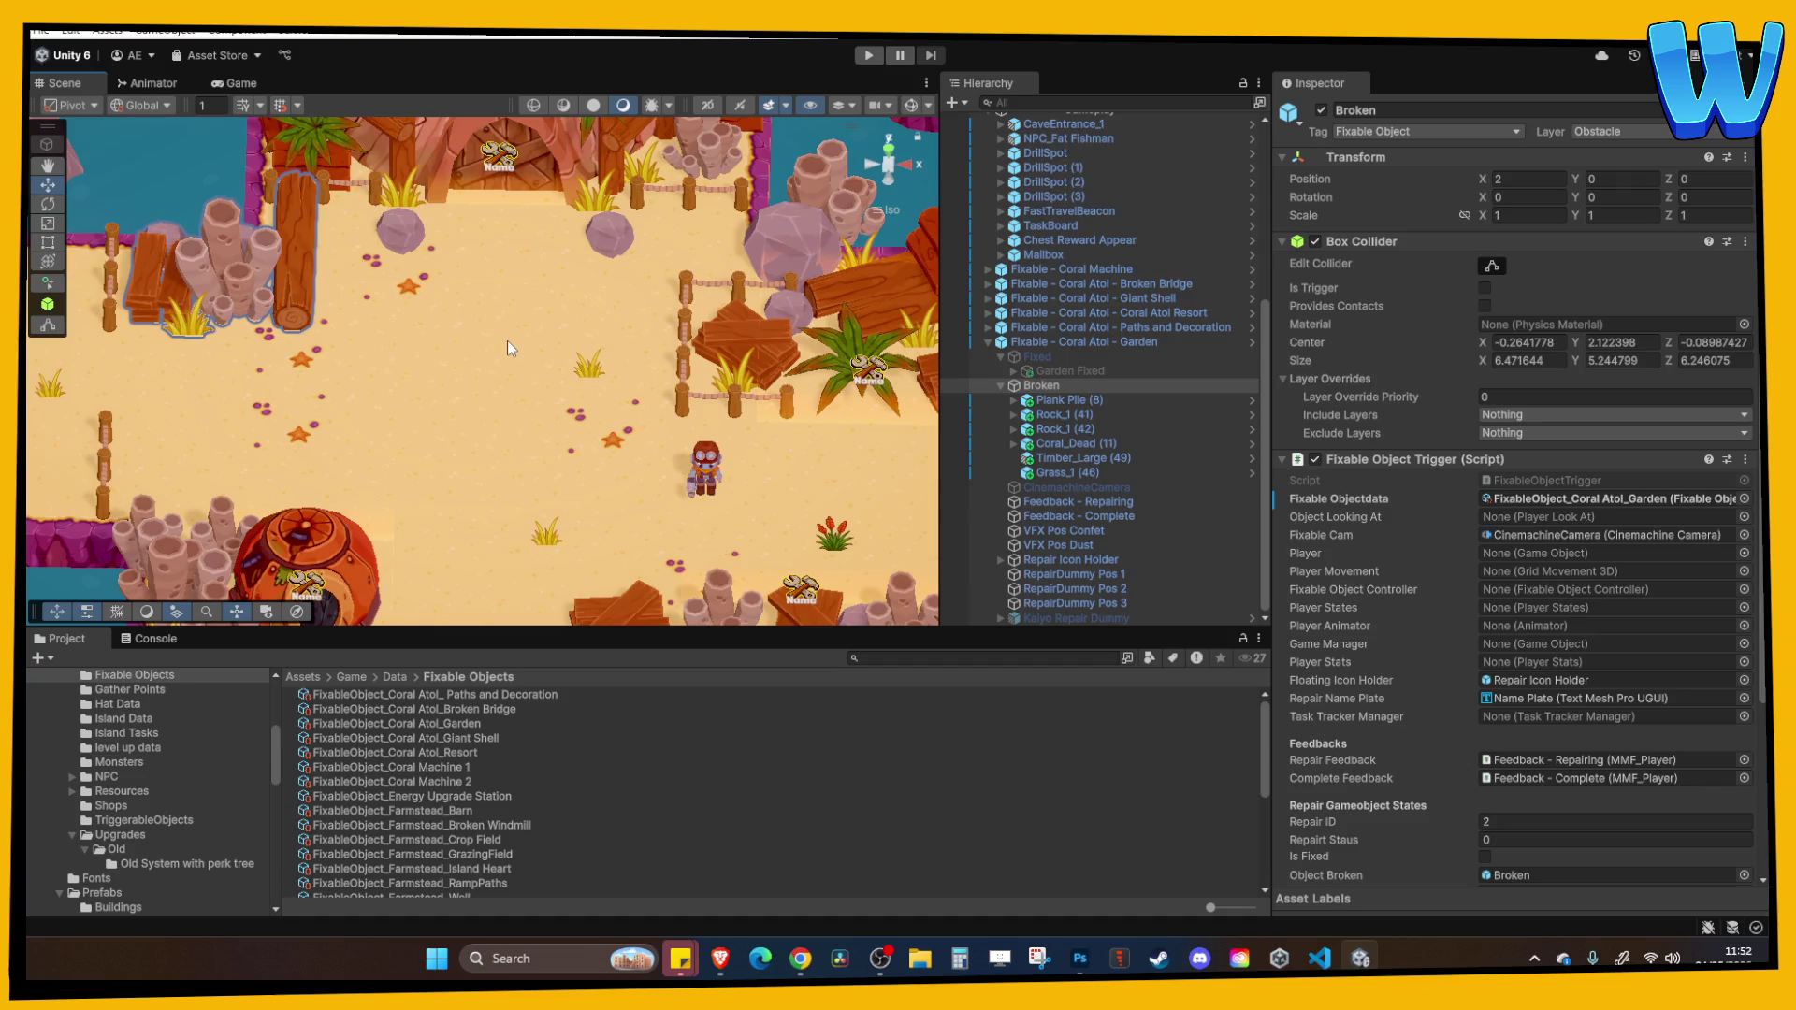
mouse_move(507, 341)
left_mouse_down()
mouse_move(518, 364)
mouse_move(553, 342)
mouse_move(582, 356)
mouse_move(561, 258)
left_mouse_up()
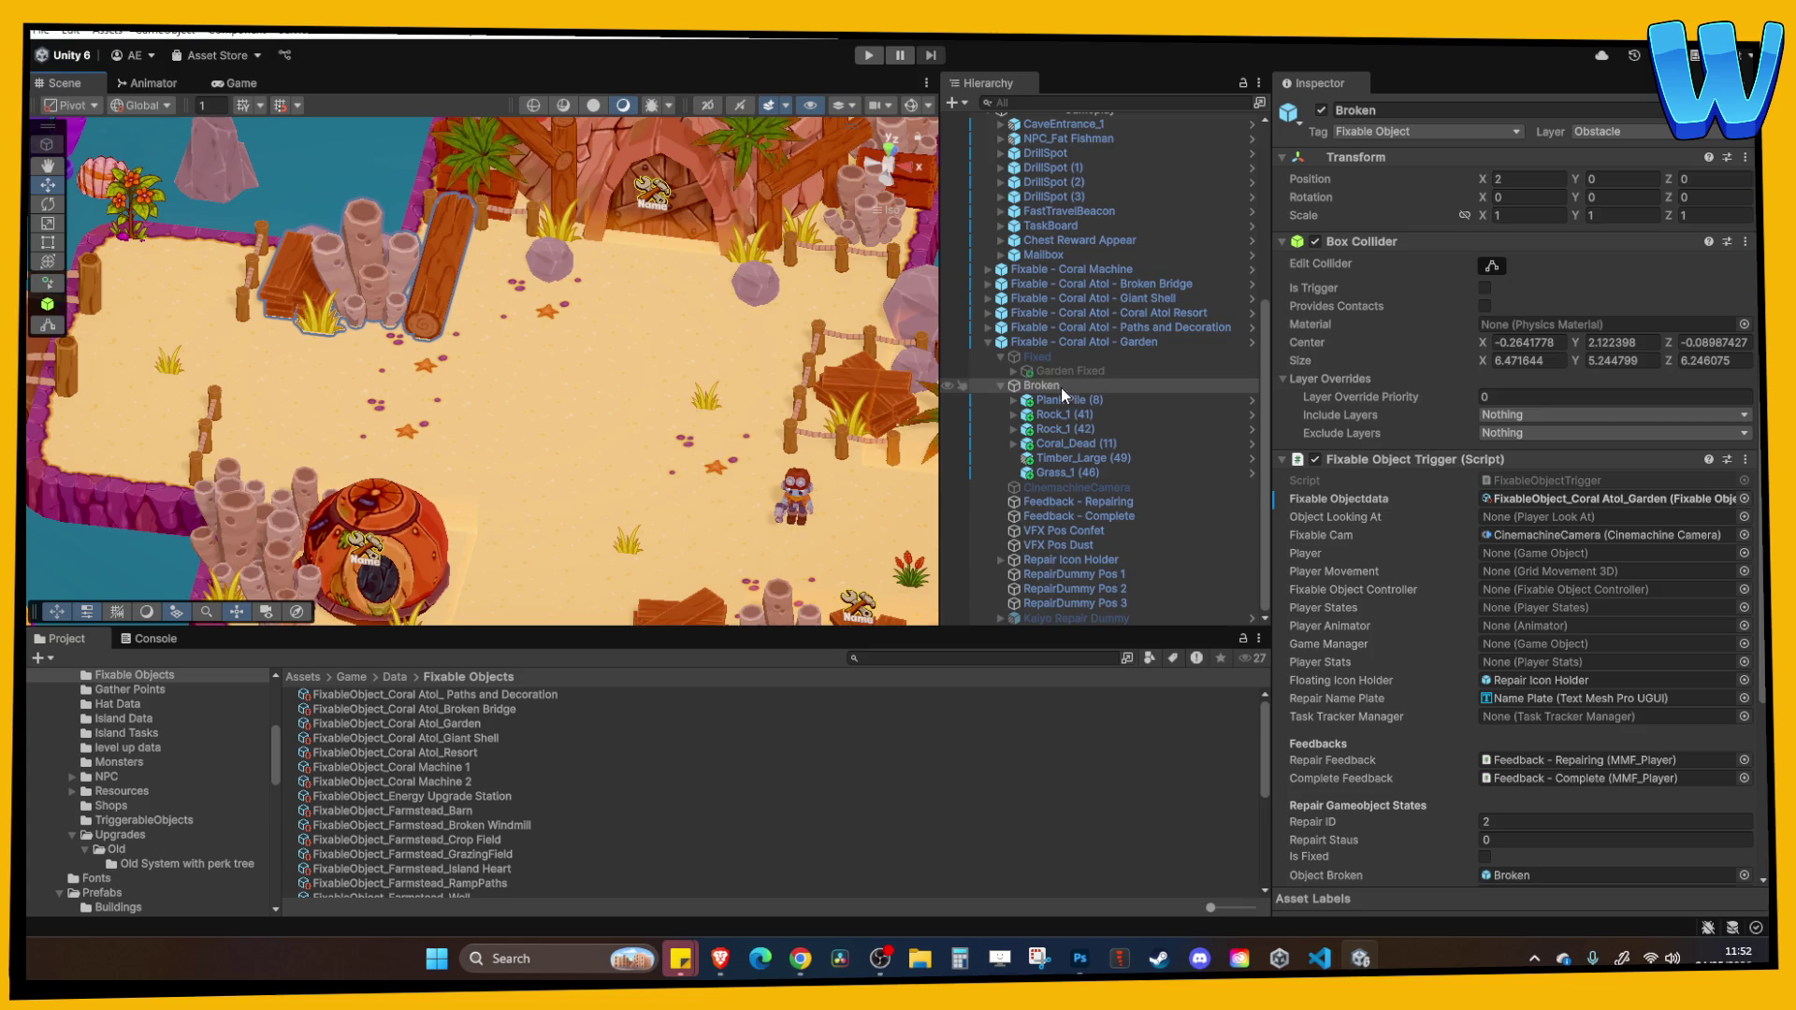
left_click_drag(561, 363, 617, 348)
scroll(1132, 299, "up", 7)
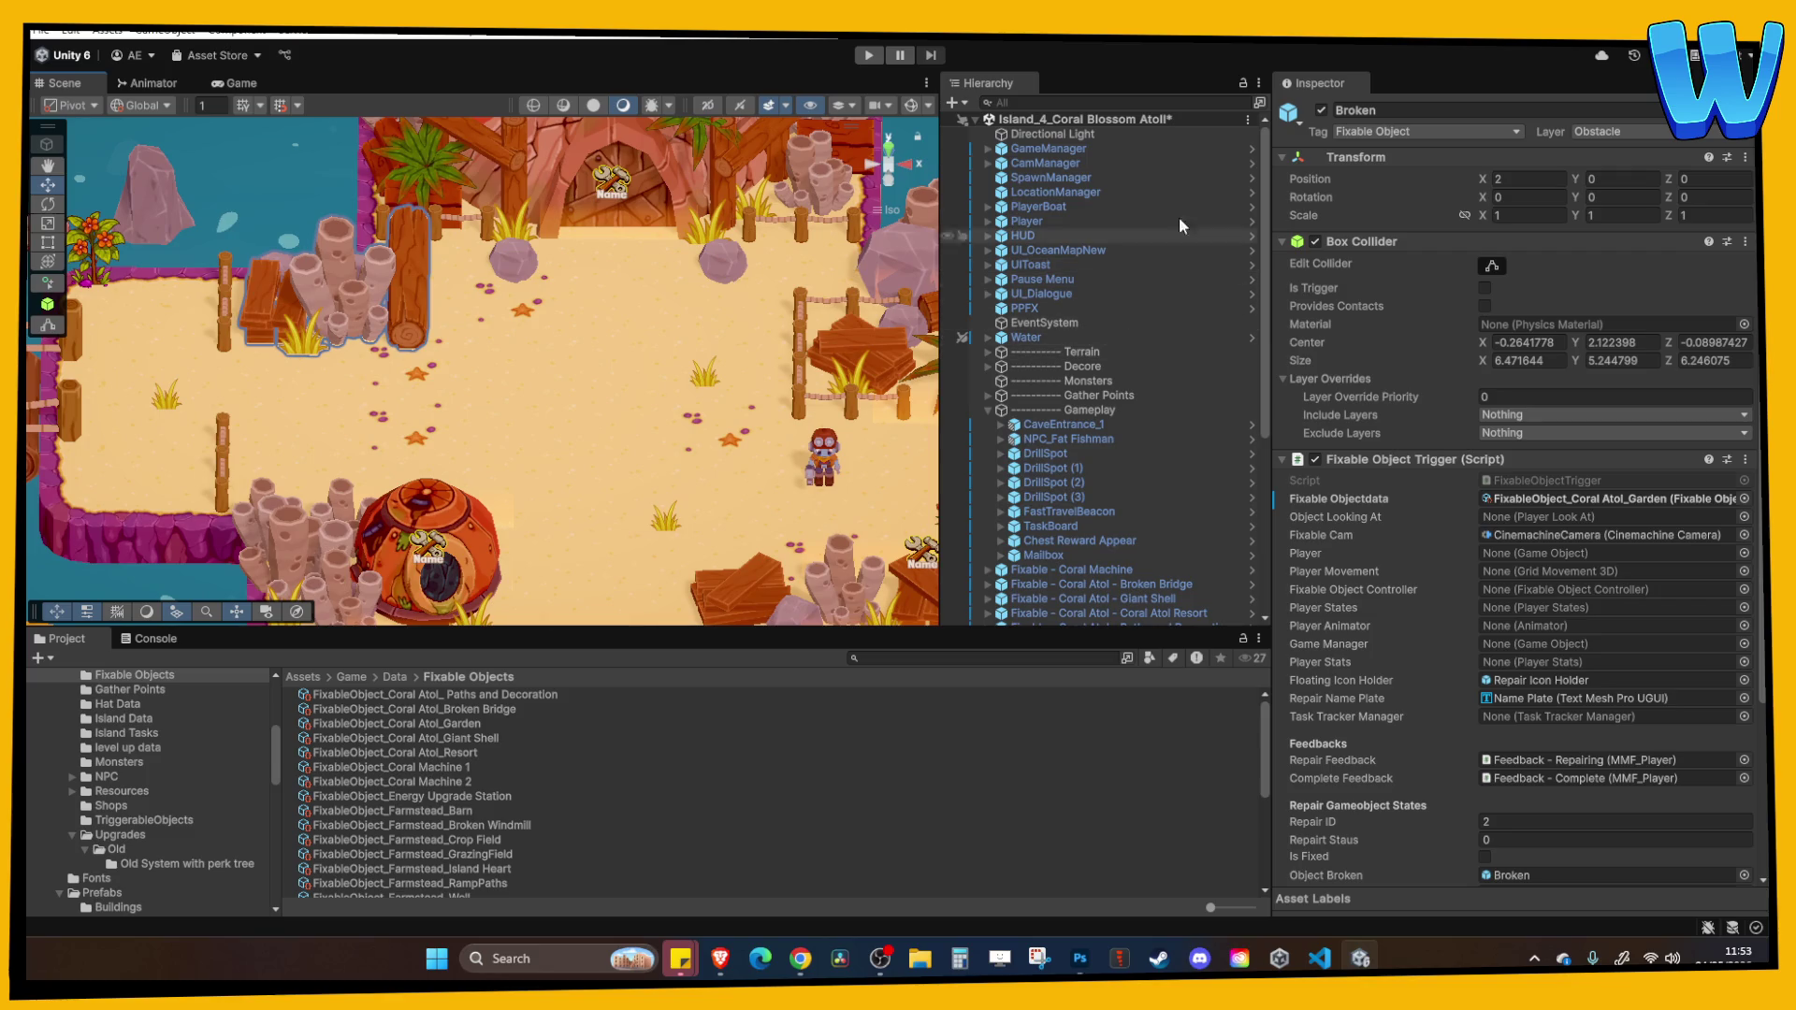
Open the GameManager prefab asset in isolation.
left_click(1076, 148)
right_click(1079, 147)
mouse_move(1183, 409)
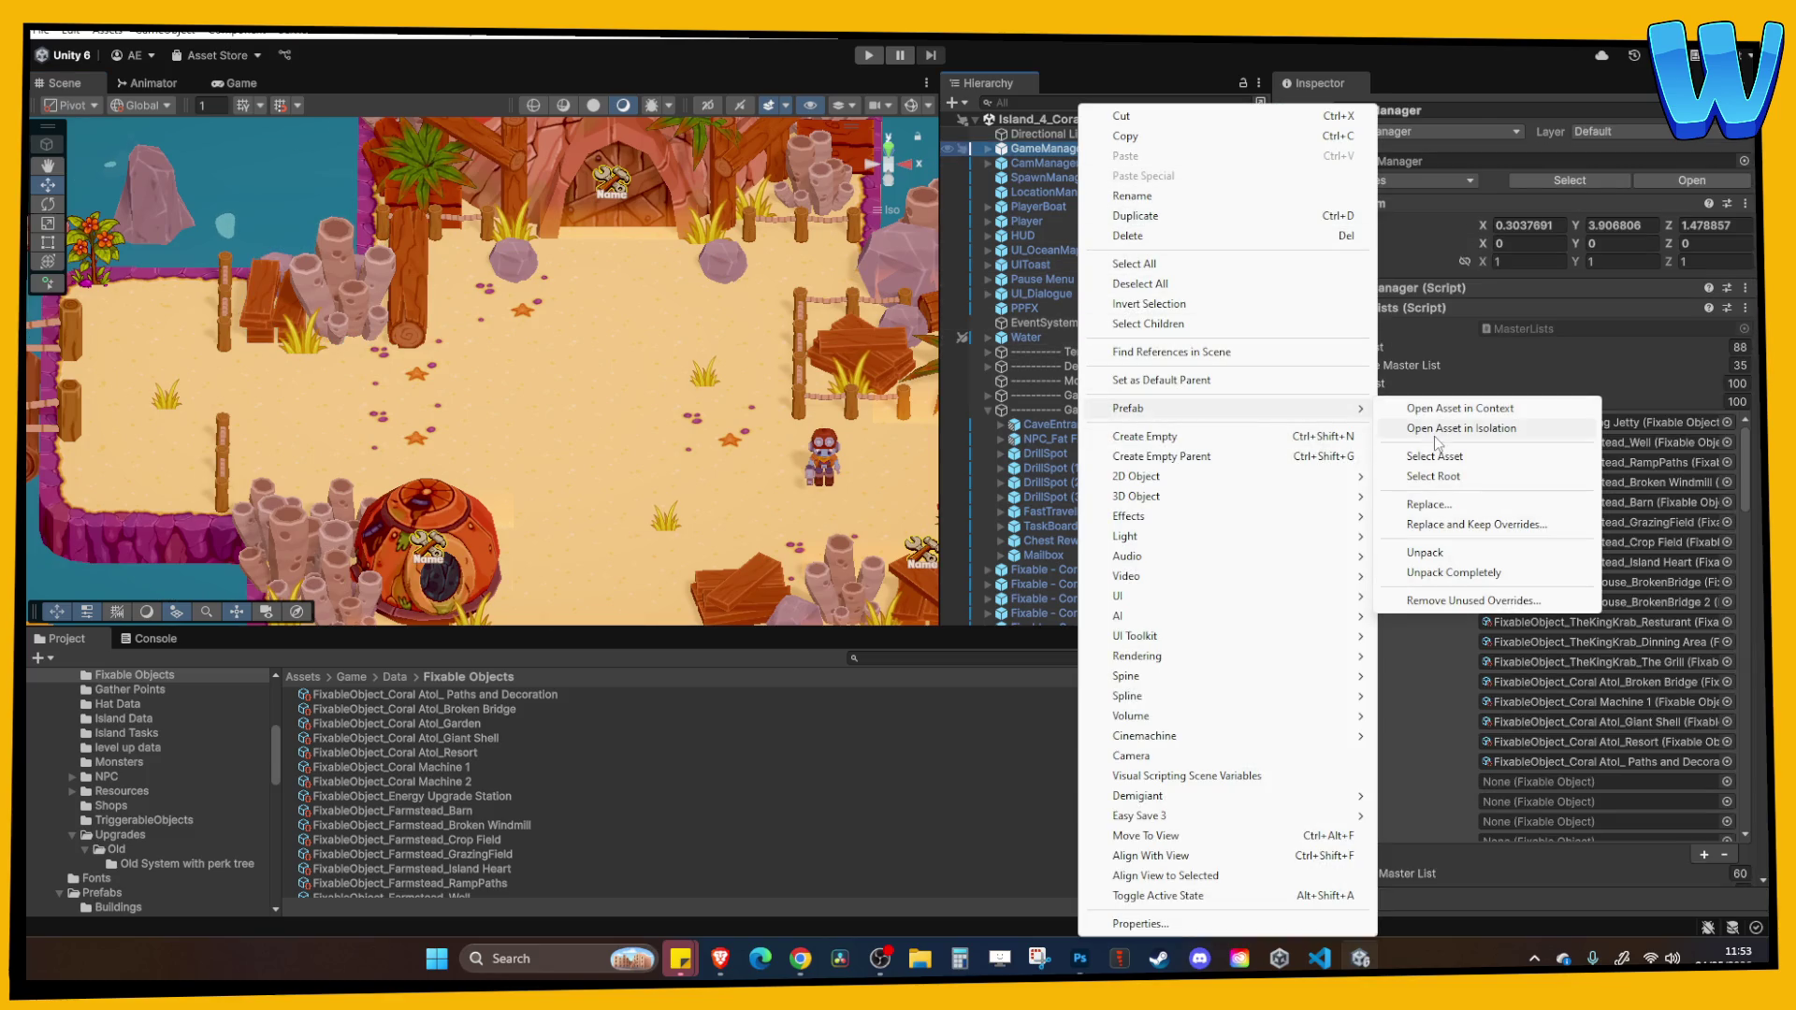
left_click(1435, 432)
Add FixableObject_Coral Atol_Garden as master list Element 18, then return to the atoll scene.
scroll(1532, 589, "down", 1)
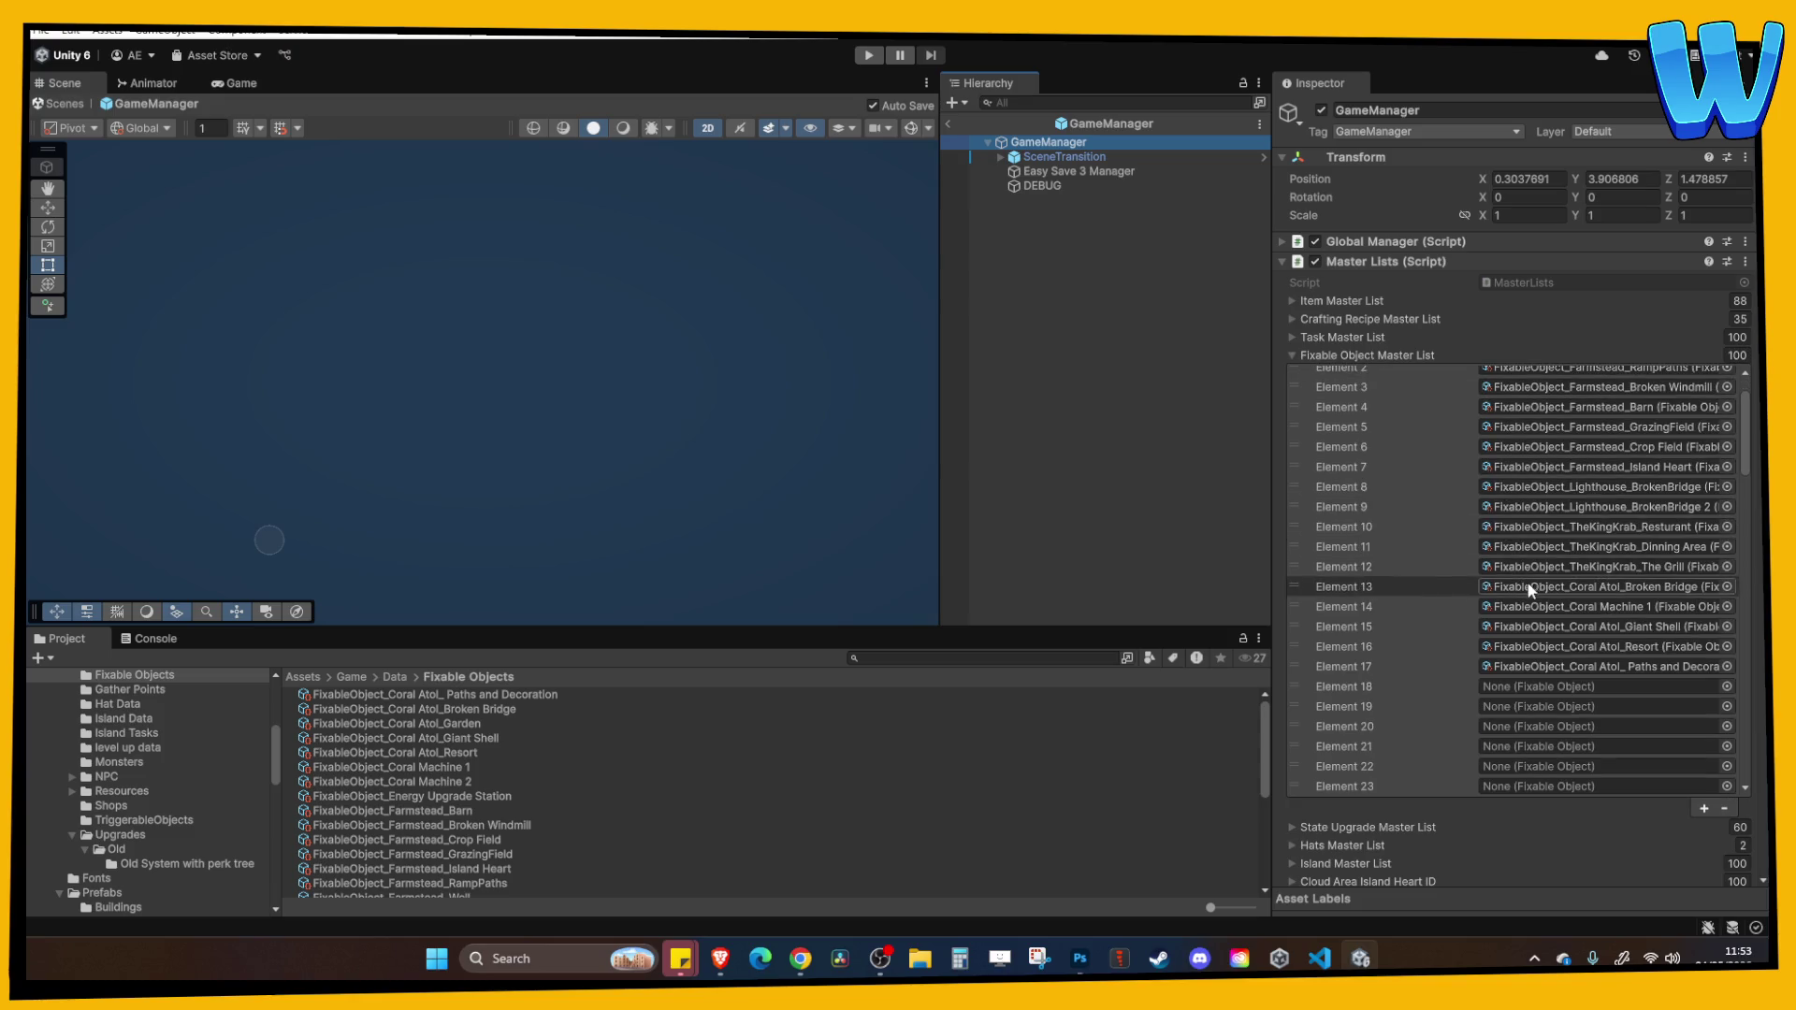
left_click(1608, 666)
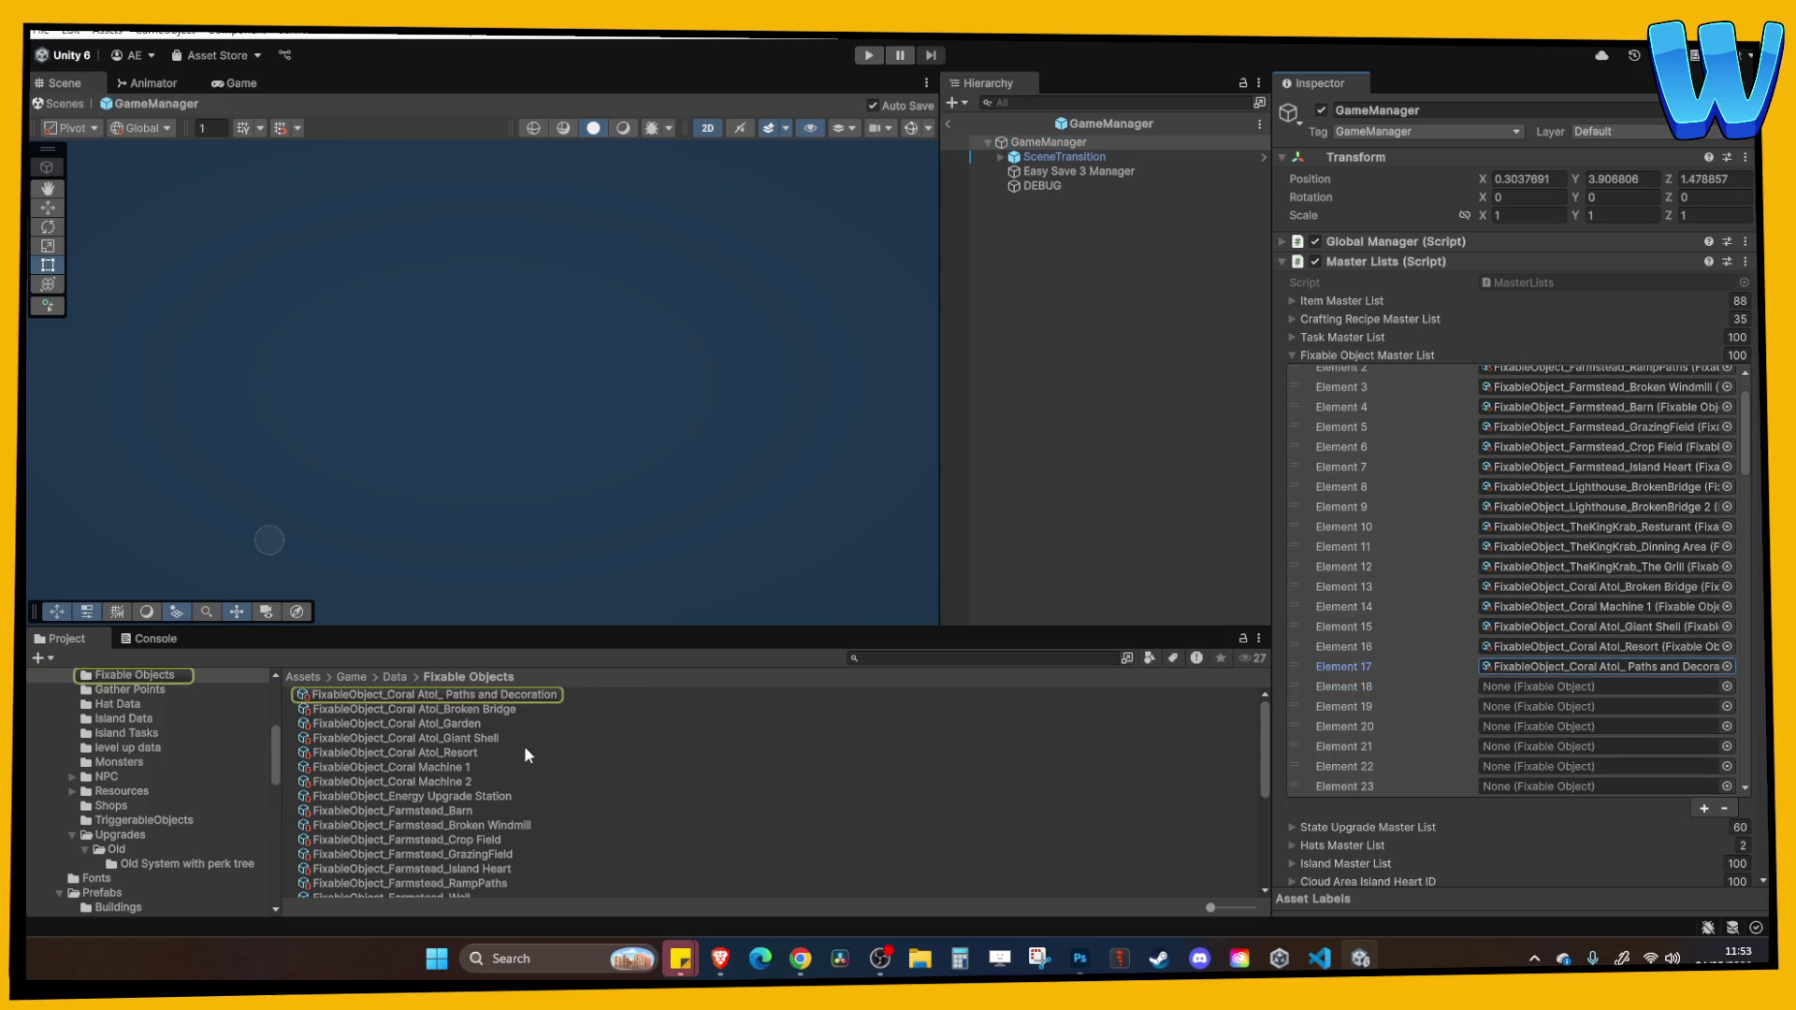
left_click_drag(453, 724, 1590, 687)
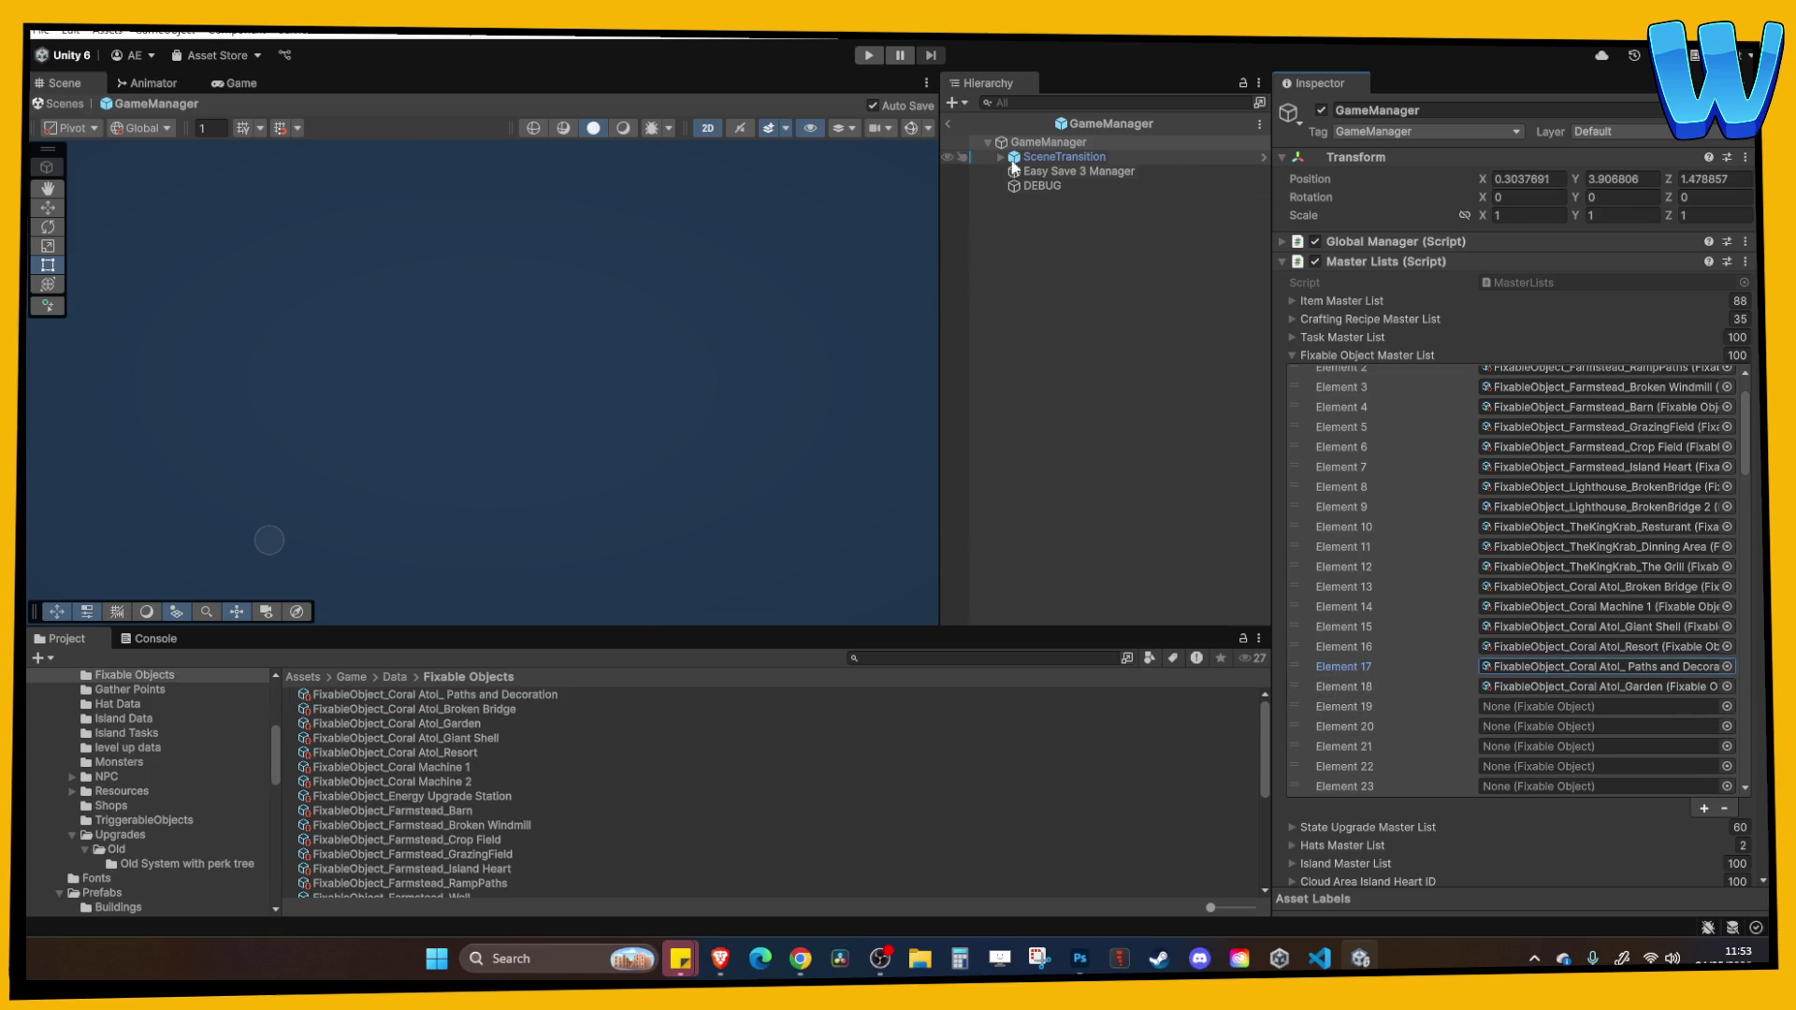
left_click(948, 124)
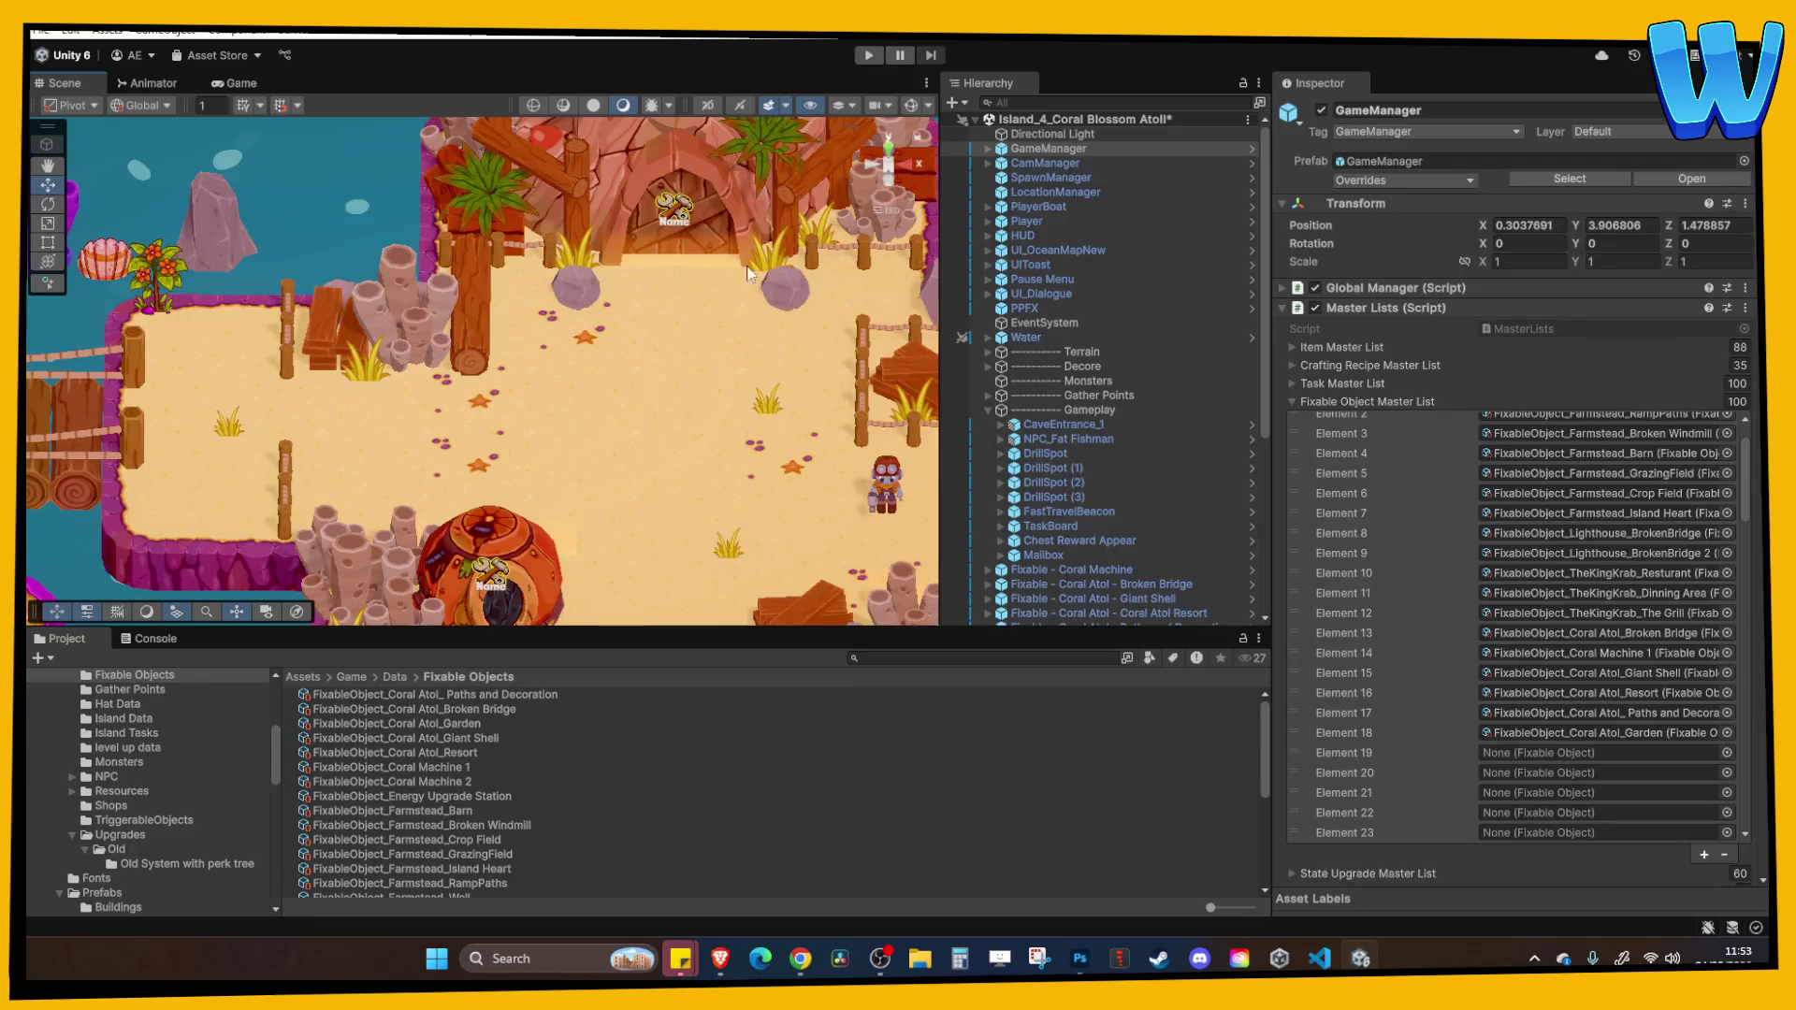
left_click(466, 281)
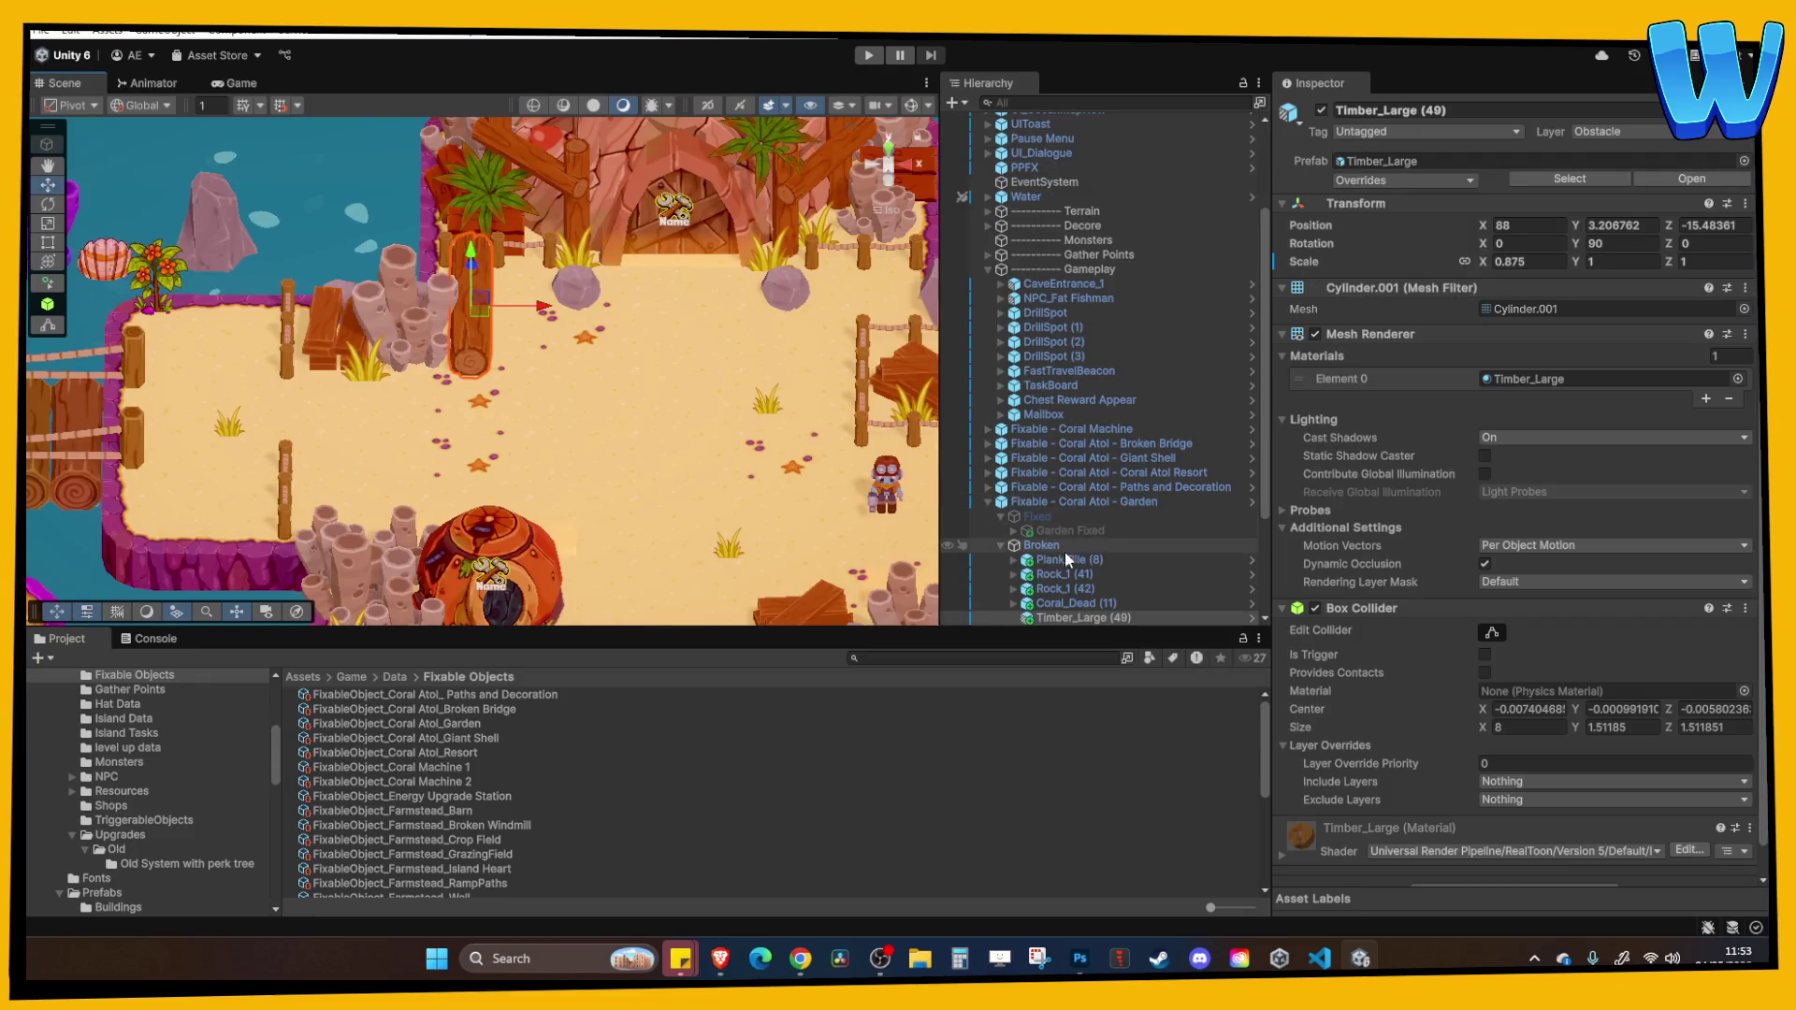
Collapse the Broken group, frame Feedback - Repairing, and pan across the island chain.
scroll(1059, 546, "down", 3)
left_click(998, 384)
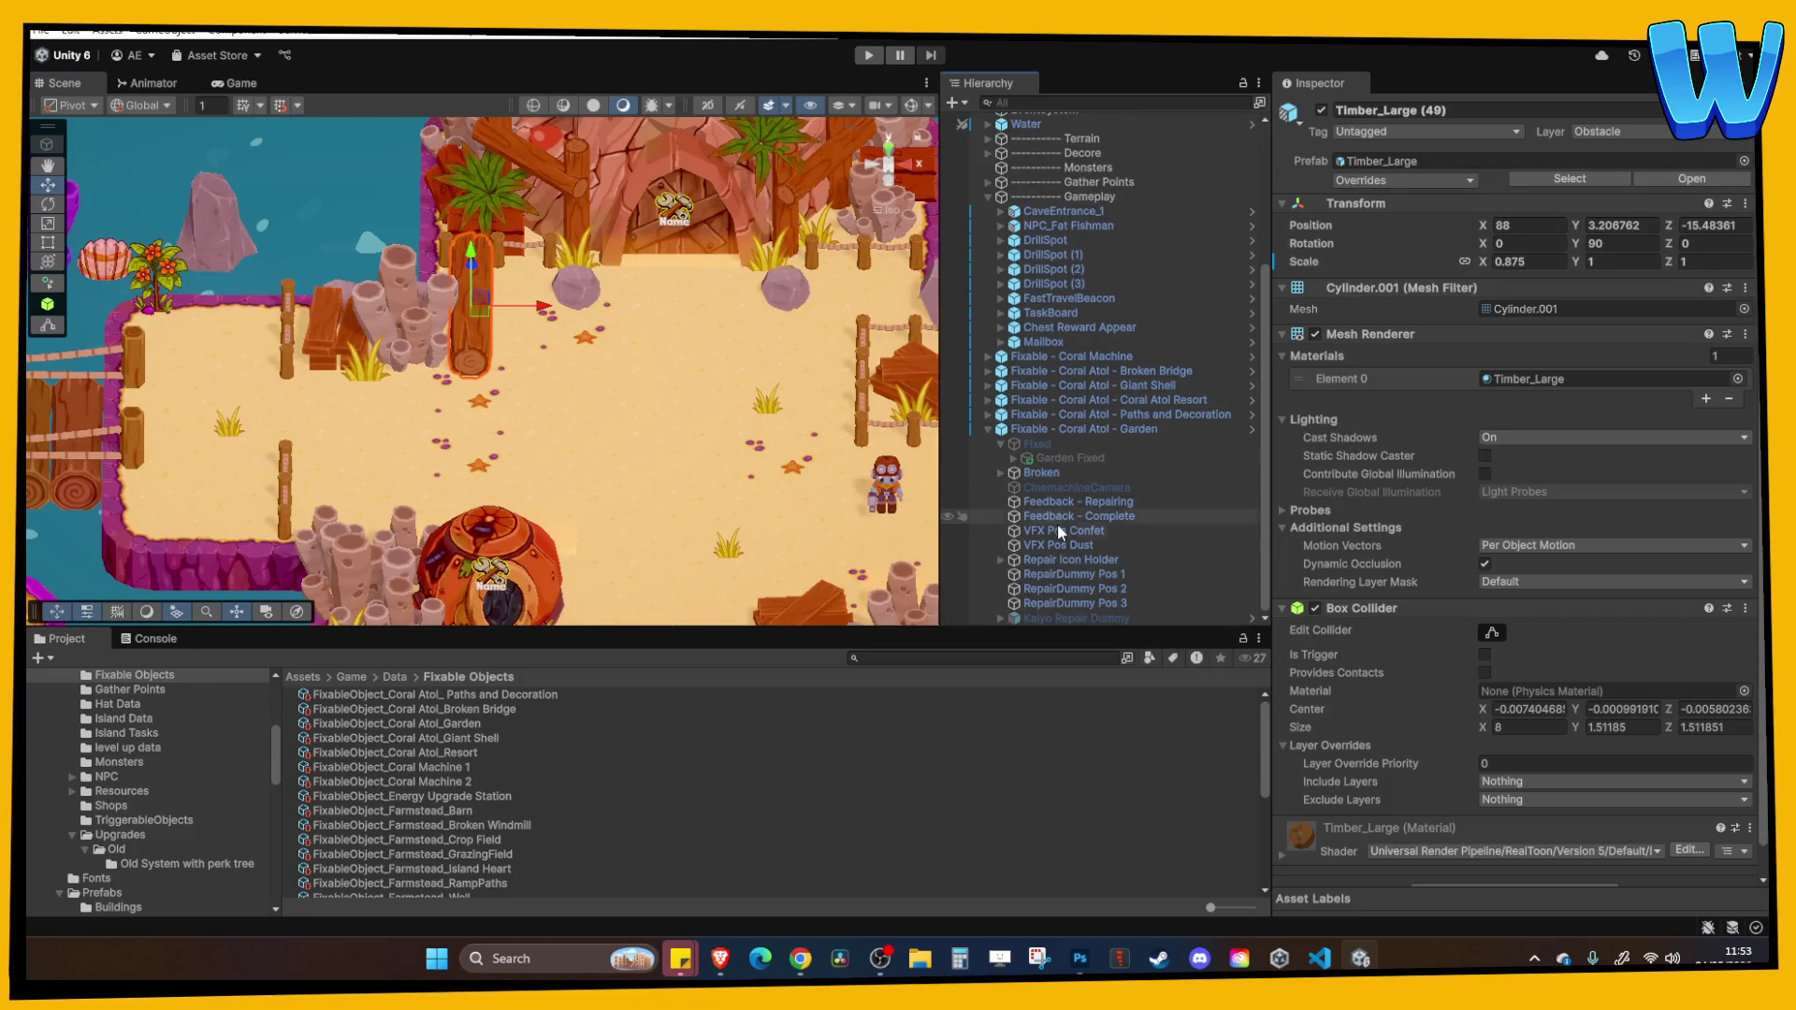
left_click(1059, 502)
scroll(574, 380, "down", 3)
scroll(575, 380, "down", 3)
key("f")
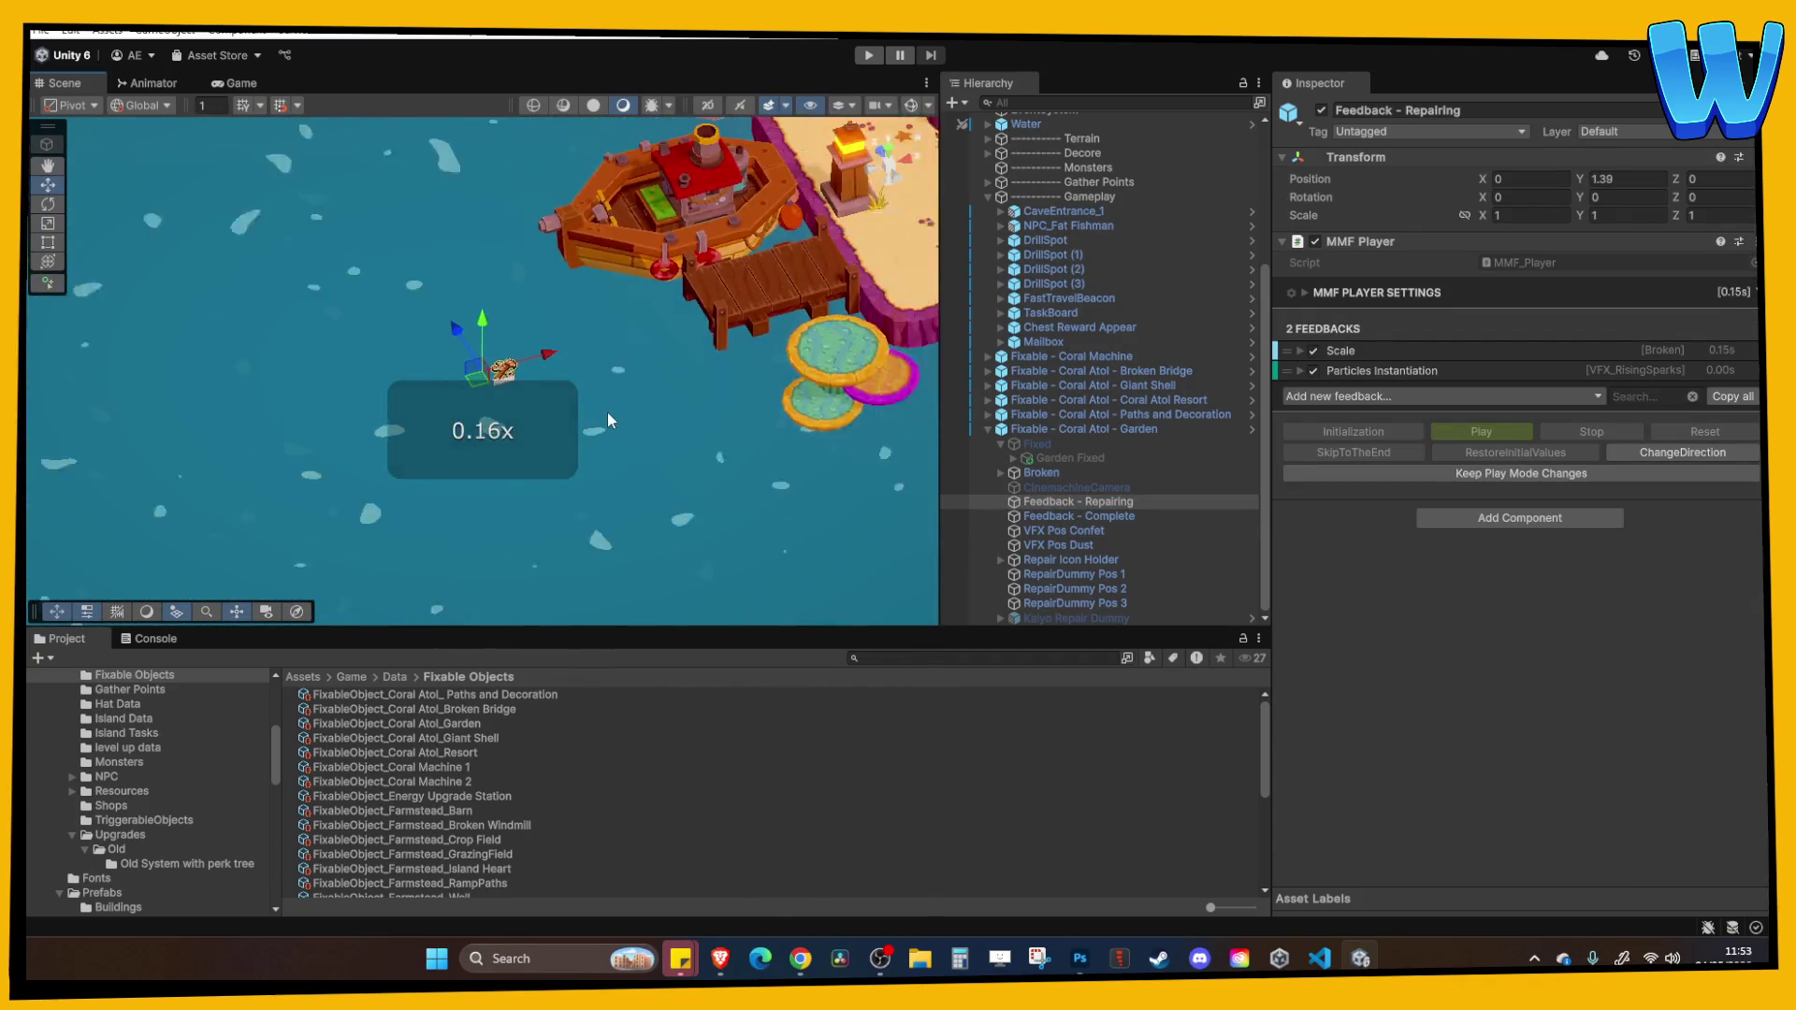
scroll(692, 414, "down", 5)
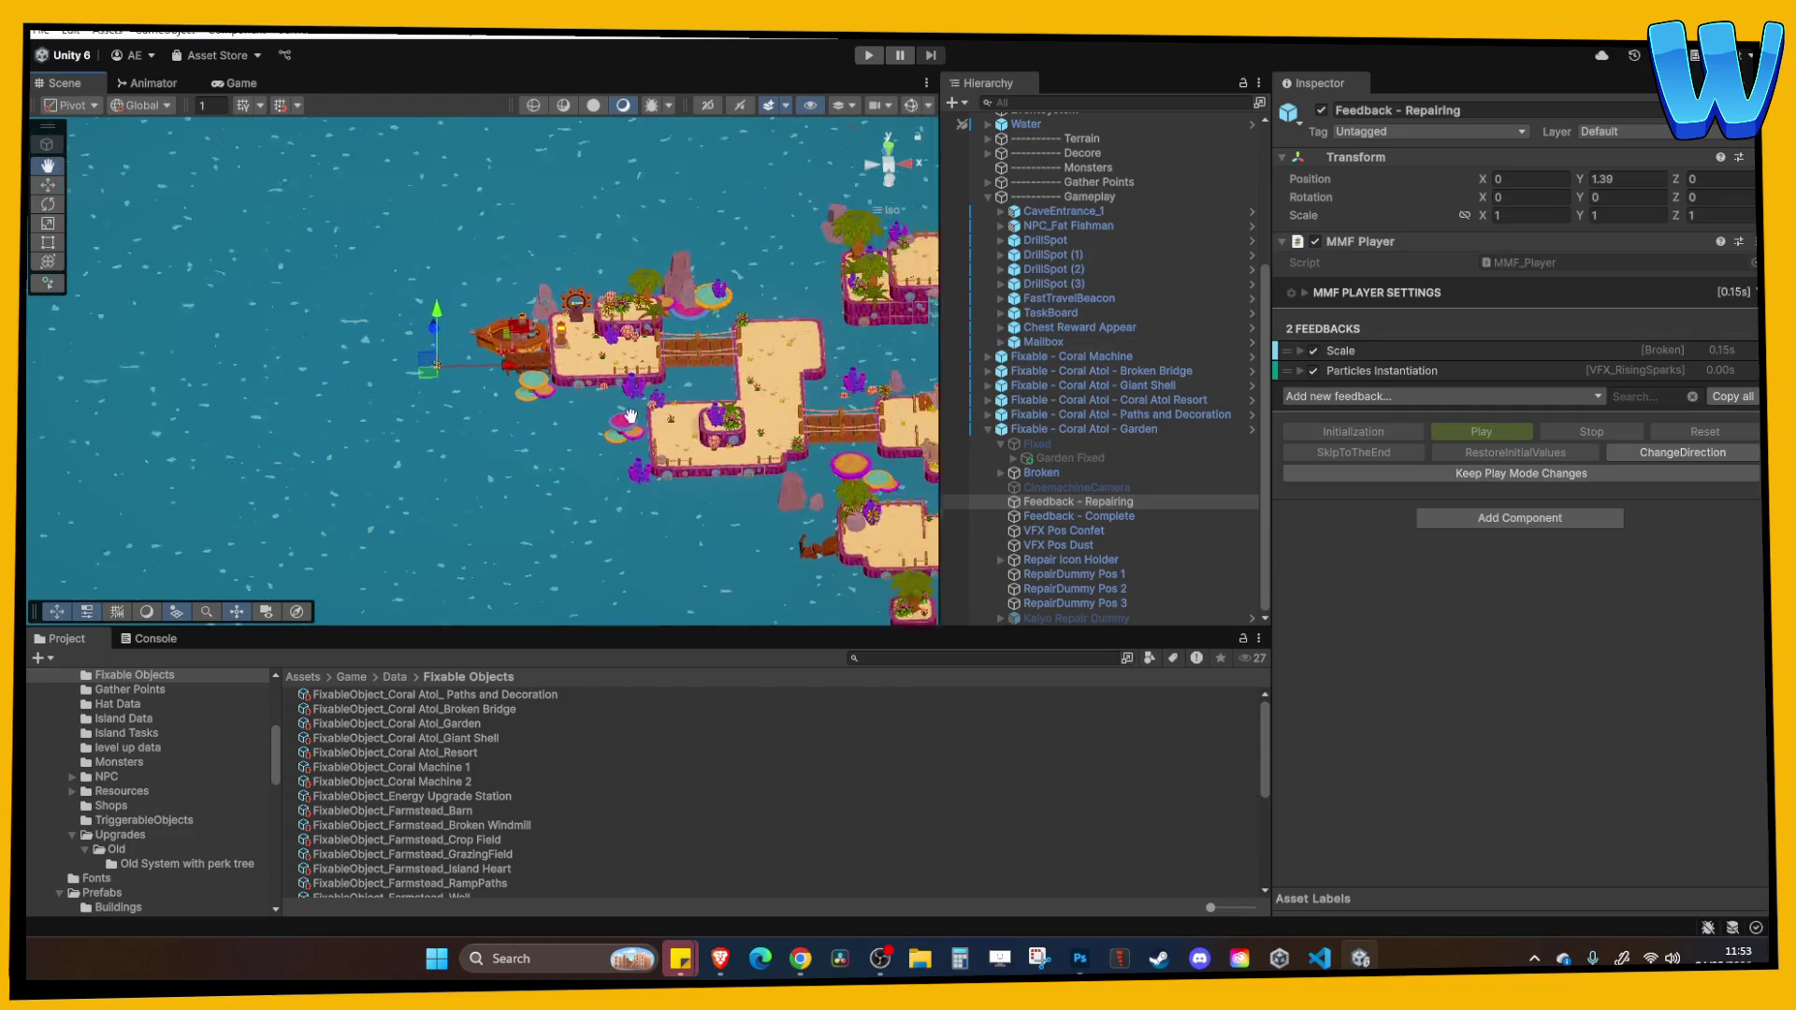
left_click_drag(663, 422, 480, 389)
scroll(402, 374, "down", 1)
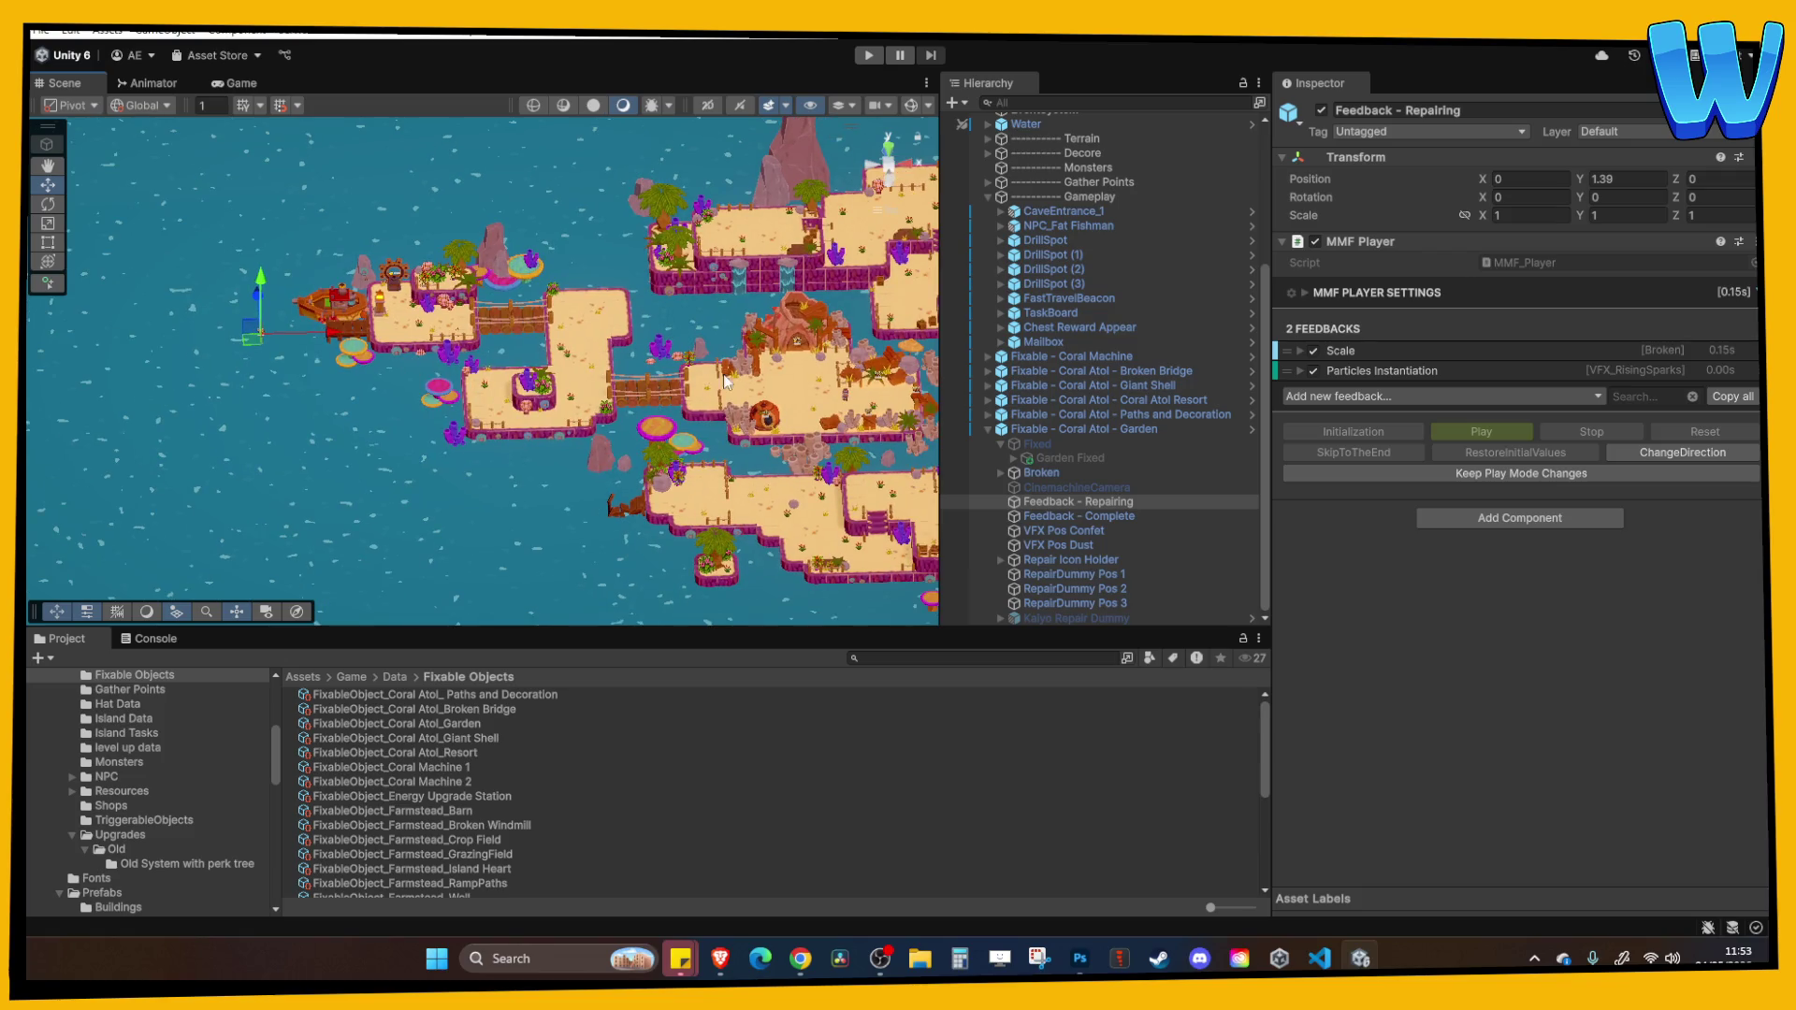
Shift the Coral Atol Garden fixable along X to 88.7 and expand its Broken child.
left_click(1055, 429)
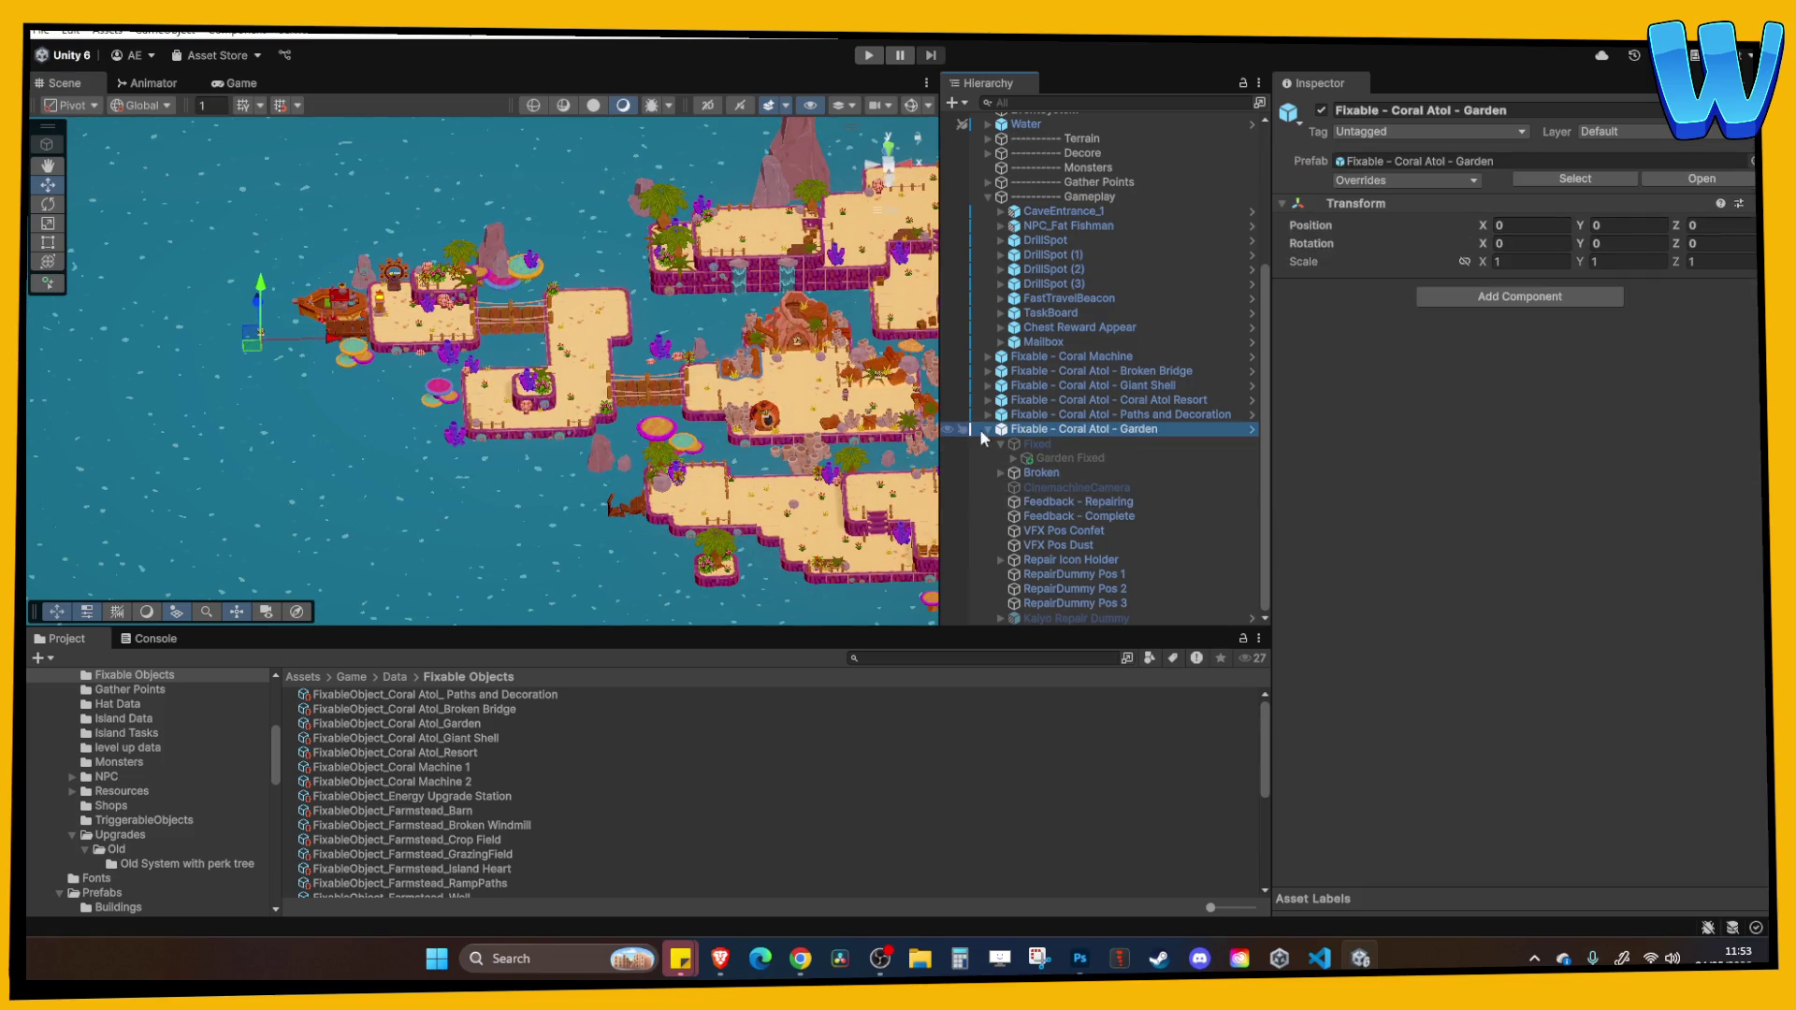
mouse_move(348, 350)
left_mouse_down()
mouse_move(812, 361)
mouse_move(688, 385)
left_mouse_up()
left_click(1049, 473)
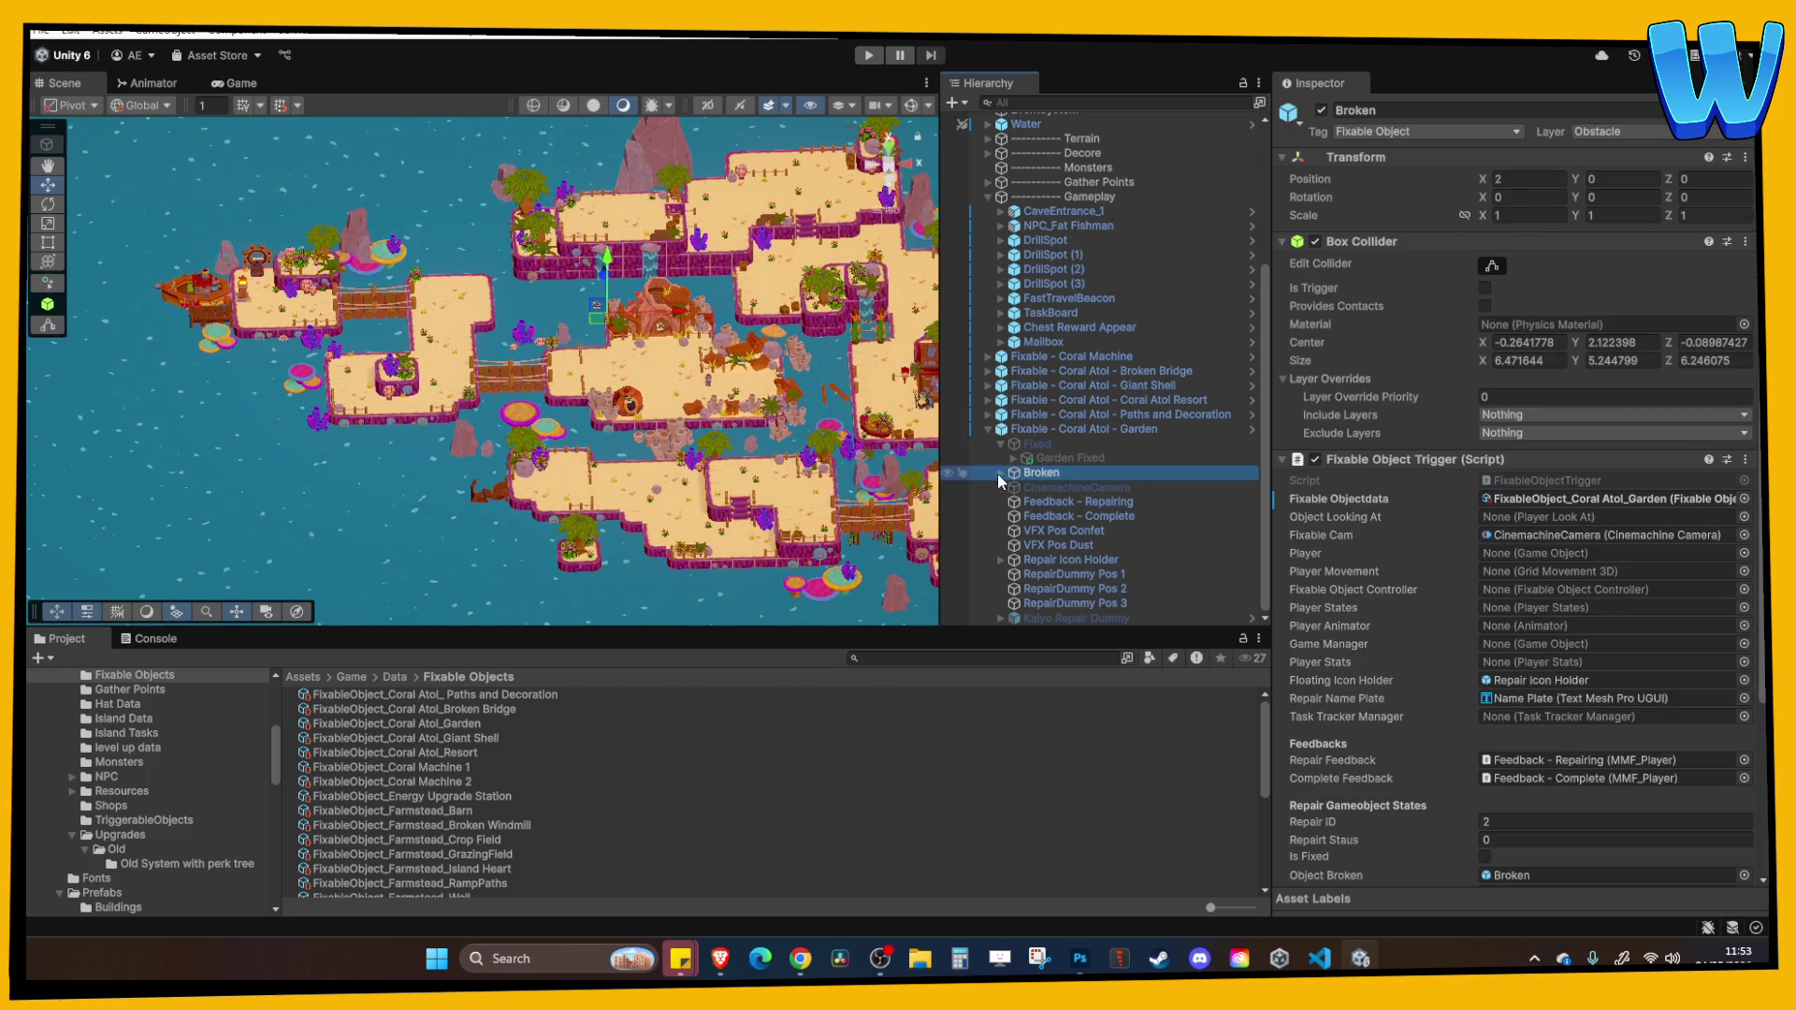
left_click(999, 473)
scroll(704, 380, "up", 3)
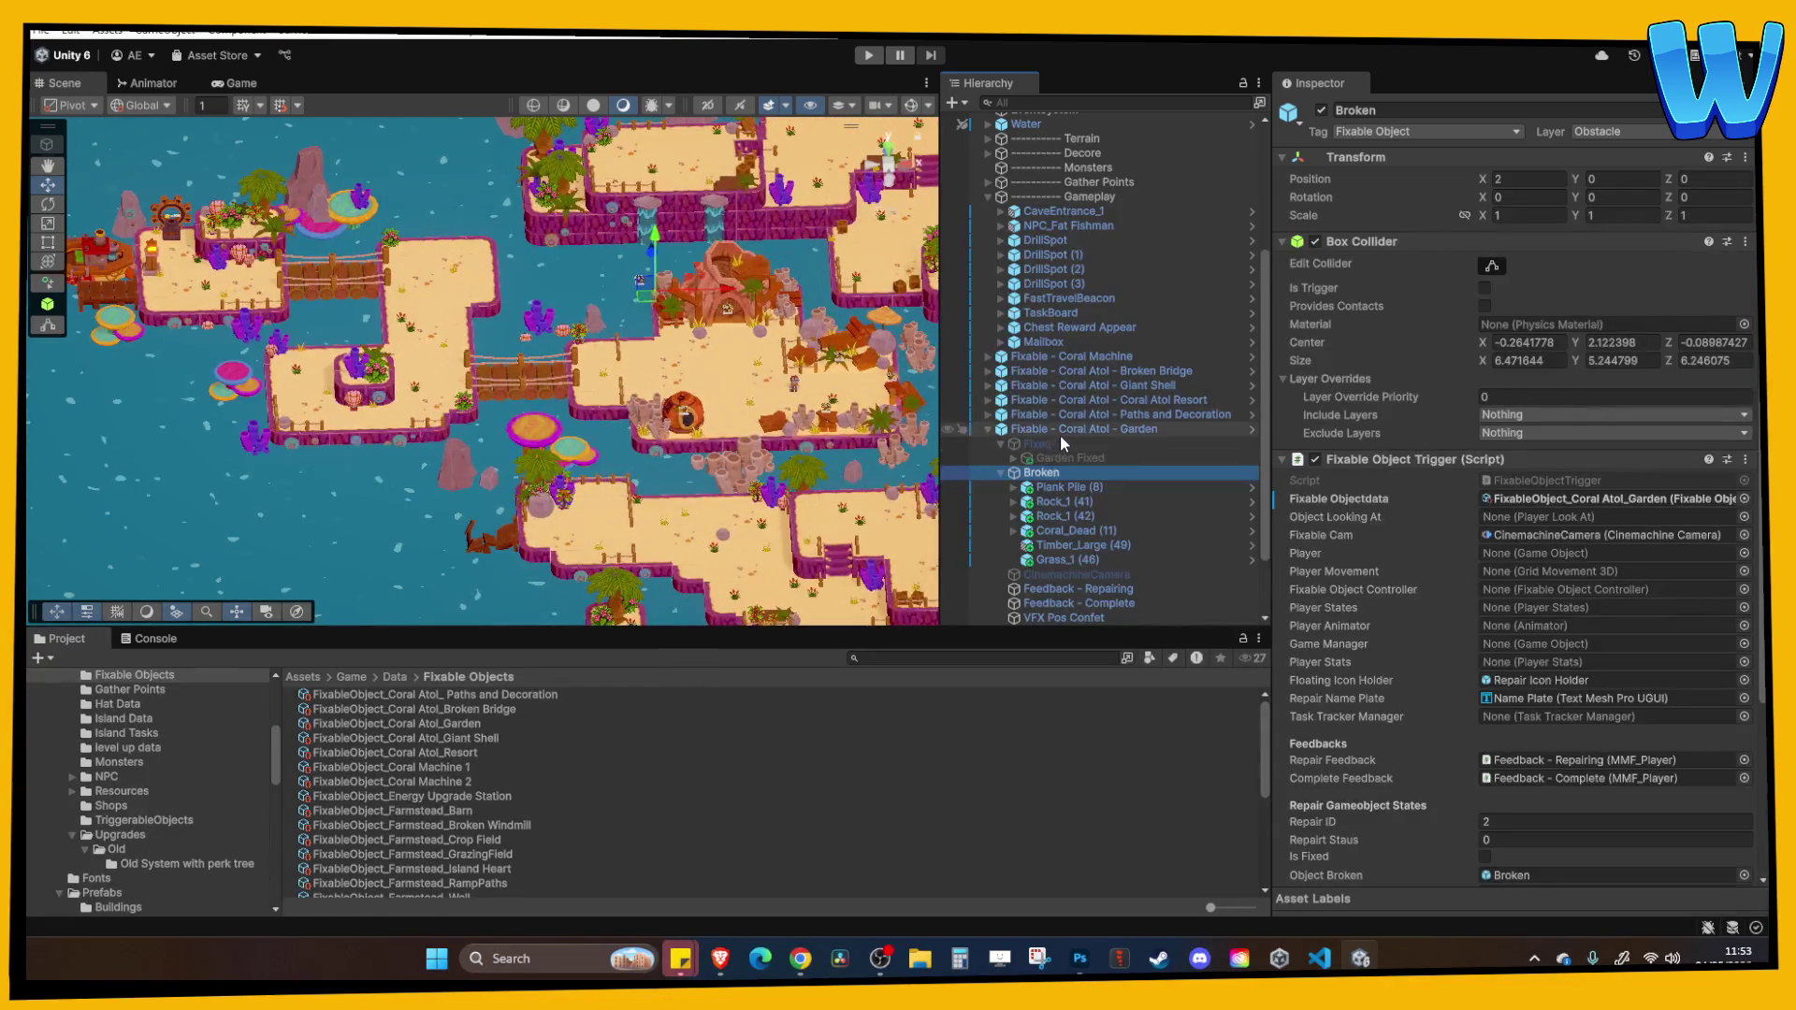
Slide the Coral Atol Garden onto the sand to about X 87.8, Z -15.8.
left_click(1059, 429)
left_click_drag(700, 340, 680, 378)
left_click_drag(627, 241, 634, 325)
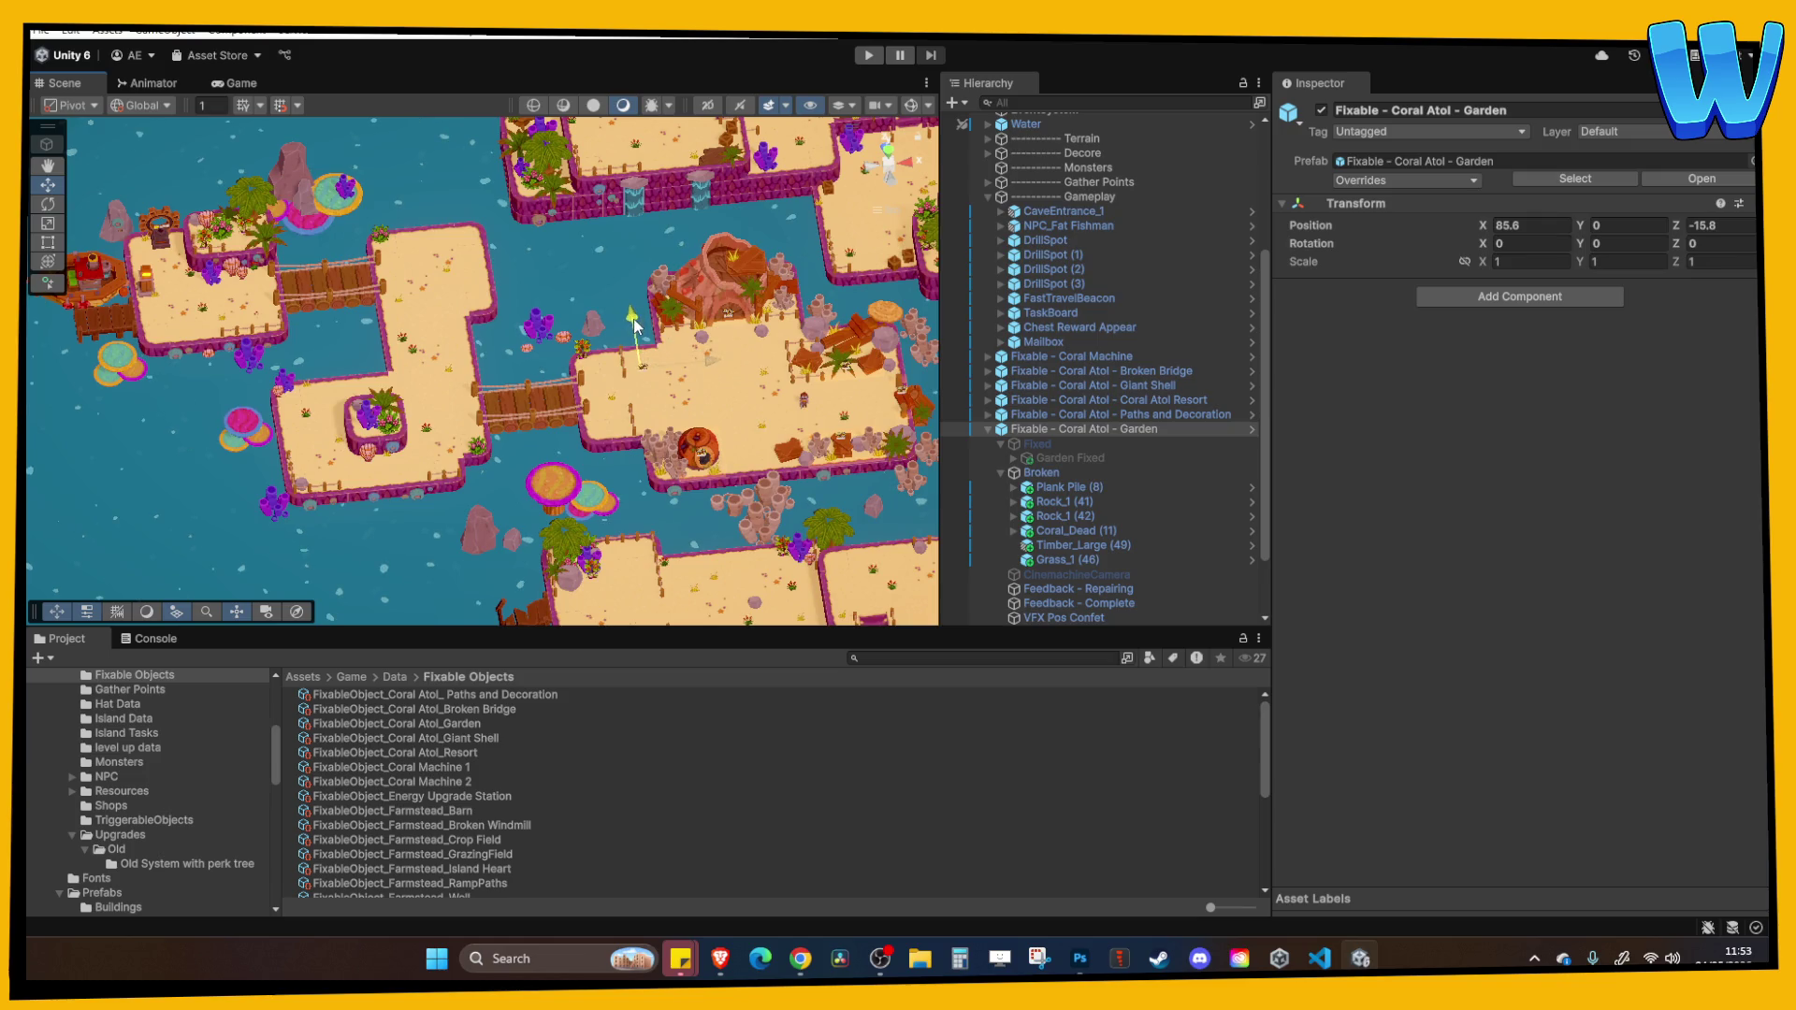
scroll(710, 385, "down", 5)
scroll(646, 365, "up", 10)
scroll(619, 365, "down", 10)
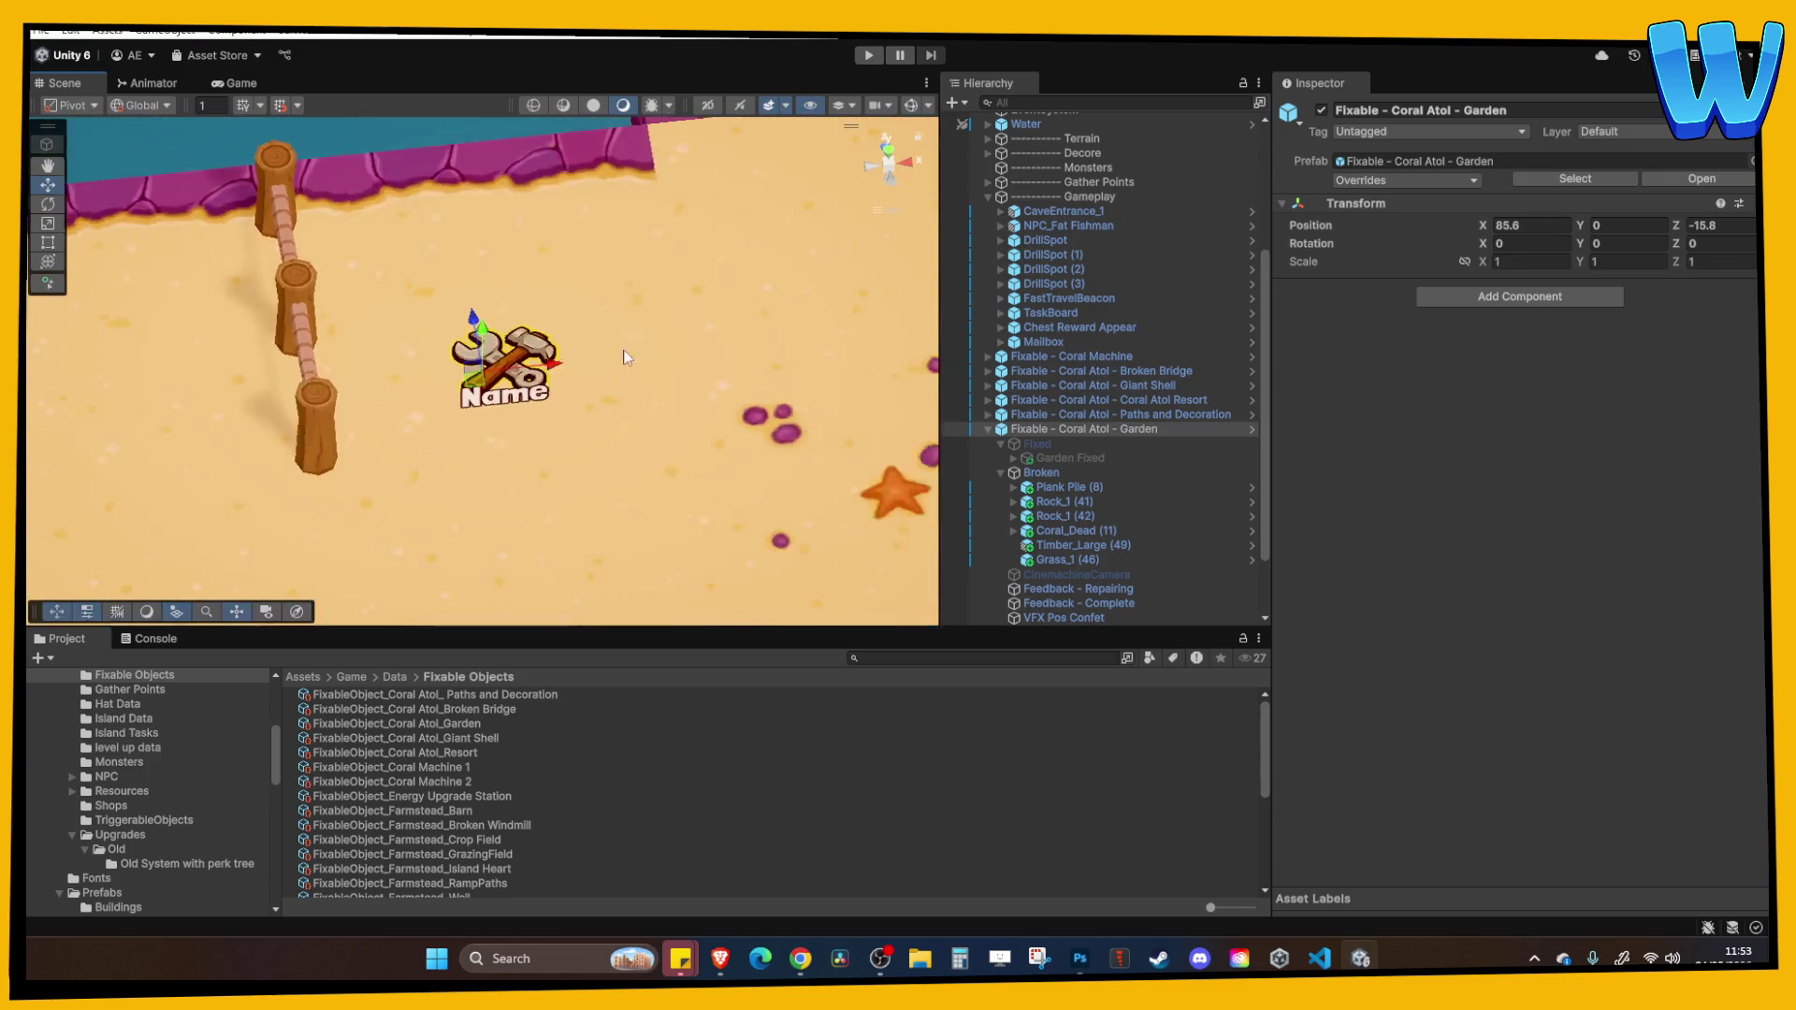
left_click_drag(588, 371, 631, 373)
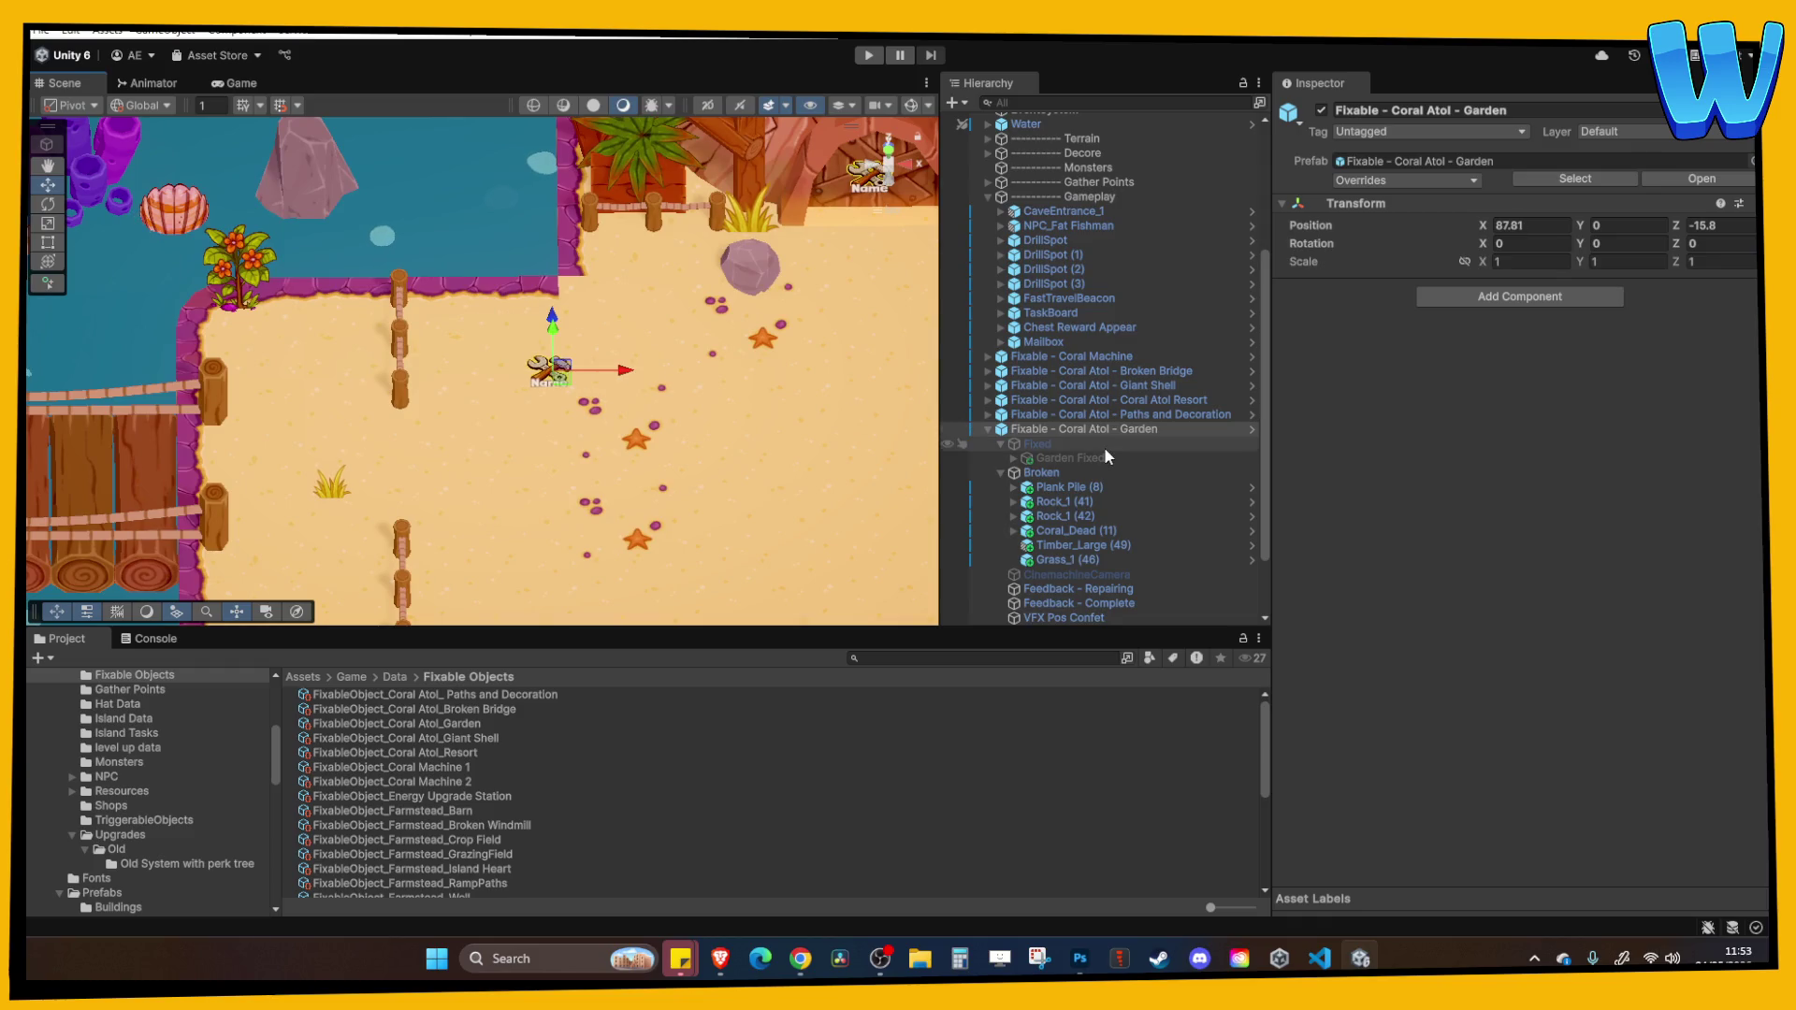
Inspect the Garden Fixed object's components and frame it in the scene.
left_click(1057, 486)
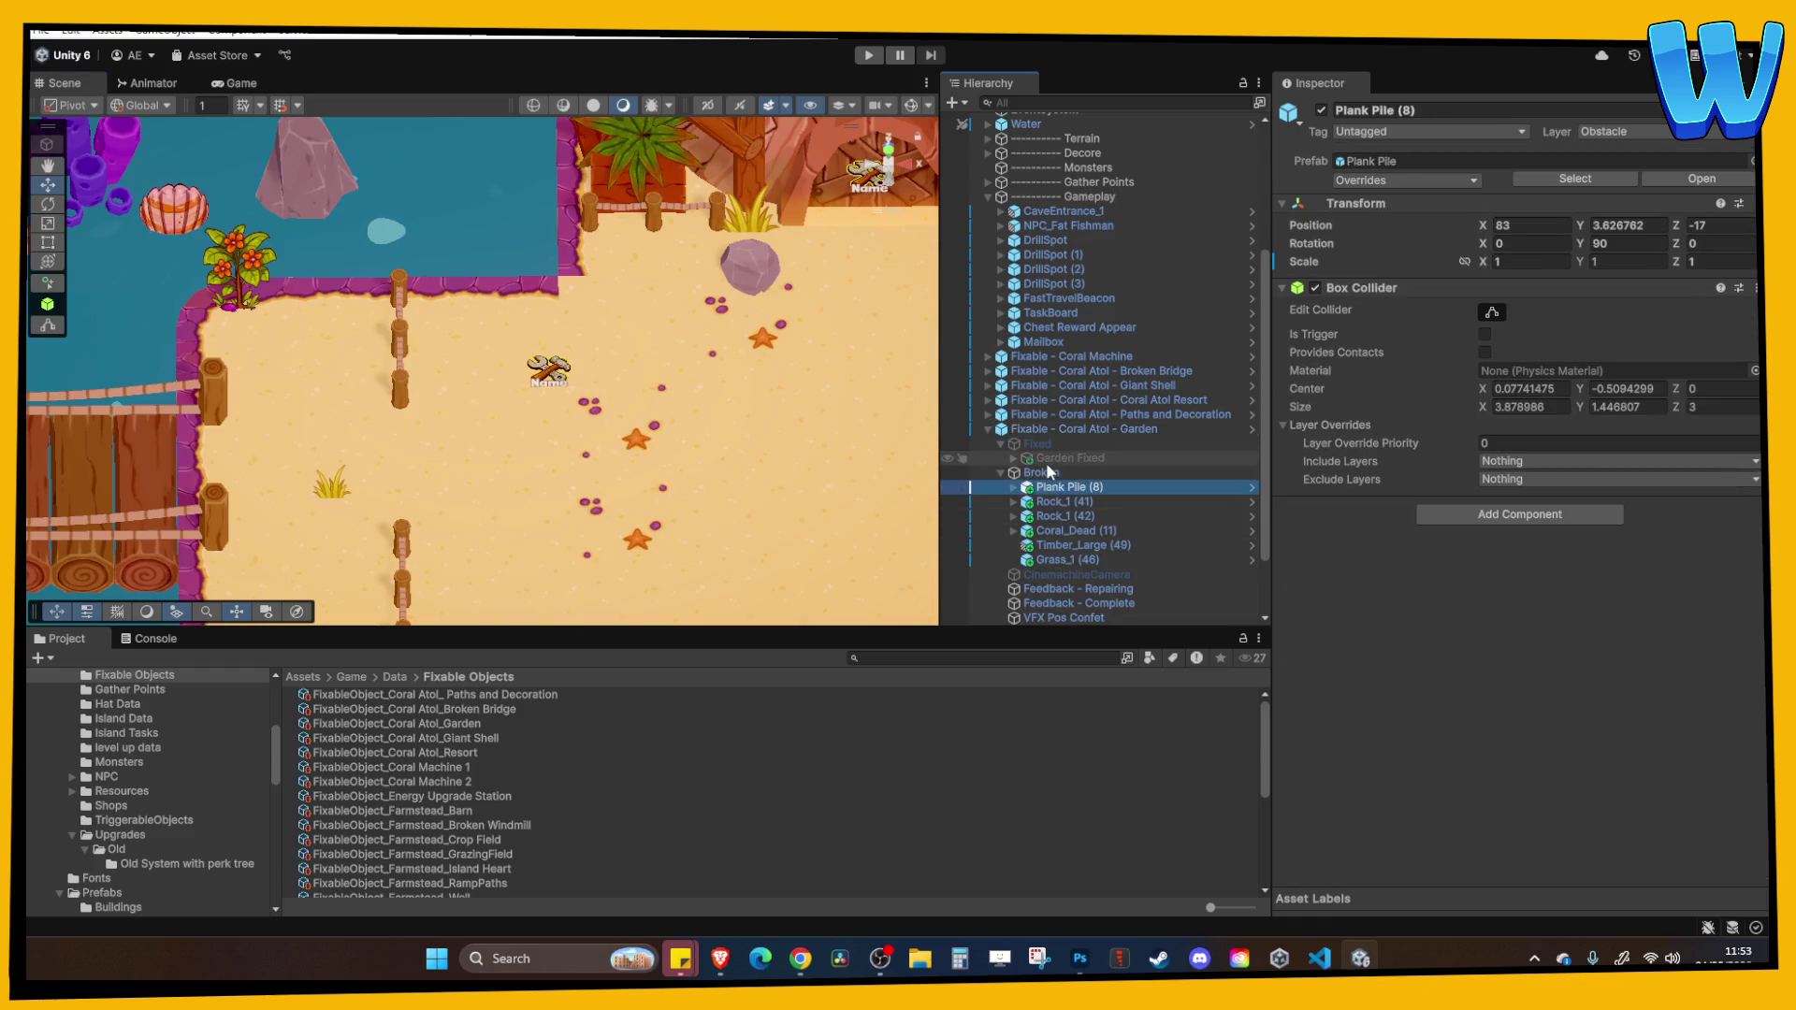
left_click(1045, 458)
left_click(1016, 445)
left_click(1052, 455)
left_click(1074, 443)
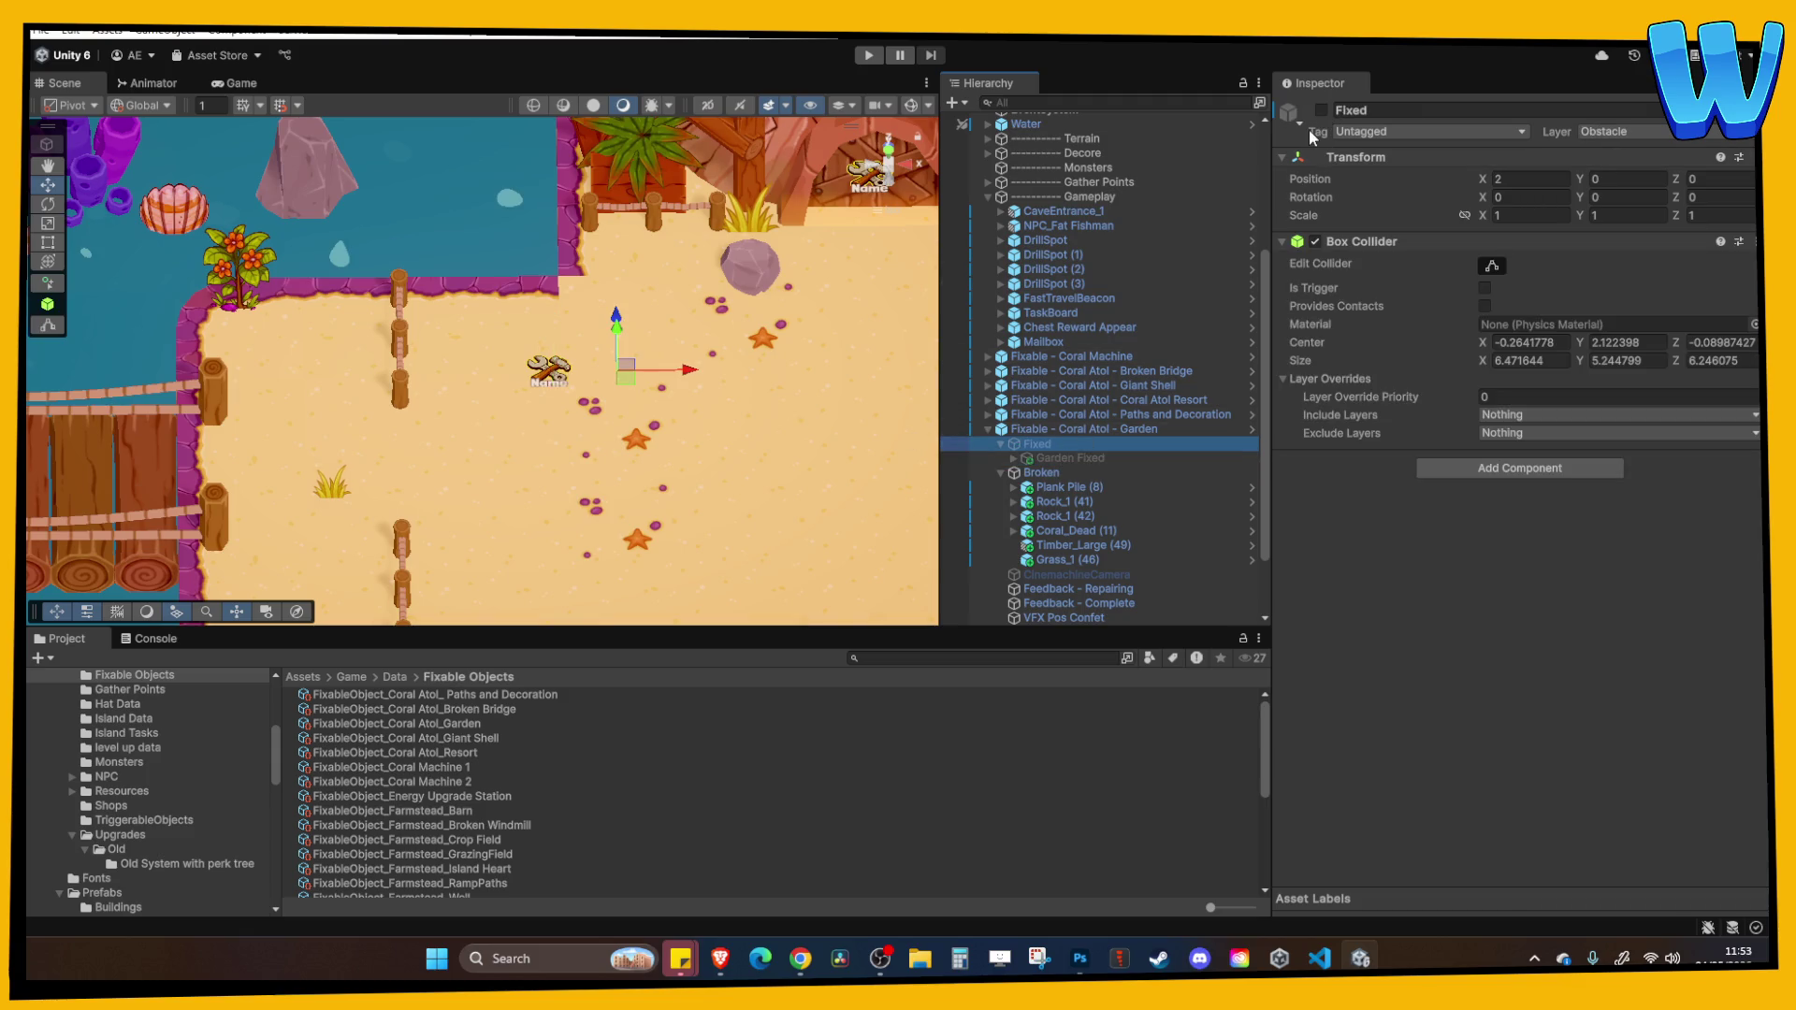
double_click(1084, 454)
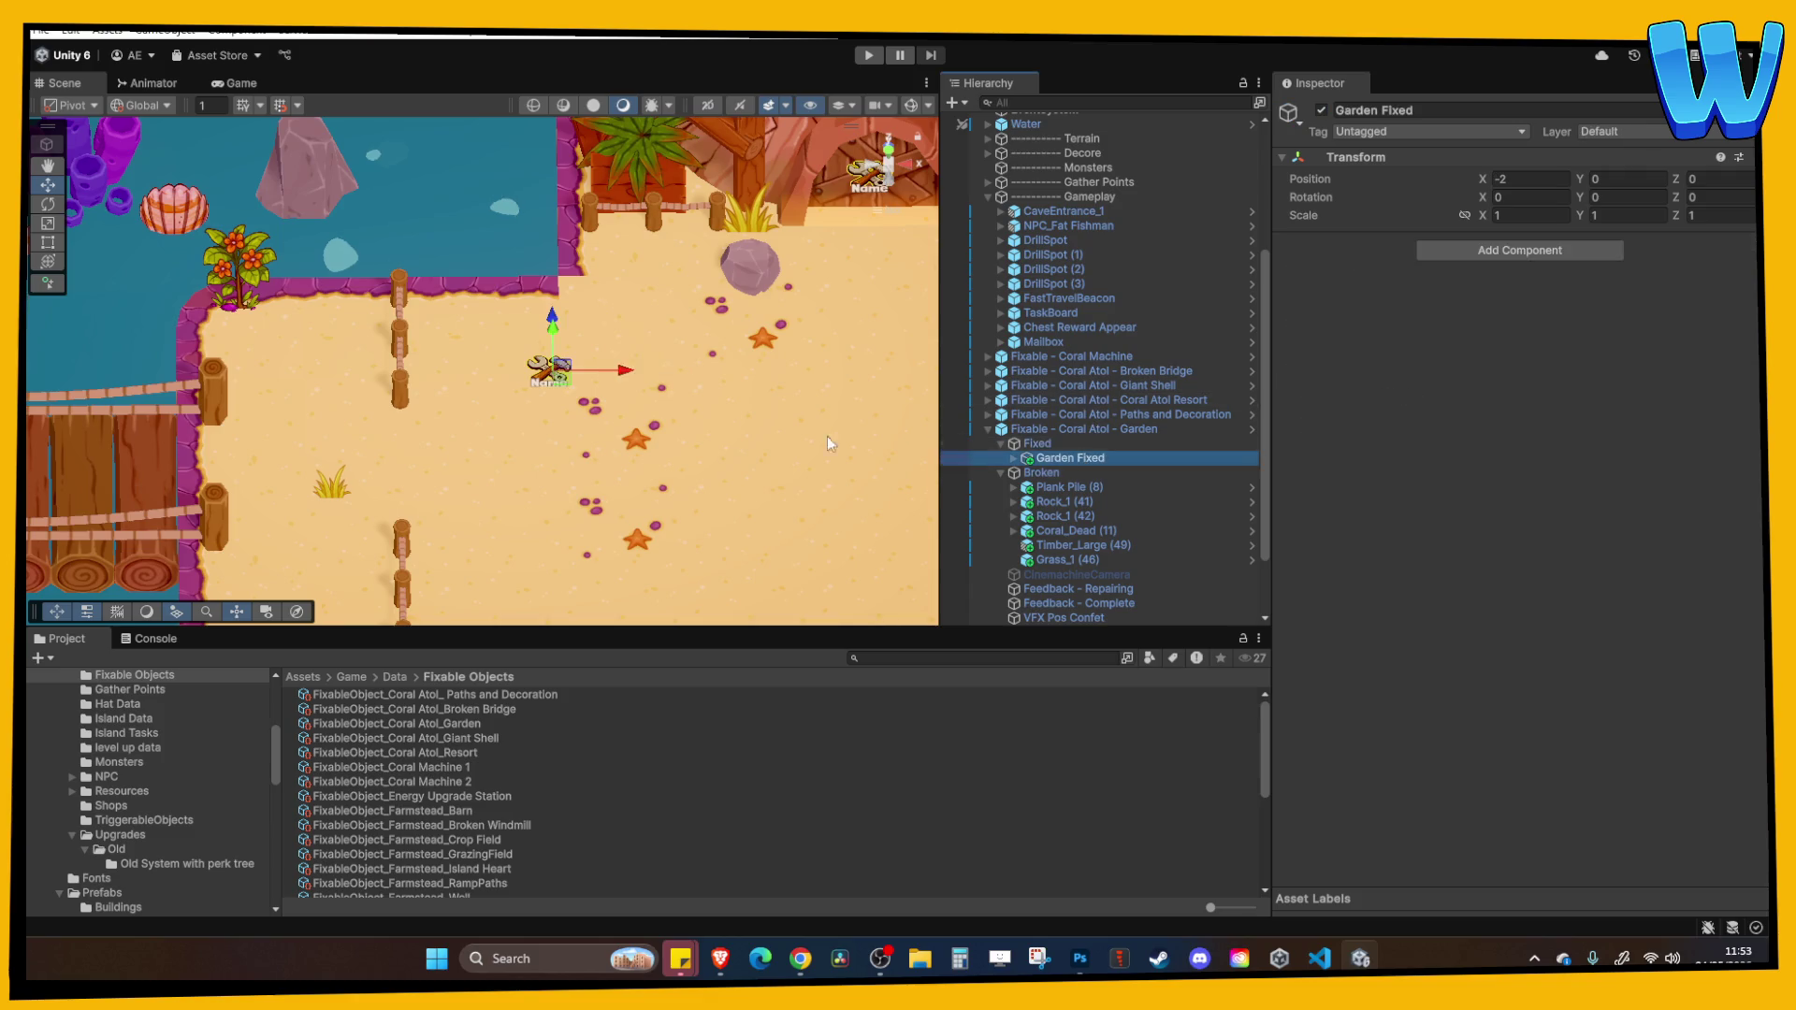
Select Plank Pile (8), Rock_1 (41/42), Coral_Dead (11), Timber_Large (49), Grass_1 (46) and frame them.
left_click(1080, 486, "ctrl")
left_click(1085, 517, "ctrl")
left_click(1082, 530, "ctrl")
left_click(1071, 545, "ctrl")
left_click(1067, 560, "ctrl")
left_click(1064, 501, "ctrl")
key("f")
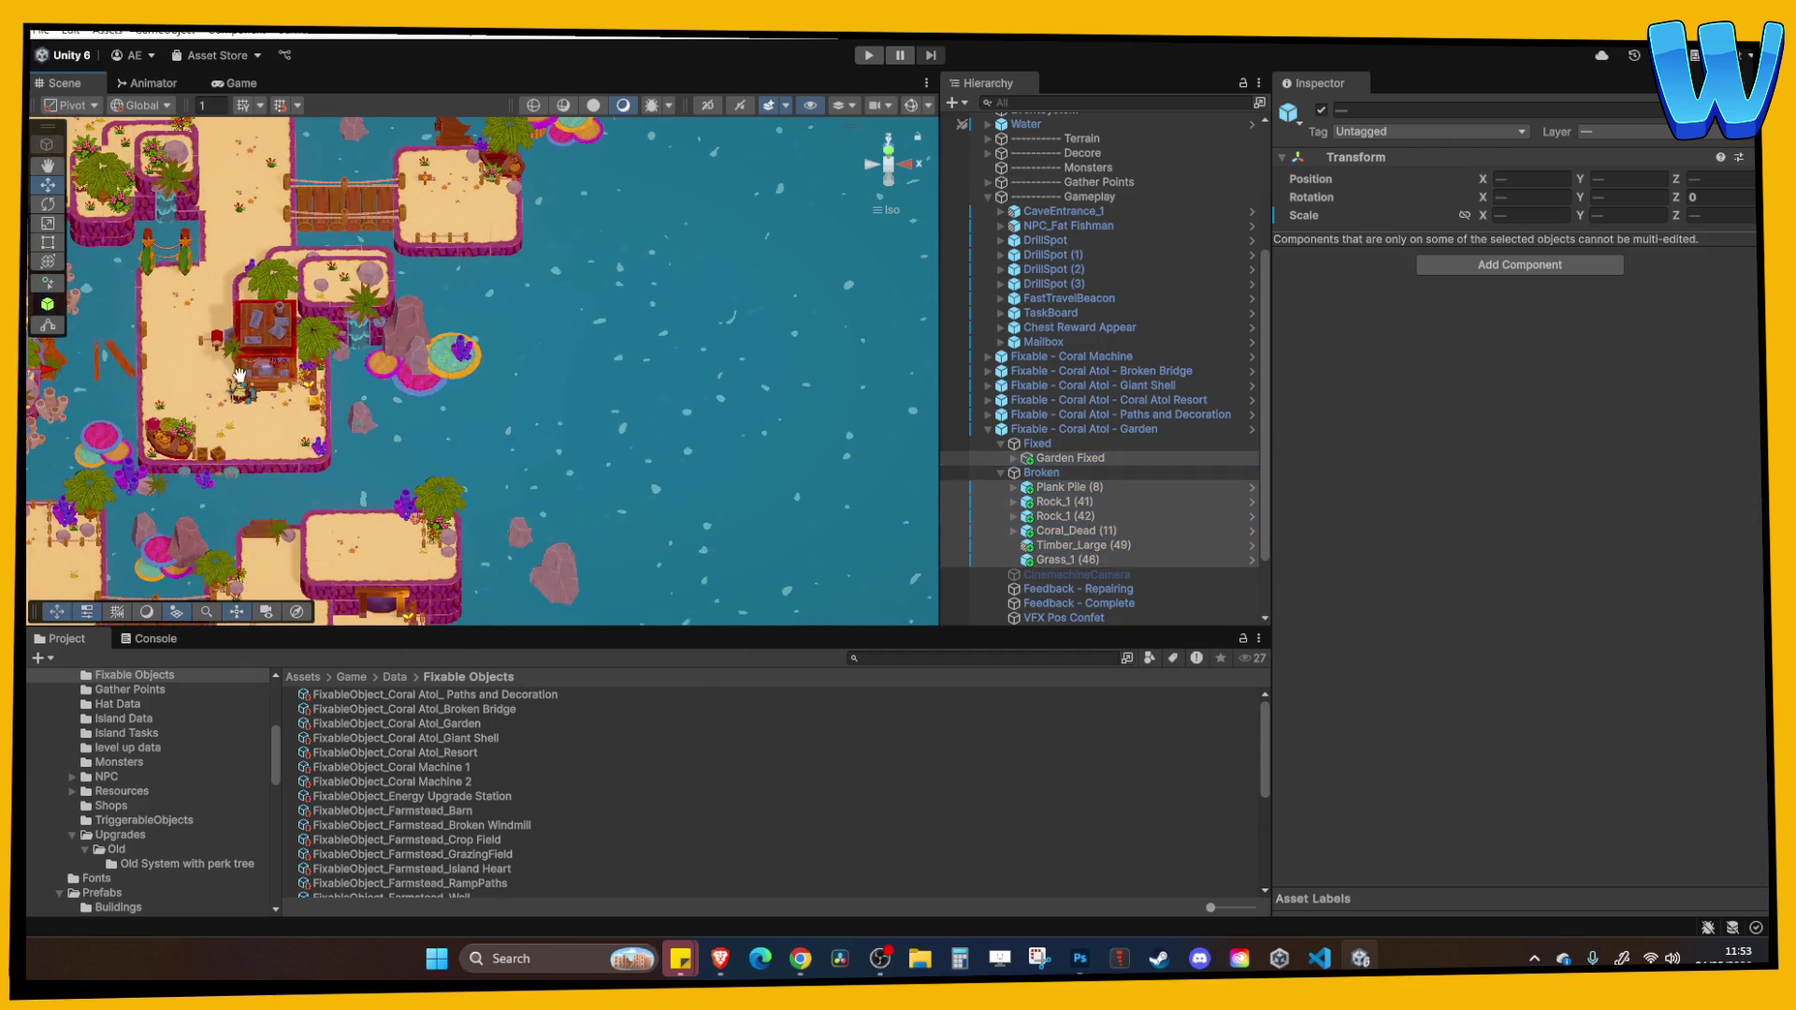
key("f")
mouse_move(567, 271)
left_mouse_down()
mouse_move(461, 248)
mouse_move(492, 352)
mouse_move(413, 318)
mouse_move(509, 314)
mouse_move(523, 411)
mouse_move(543, 368)
mouse_move(600, 421)
mouse_move(515, 368)
mouse_move(540, 303)
mouse_move(683, 274)
left_mouse_up()
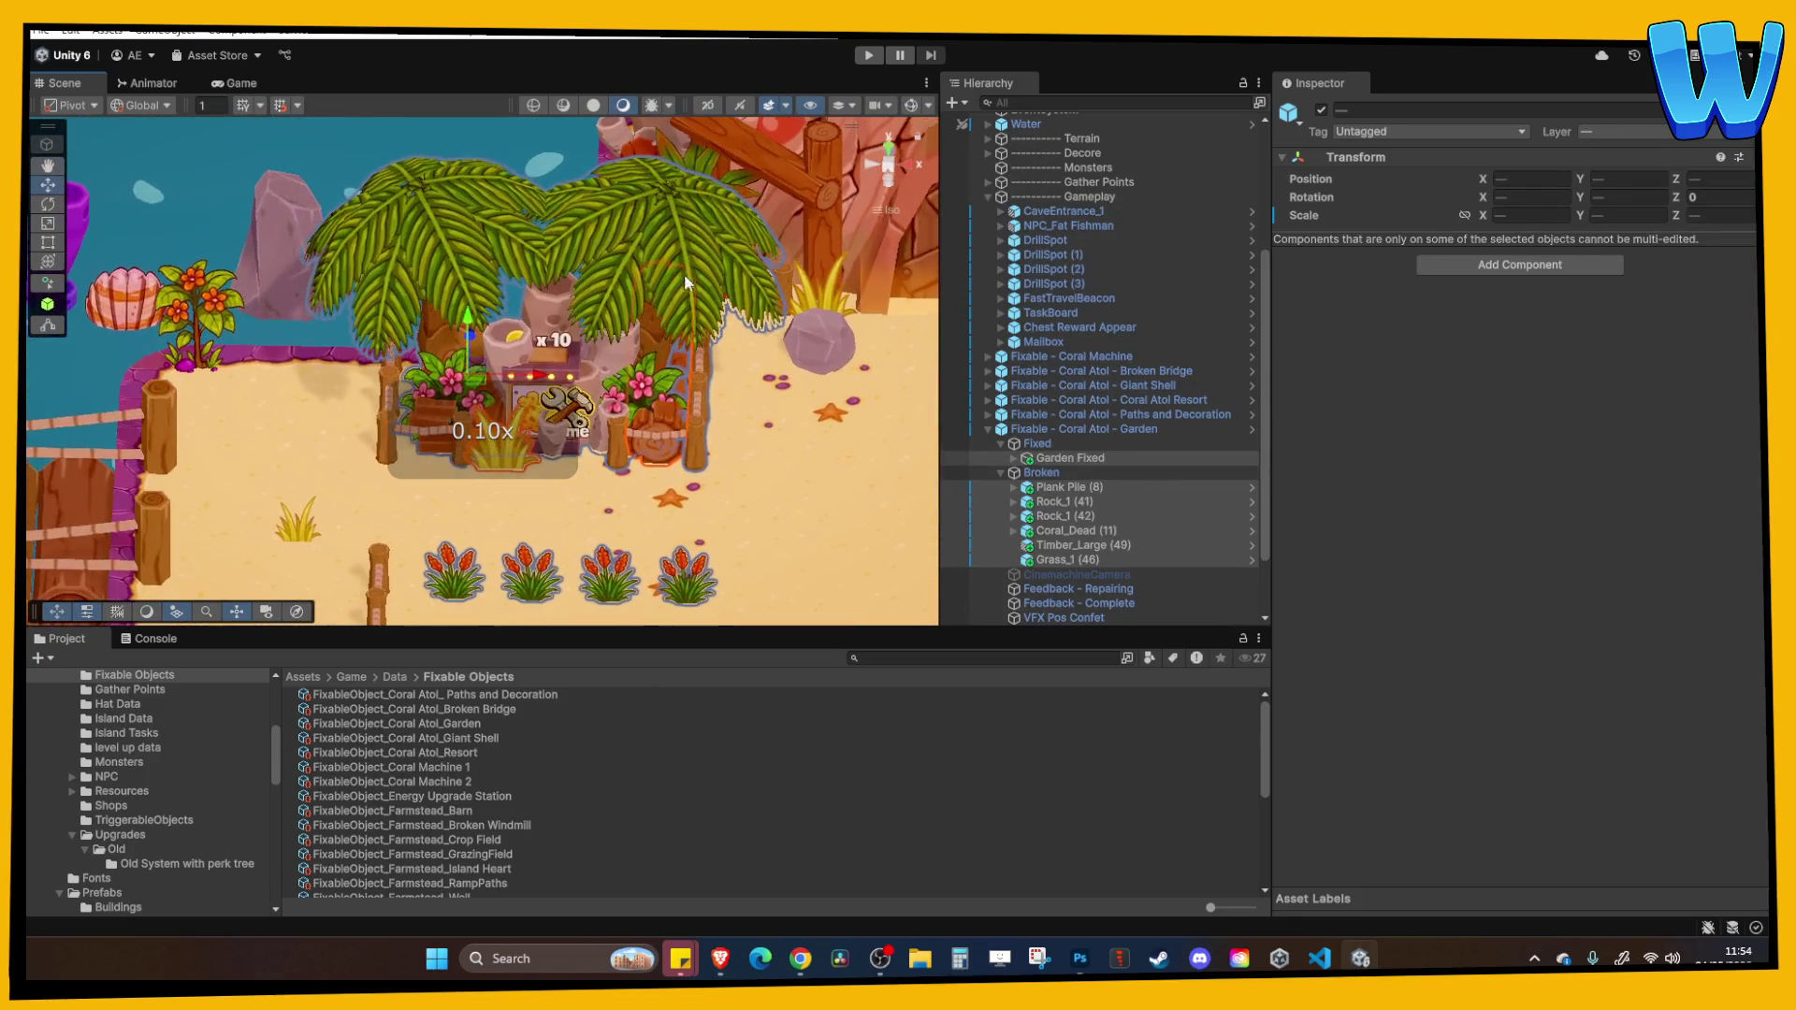
Frame the Broken and Fixed garden groups and return to a top-down view.
left_click(1130, 498)
left_click(1099, 459)
left_click(1053, 443)
left_click(1057, 472)
key("f")
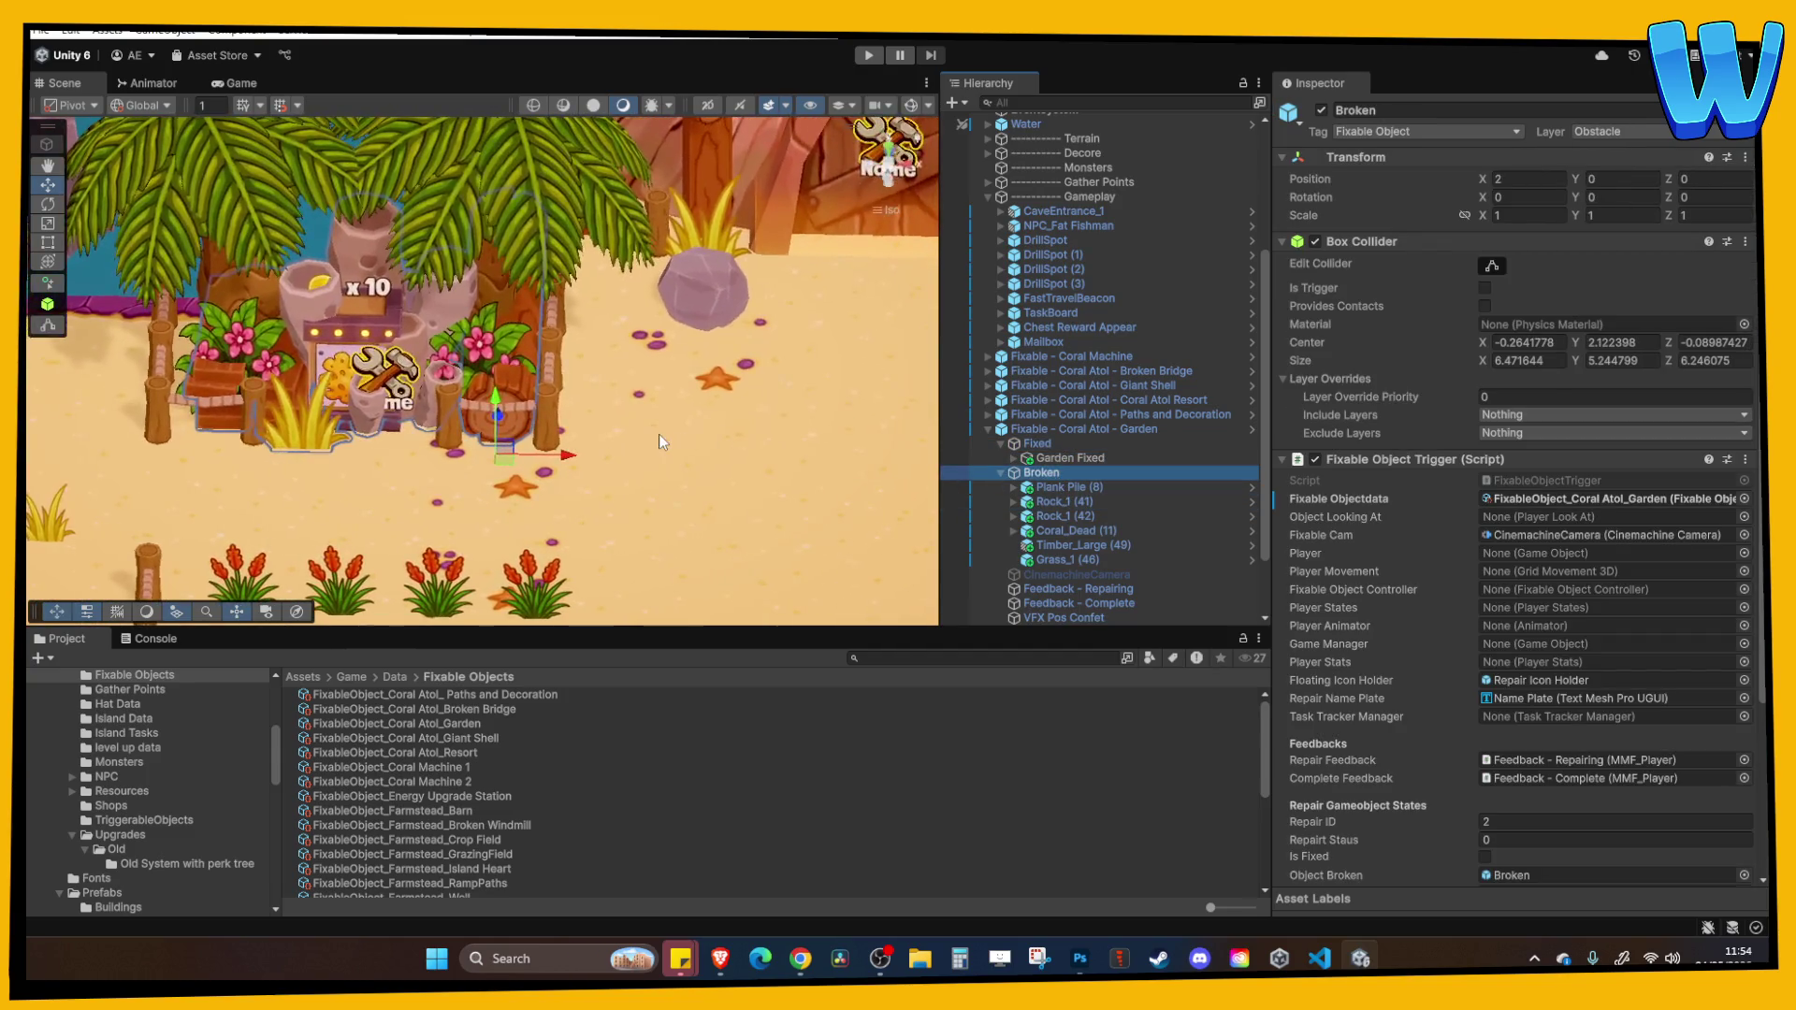
left_click(1069, 446)
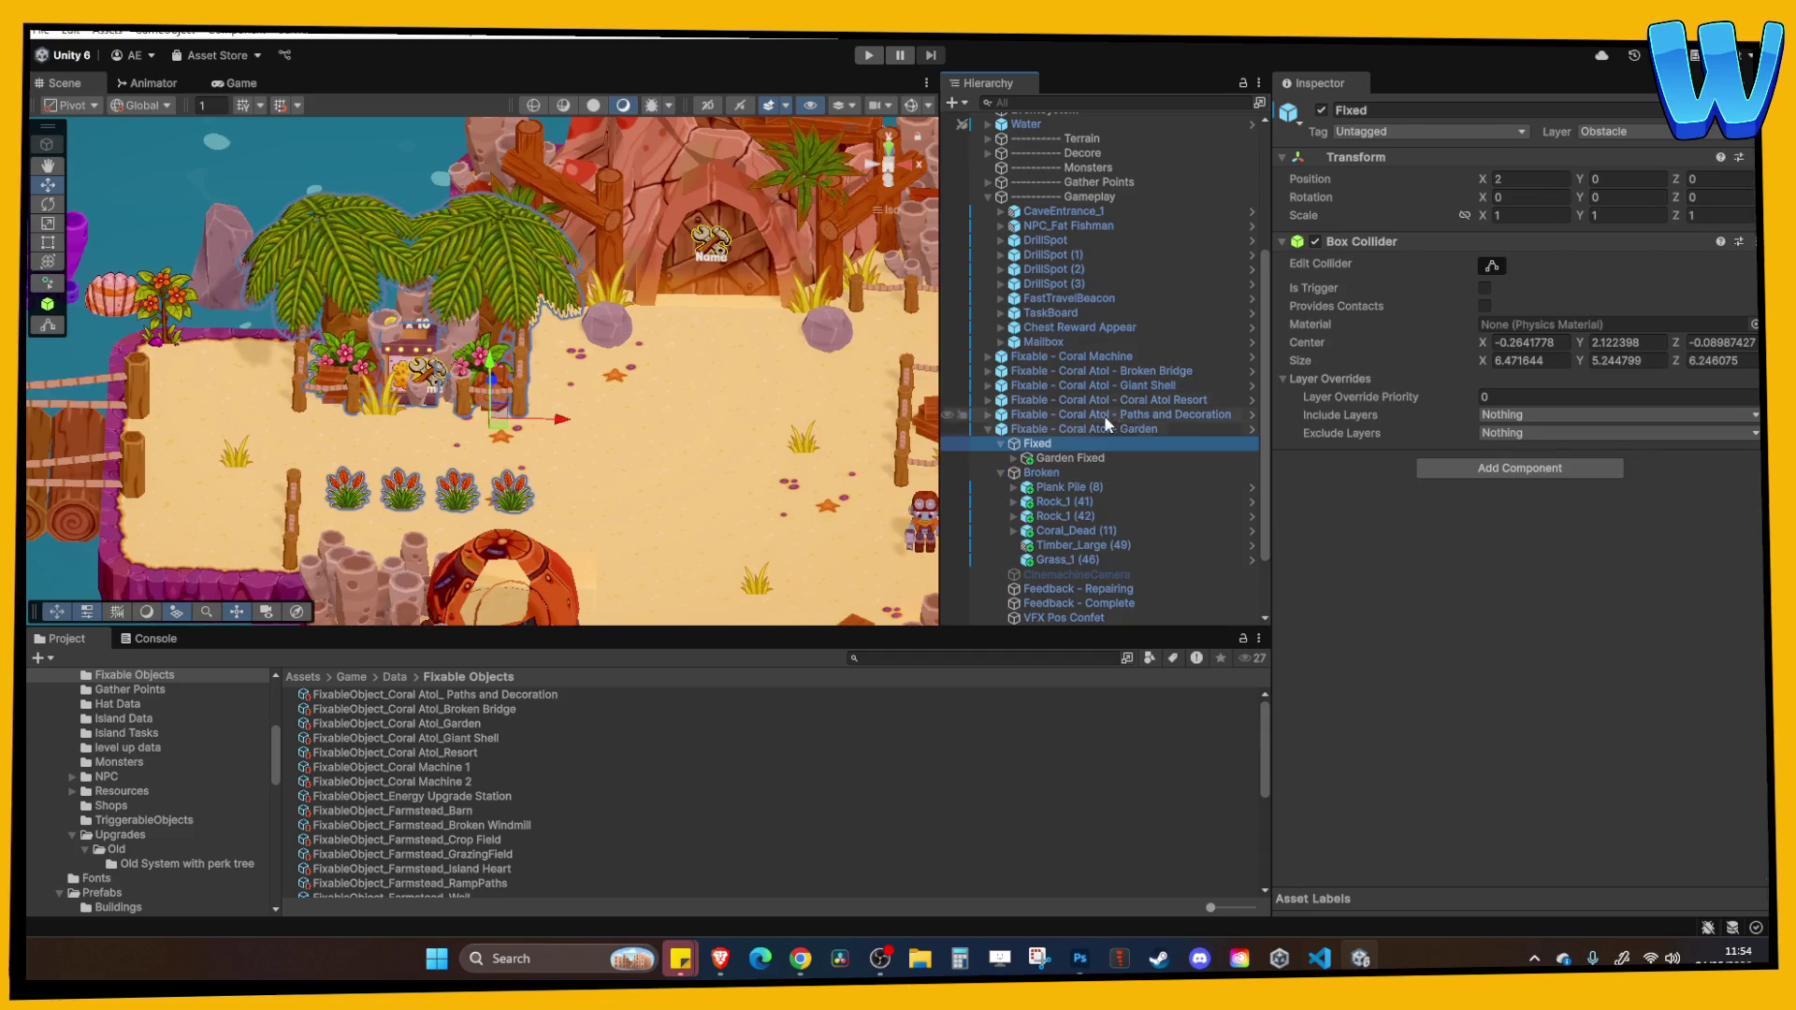
key("f")
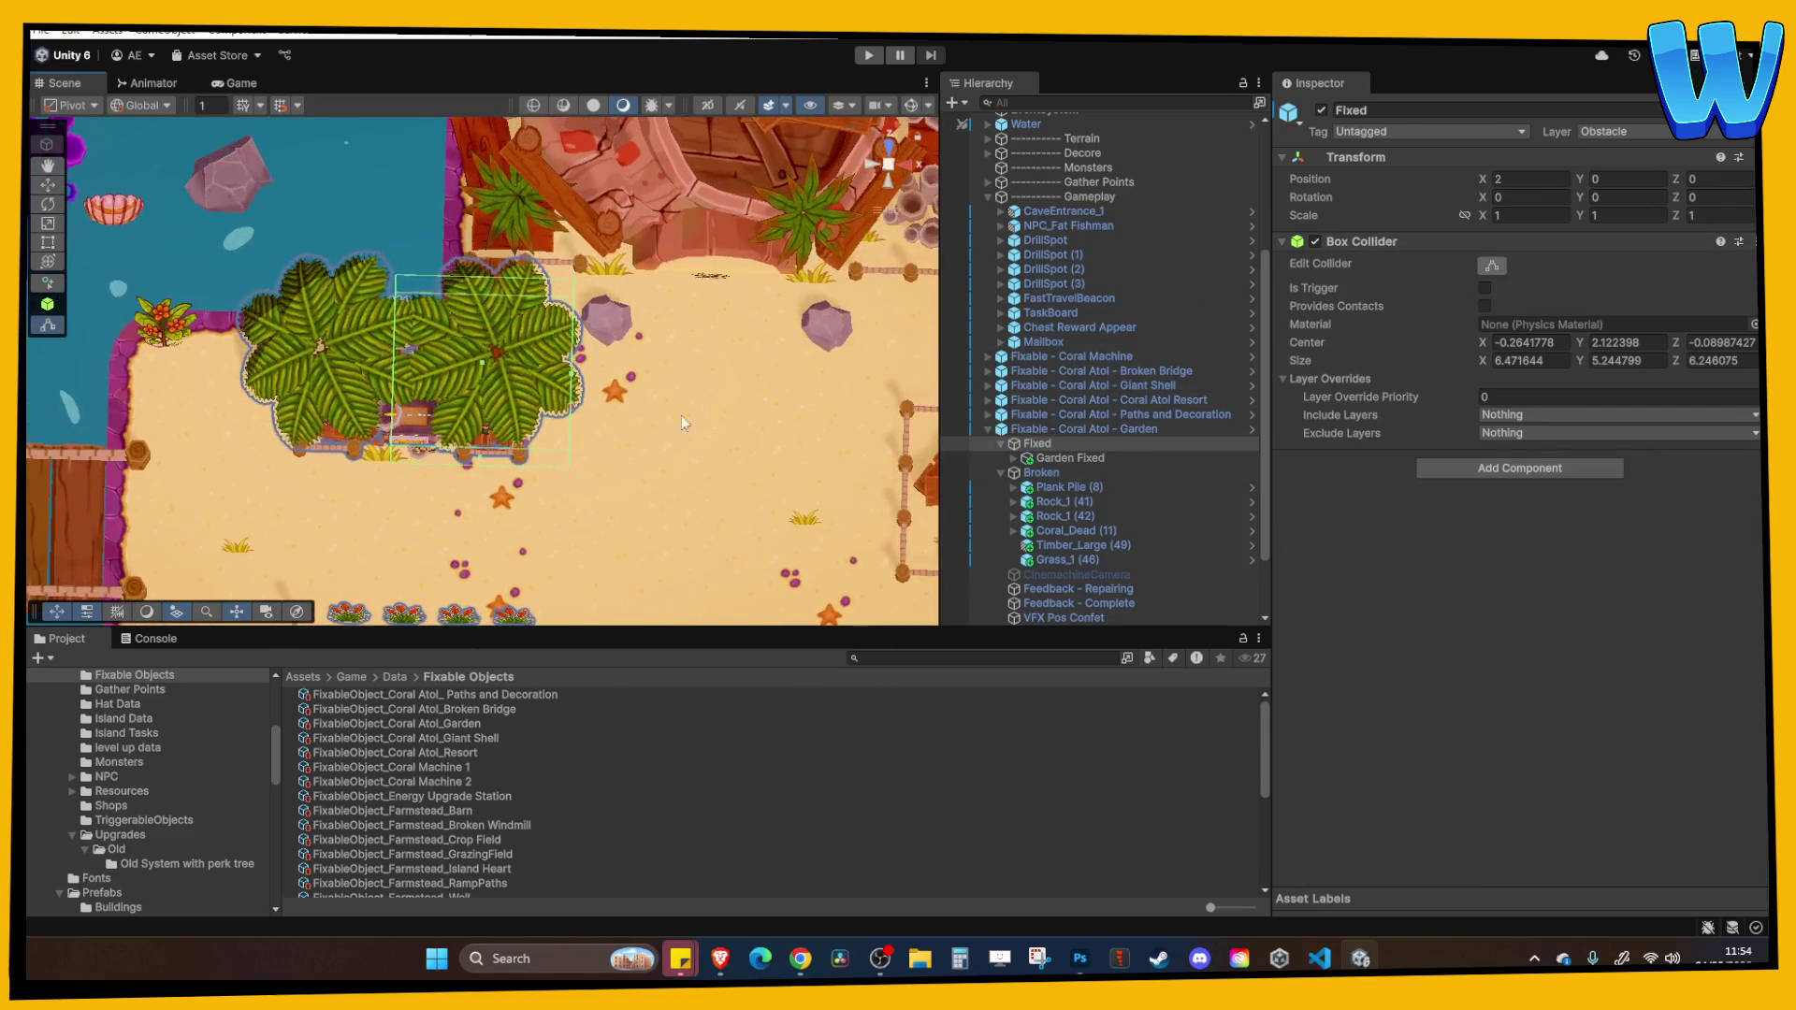
left_click(895, 157)
left_click(888, 148)
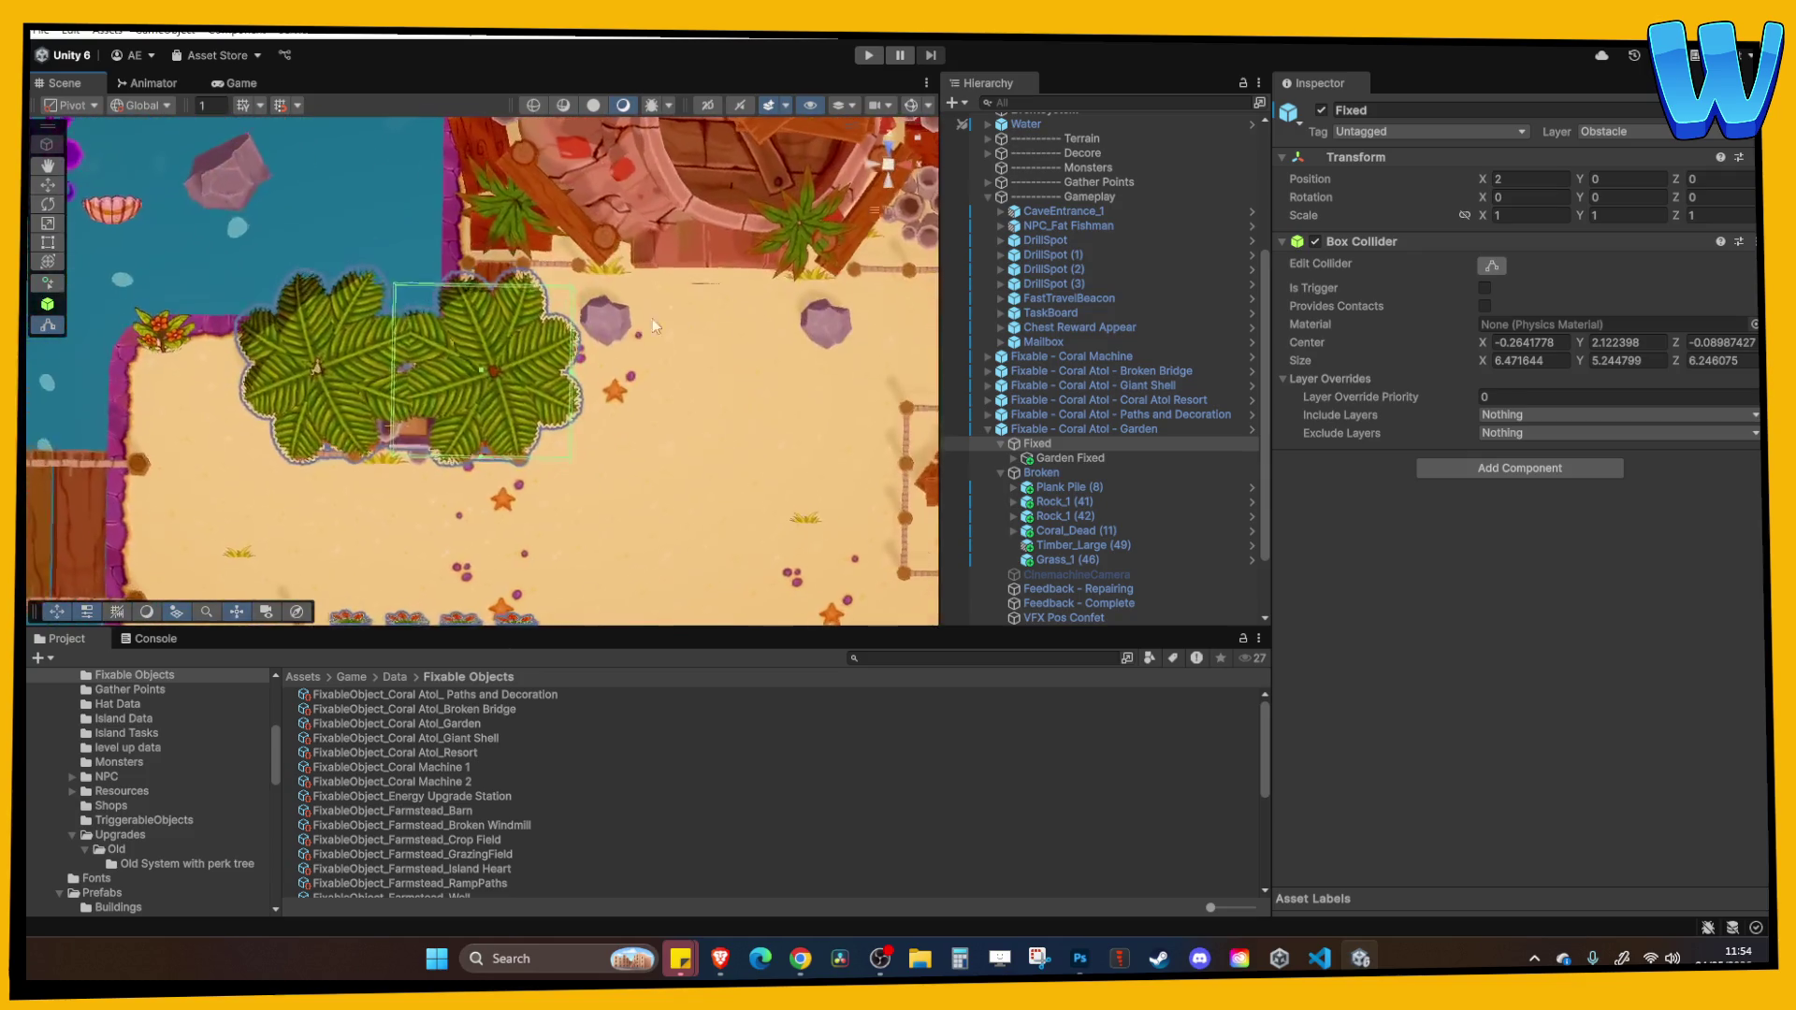
Try stretching the Fixed box collider, then undo to keep its original size.
mouse_move(389, 368)
left_mouse_down()
mouse_move(288, 379)
mouse_move(336, 379)
left_mouse_up()
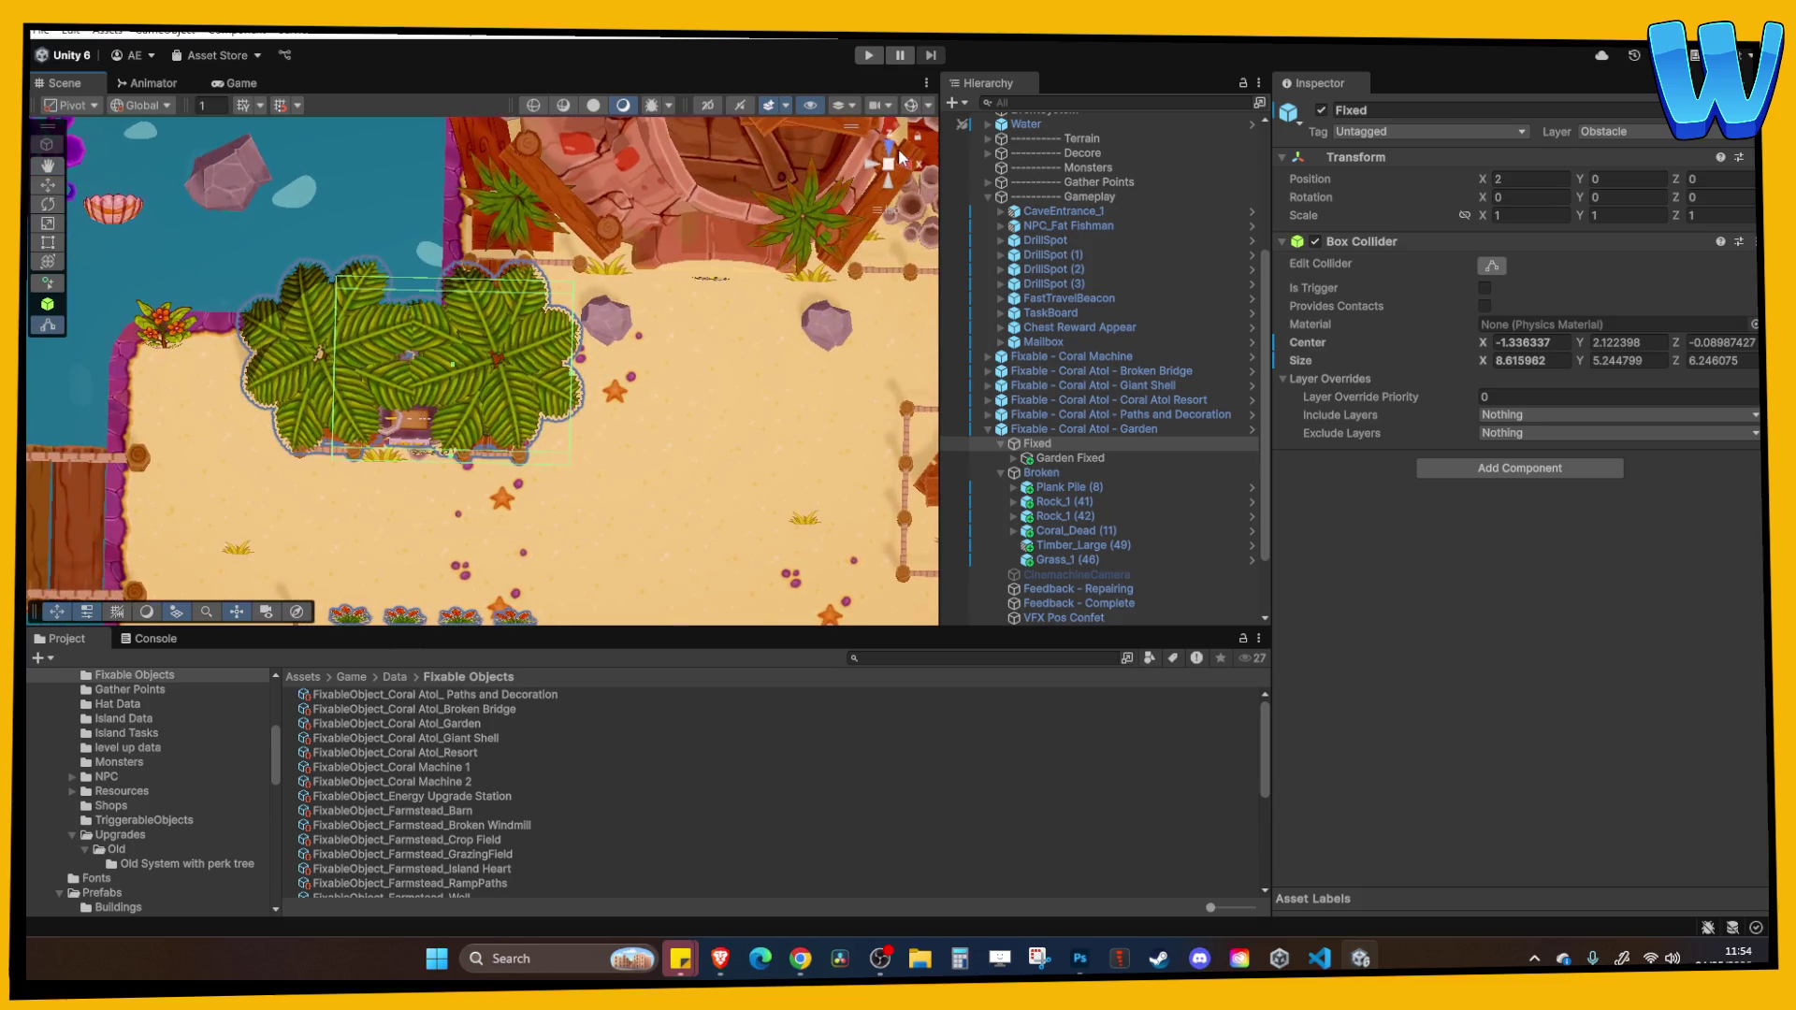
key("ctrl+z")
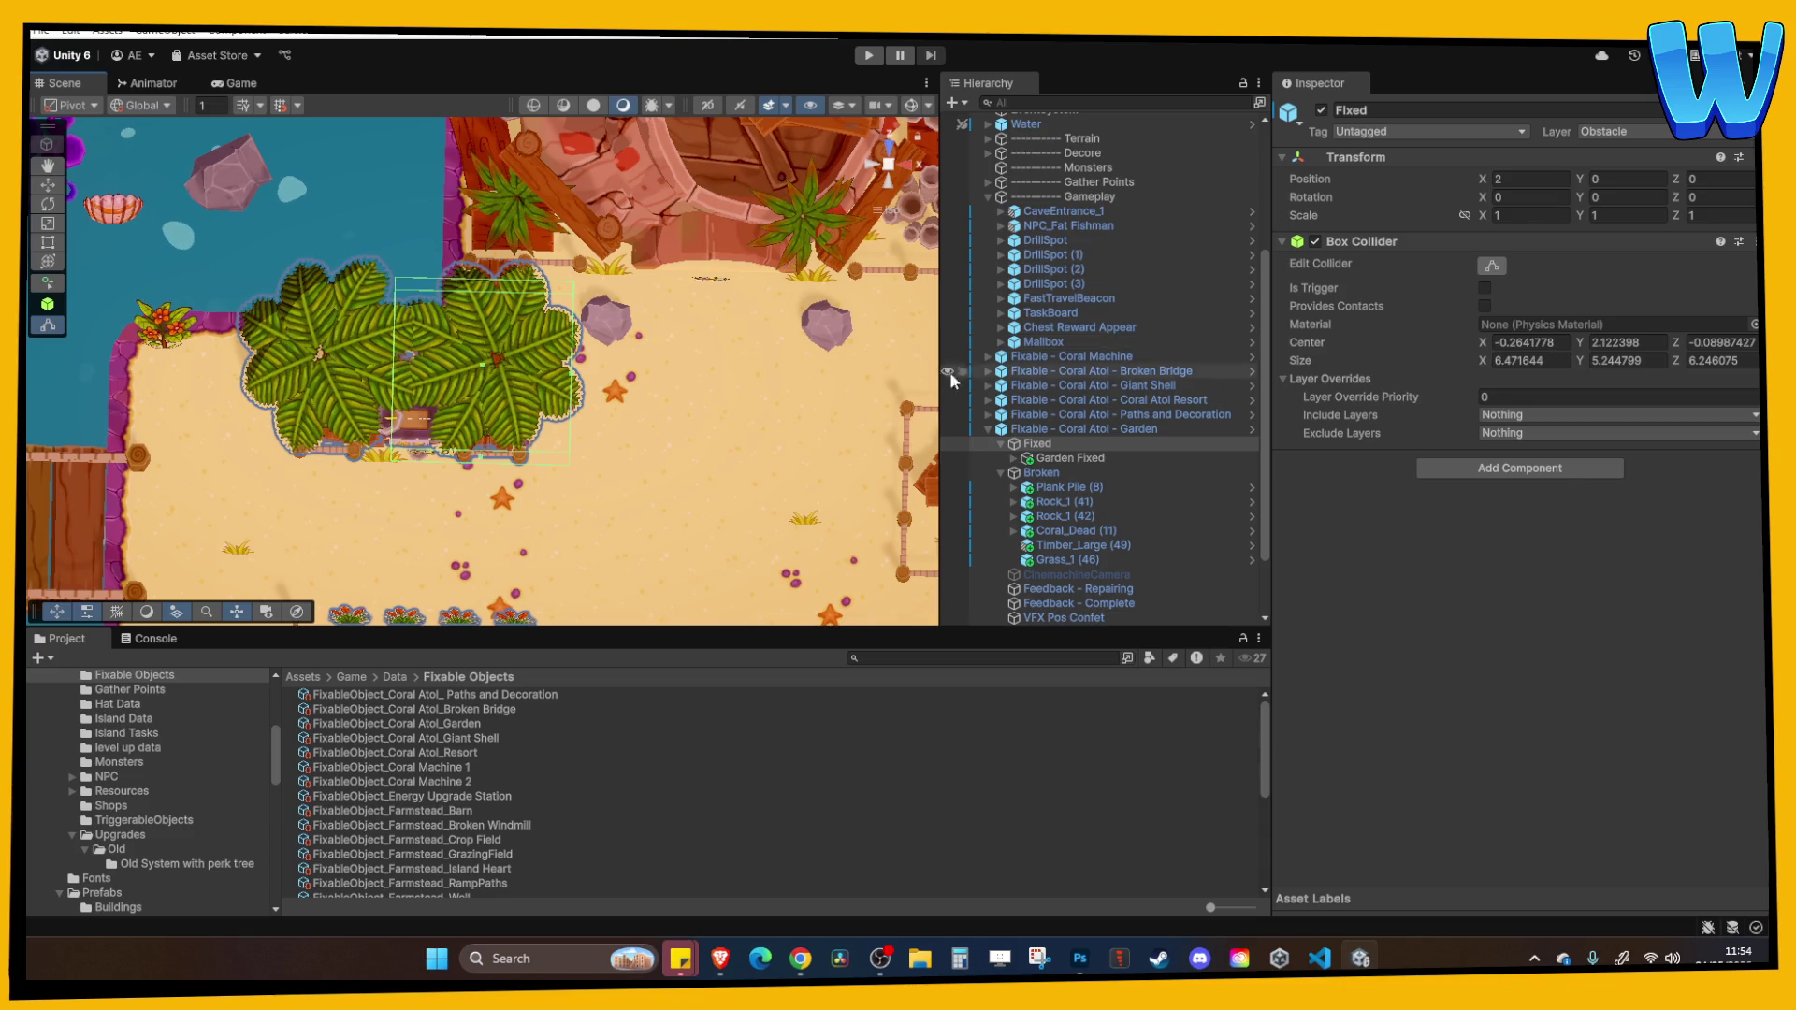
left_click(1070, 457)
left_click(1070, 443)
left_click(1494, 266)
Pull the Broken collider's edges inward to 5.847911 by 6.338355 around the garden bed.
left_click(1074, 474)
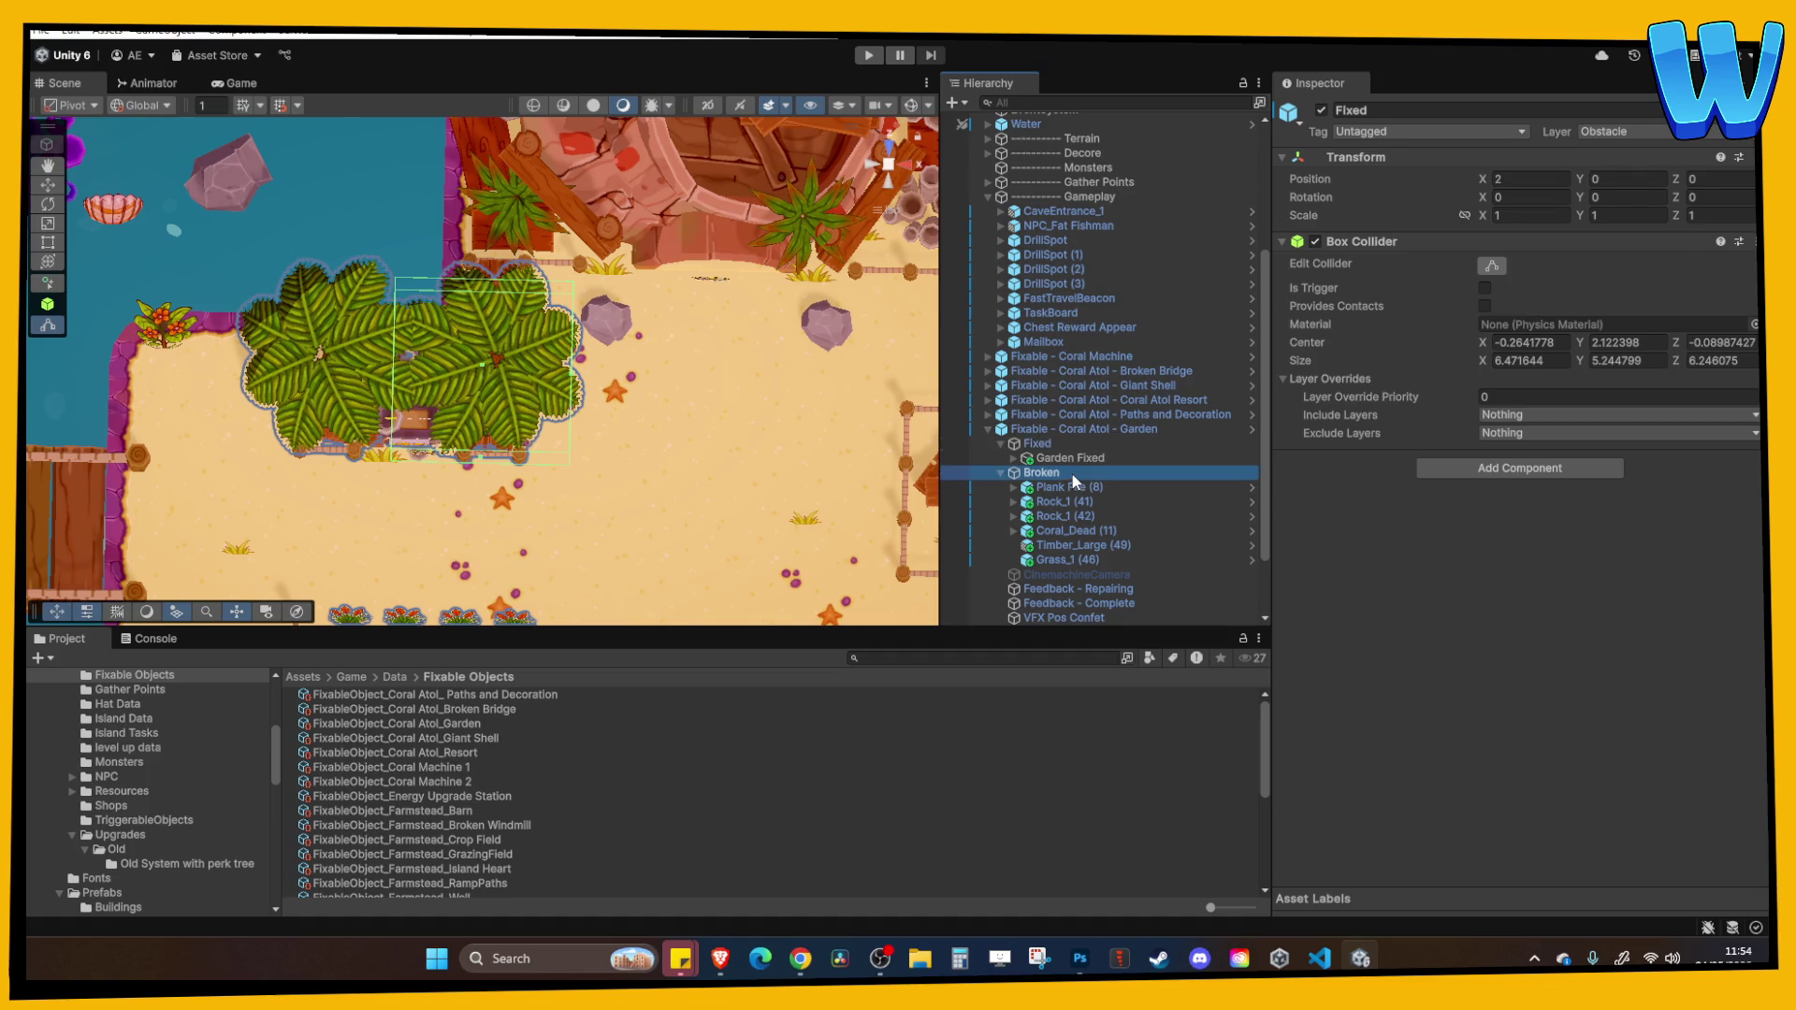
left_click(1487, 265)
left_click(1493, 263)
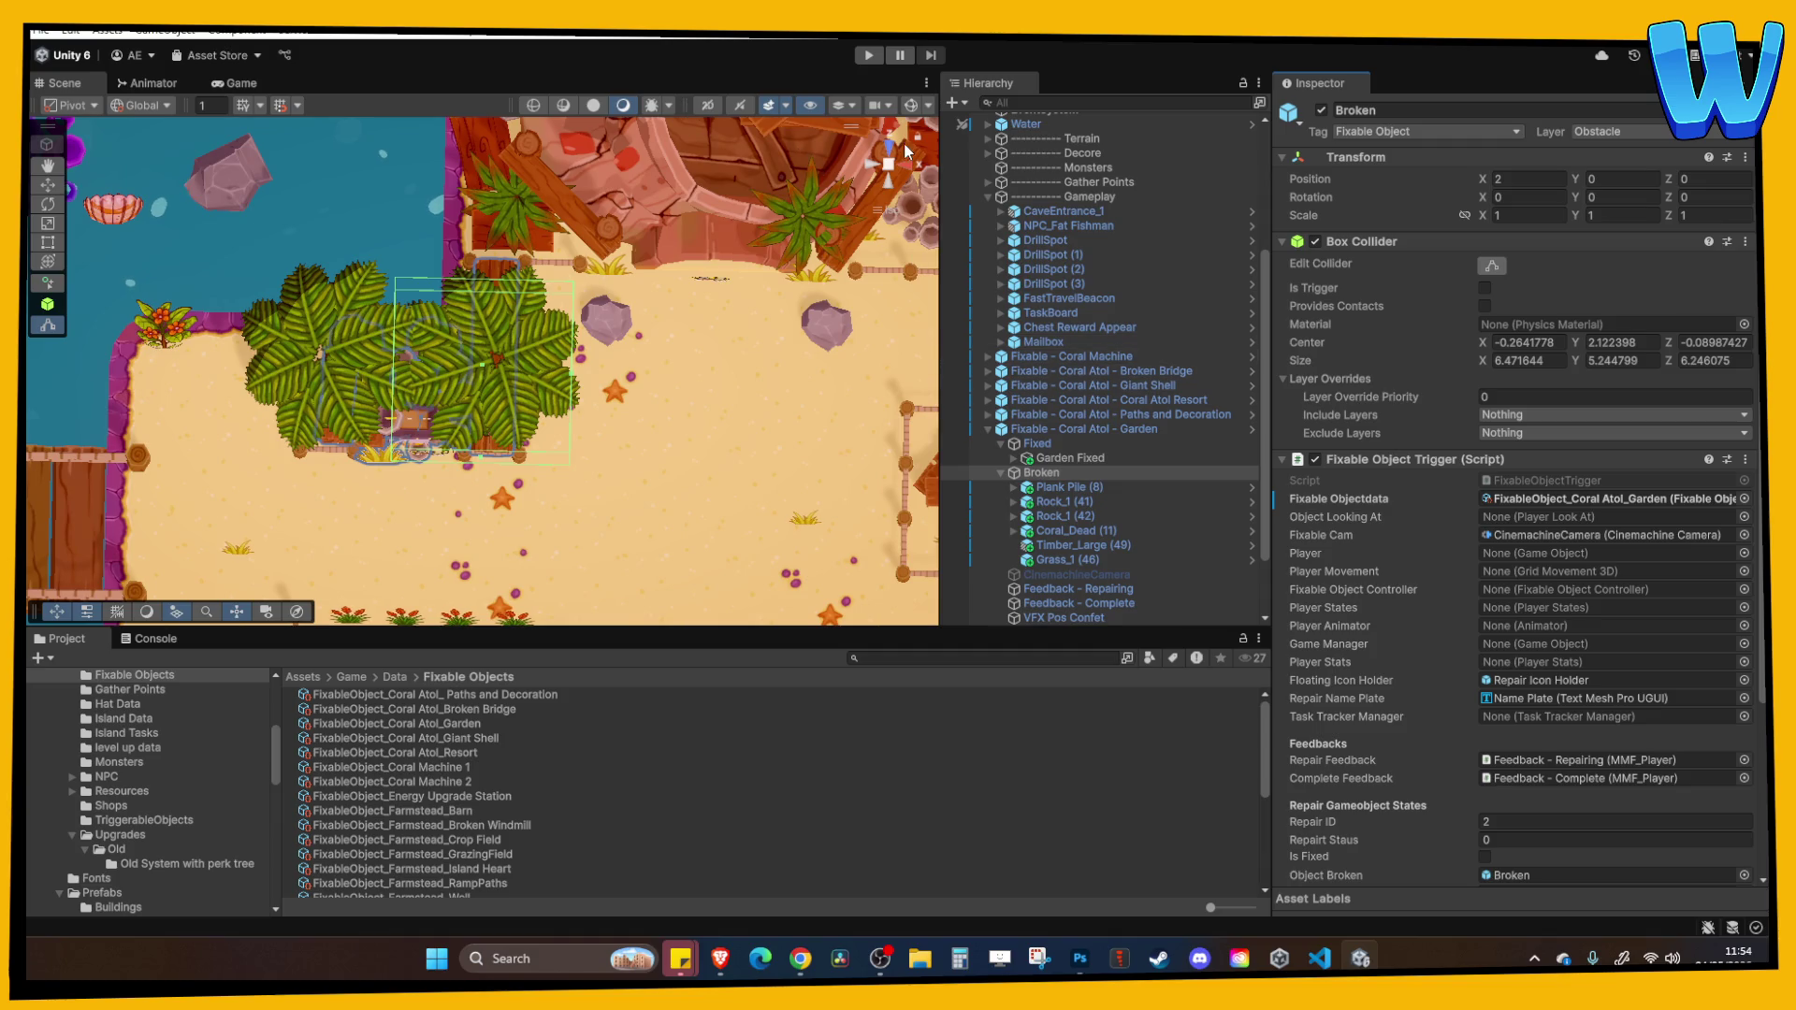
left_click_drag(604, 337, 323, 378)
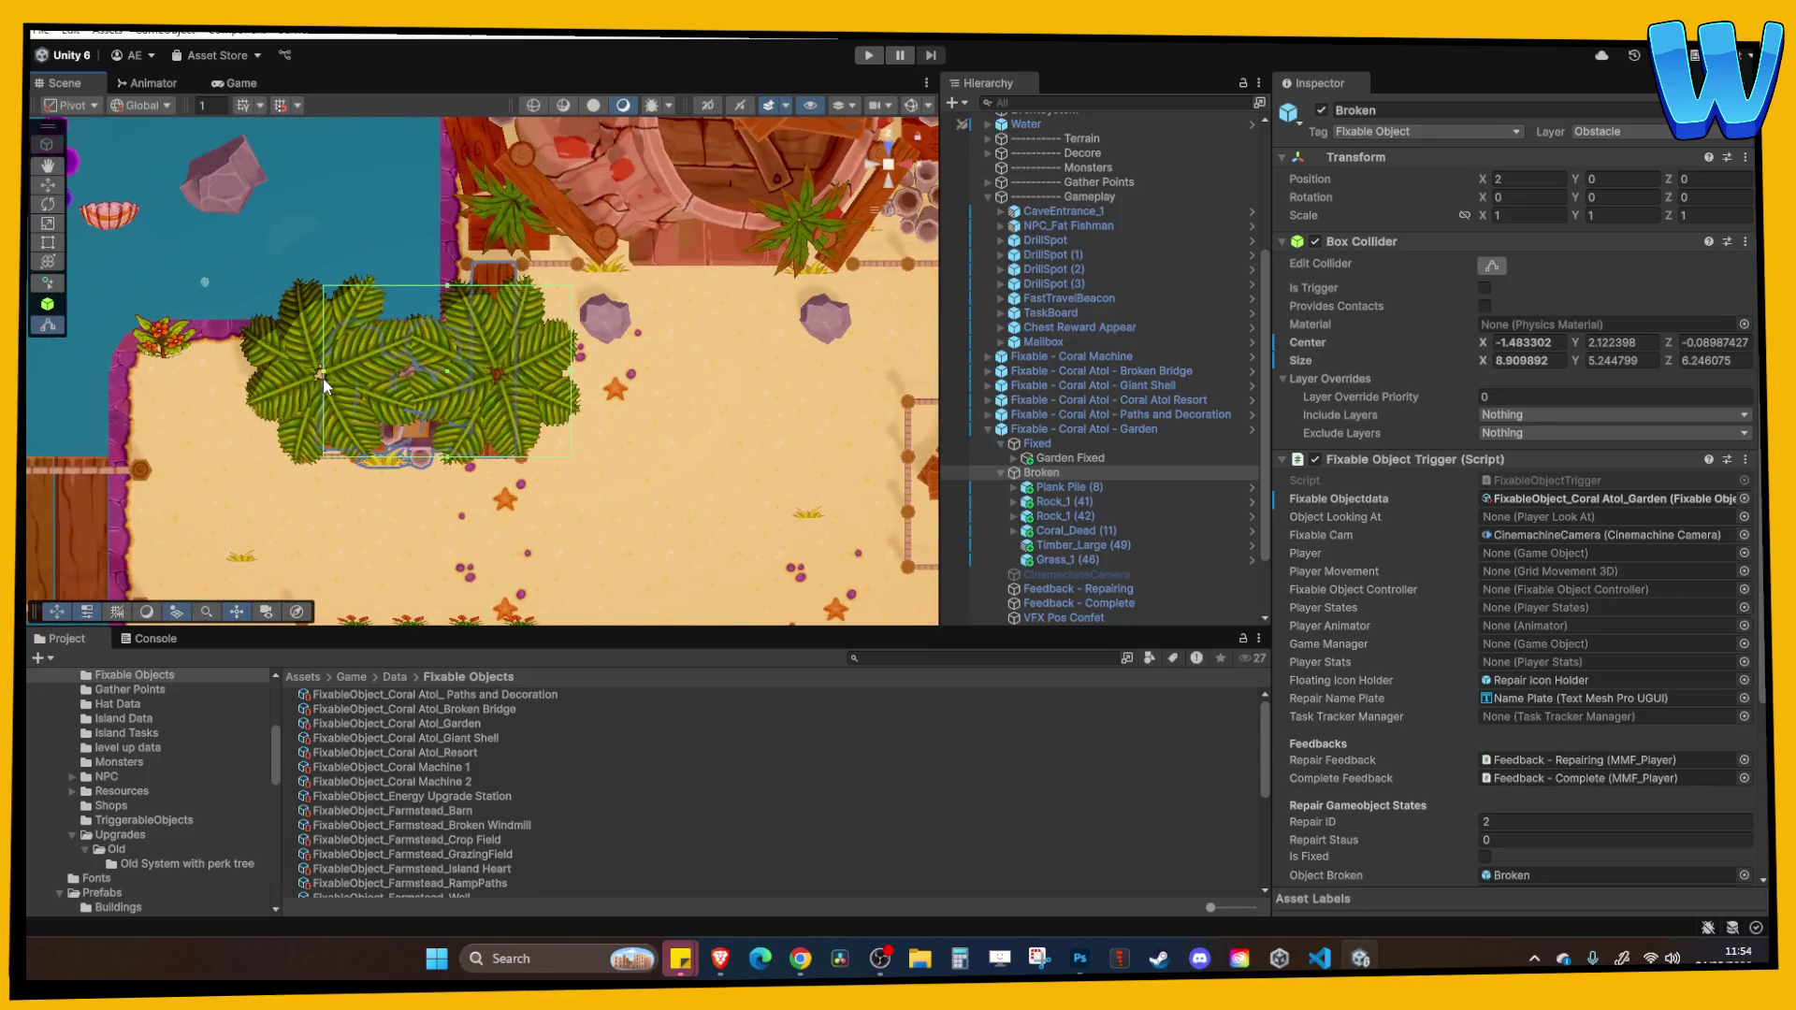
left_click(457, 453)
left_click(1041, 472)
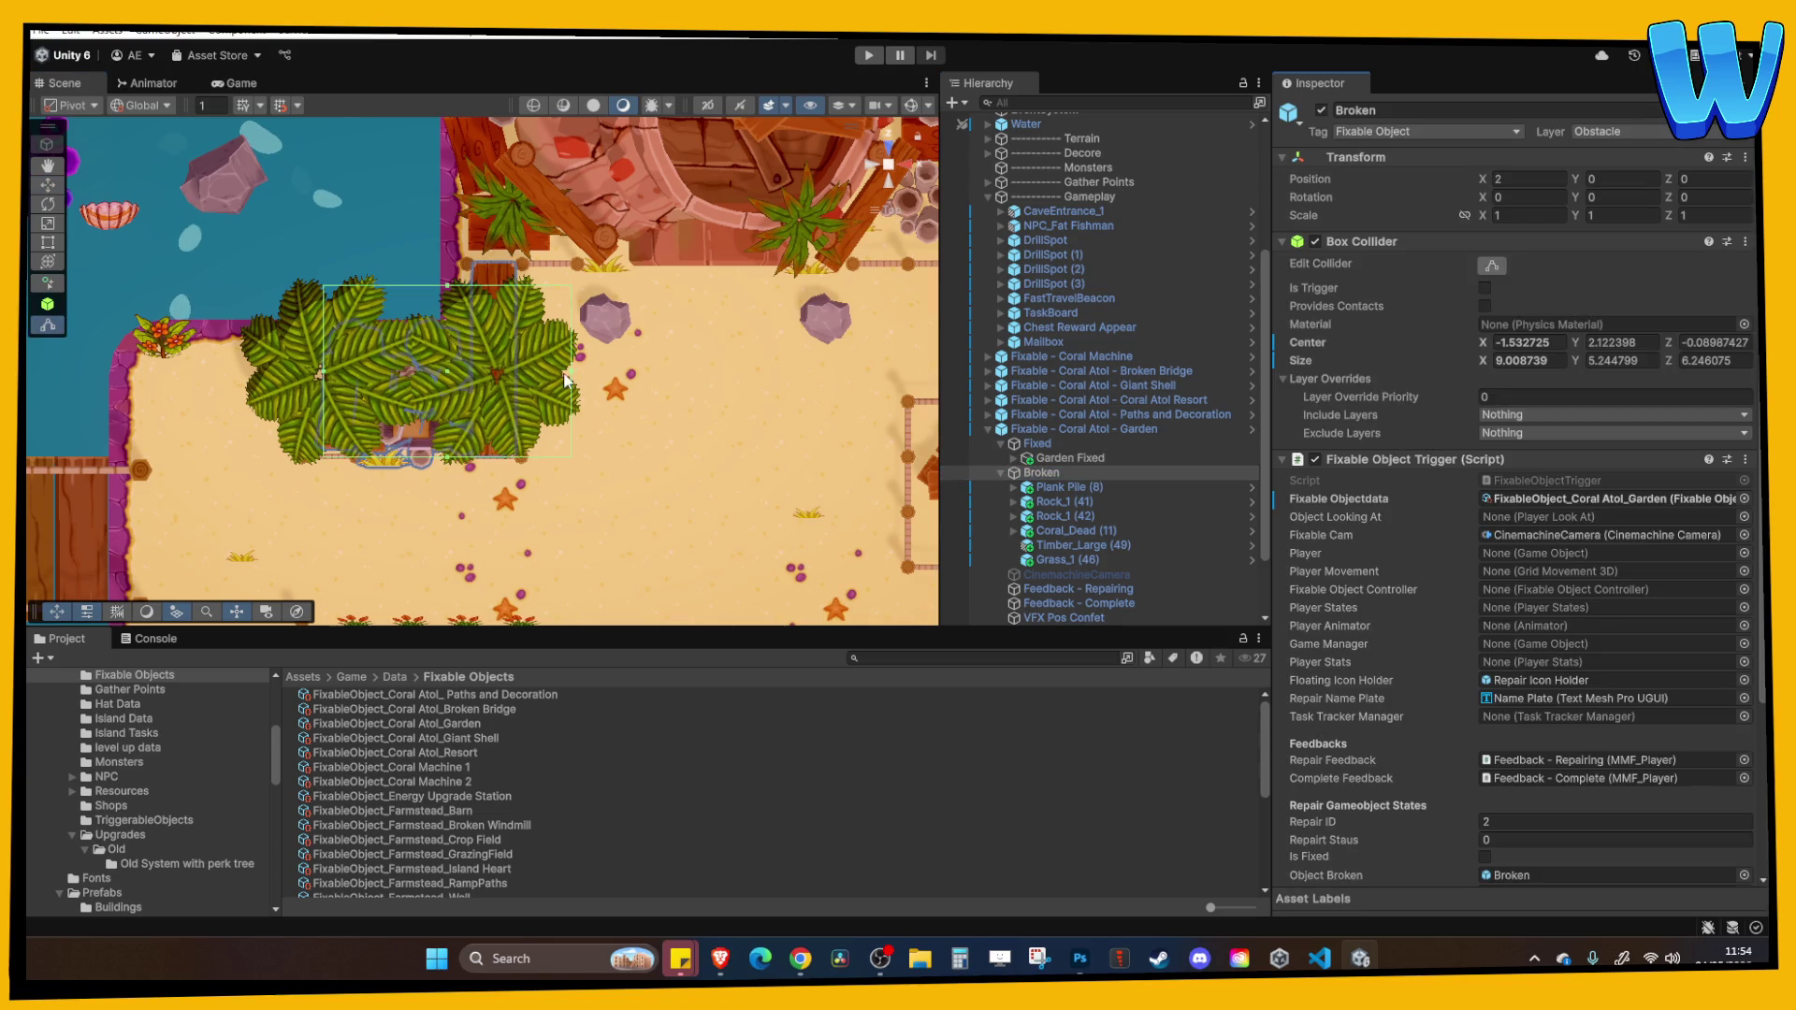
left_click_drag(571, 370, 493, 385)
mouse_move(328, 387)
left_mouse_down()
mouse_move(354, 384)
mouse_move(335, 157)
mouse_move(375, 271)
mouse_move(449, 318)
mouse_move(432, 178)
left_mouse_up()
left_click(1066, 486)
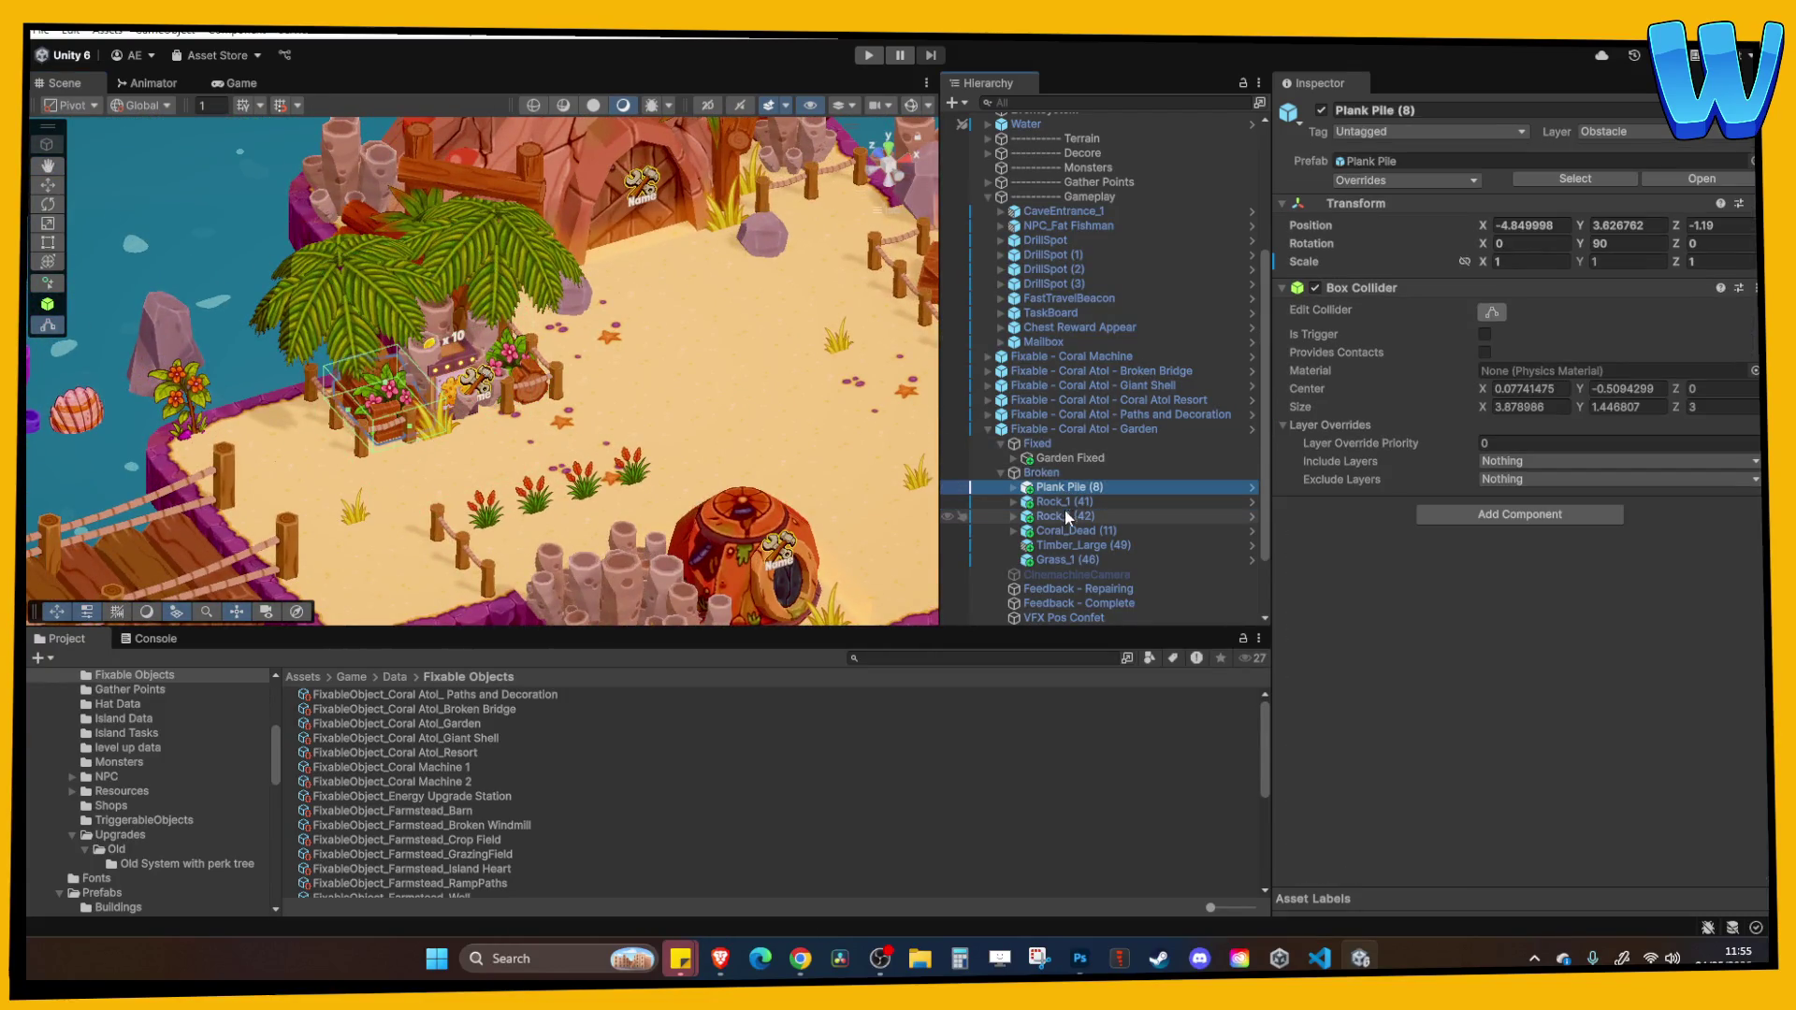
Raise the confetti effect spawn point (VFX Pos Confet) above the garden.
scroll(1078, 543, "down", 3)
left_click(1091, 503)
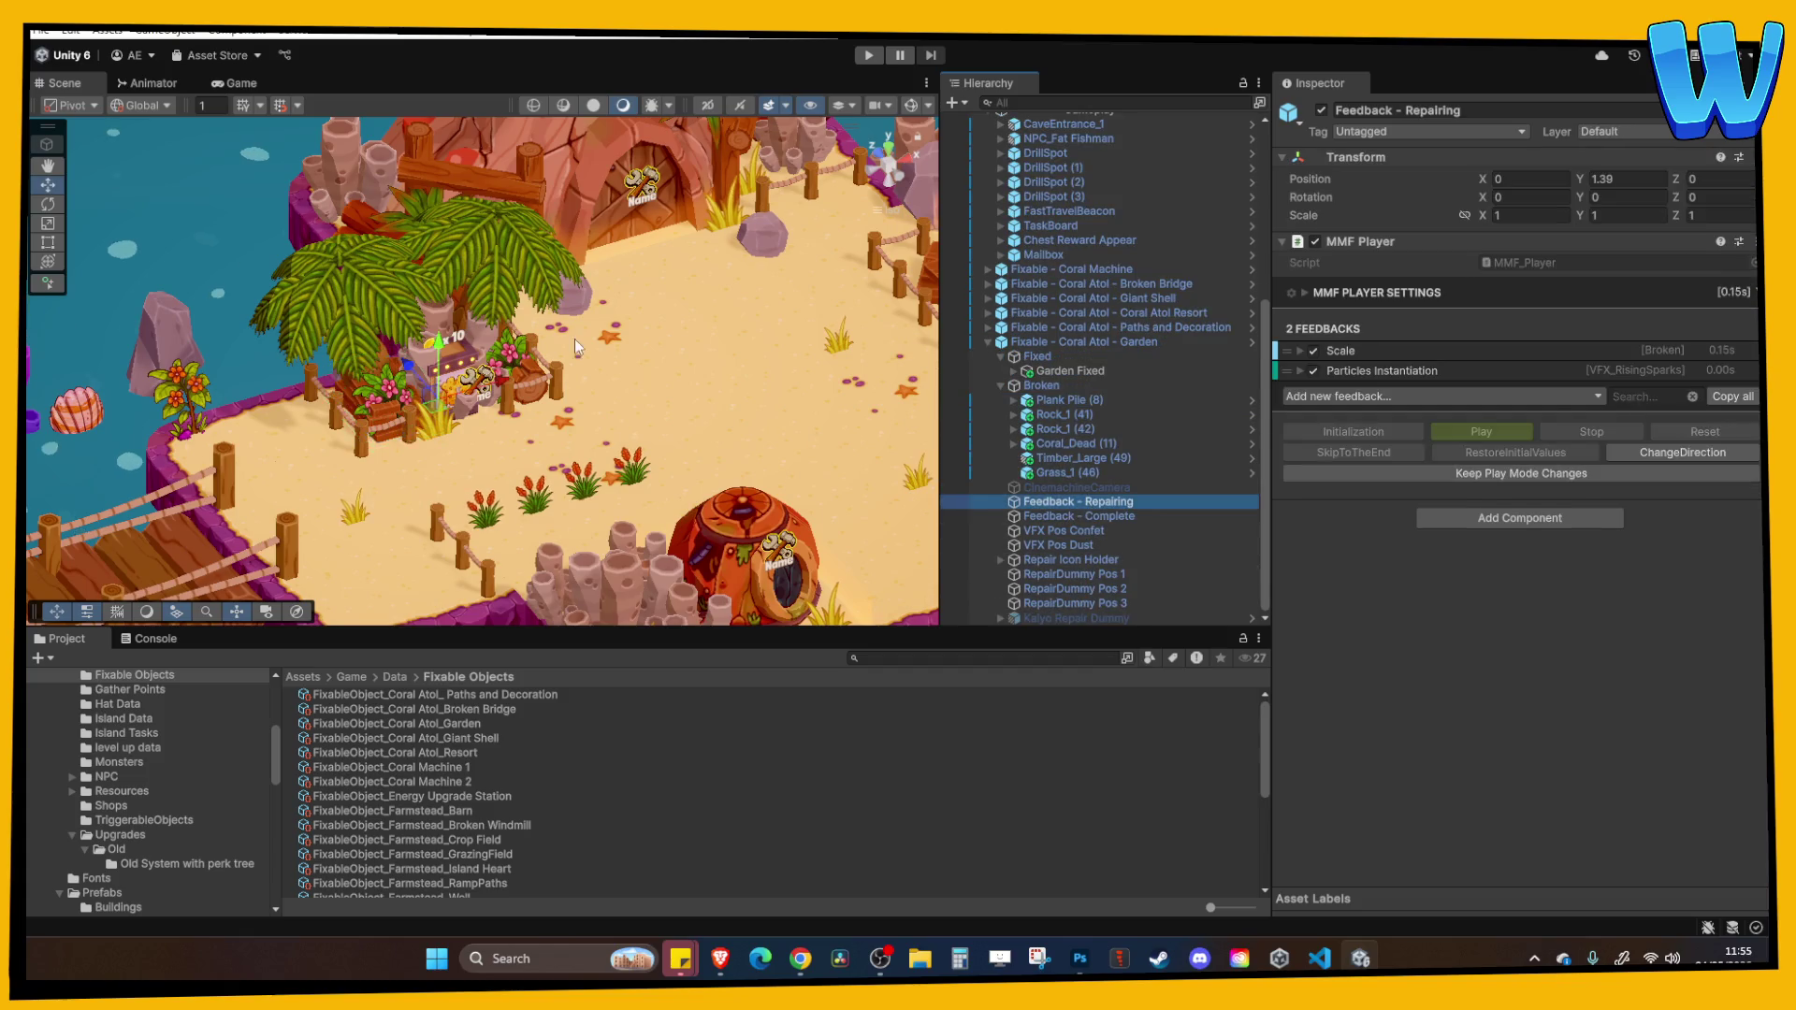
left_click(1109, 518)
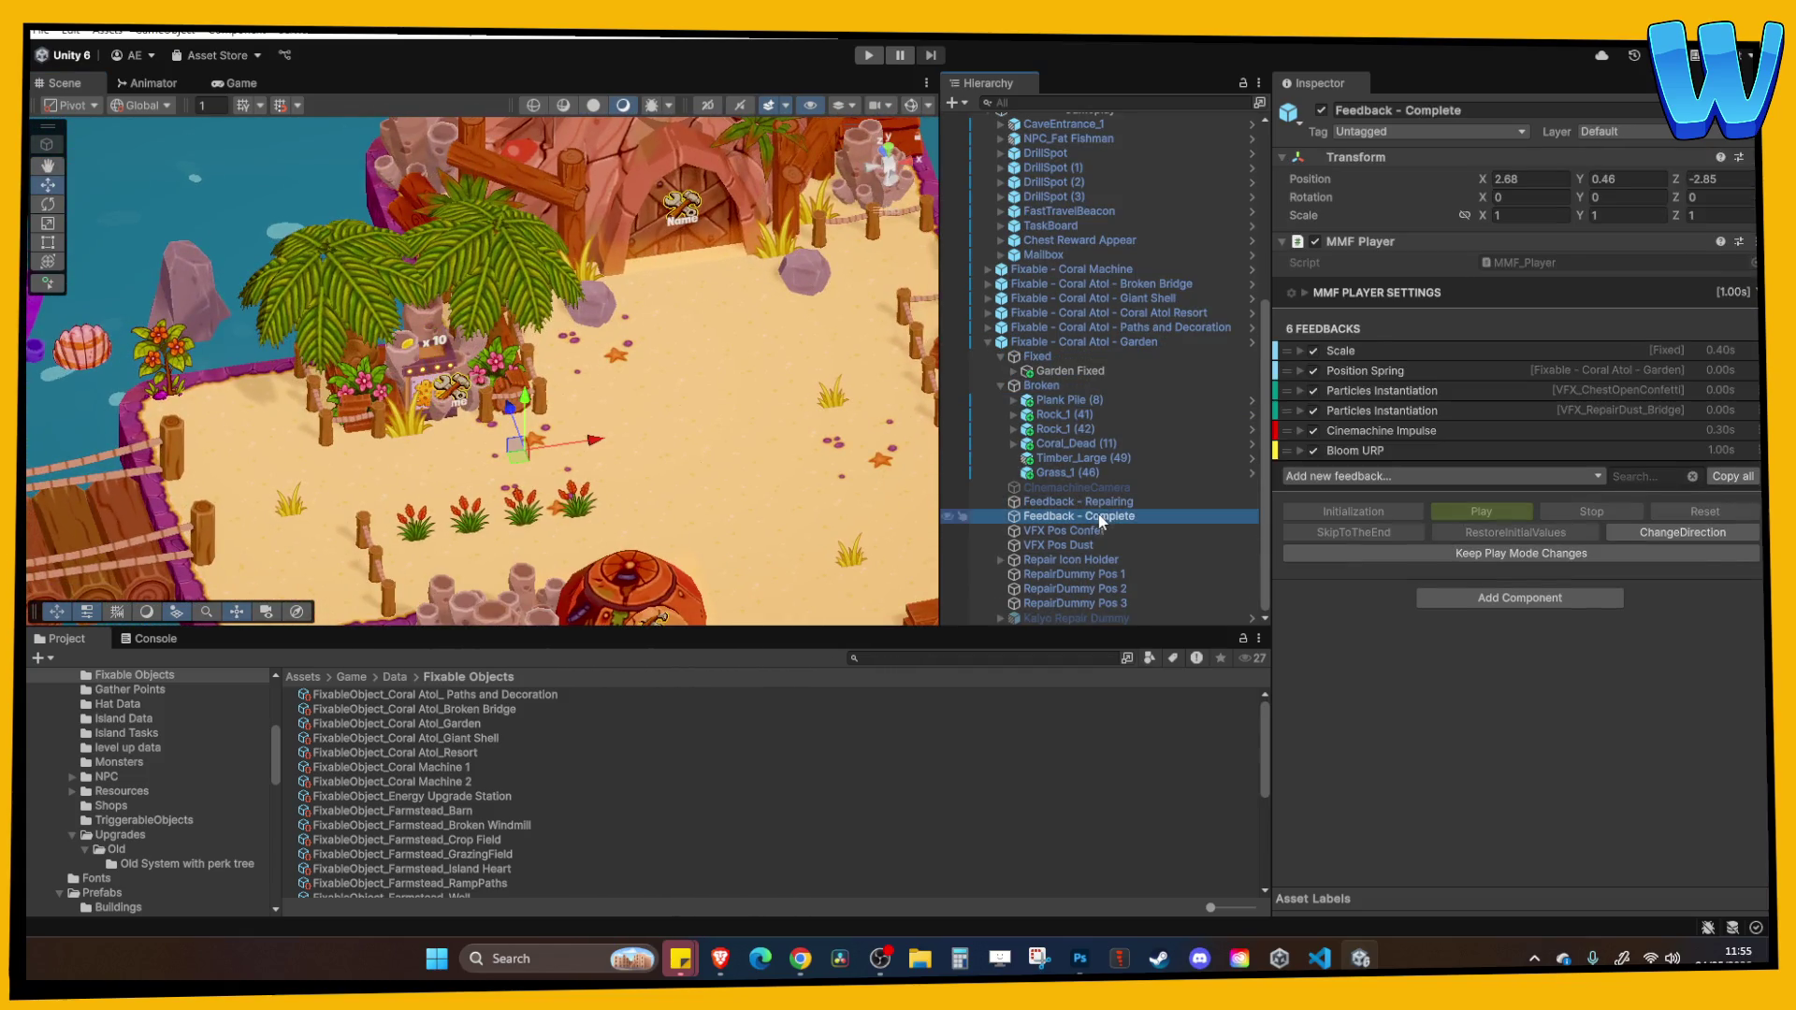
left_click_drag(842, 496, 805, 479)
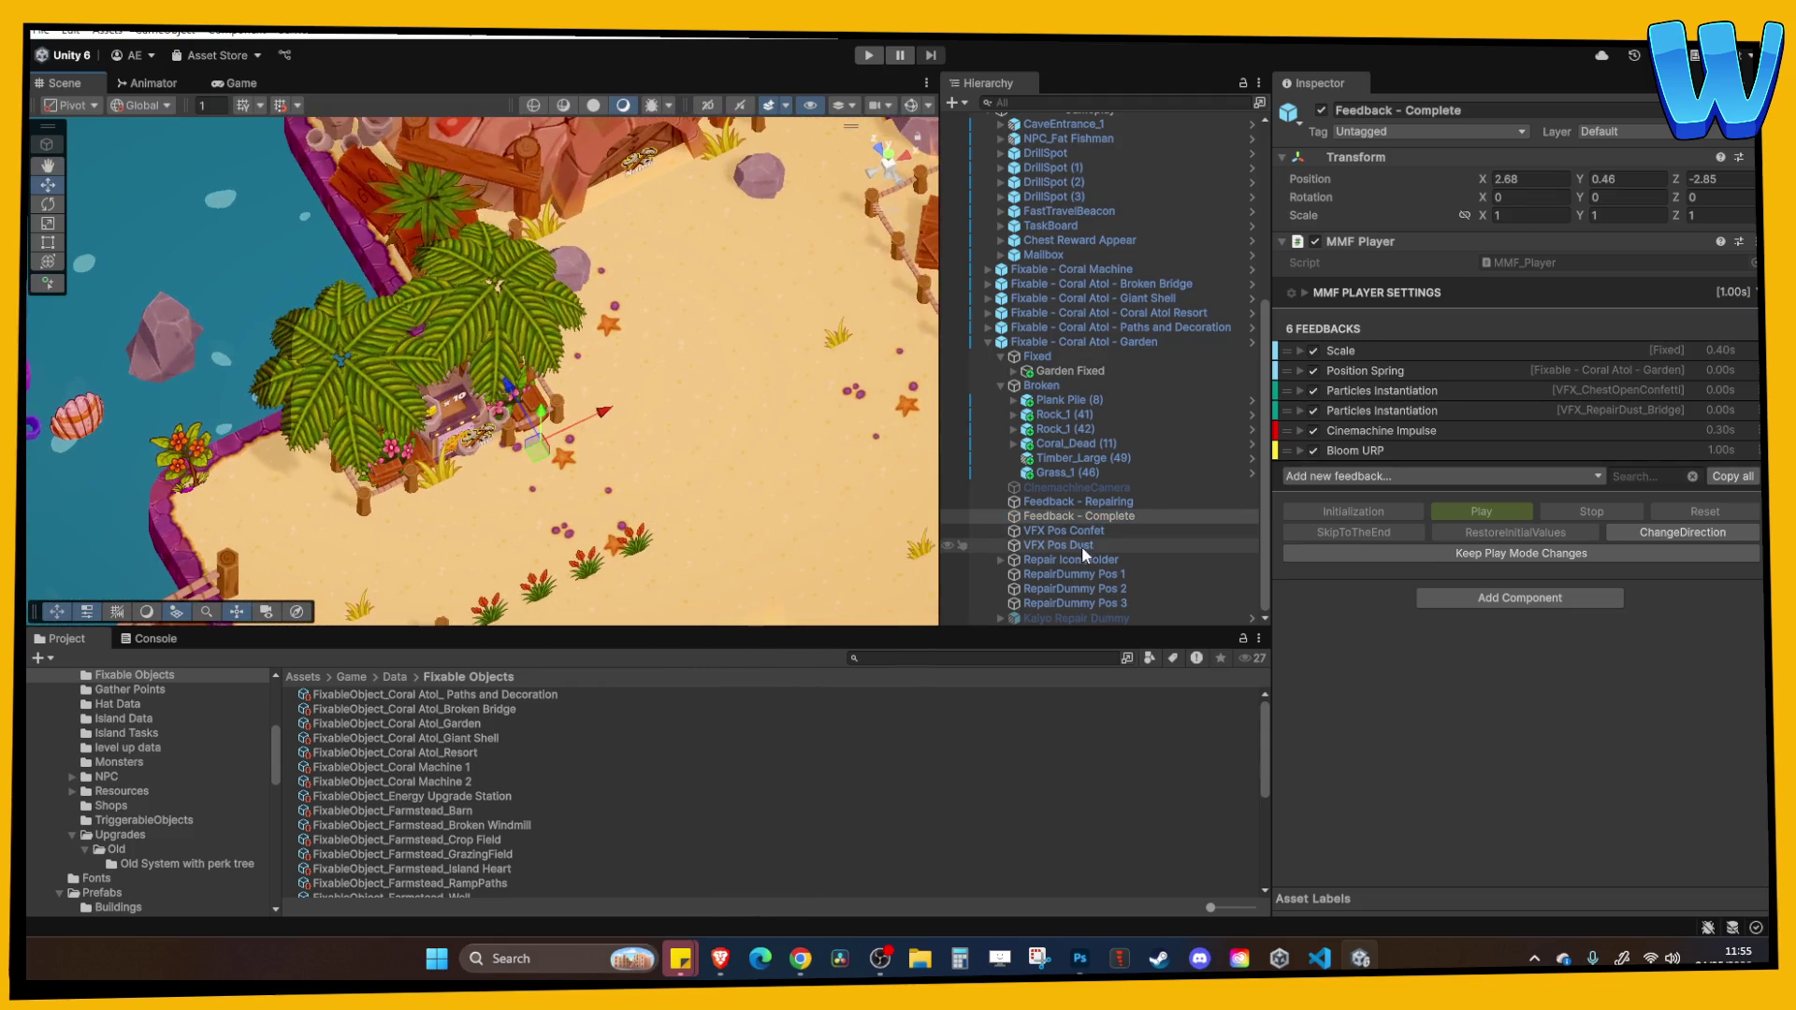
left_click(1058, 530)
key("f")
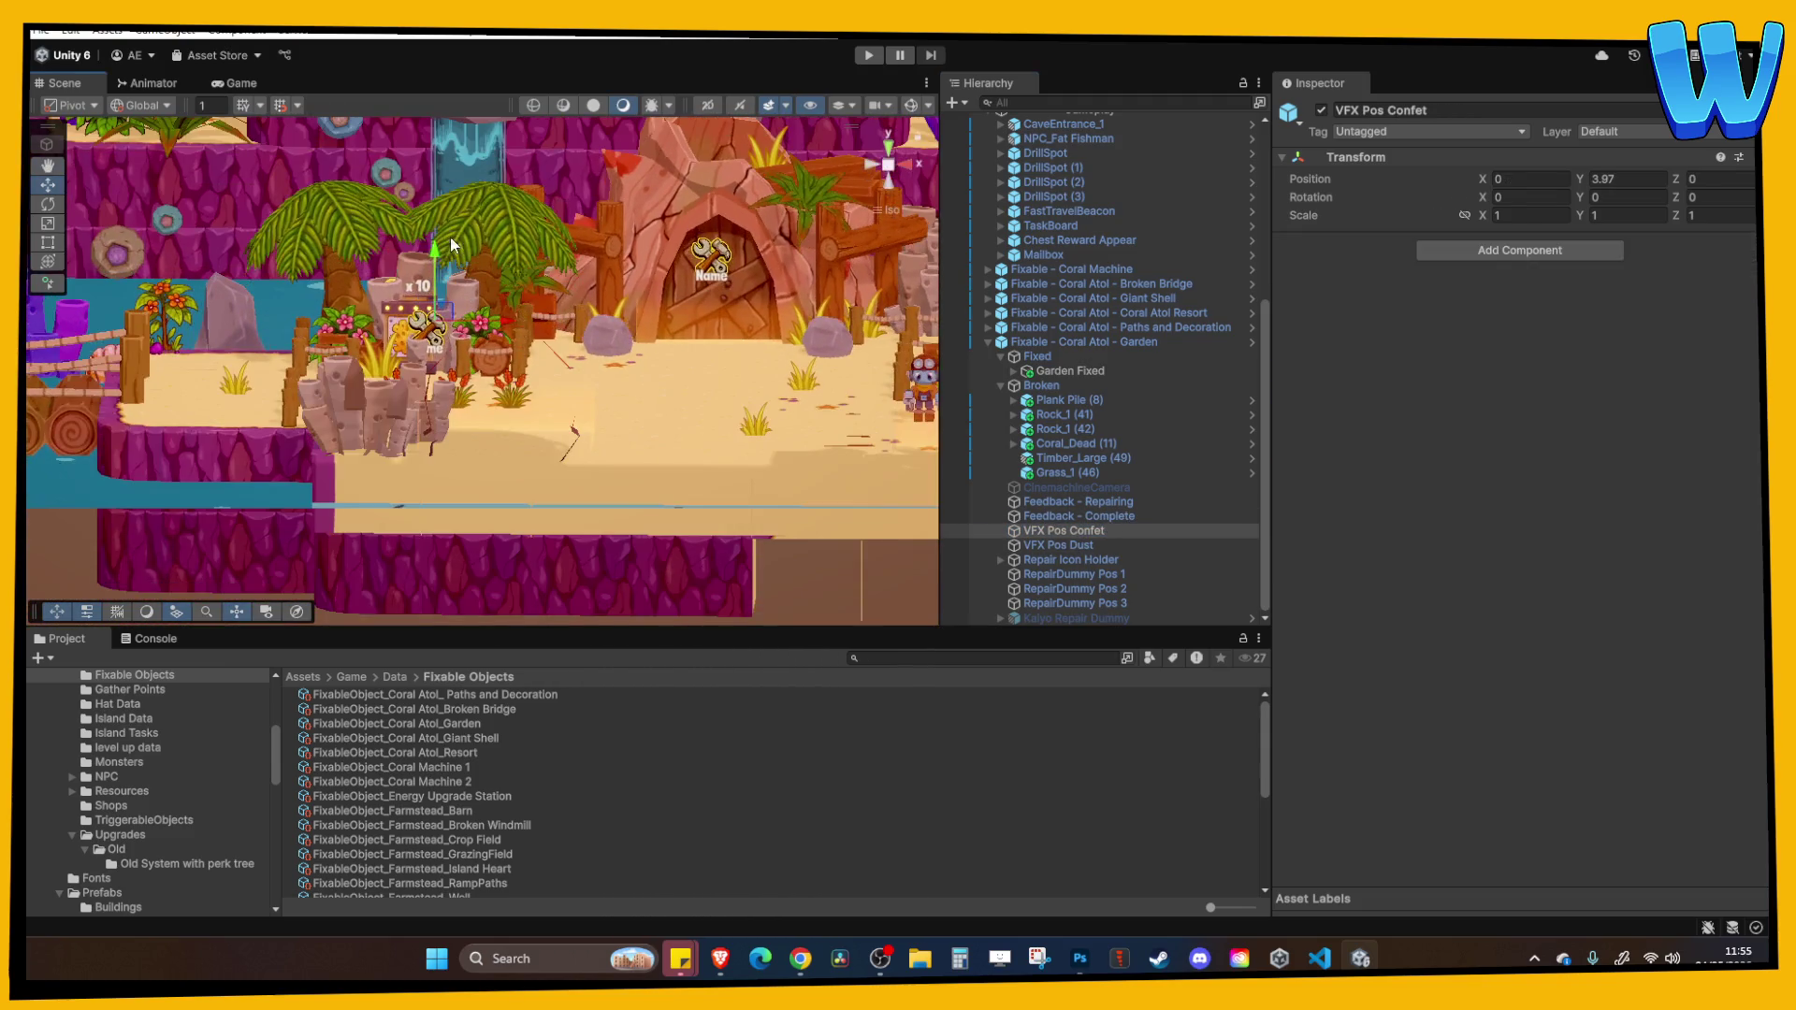
left_click(903, 169)
left_click(903, 169)
left_click_drag(511, 328, 493, 285)
Lift the dust effect spawn point (VFX Pos Dust) to Y 2.54.
left_click(1076, 545)
mouse_move(655, 467)
left_mouse_down()
mouse_move(553, 424)
mouse_move(657, 338)
left_mouse_up()
mouse_move(488, 412)
left_mouse_down()
mouse_move(488, 354)
mouse_move(549, 312)
mouse_move(510, 388)
mouse_move(486, 393)
left_mouse_up()
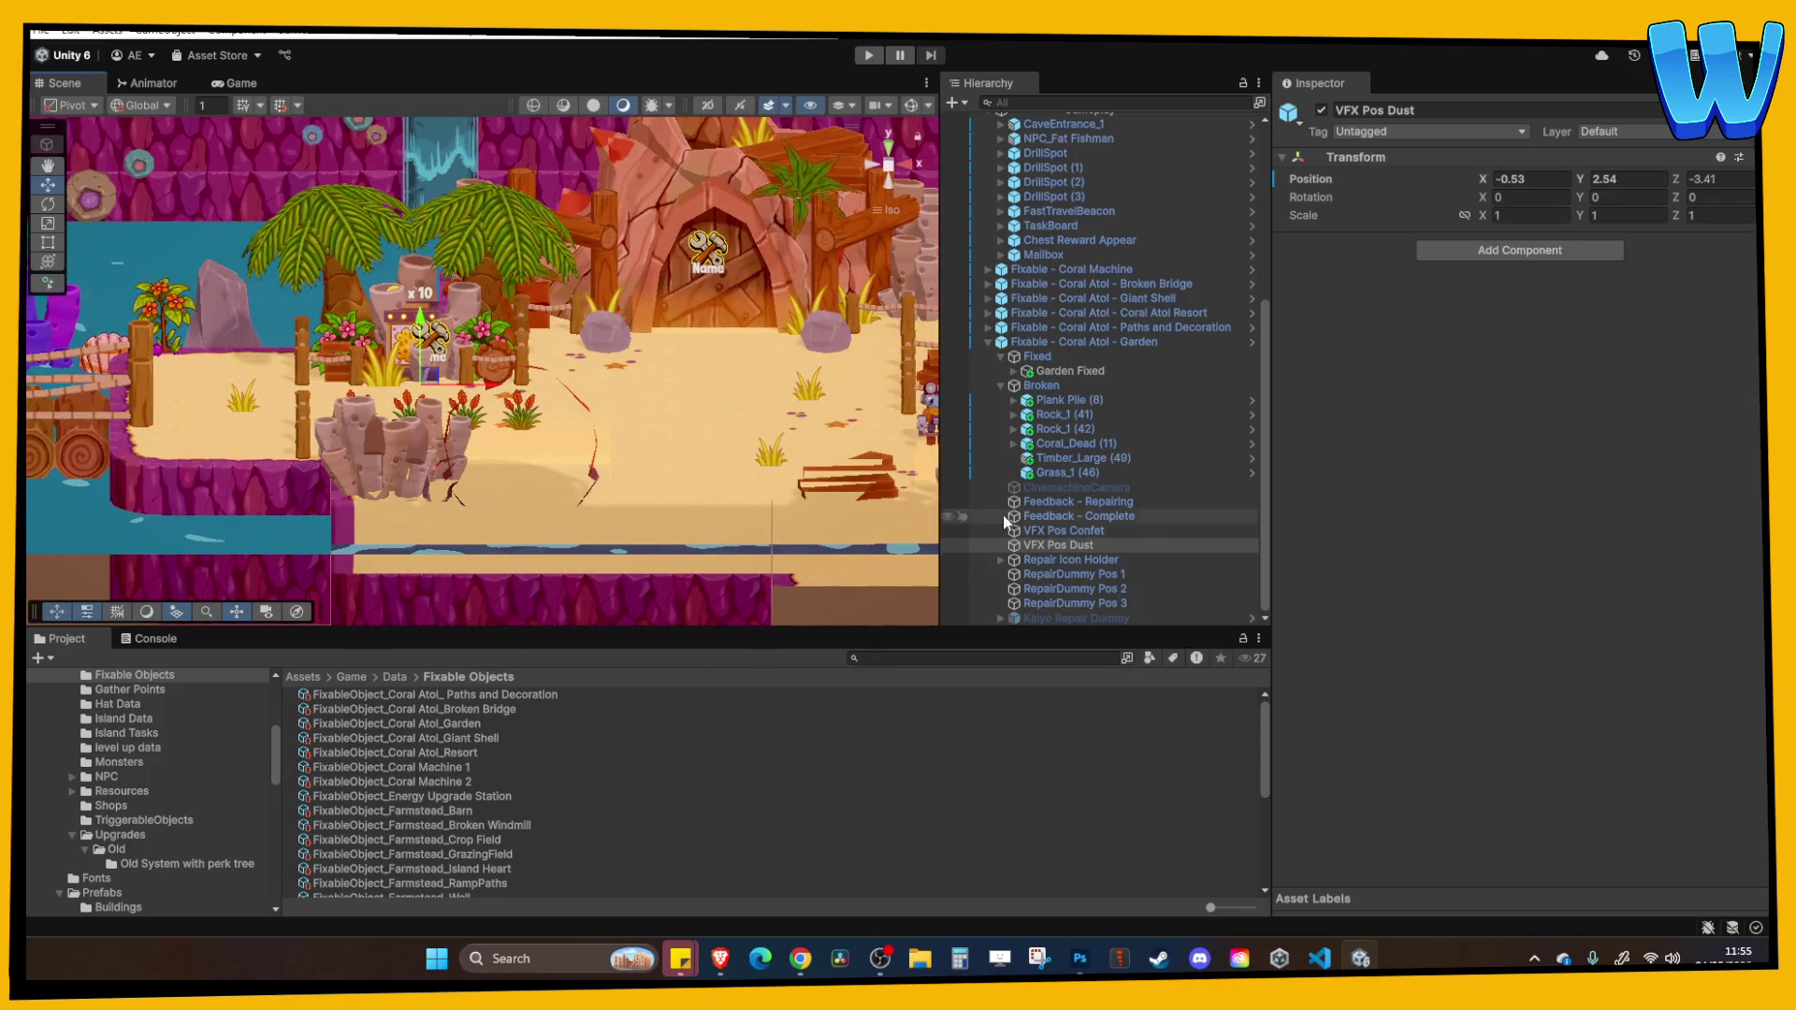
Set the Icon's Pos X to 0 and raise the Repair Icon Holder to Y 5.35.
double_click(1093, 562)
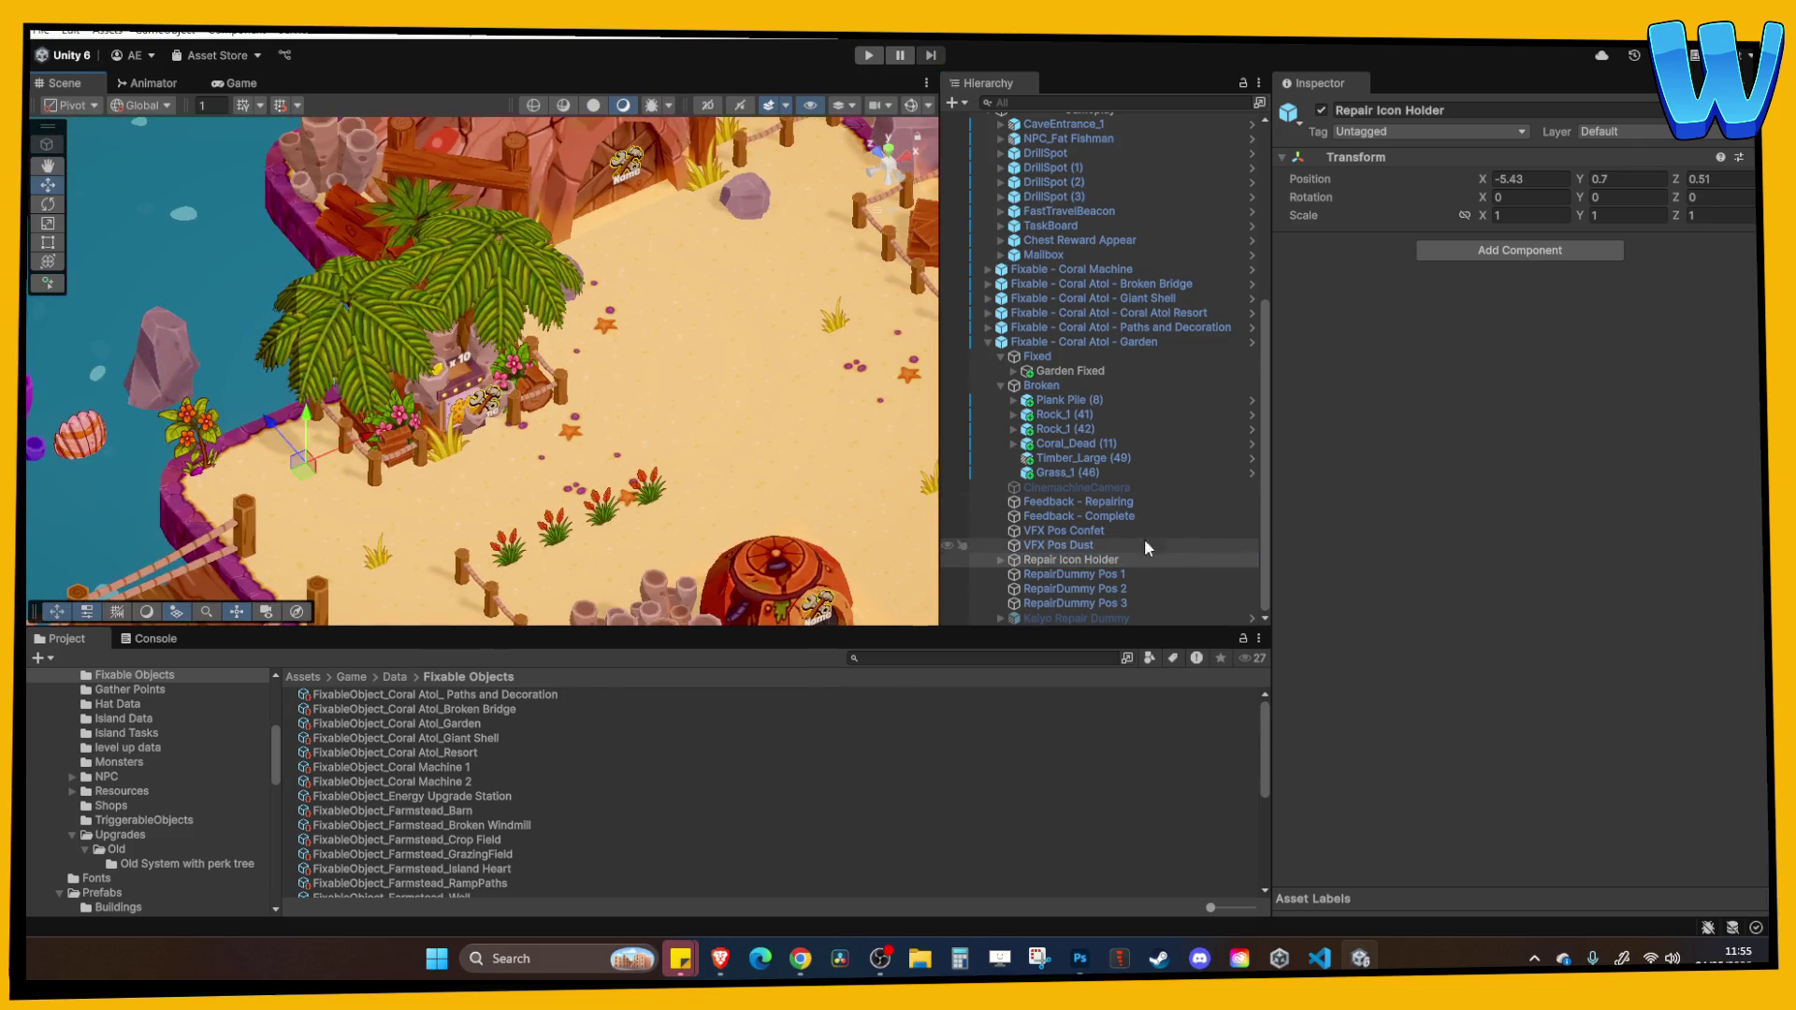
left_click(1001, 561)
left_click(1047, 574)
double_click(1503, 197)
type("0")
key("Tab")
key("Tab")
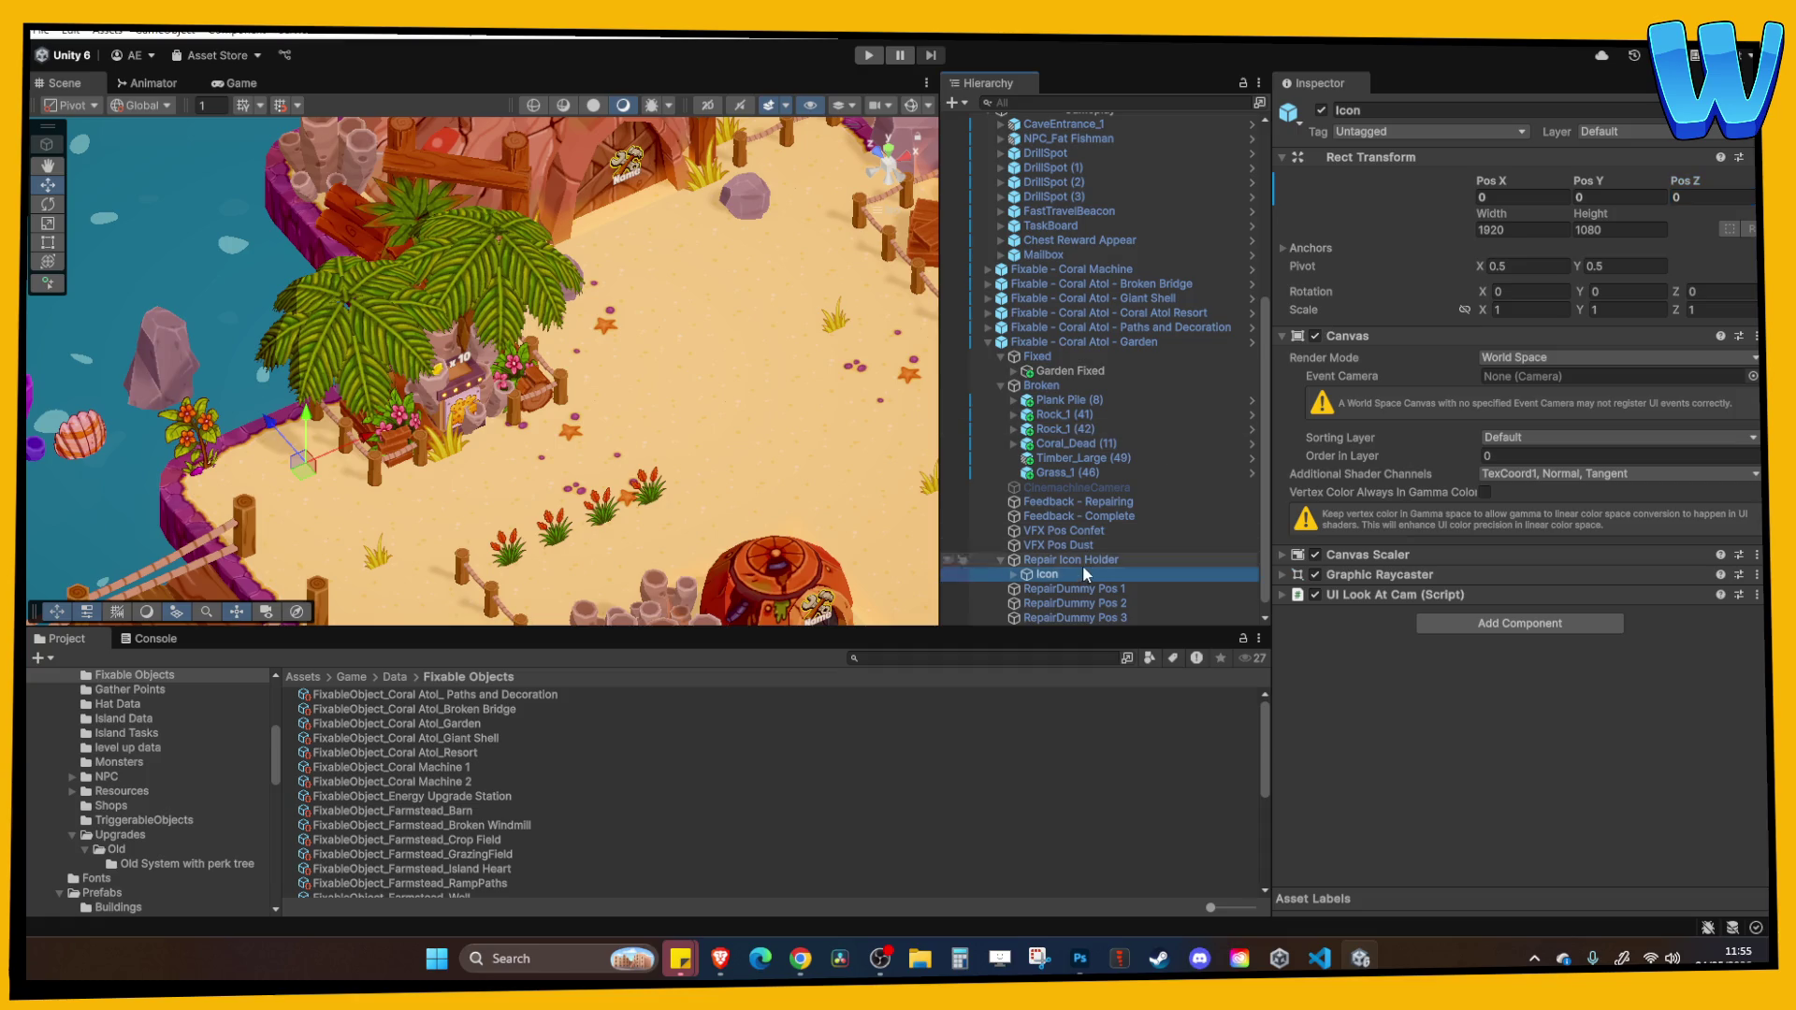
double_click(1082, 561)
mouse_move(305, 411)
left_mouse_down()
mouse_move(278, 320)
mouse_move(347, 374)
mouse_move(530, 378)
mouse_move(420, 374)
mouse_move(421, 332)
left_mouse_up()
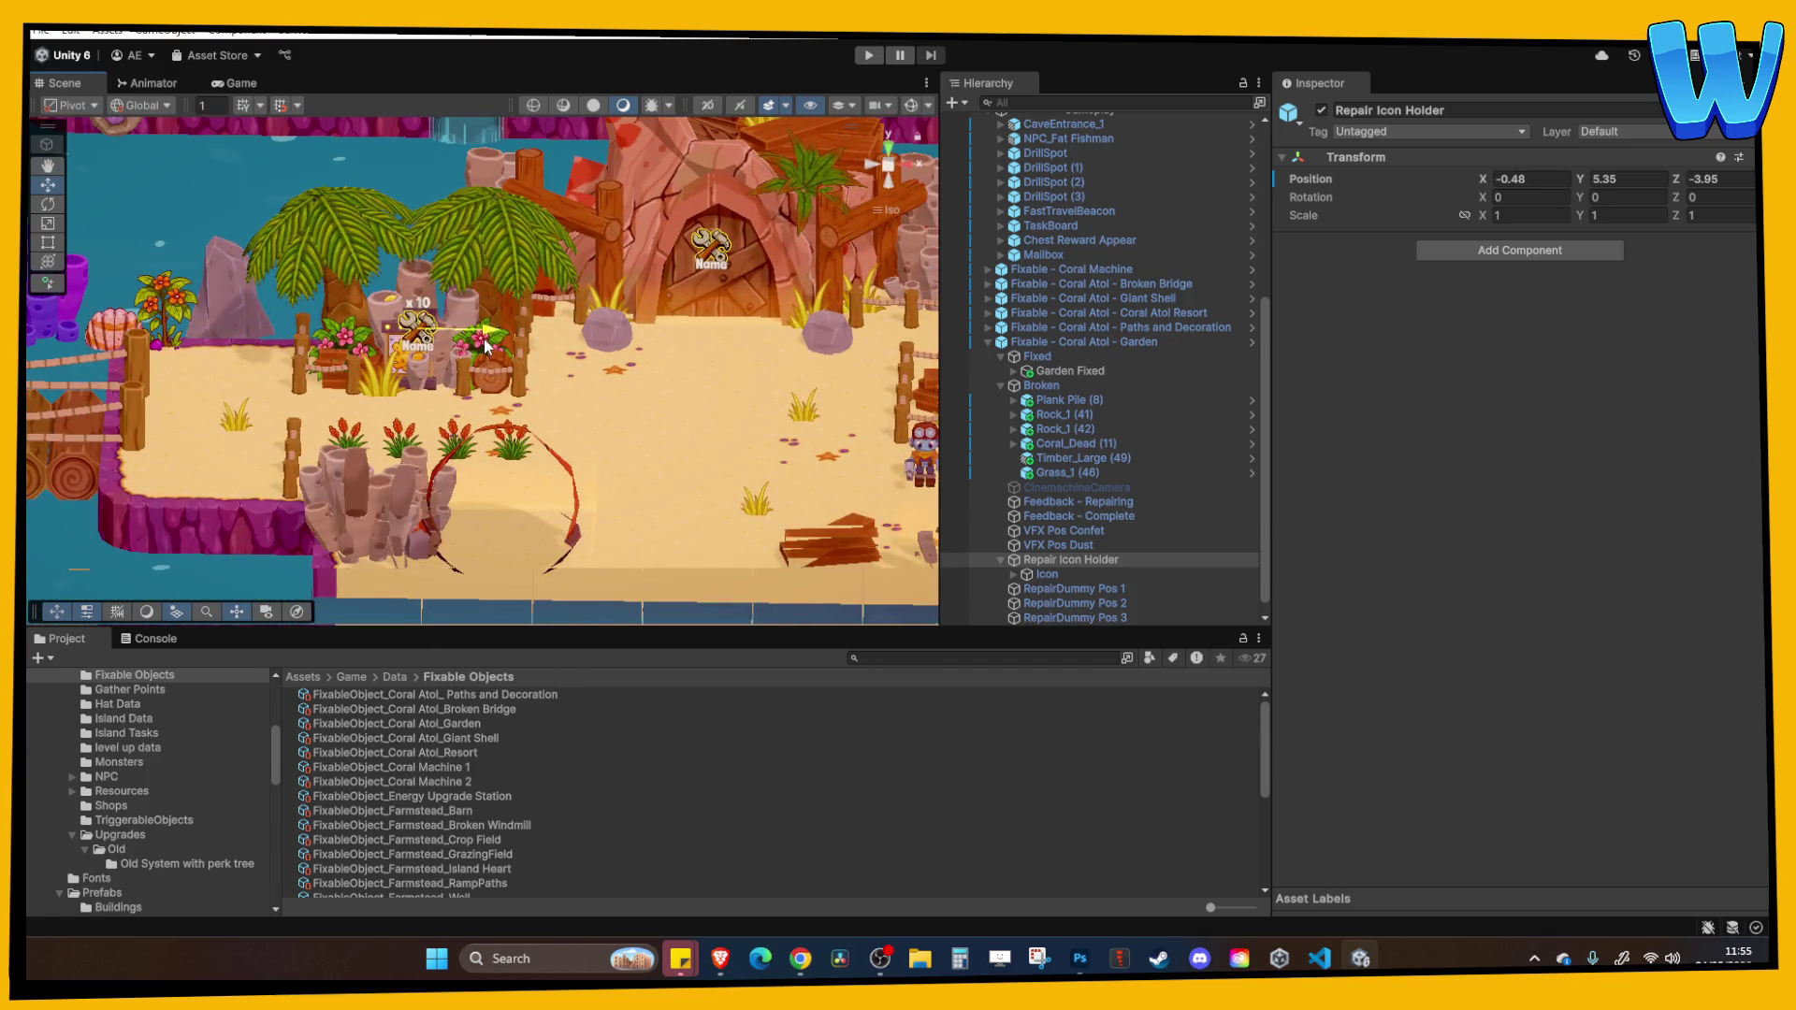
left_click(1109, 370)
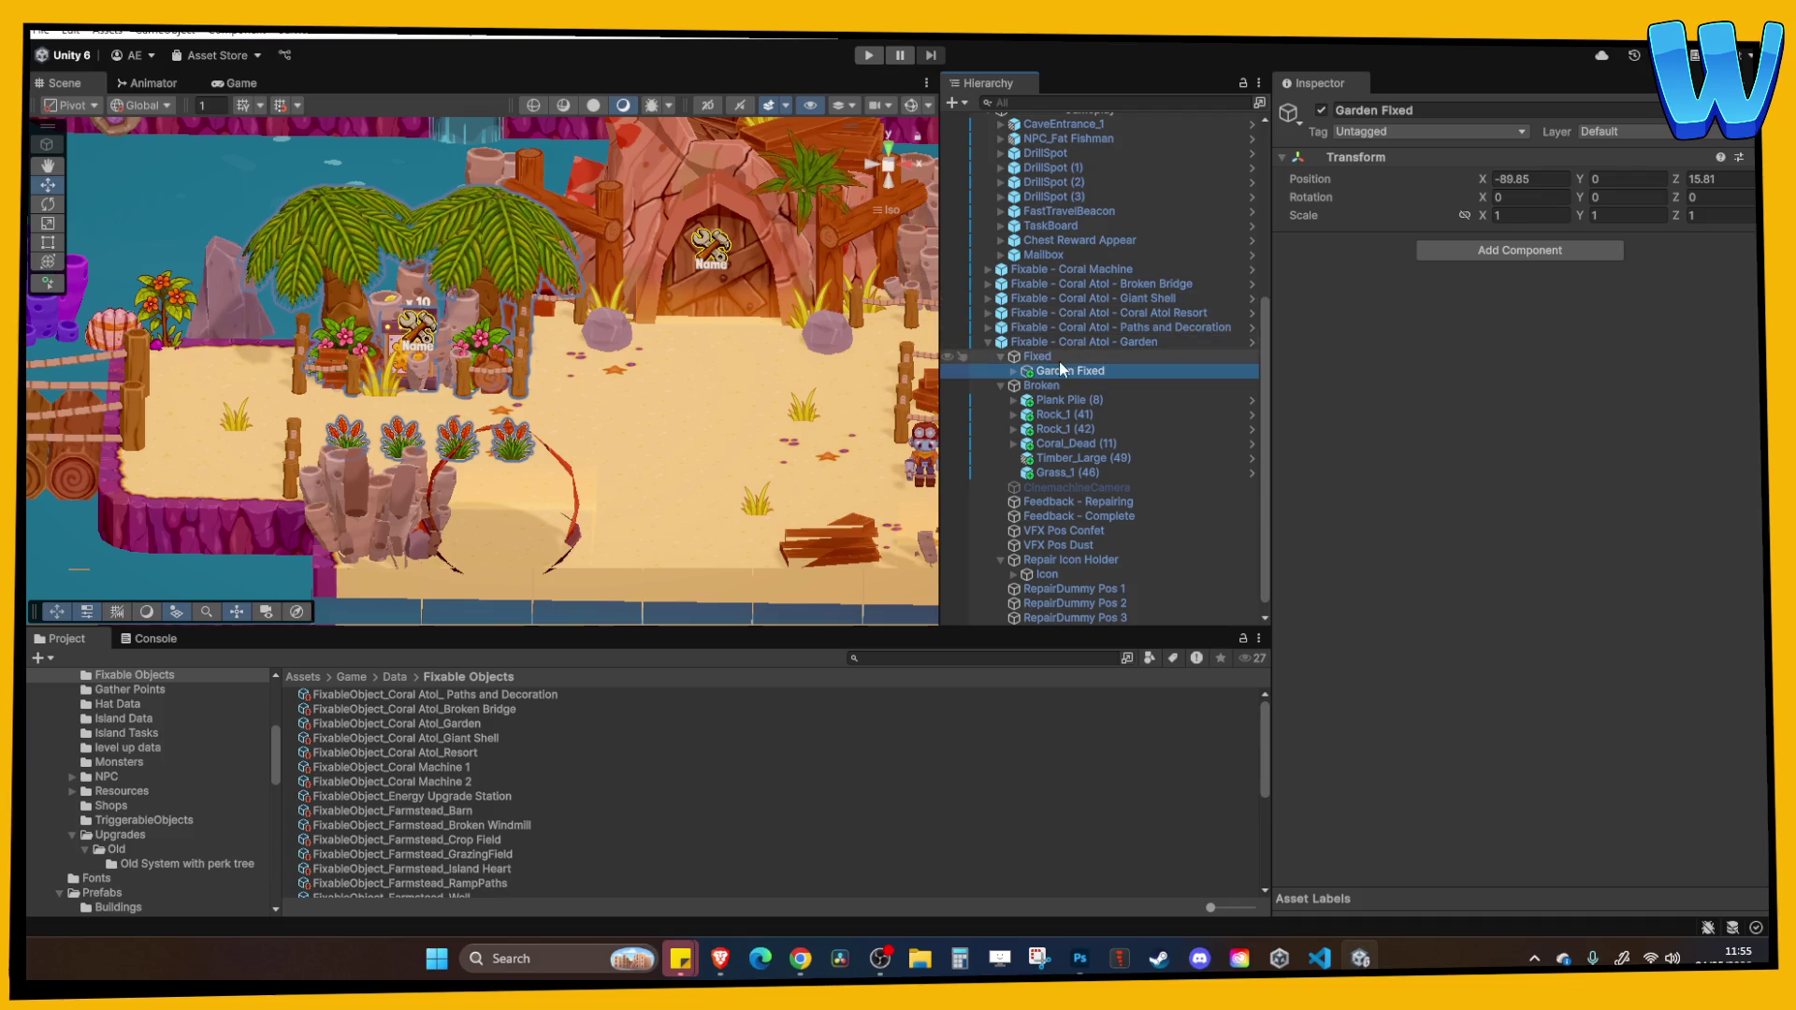
Hide the Fixed garden and move the Repair Icon Holder to -0.48, 5.73, -3.27.
key("Up")
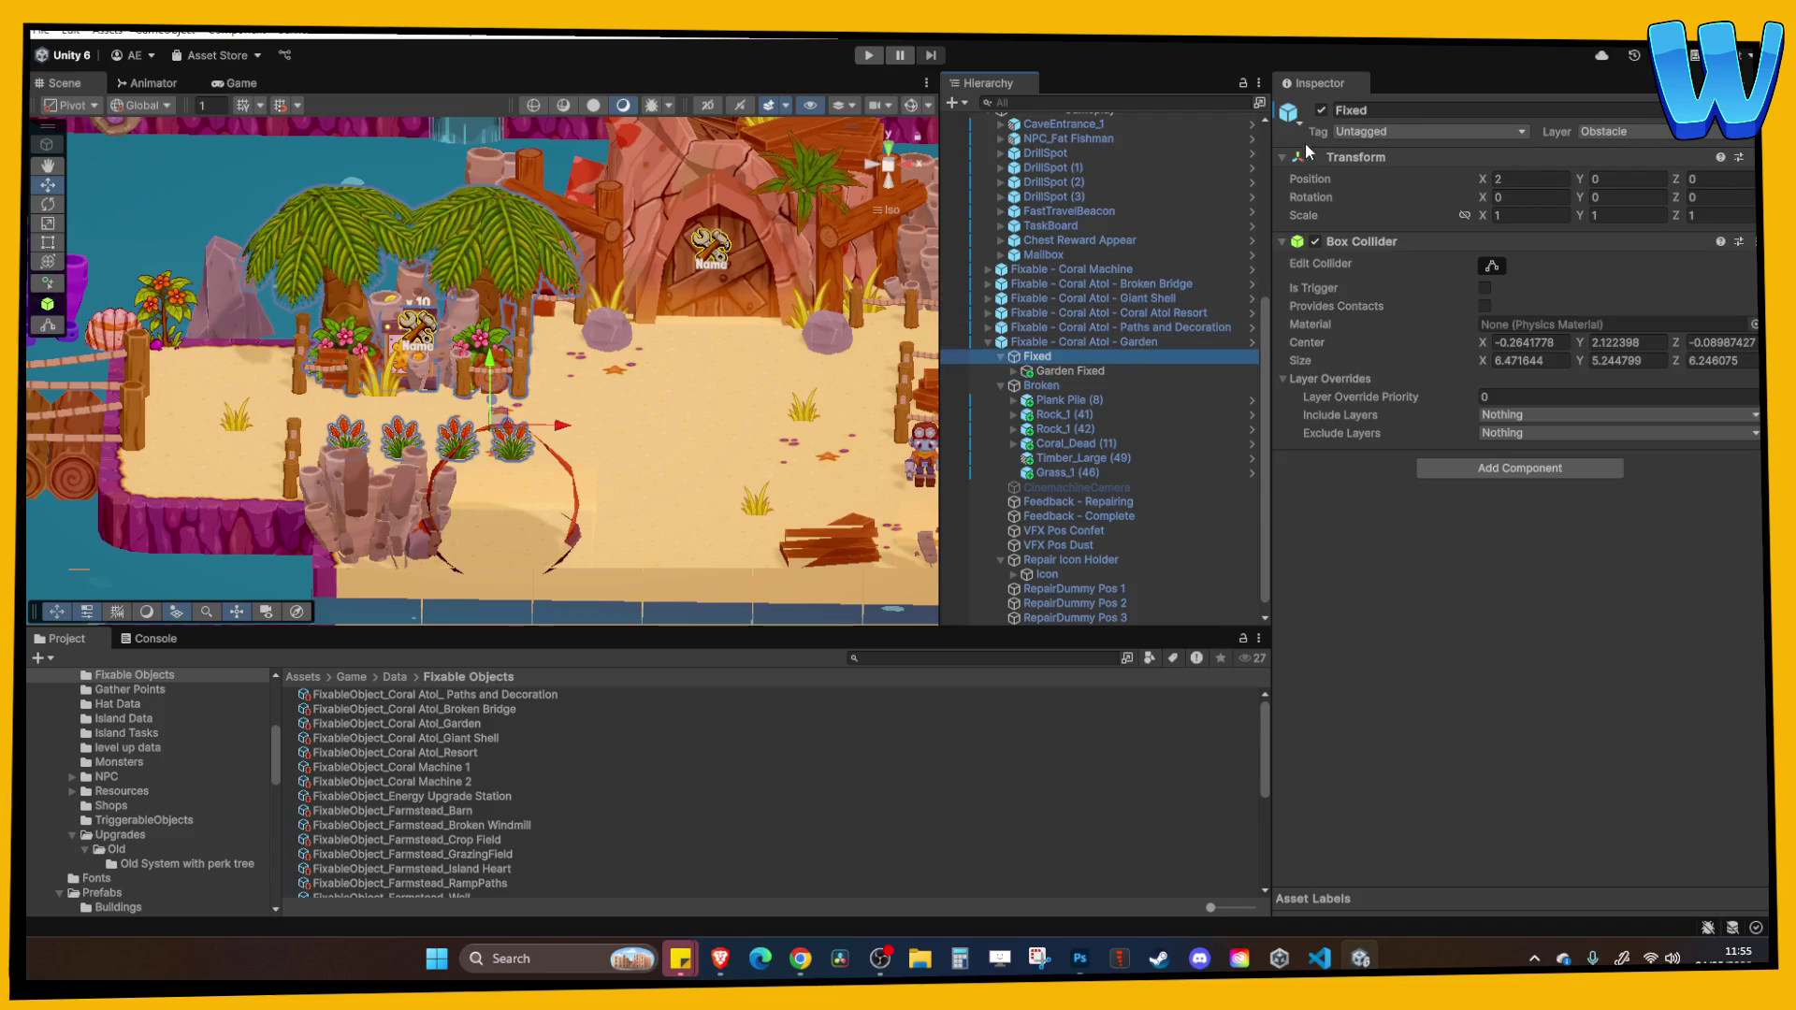
left_click(1321, 109)
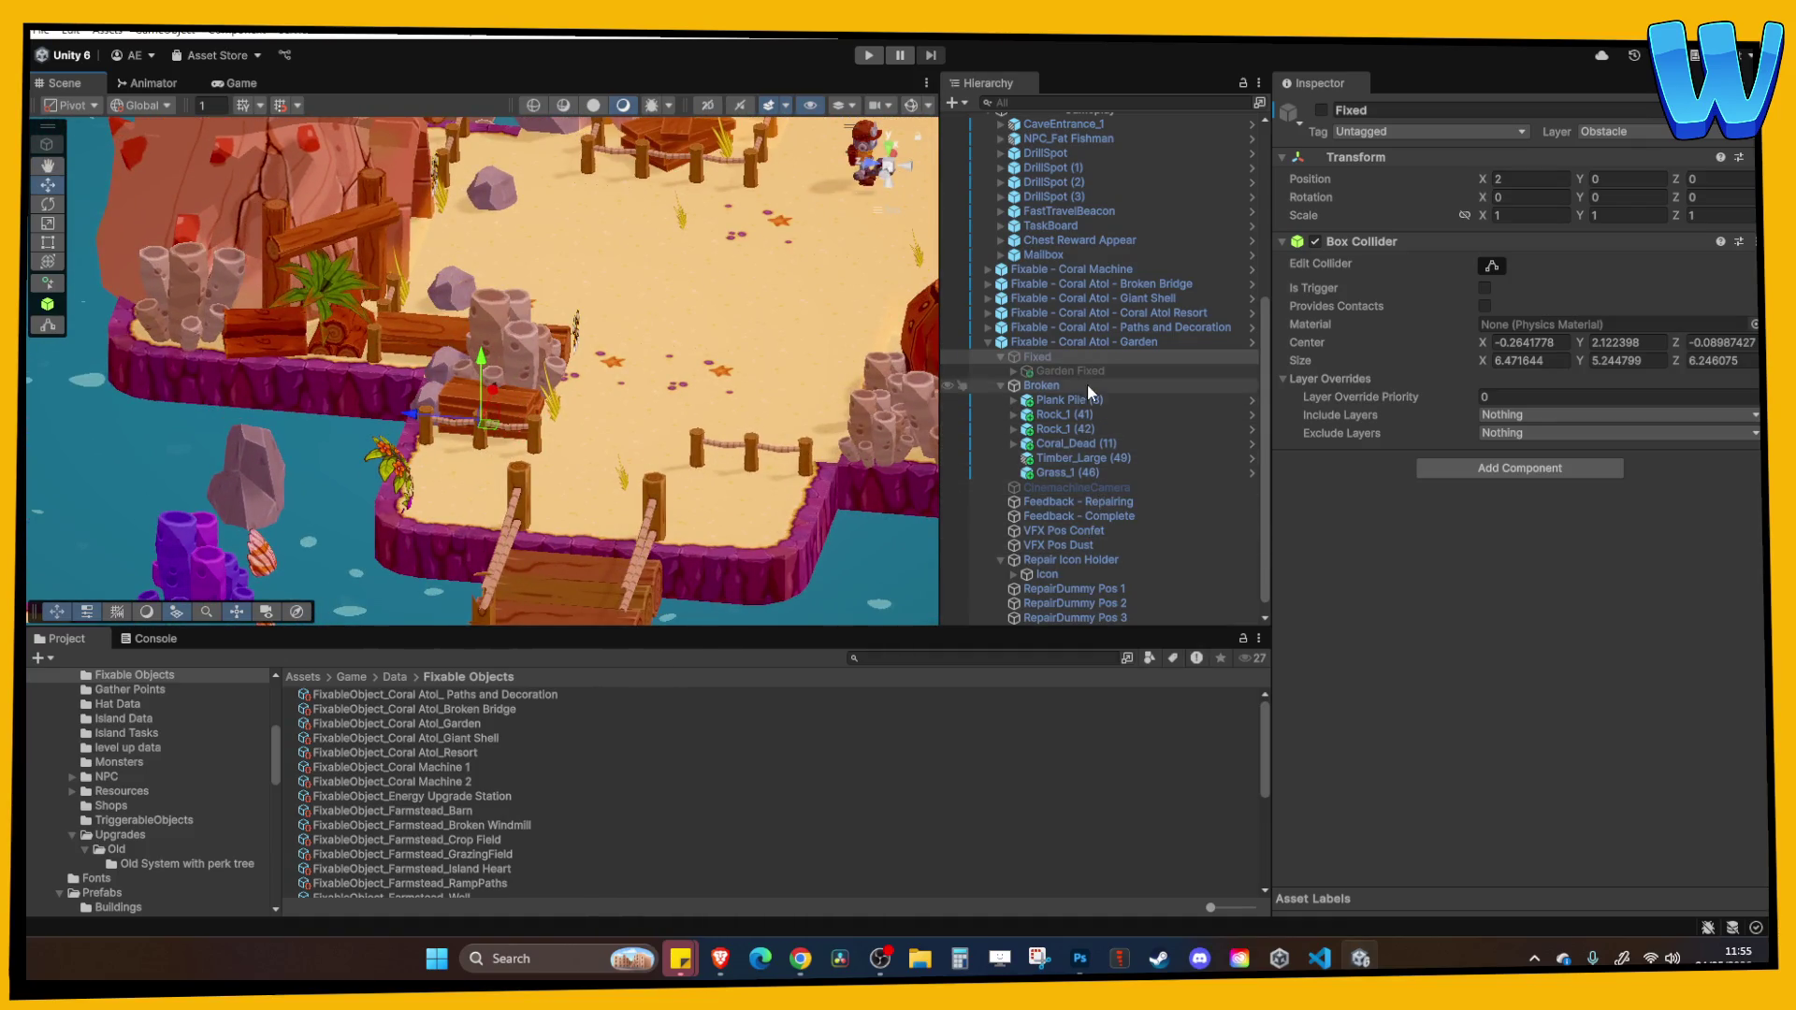
left_click(1069, 571)
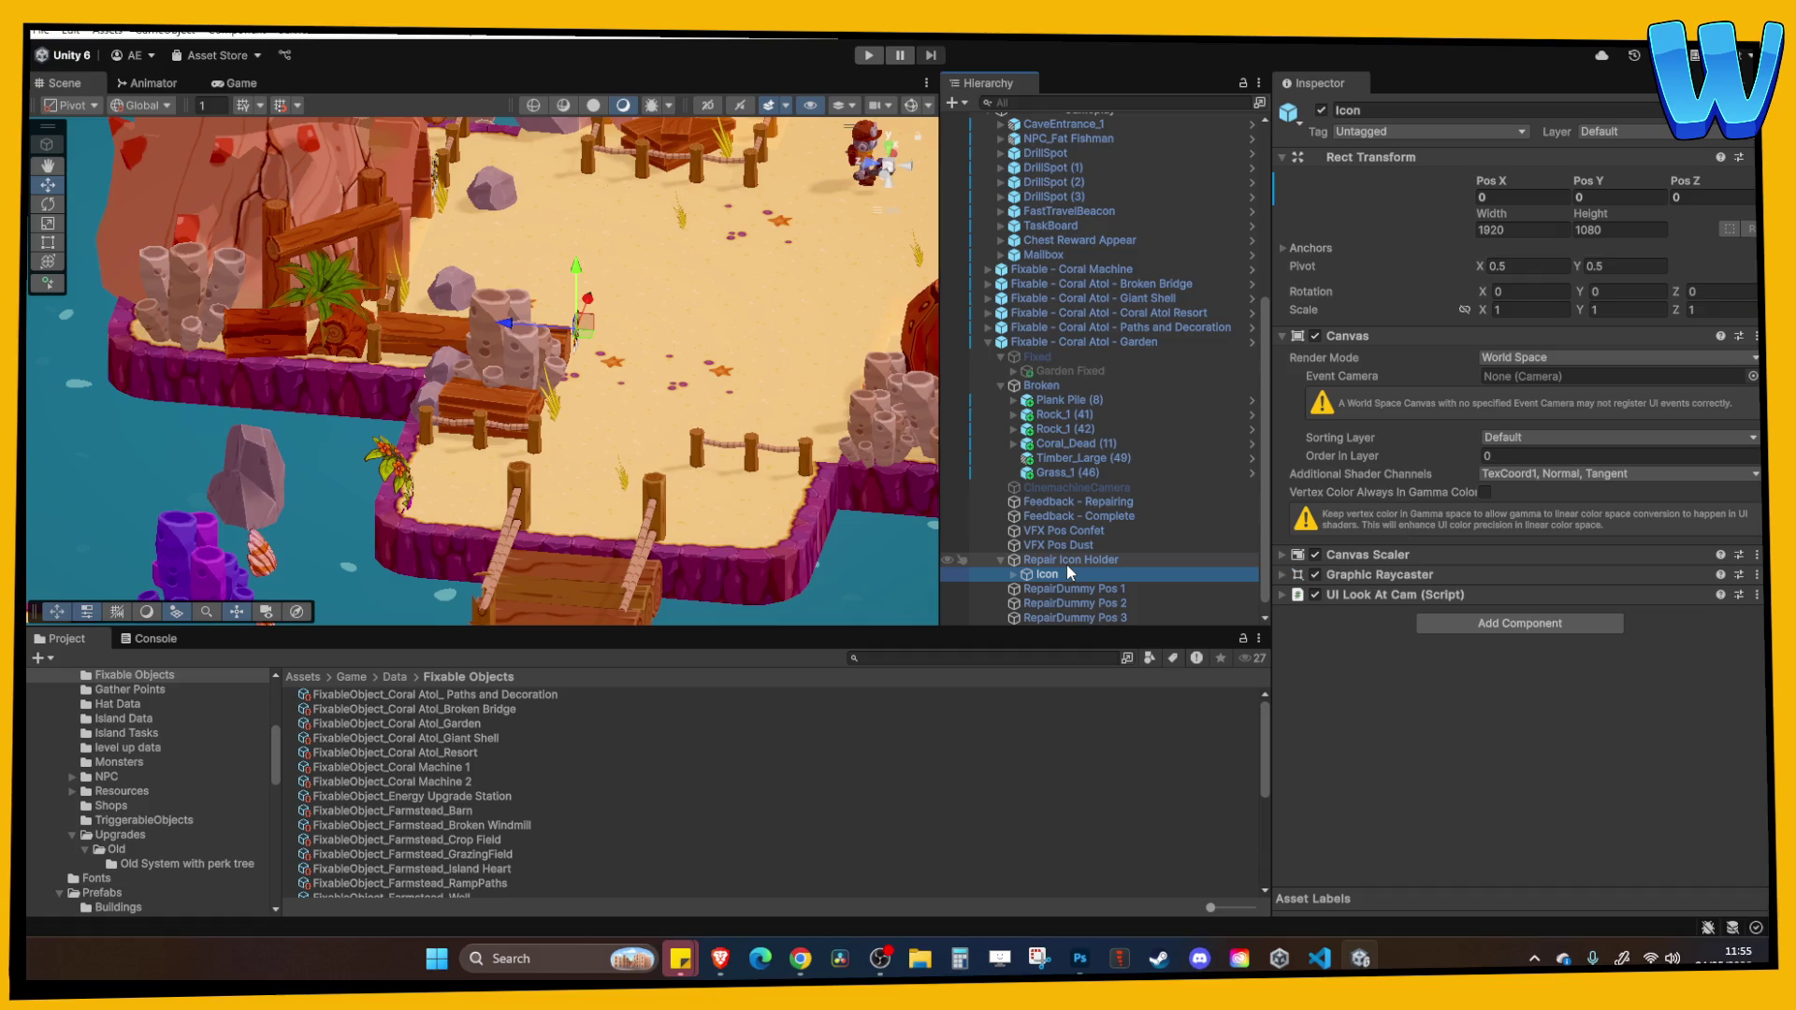
left_click(1067, 561)
left_click(490, 316)
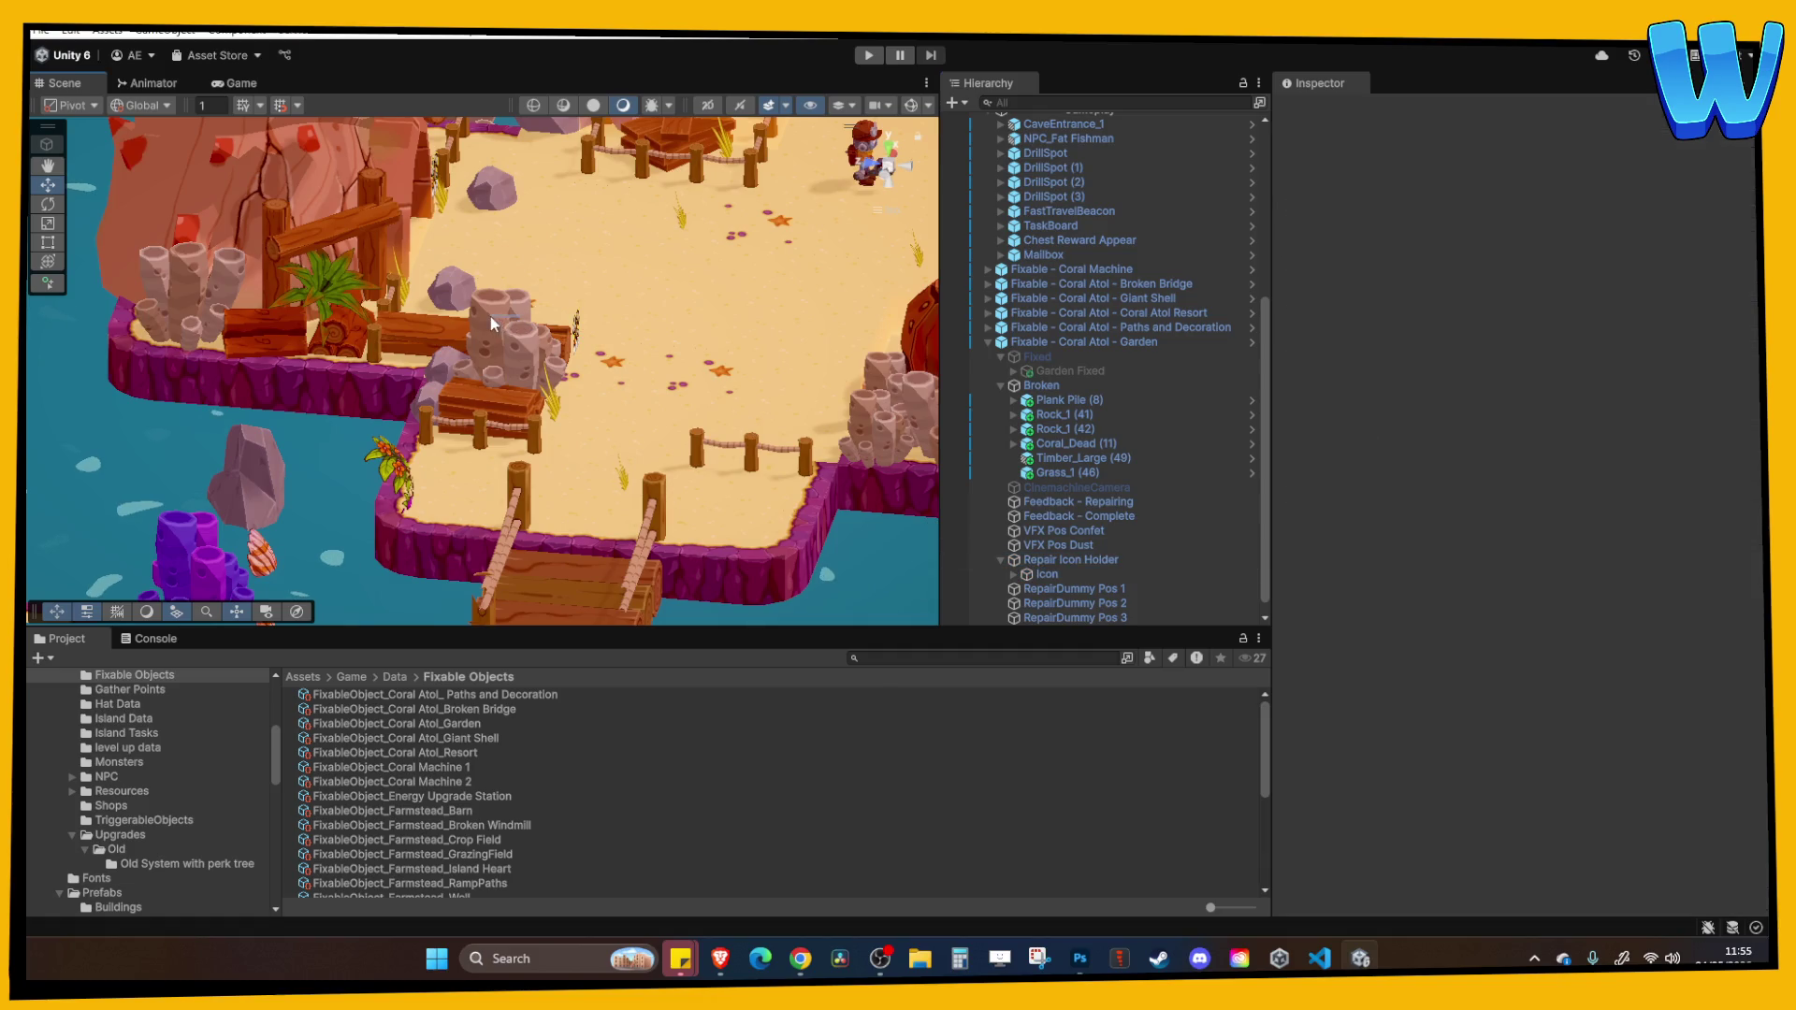
mouse_move(541, 280)
left_mouse_down()
mouse_move(490, 347)
mouse_move(428, 308)
mouse_move(488, 268)
left_mouse_up()
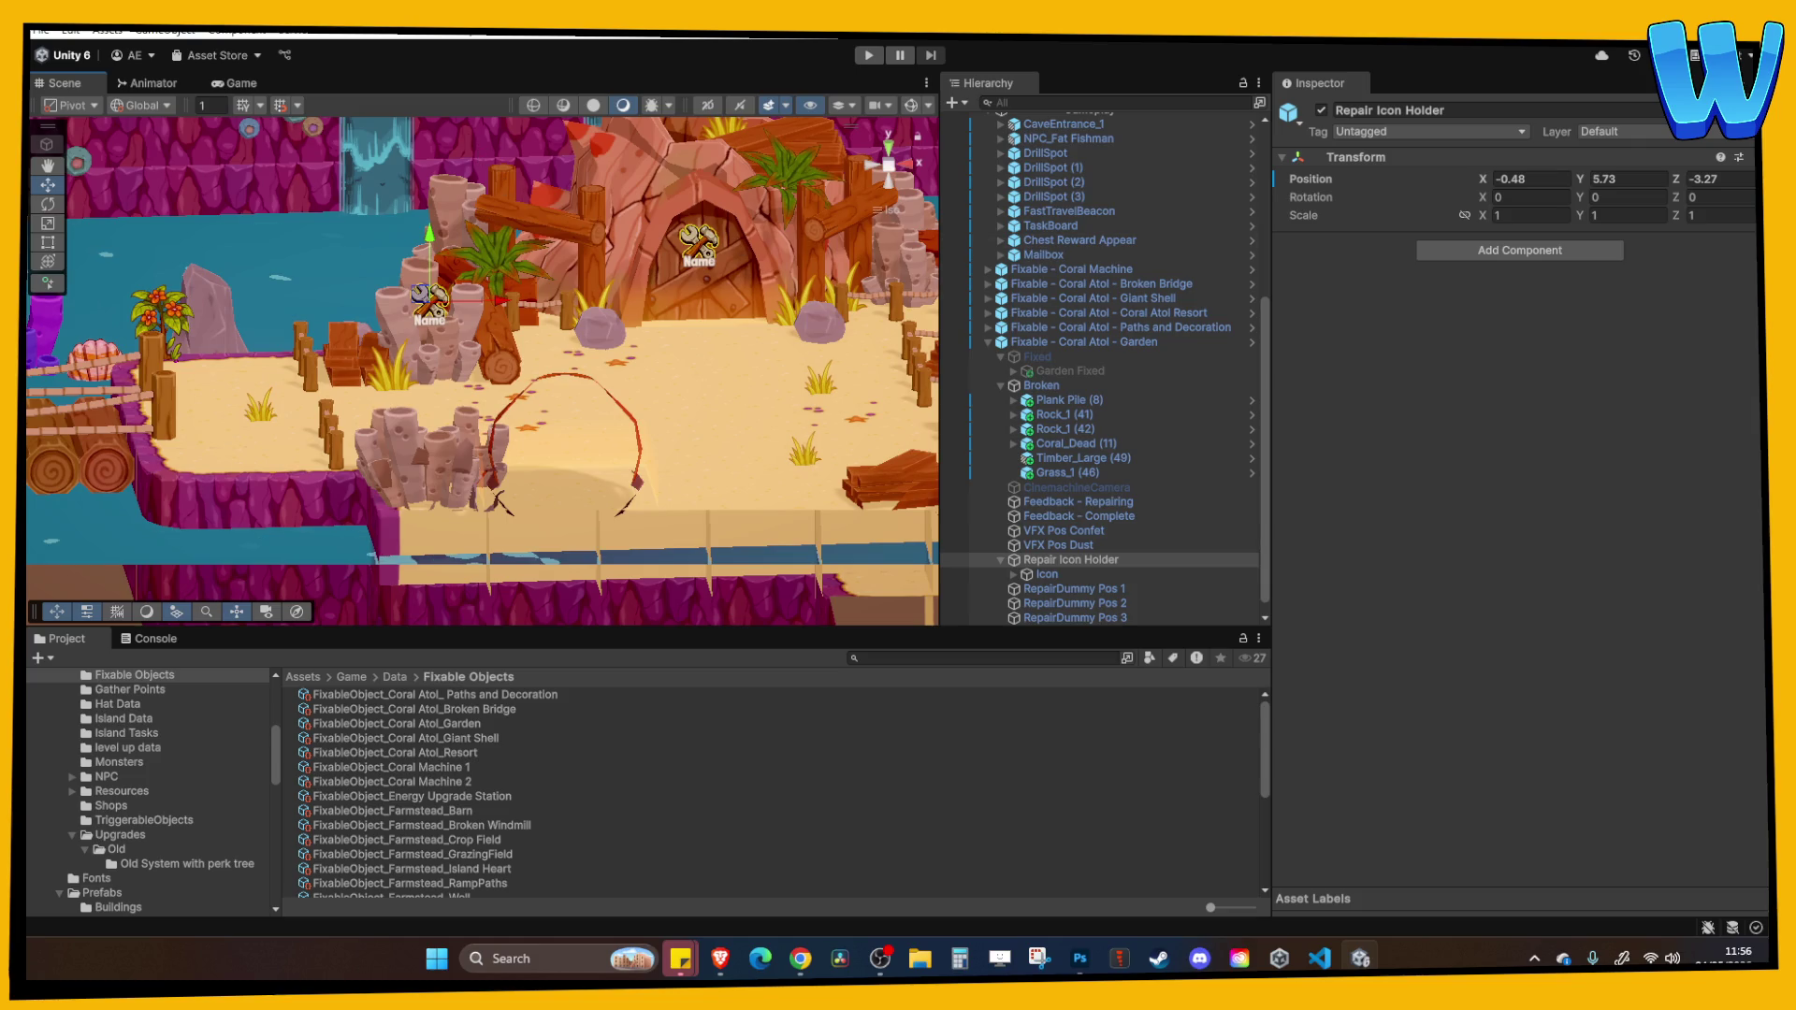
Frame RepairDummy Pos 1–3 with Gizmos enabled to check their placement around the garden.
left_click(800, 958)
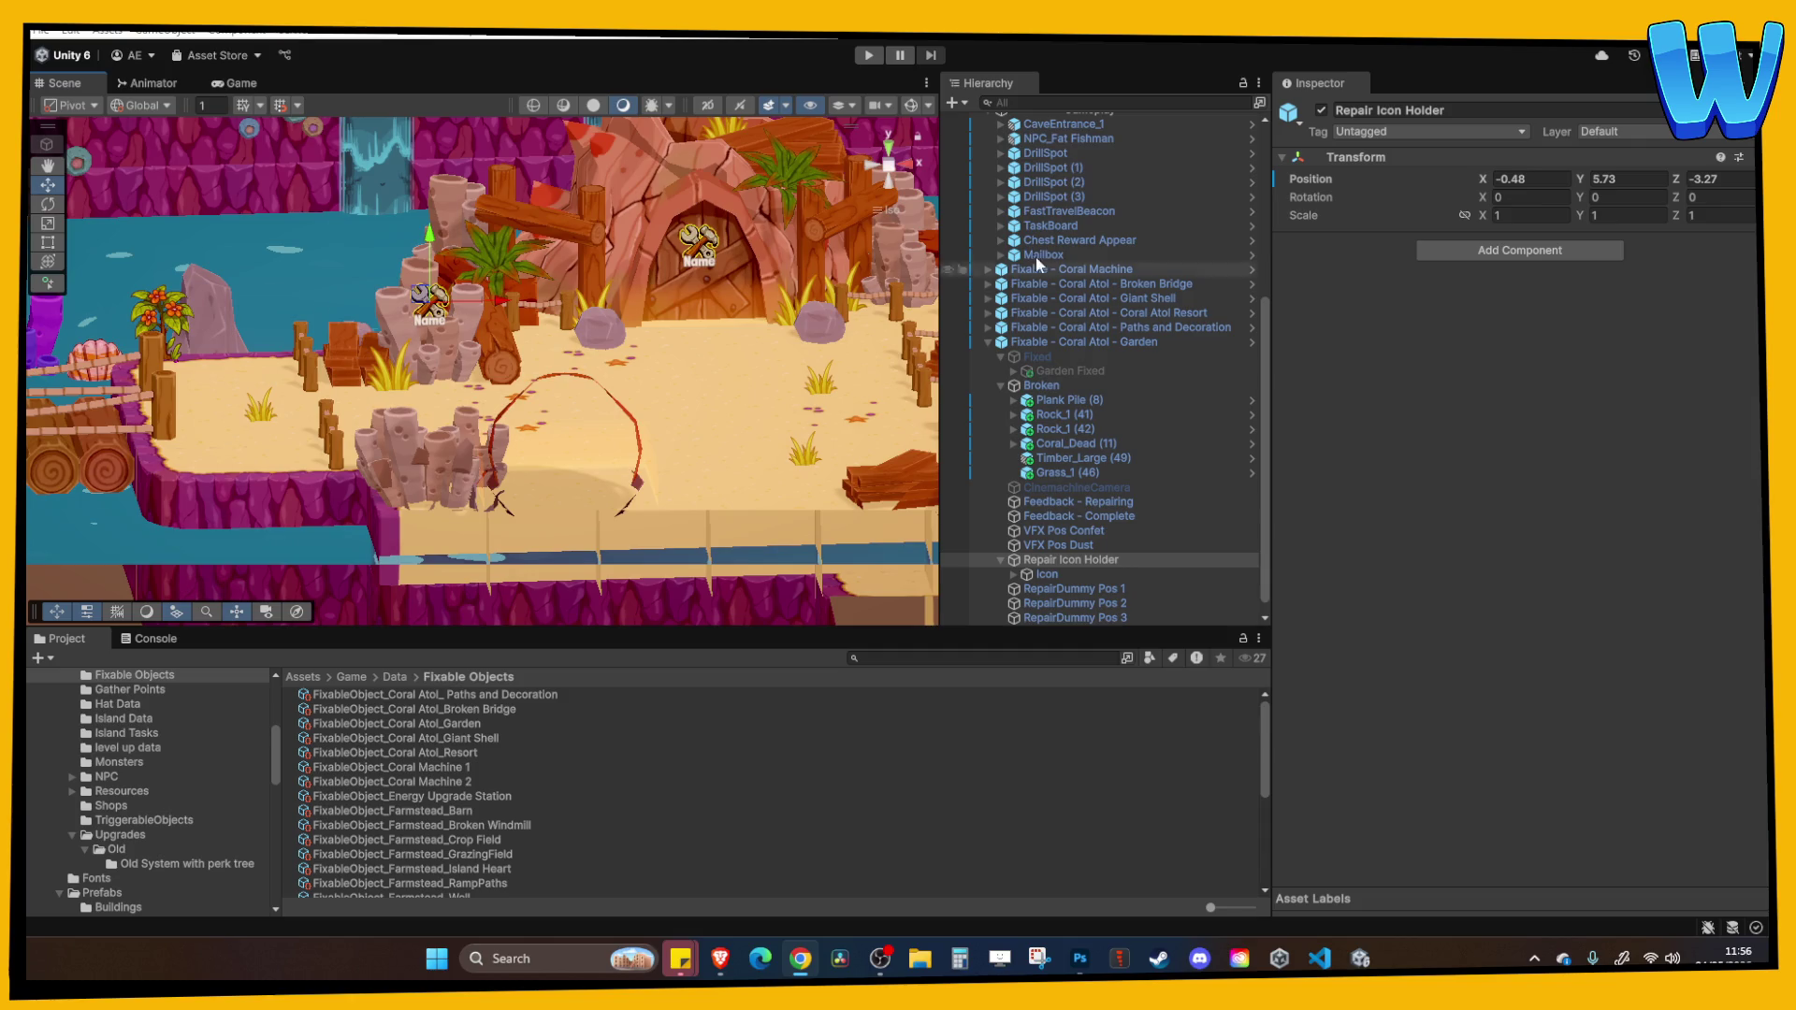
mouse_move(523, 309)
left_mouse_down()
mouse_move(600, 259)
mouse_move(543, 318)
mouse_move(496, 301)
mouse_move(486, 323)
left_mouse_up()
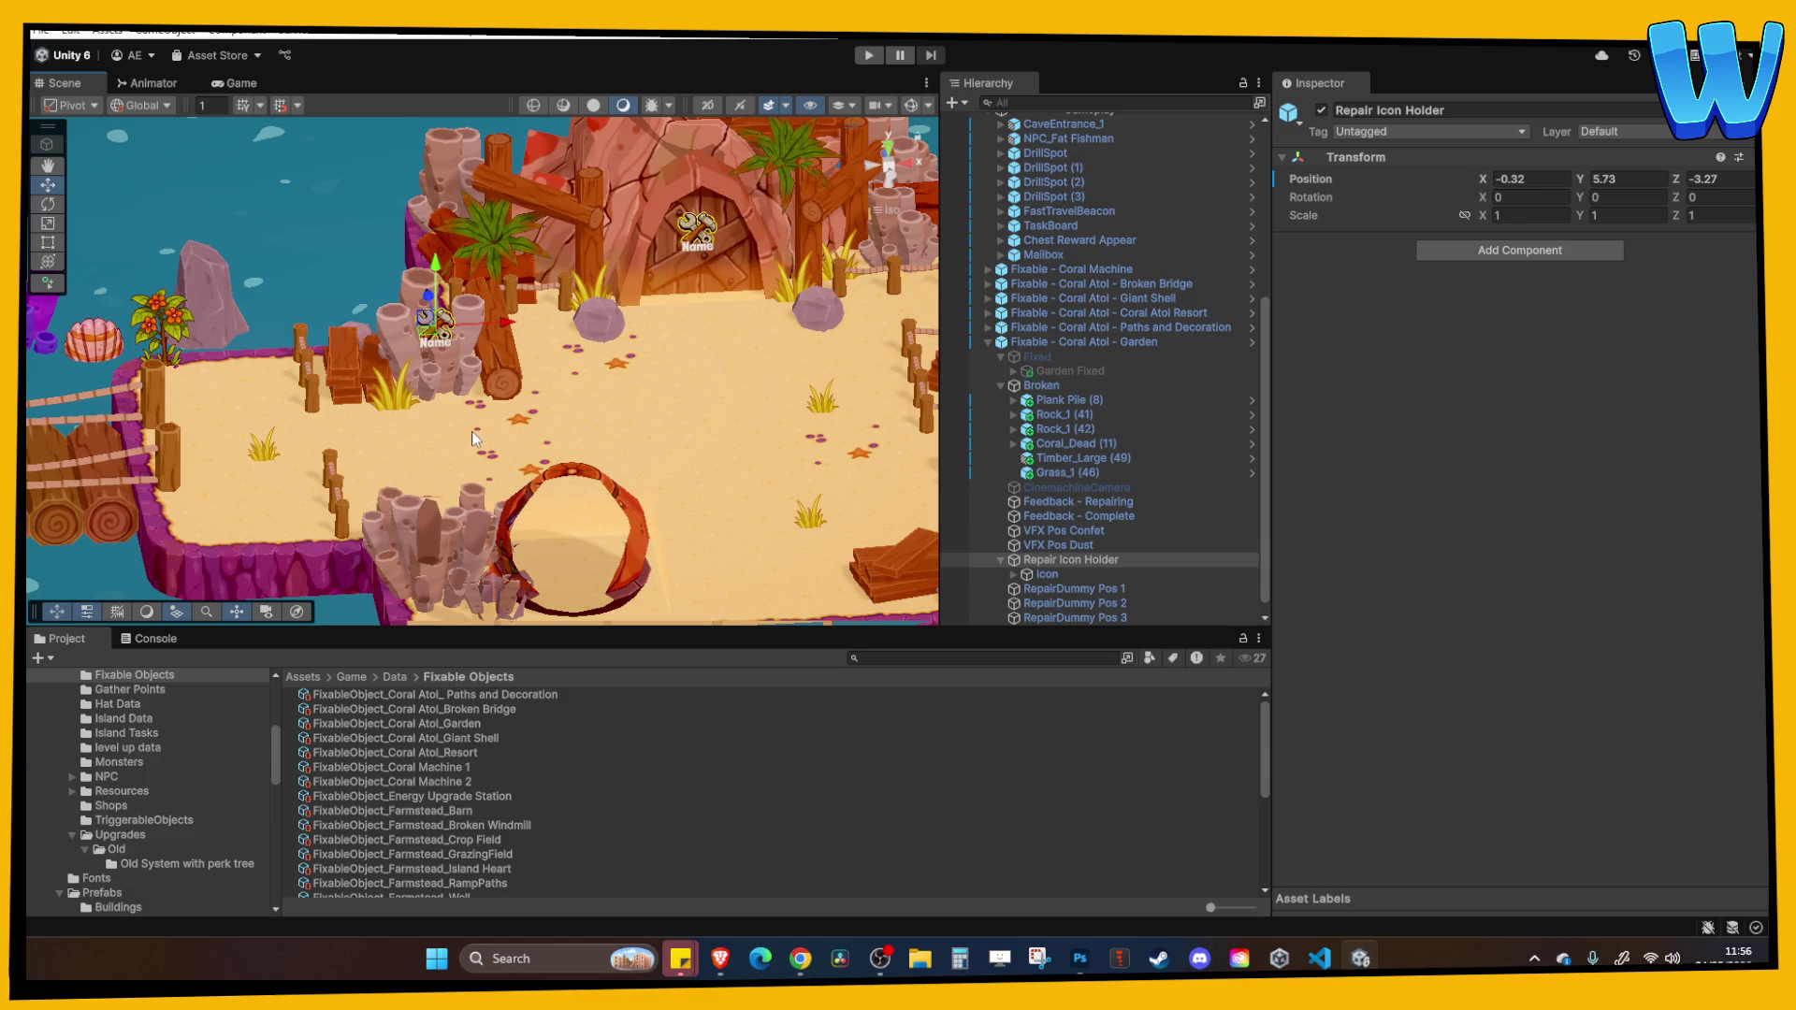
mouse_move(462, 401)
left_mouse_down()
mouse_move(693, 333)
mouse_move(767, 355)
left_mouse_up()
left_click(1091, 588)
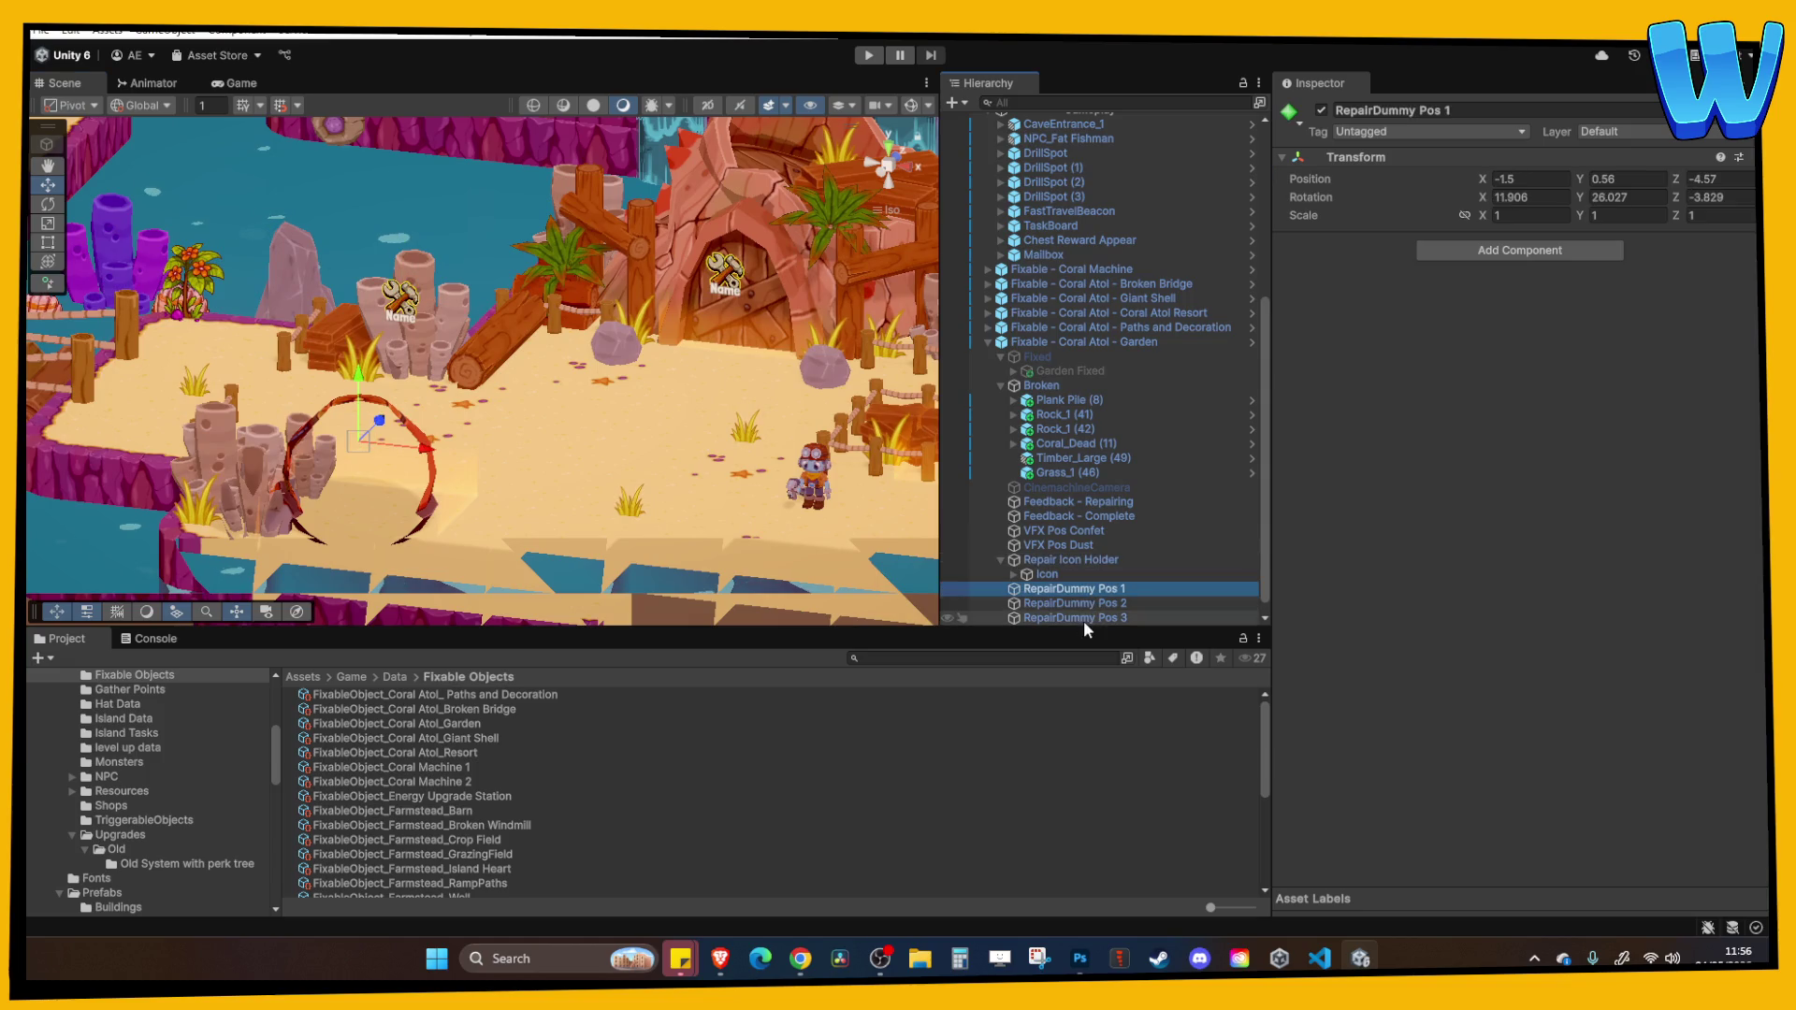
left_click(1084, 617, "shift")
key("f")
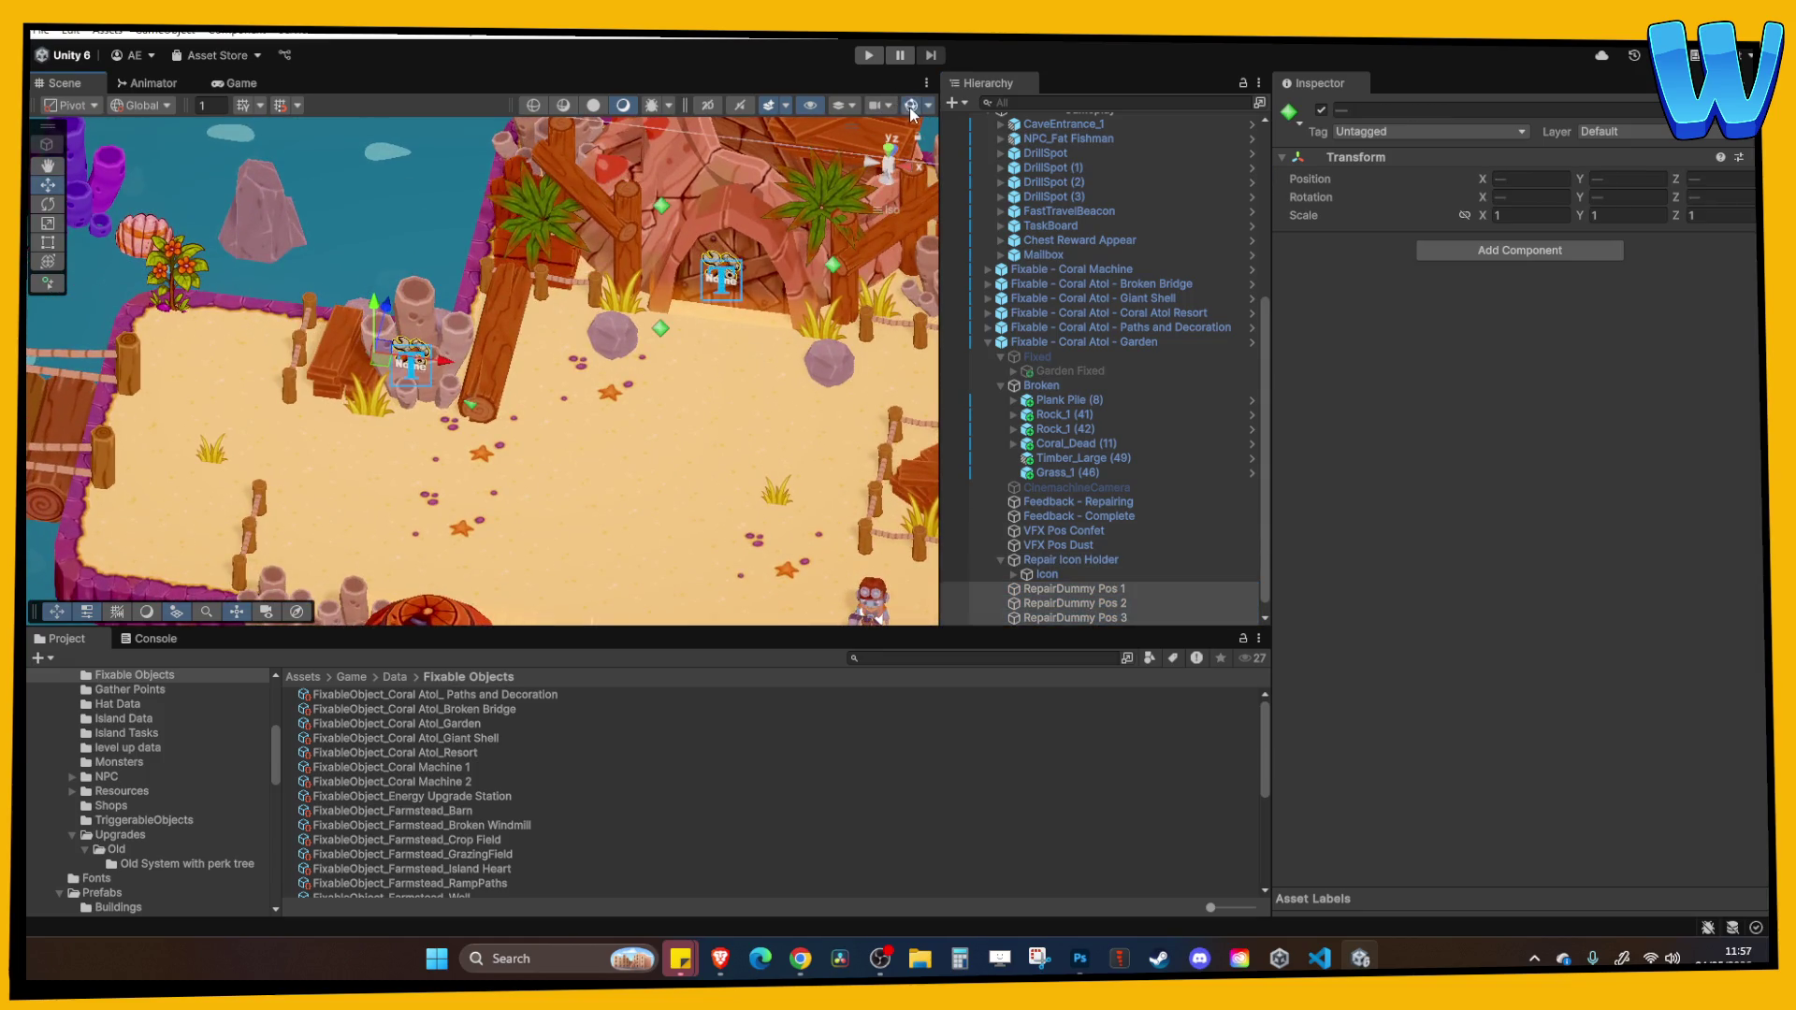
left_click(907, 106)
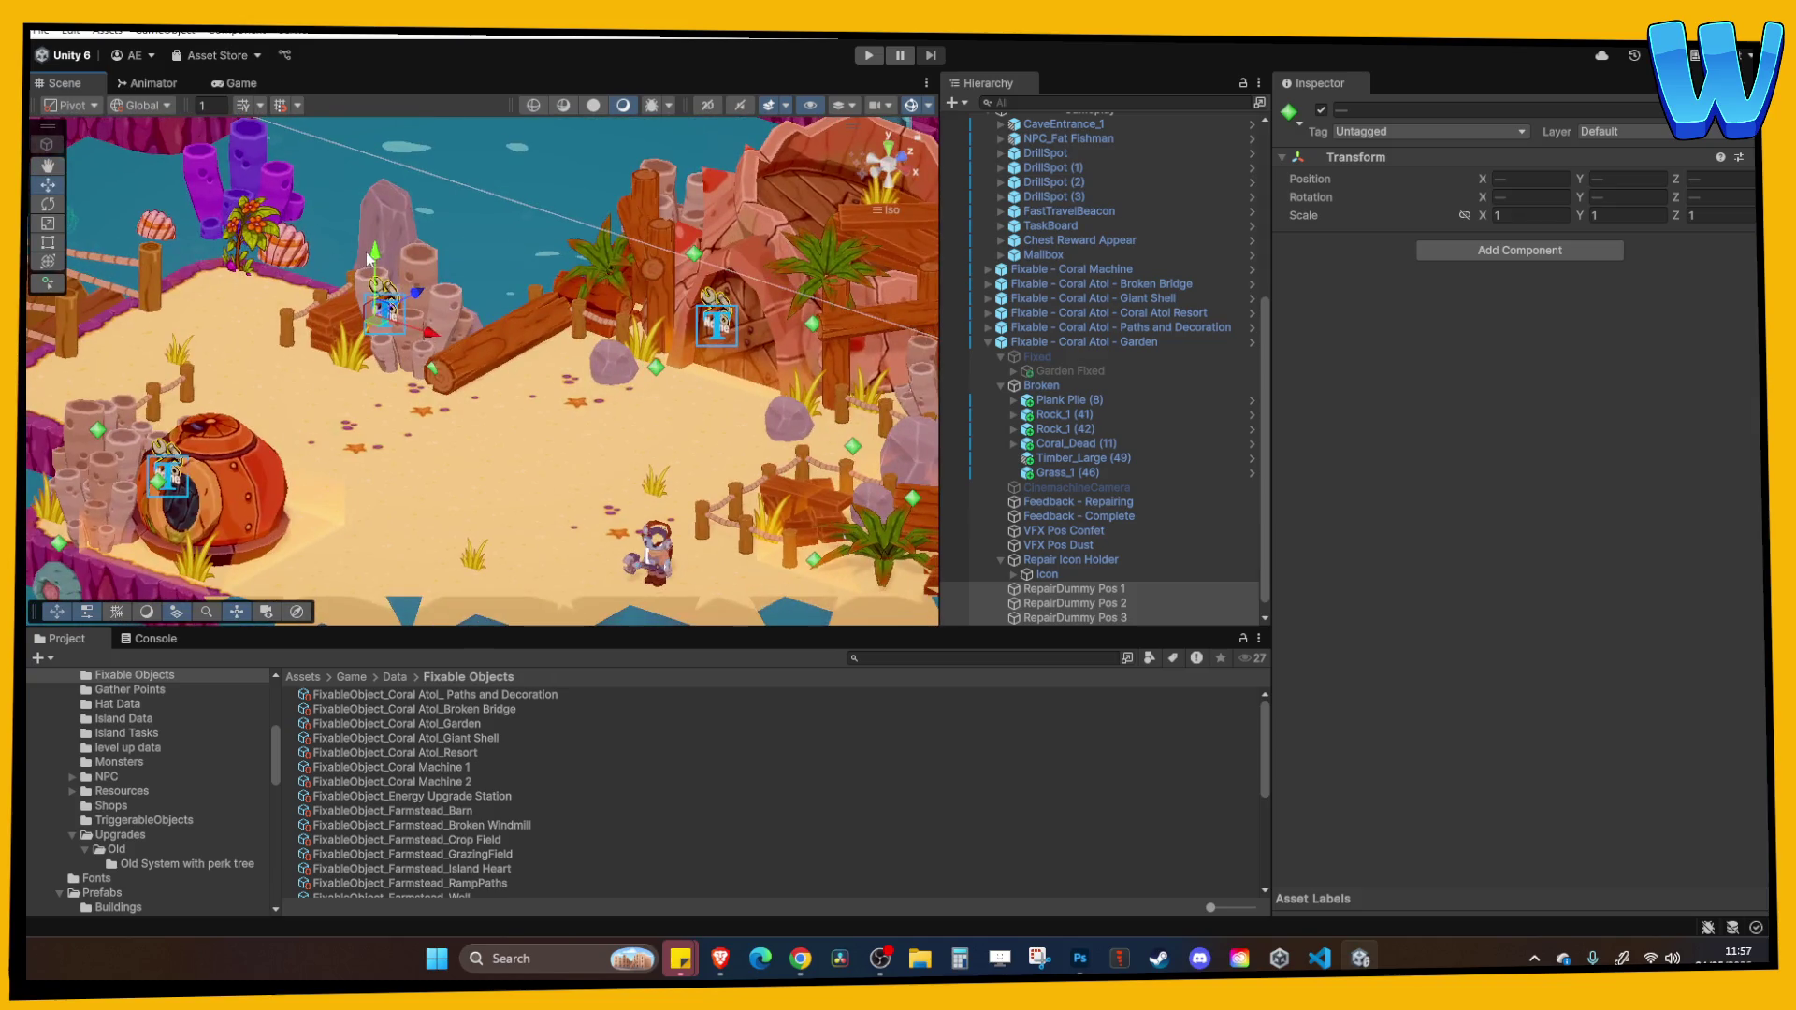
left_click_drag(369, 254, 485, 352)
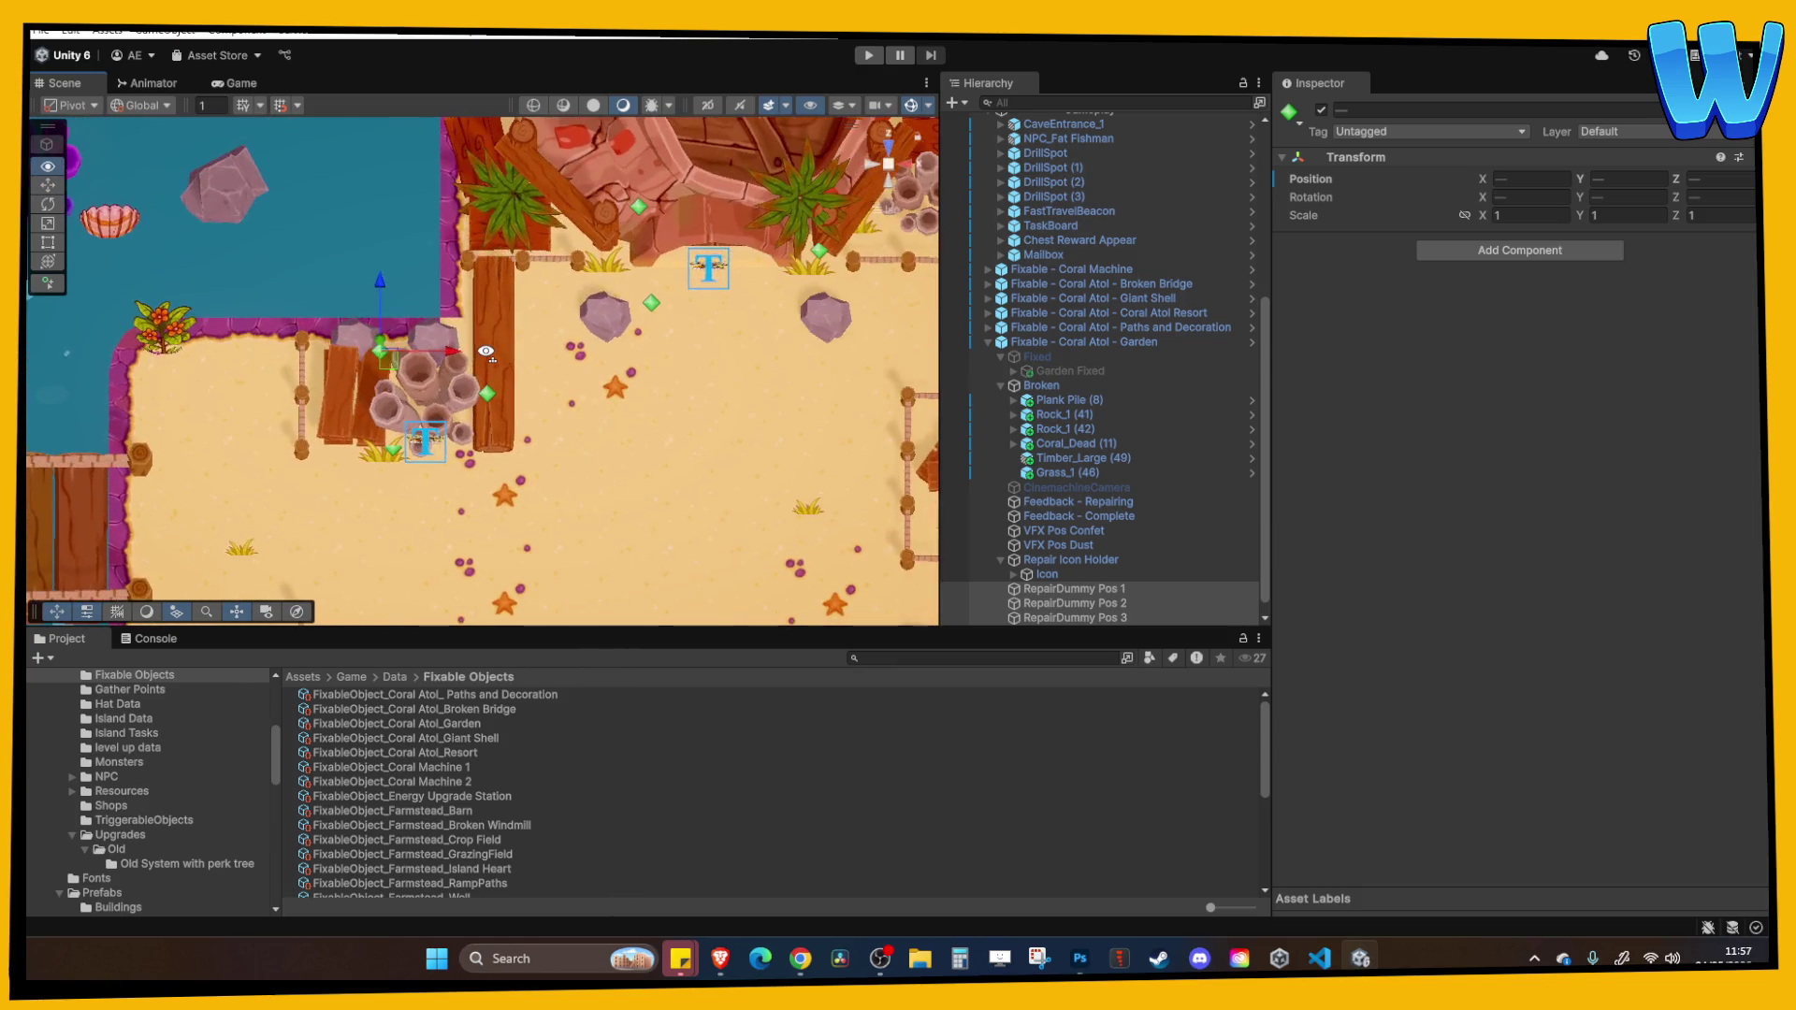
Inspect the Broken garden's repair trigger settings and start Play mode.
left_click(1073, 573)
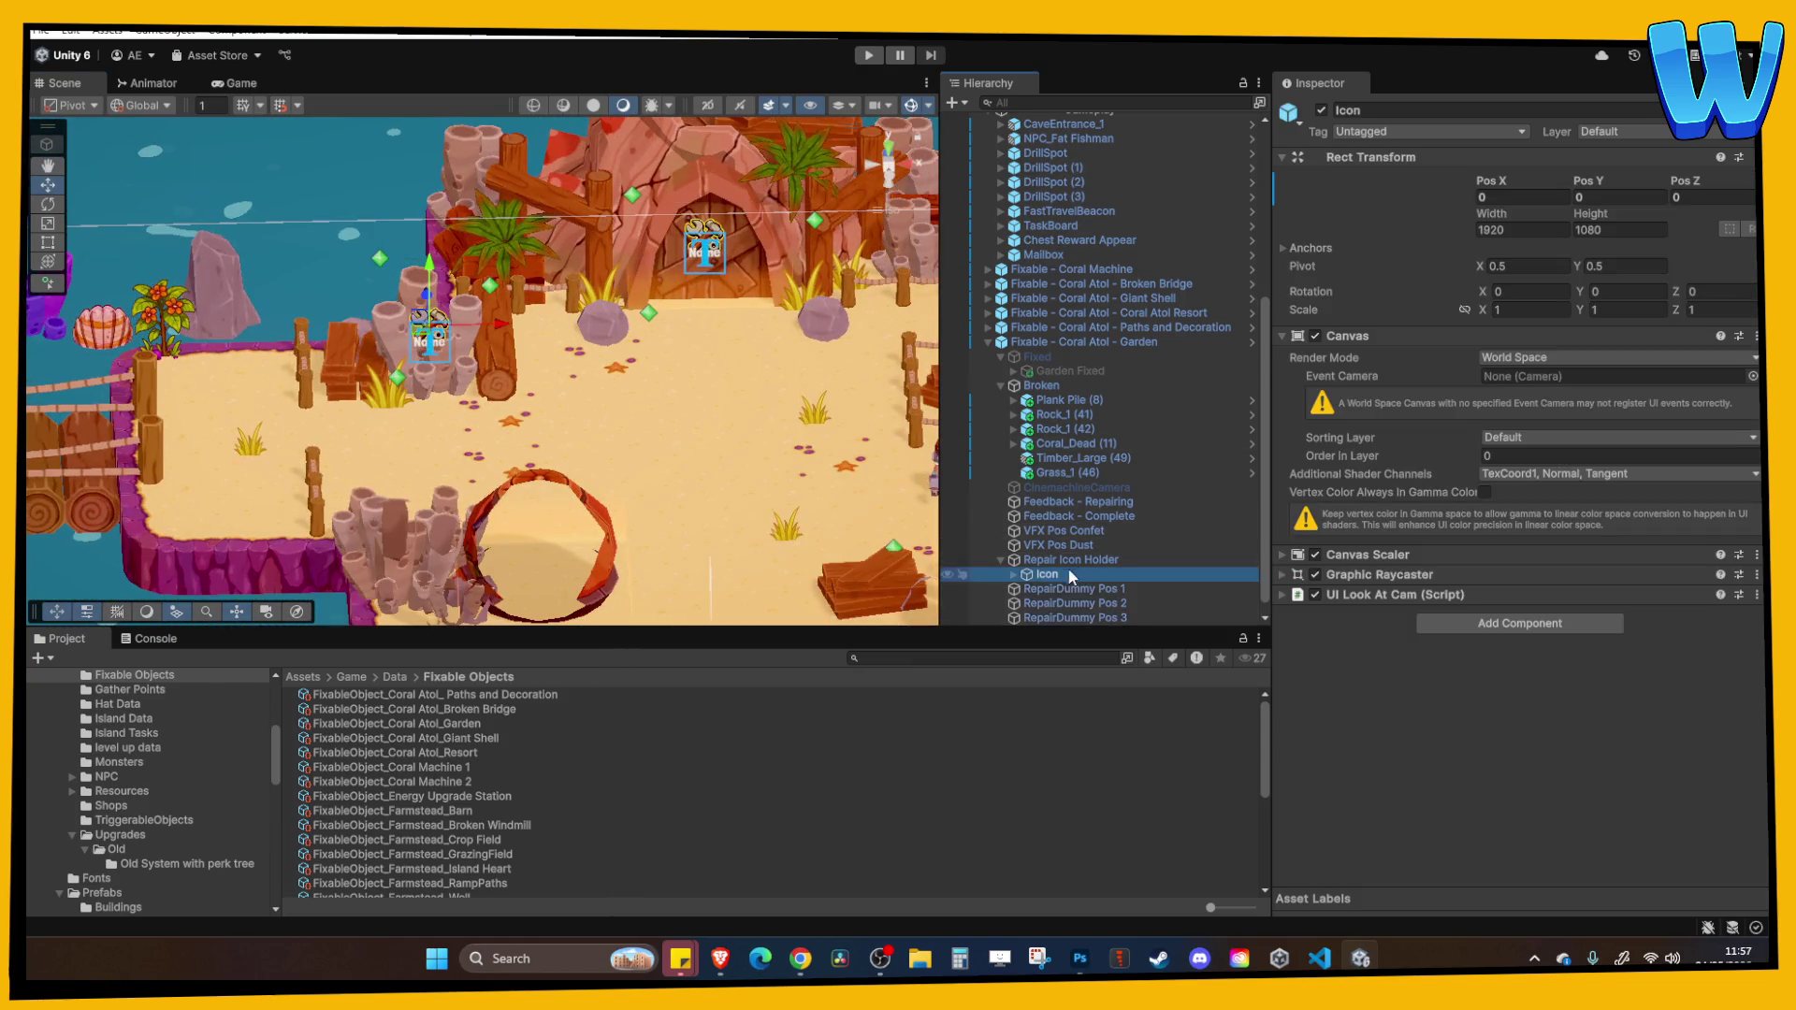
left_click(1066, 559)
left_click(1036, 355)
left_click(1051, 344)
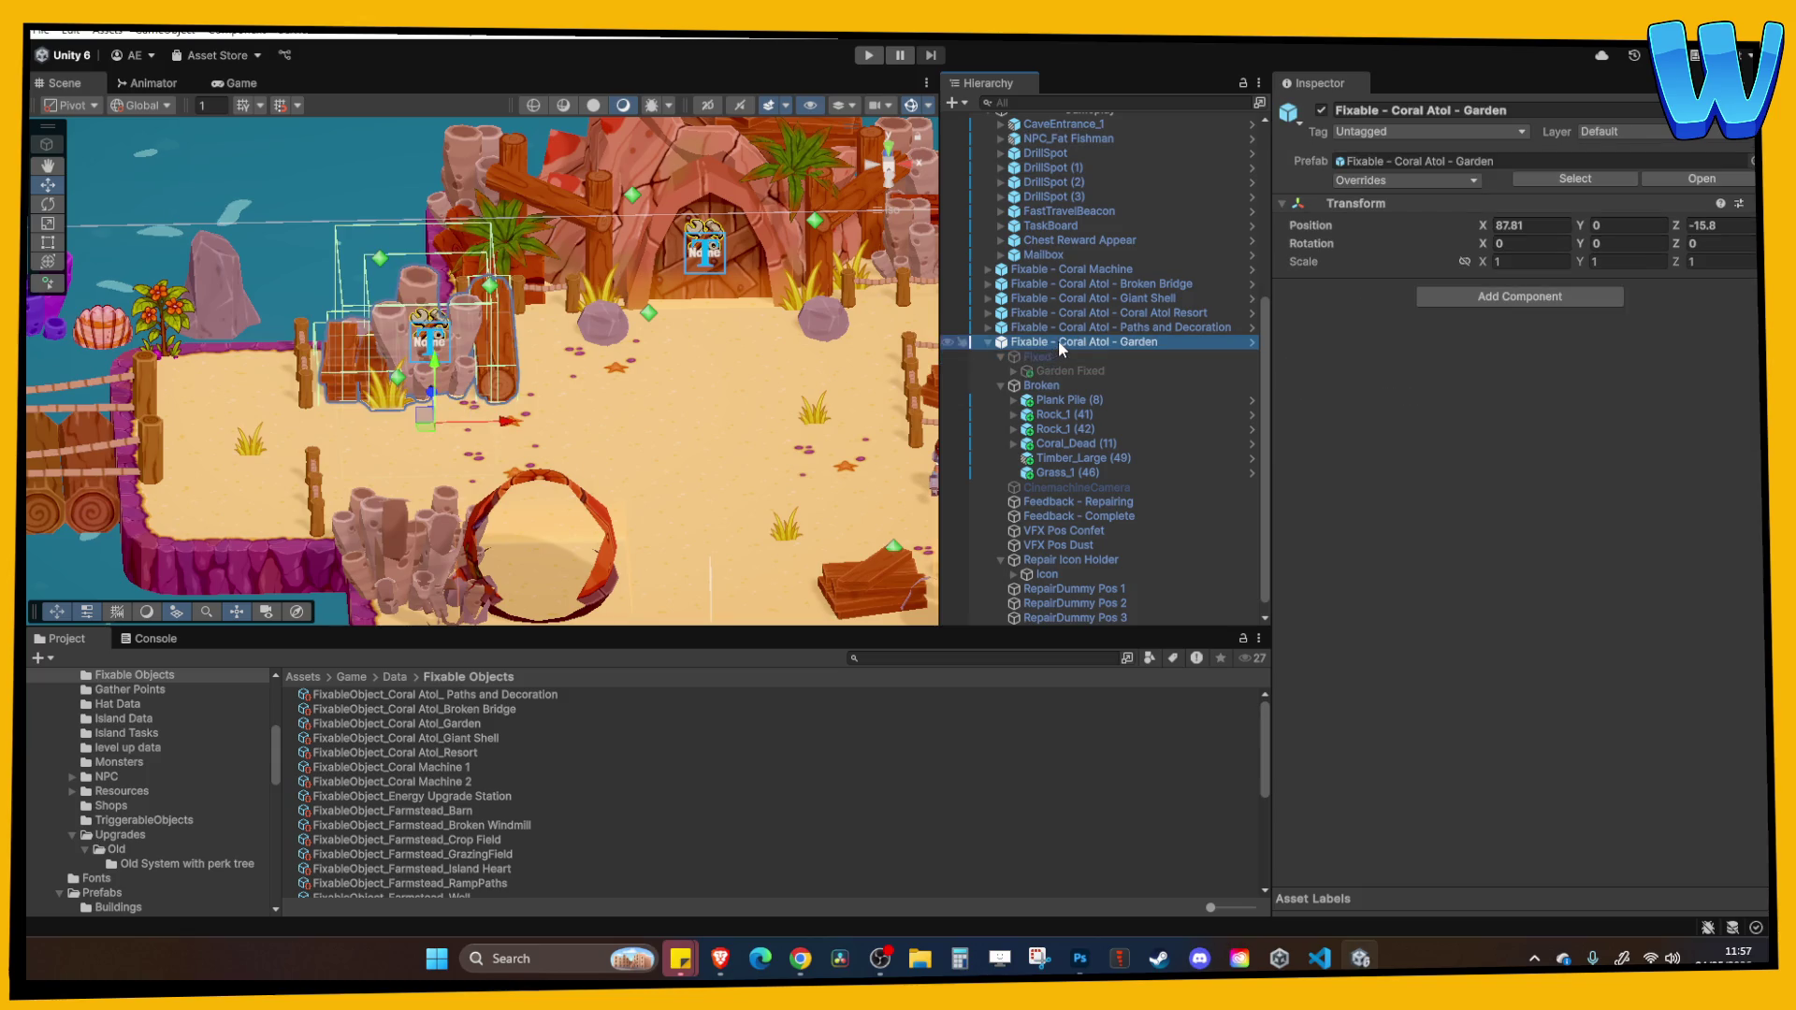
left_click(1041, 385)
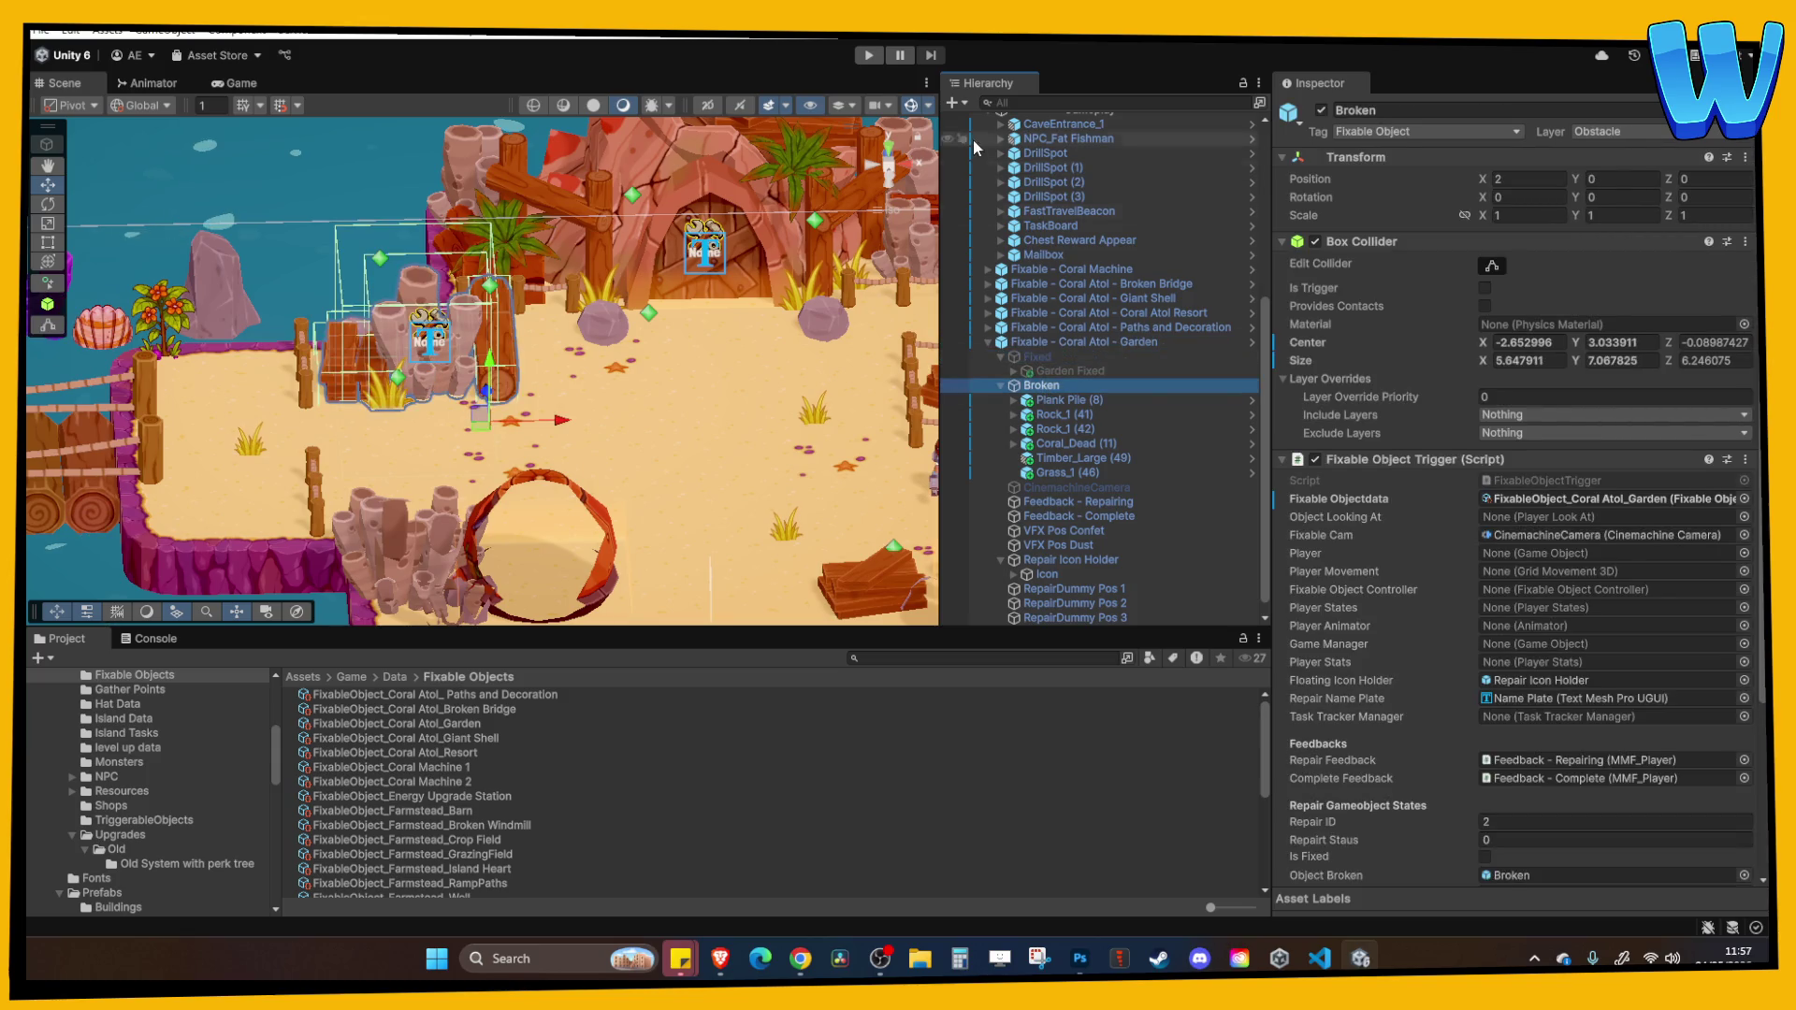
left_click(860, 58)
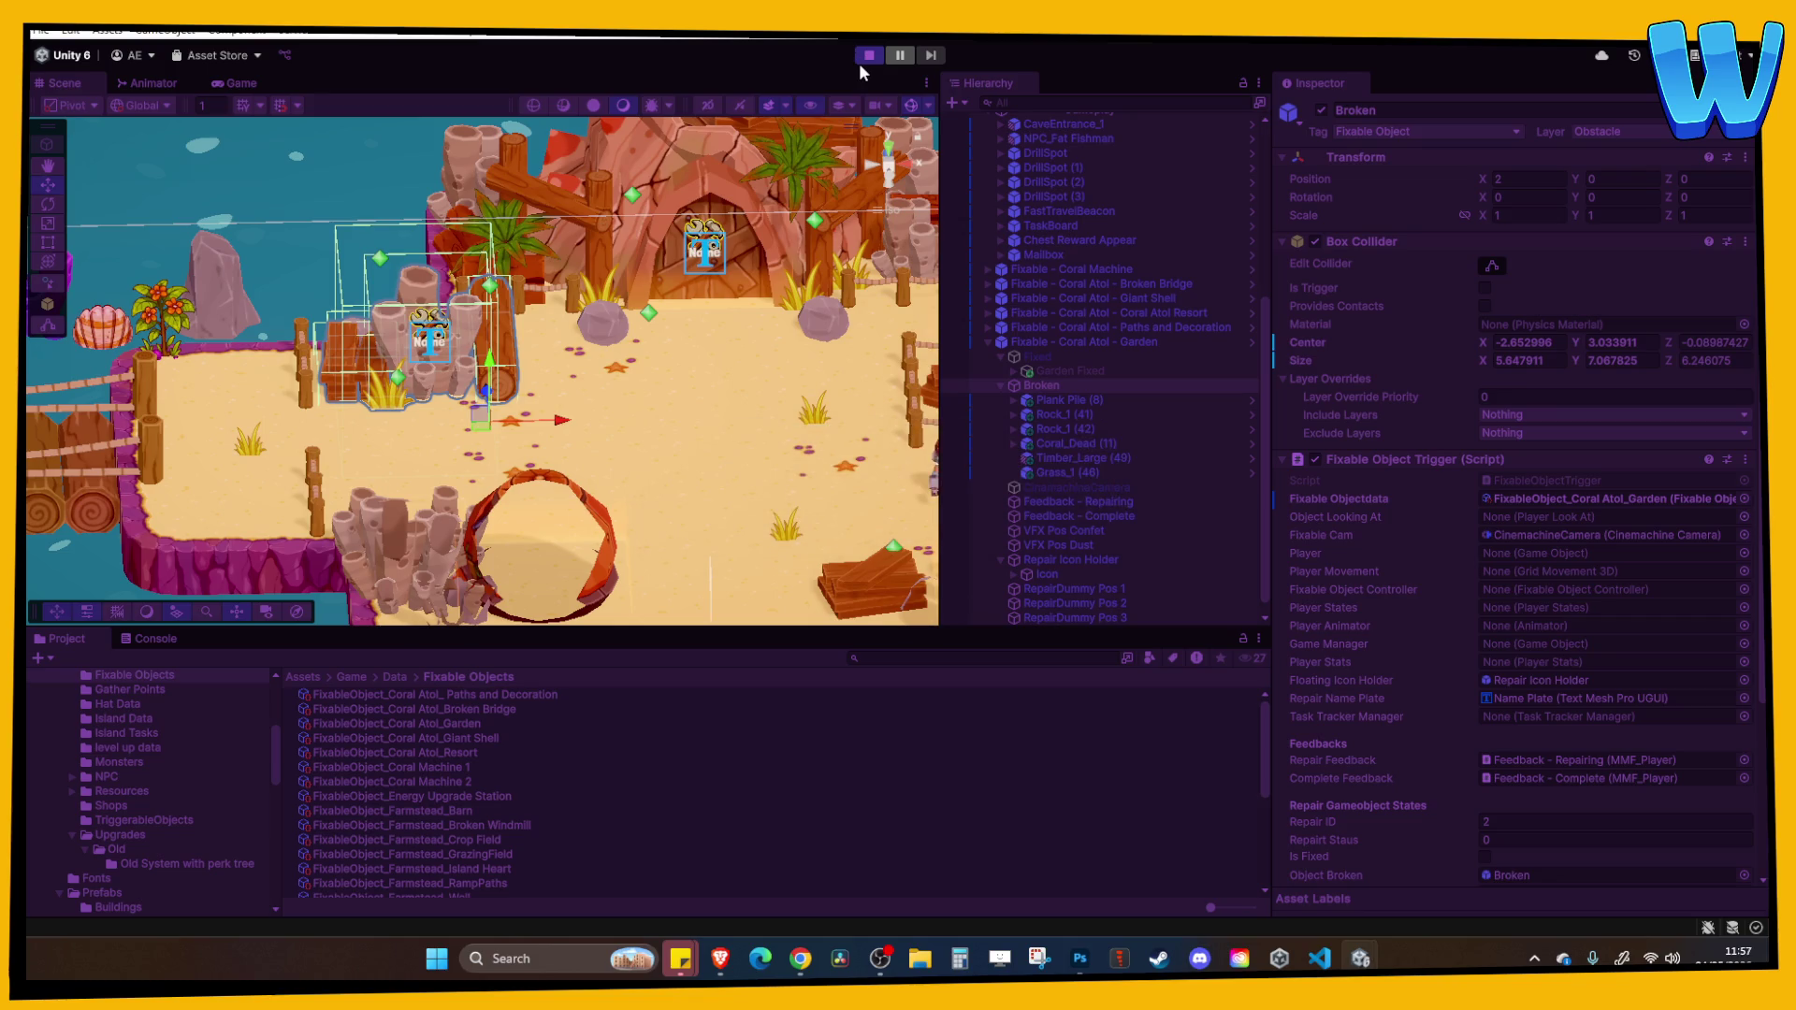
Walk to the Resort Garden, open its repair requirements, then exit Play mode.
key("a")
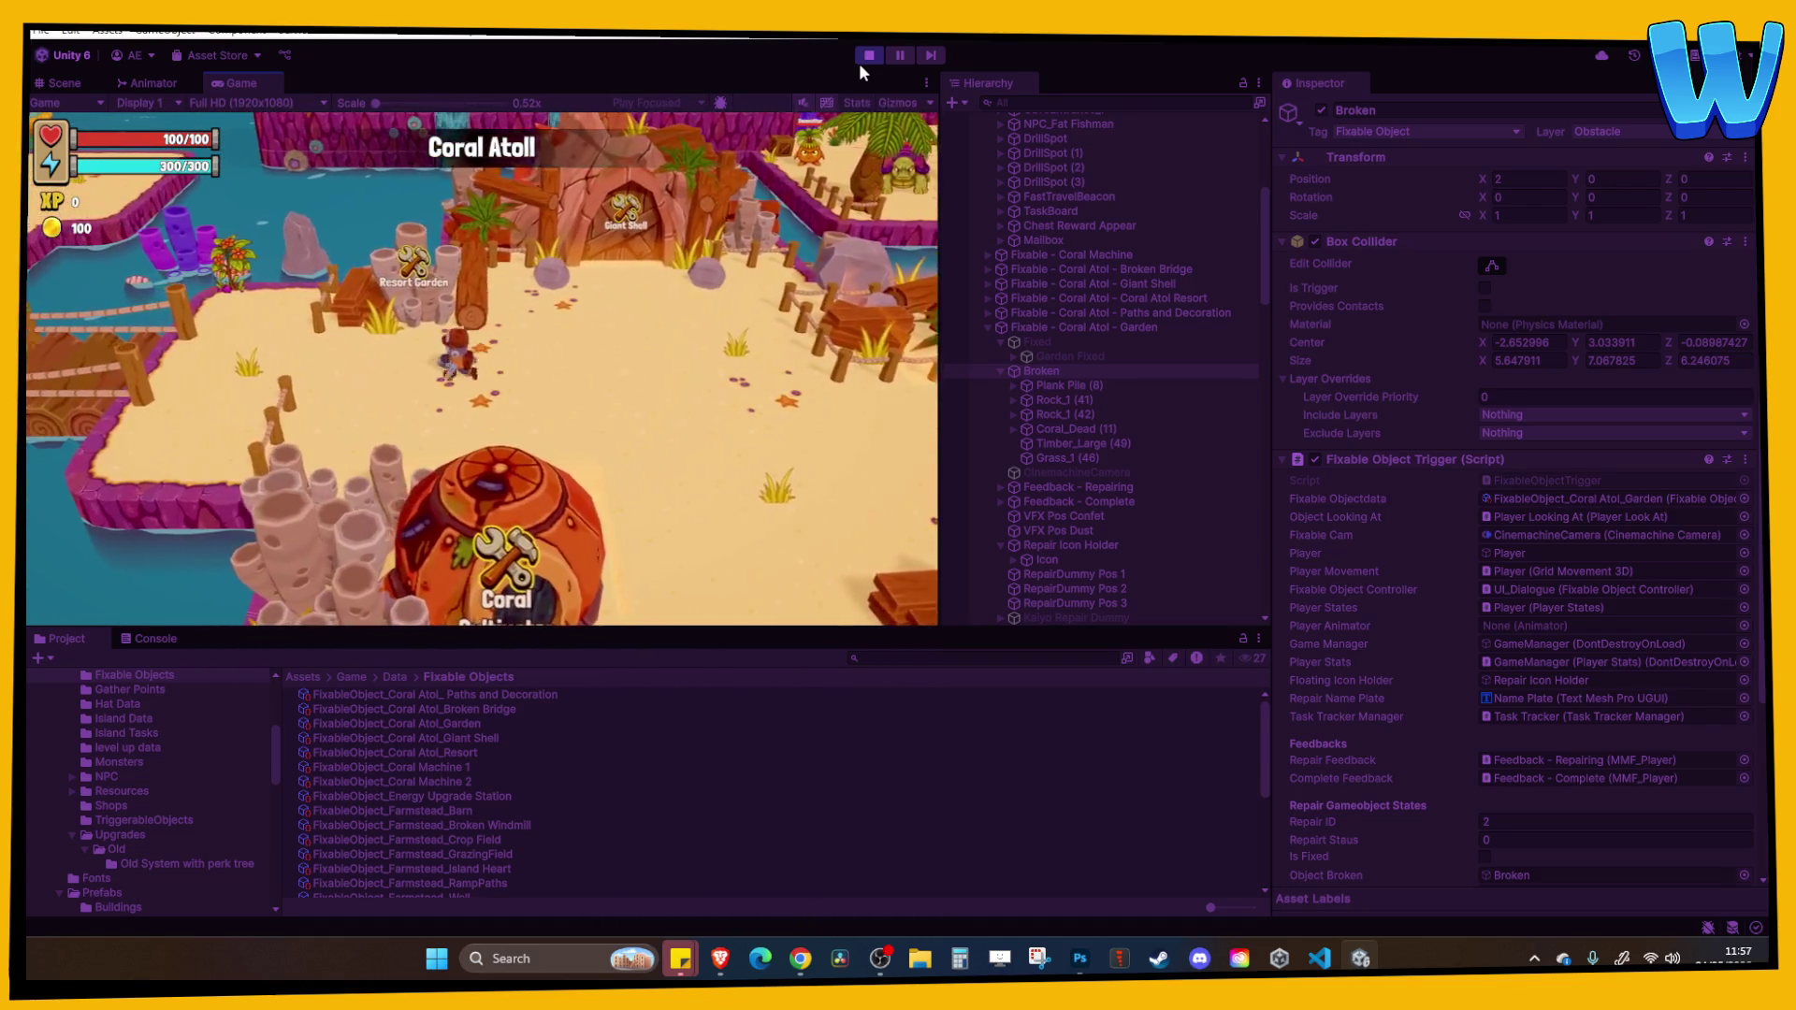
key("e")
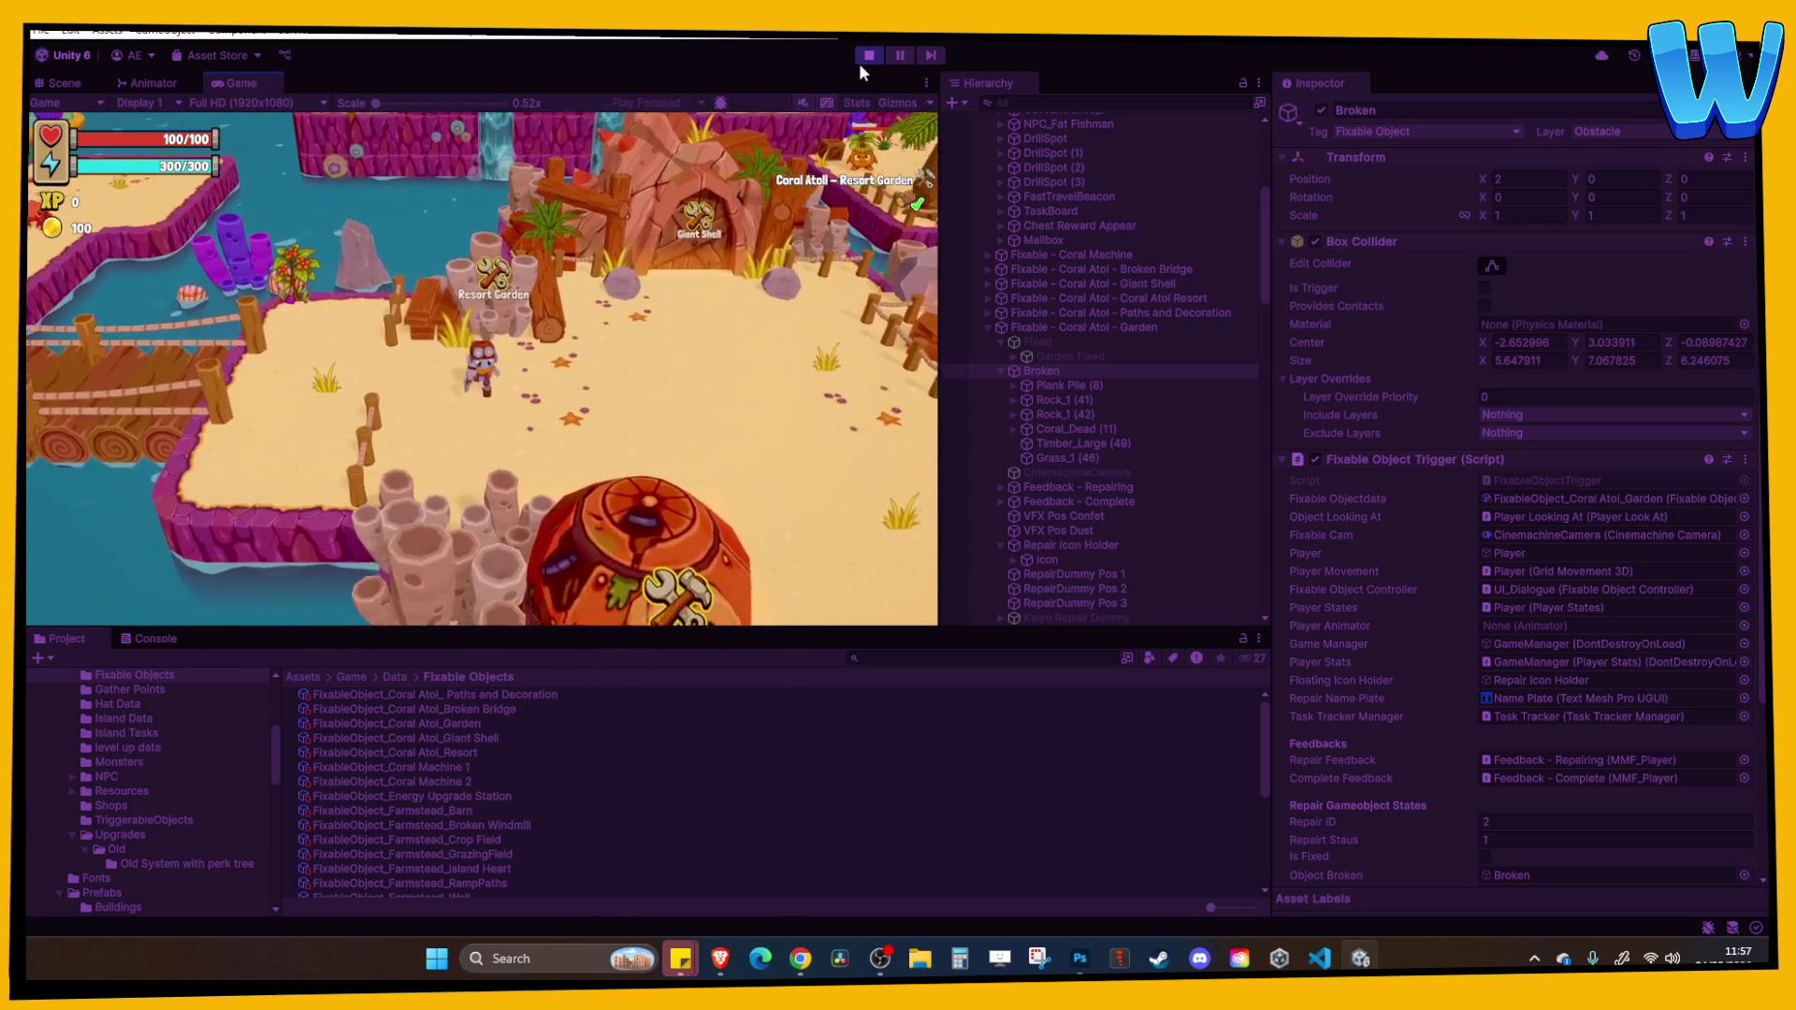
key("e")
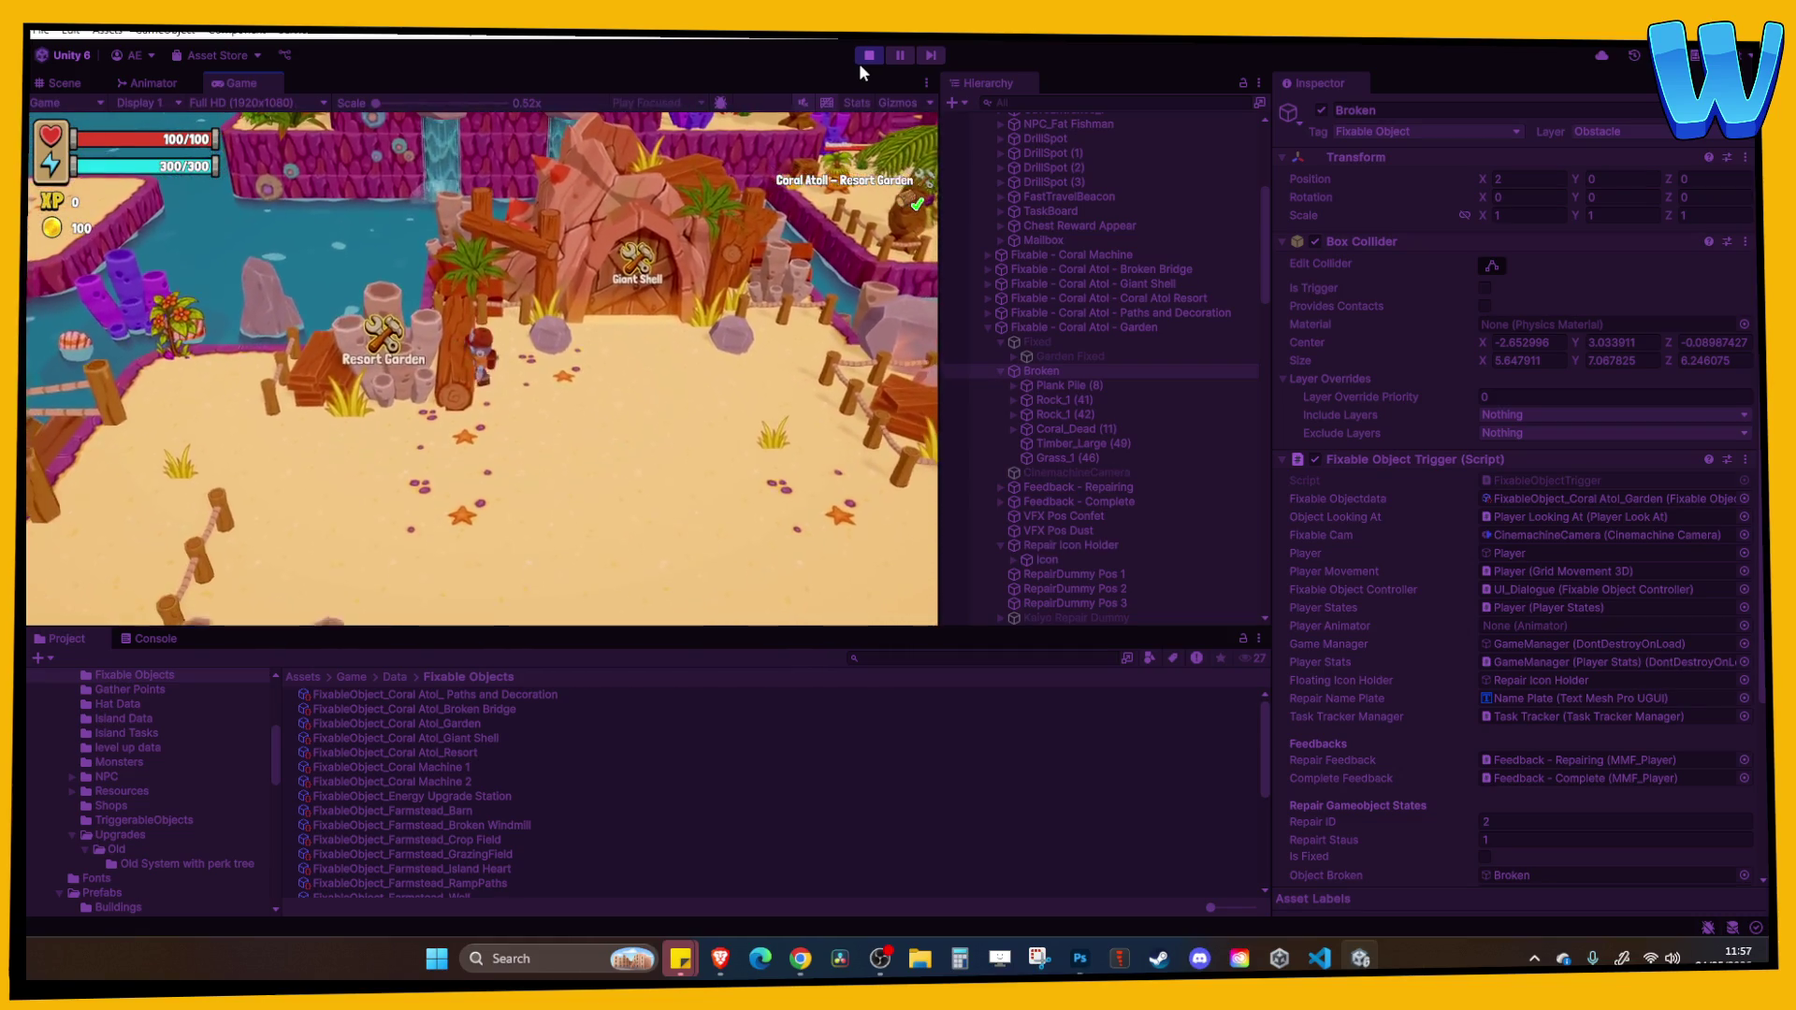
key("a")
key("a")
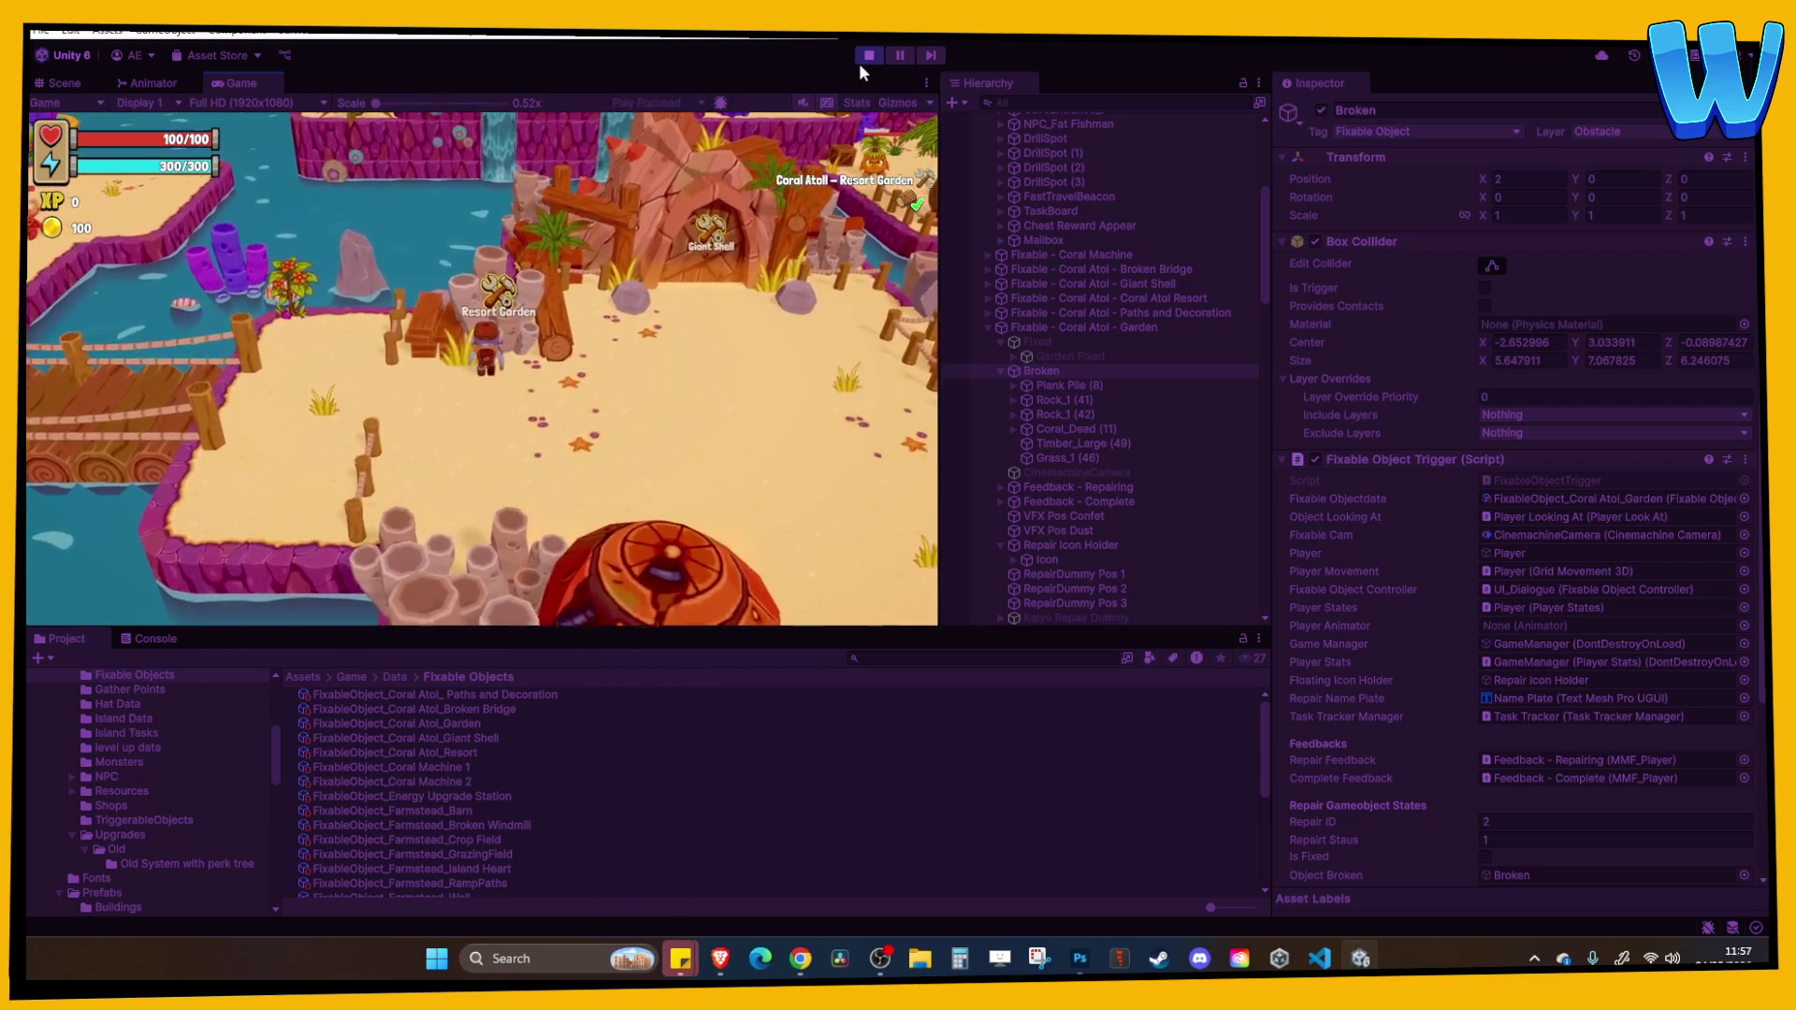
key("e")
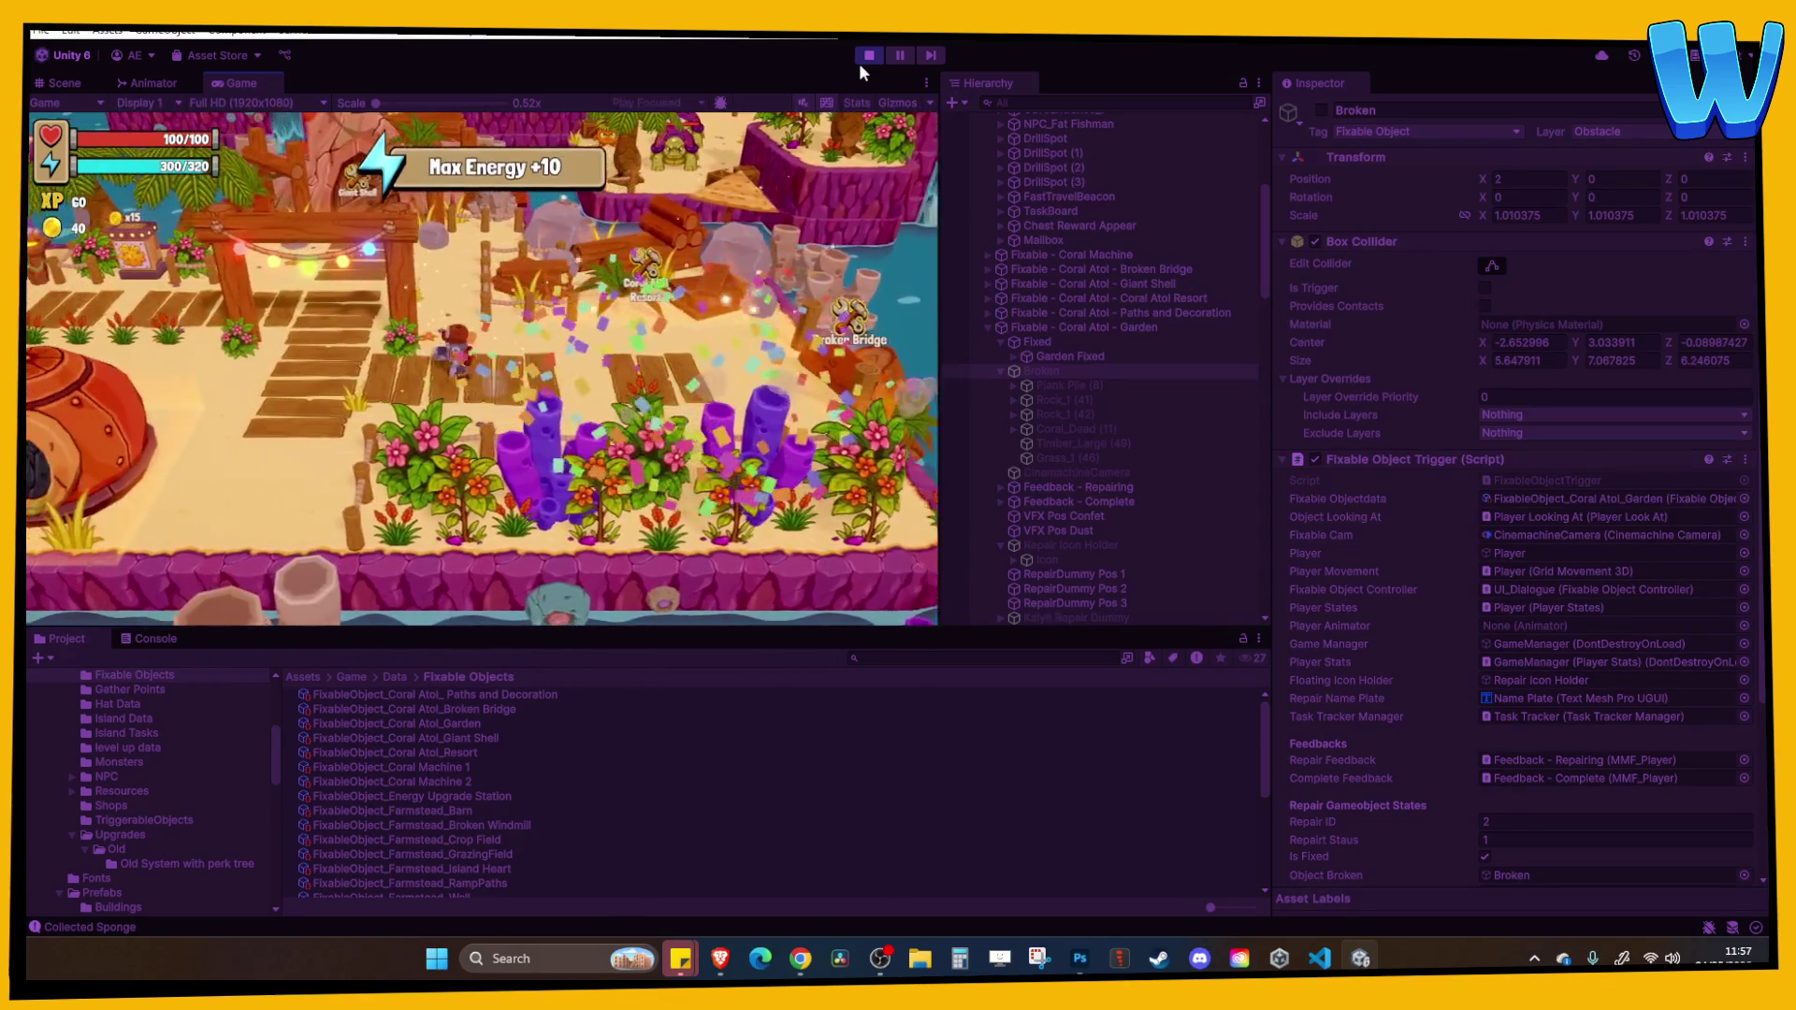
key("w")
key("w")
key("w")
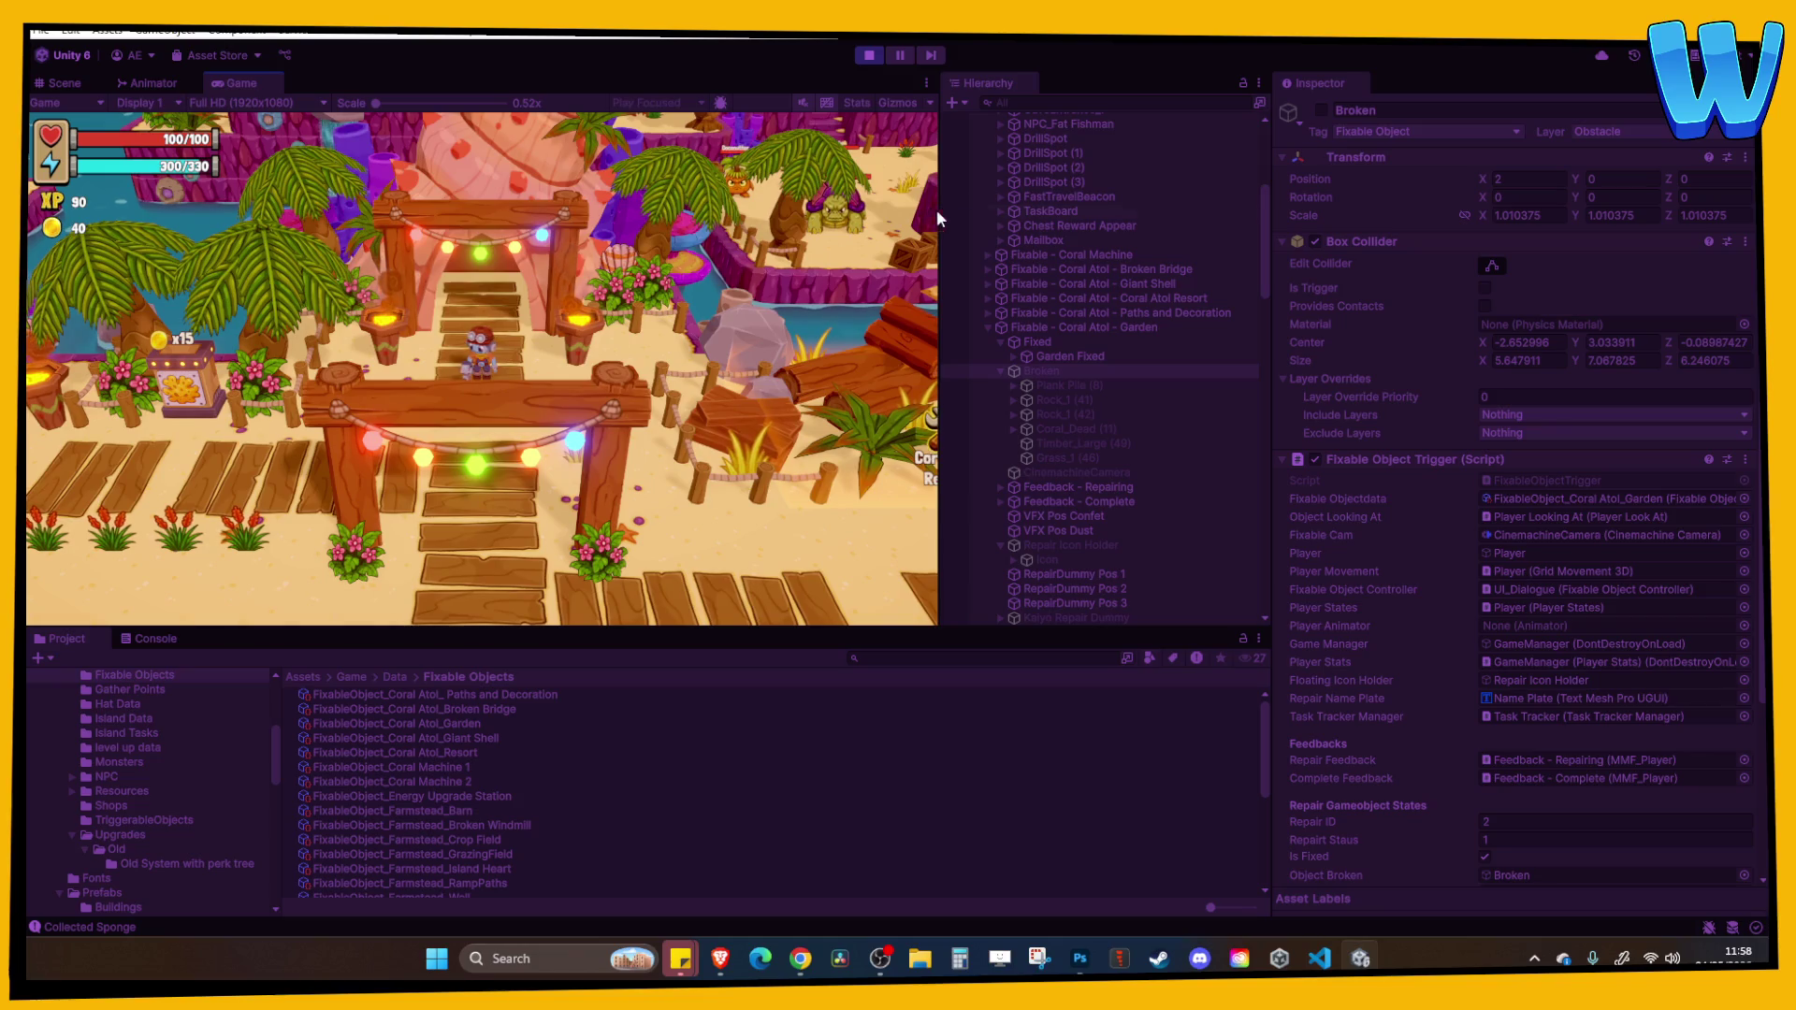
left_click(868, 56)
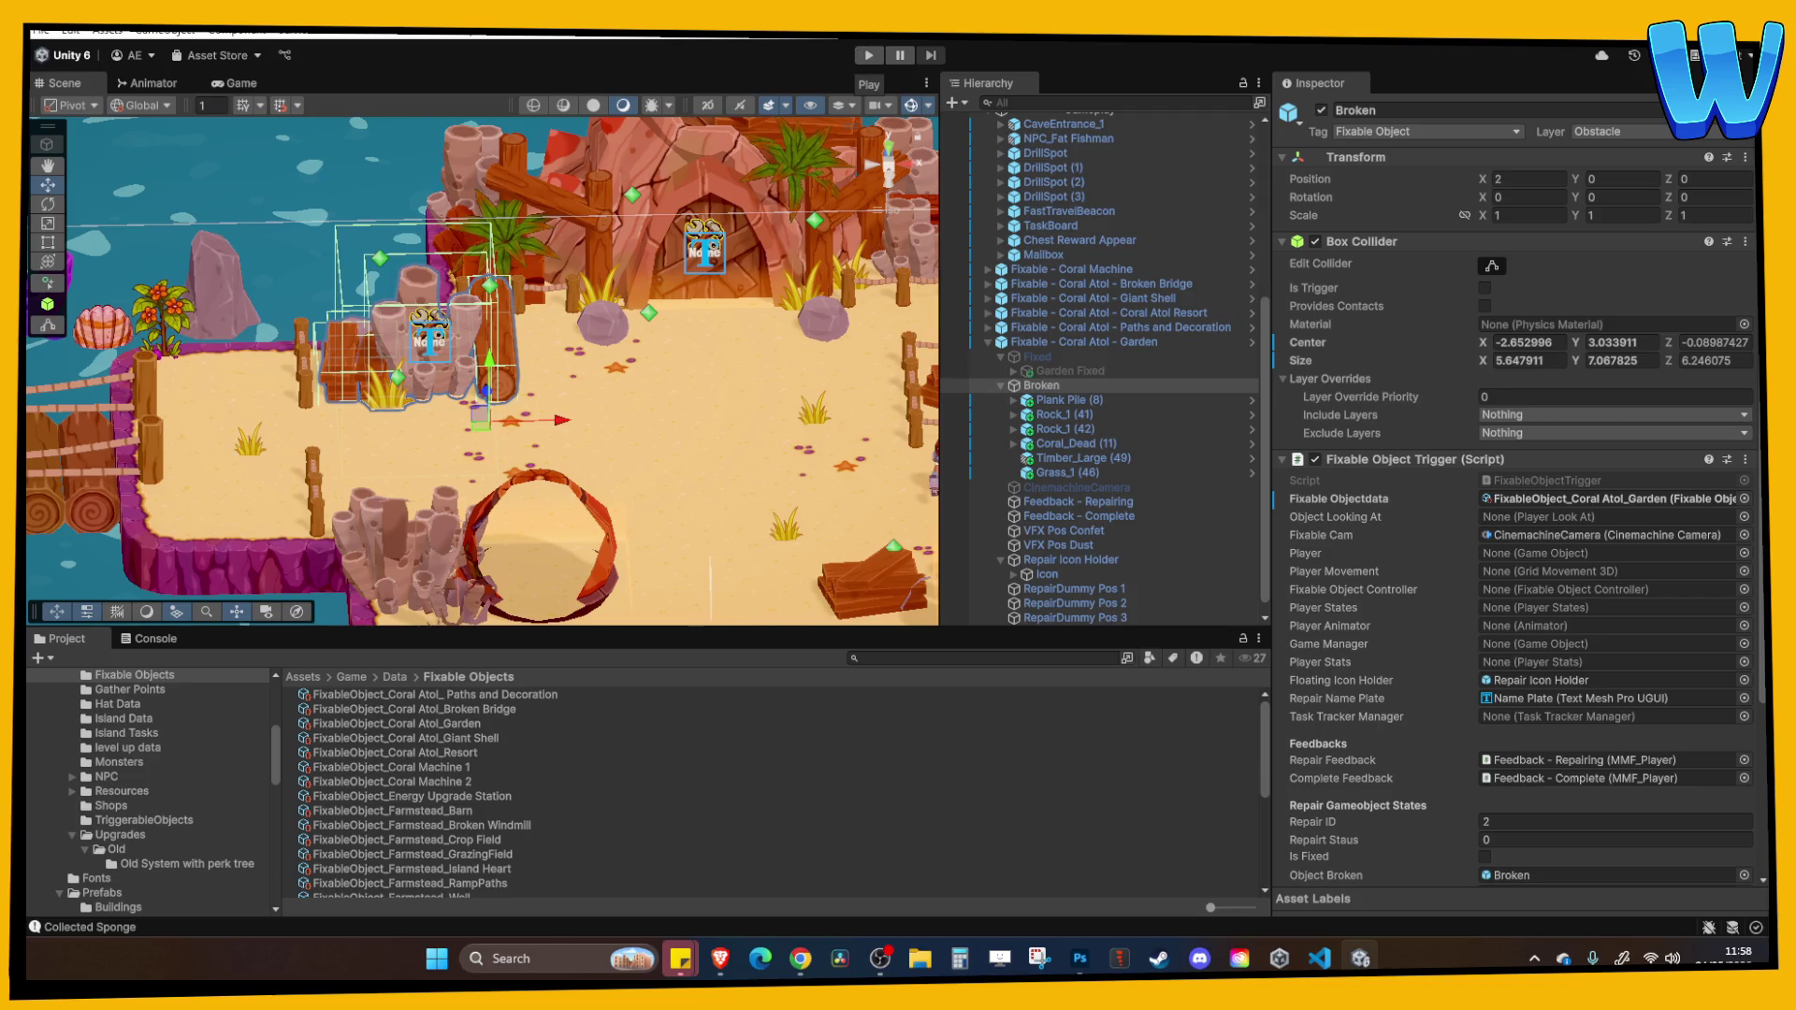
Select the Timber_Large (49) log and frame it in the Scene view.
key("alt+Tab")
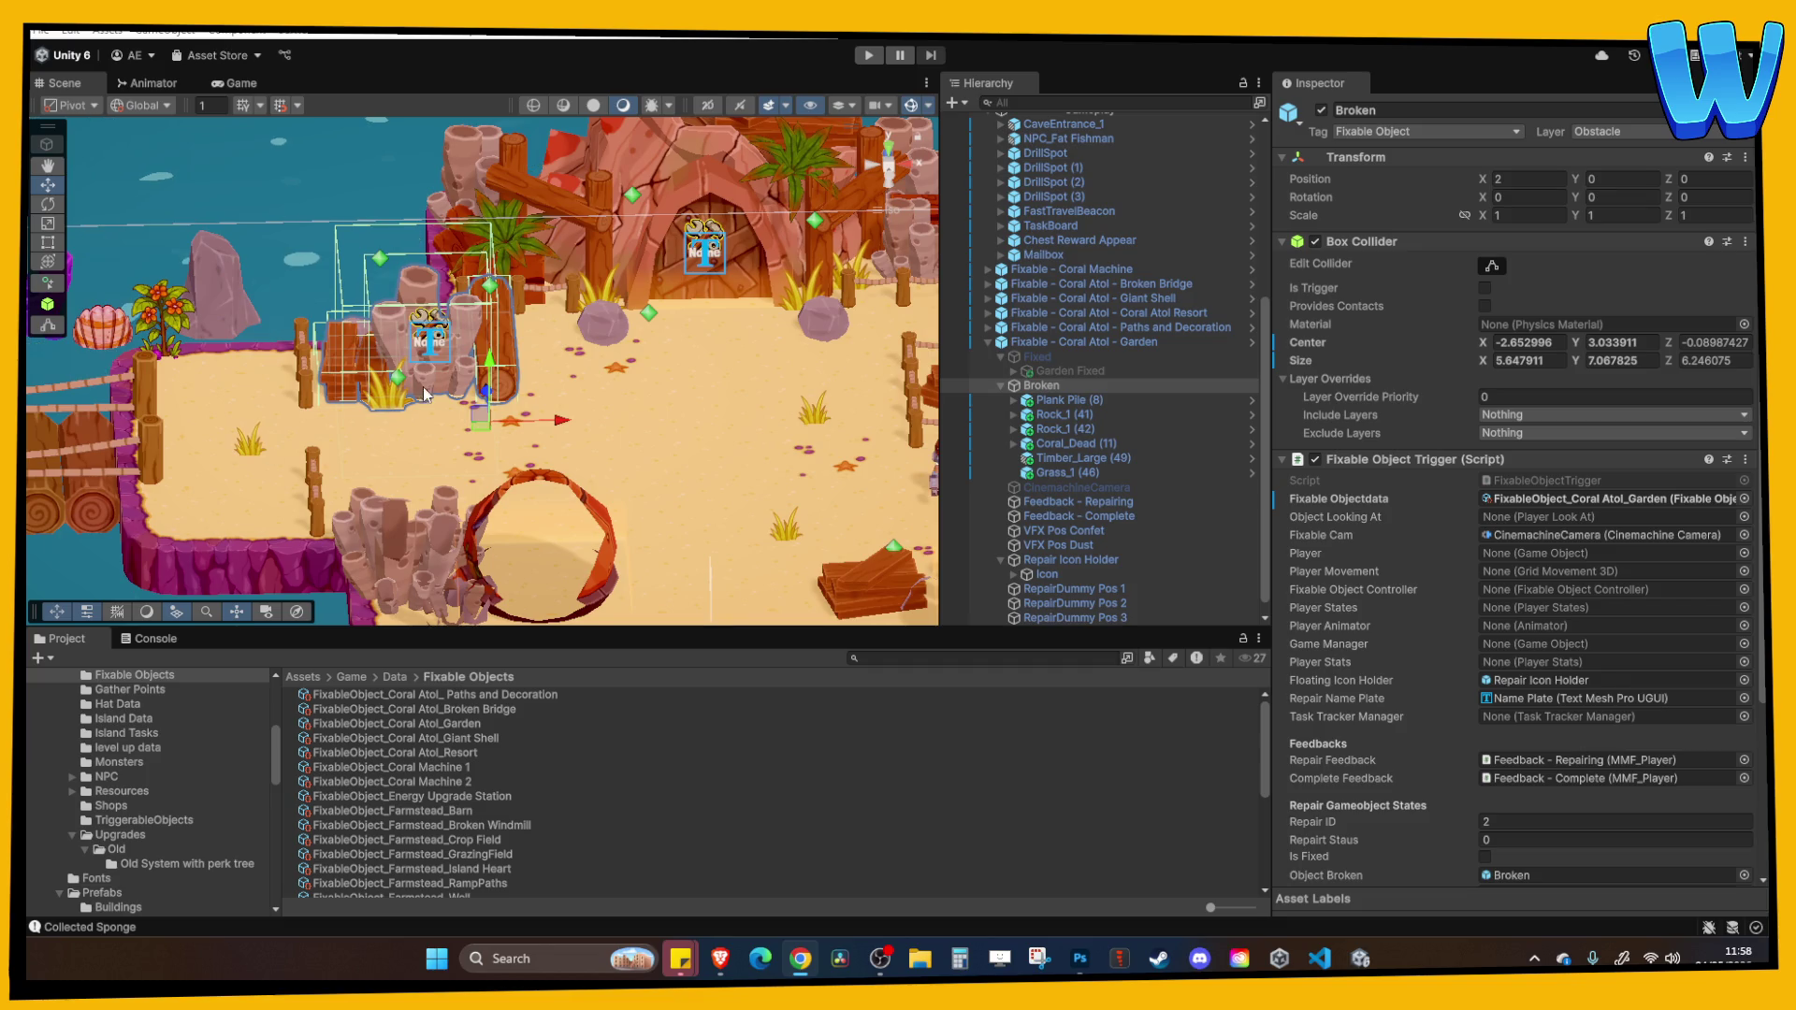
scroll(424, 412, "up", 2)
scroll(425, 413, "down", 3)
left_click(477, 396)
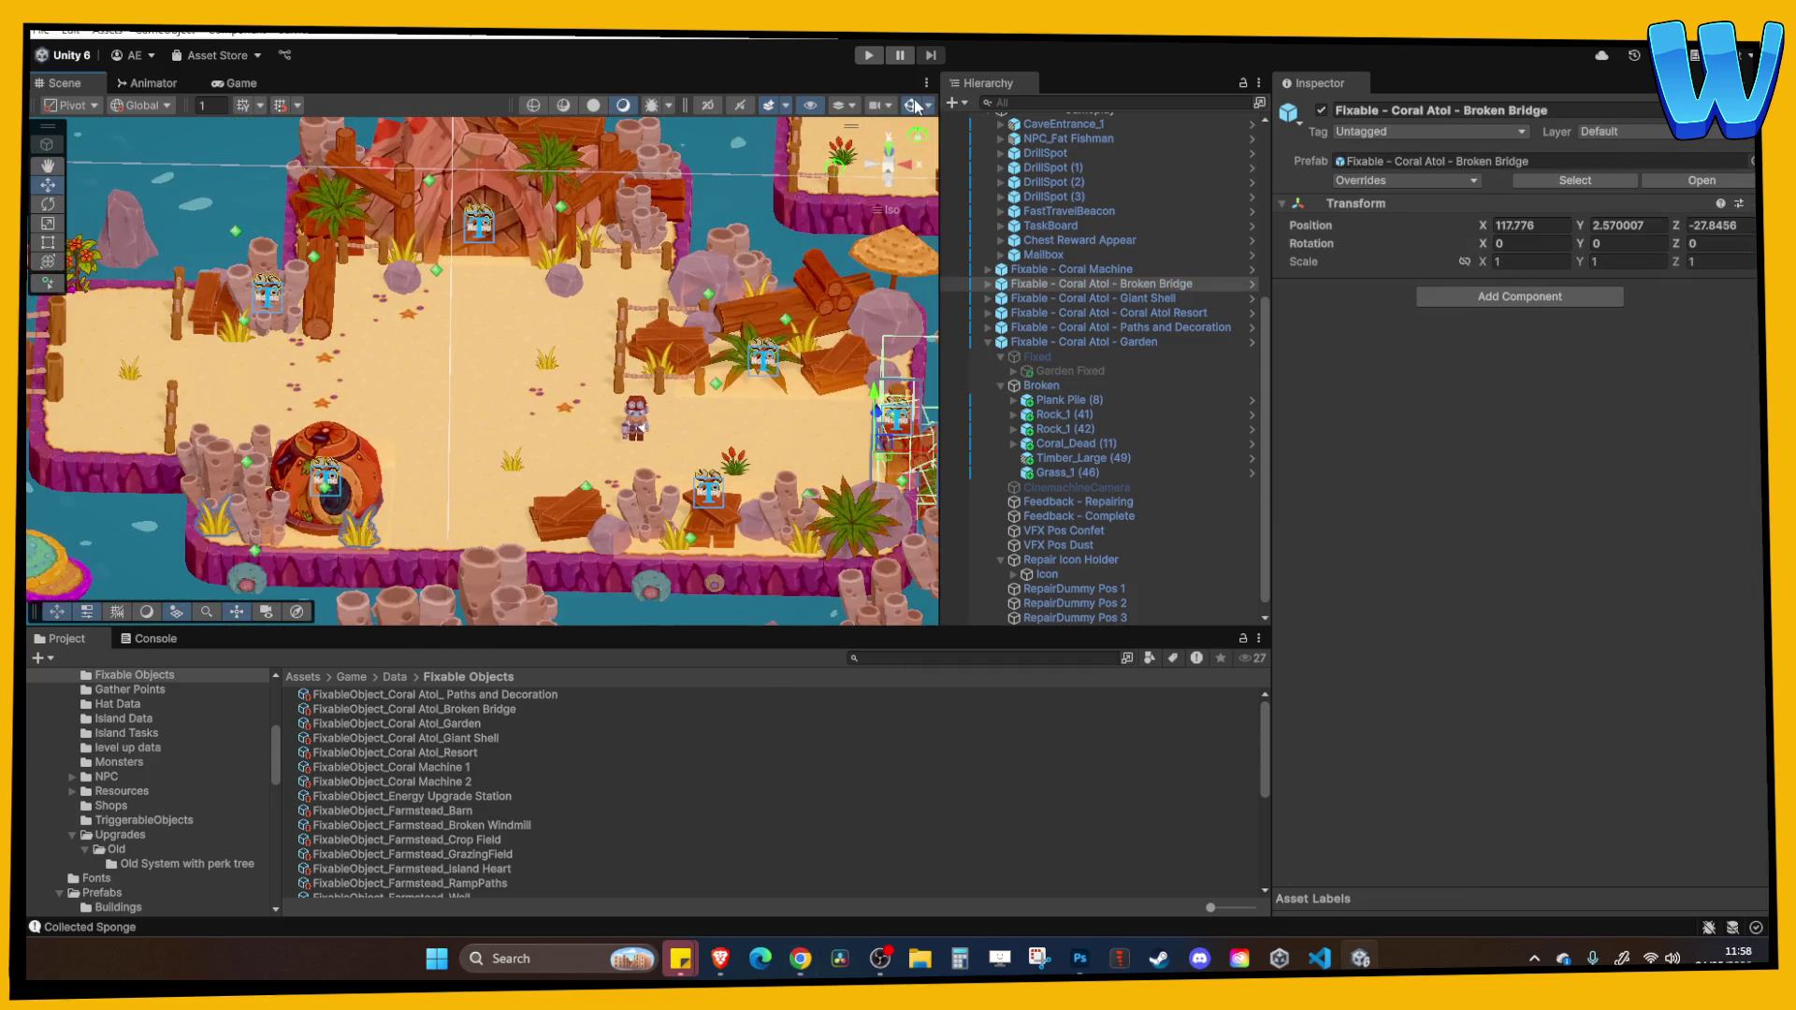
left_click(748, 314)
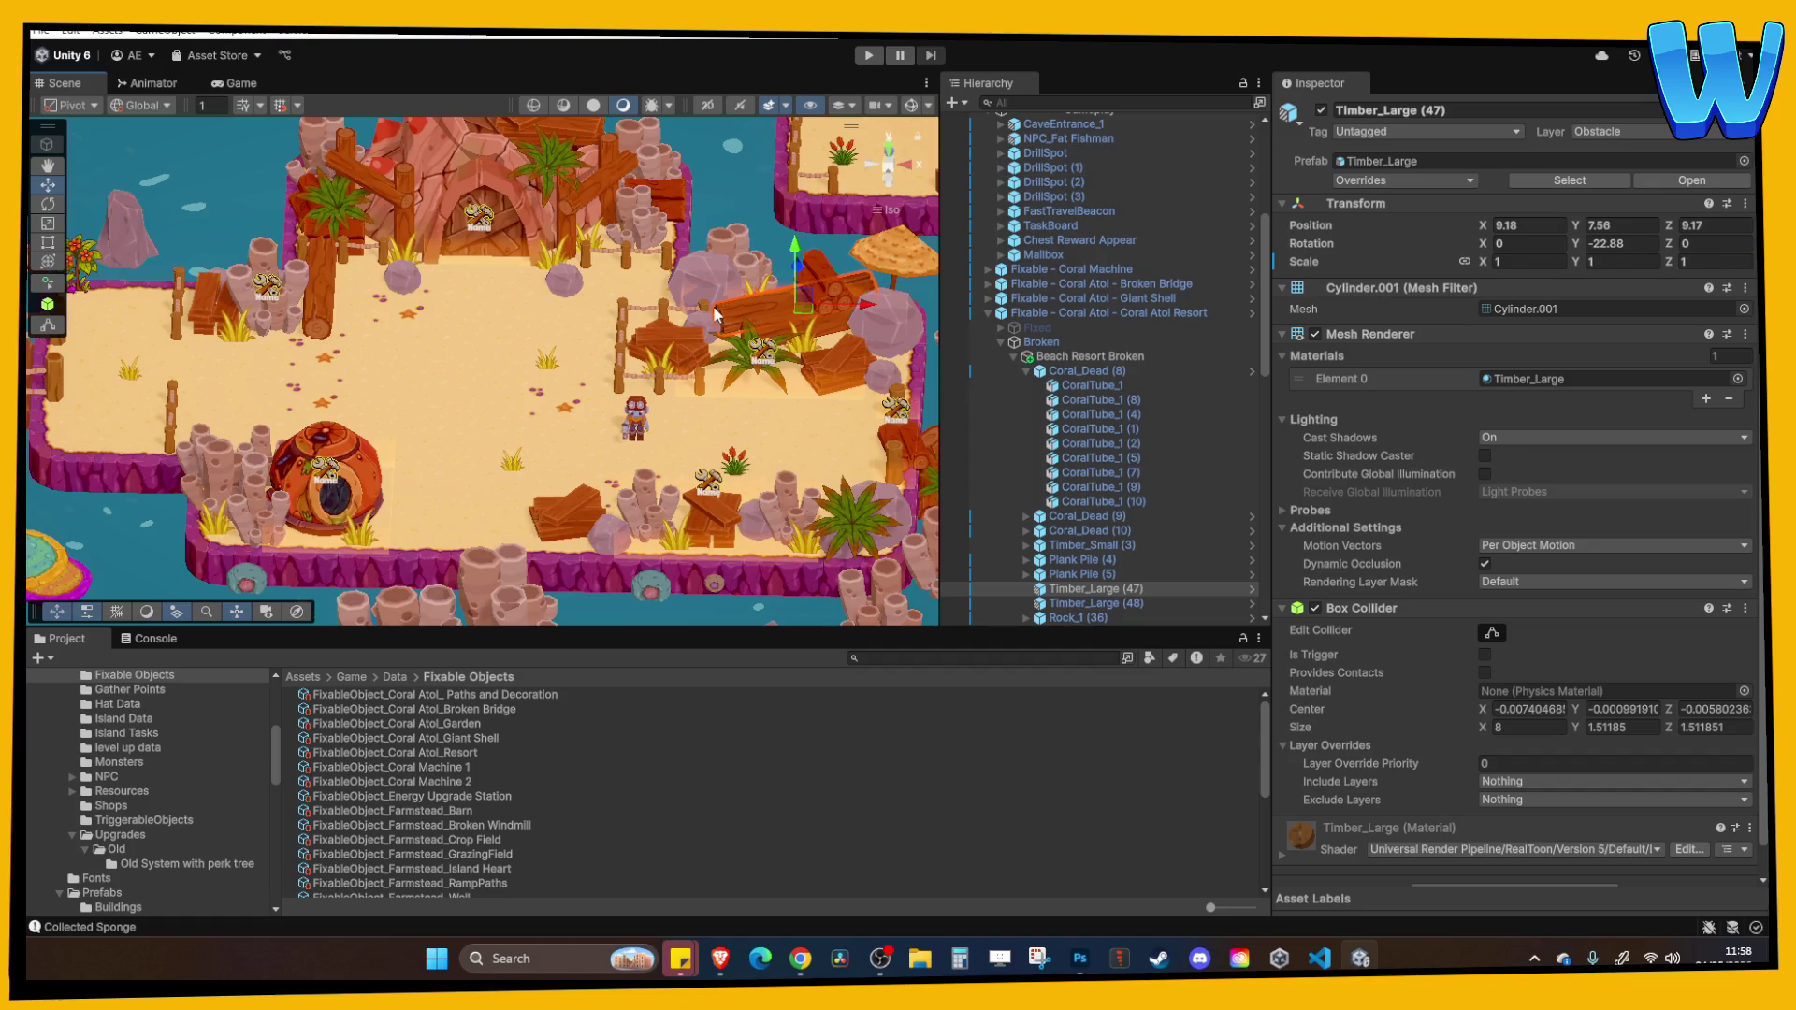
left_click(316, 296)
key("f")
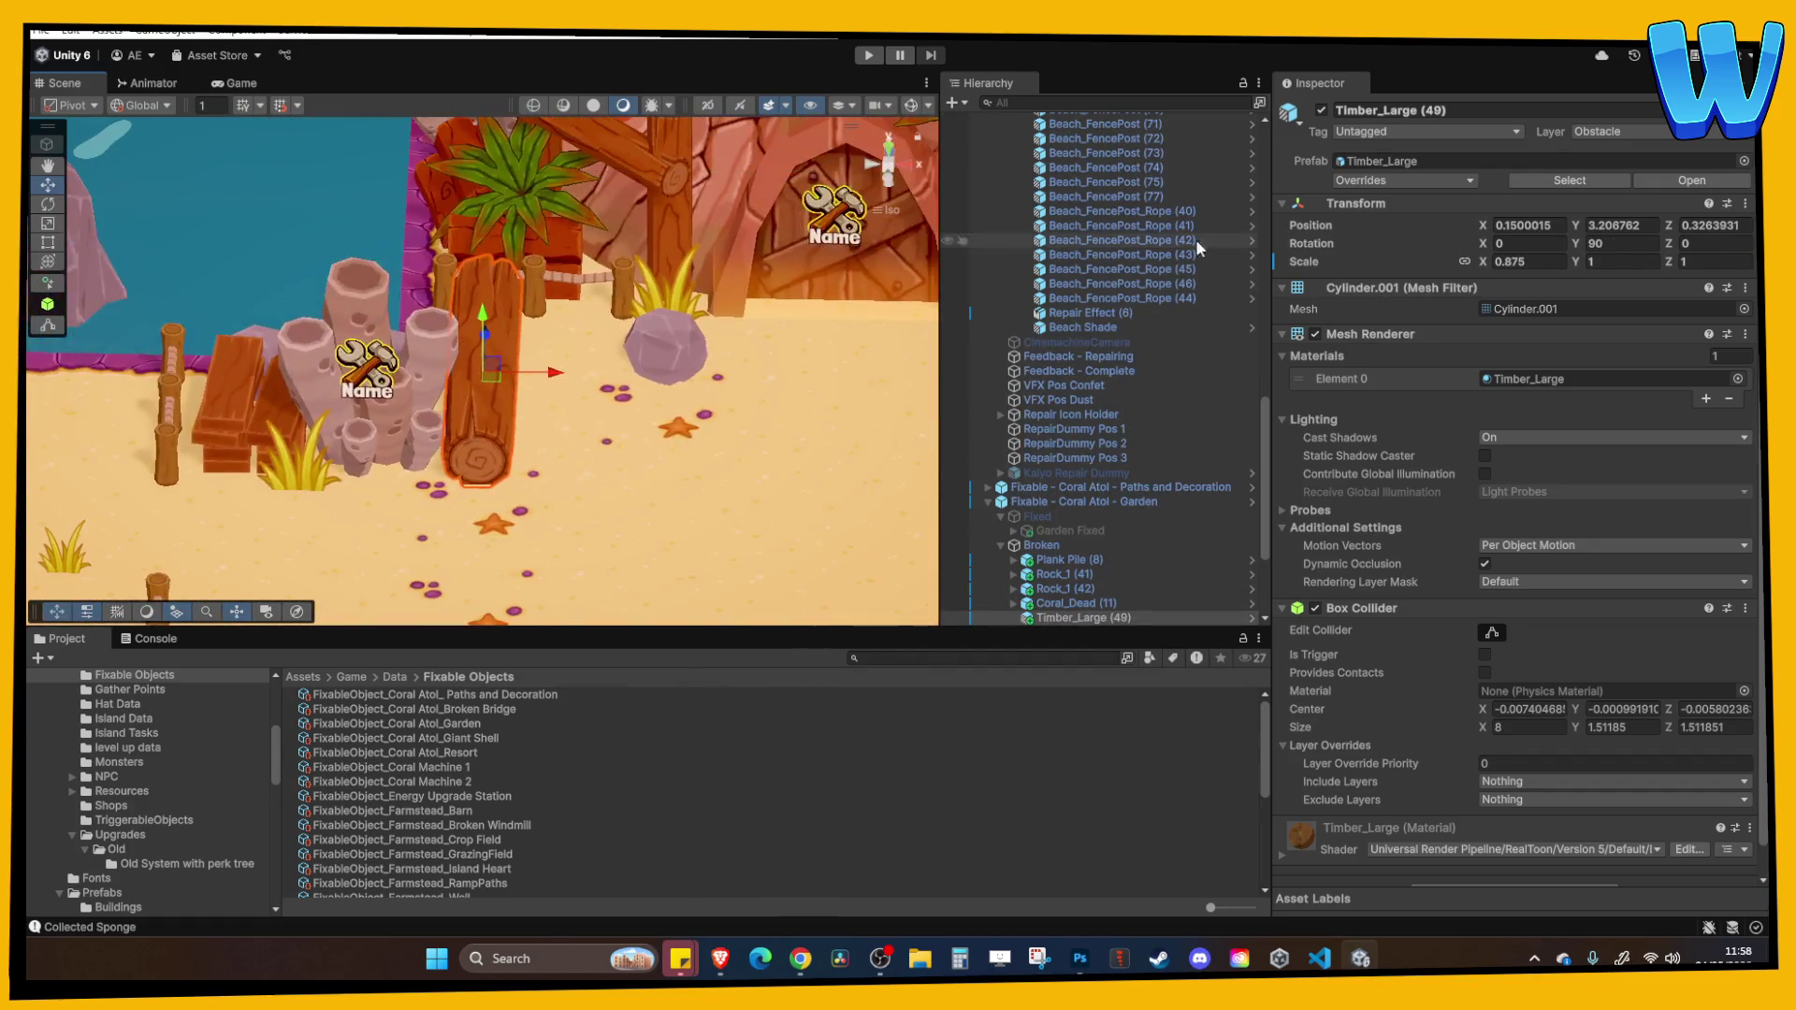
Show the log's Box Collider, nudge it right to local X 0.19, and play-test.
left_click(1492, 632)
mouse_move(732, 378)
left_mouse_down()
mouse_move(599, 281)
mouse_move(541, 429)
mouse_move(569, 388)
left_mouse_up()
key("w")
key("ctrl+z")
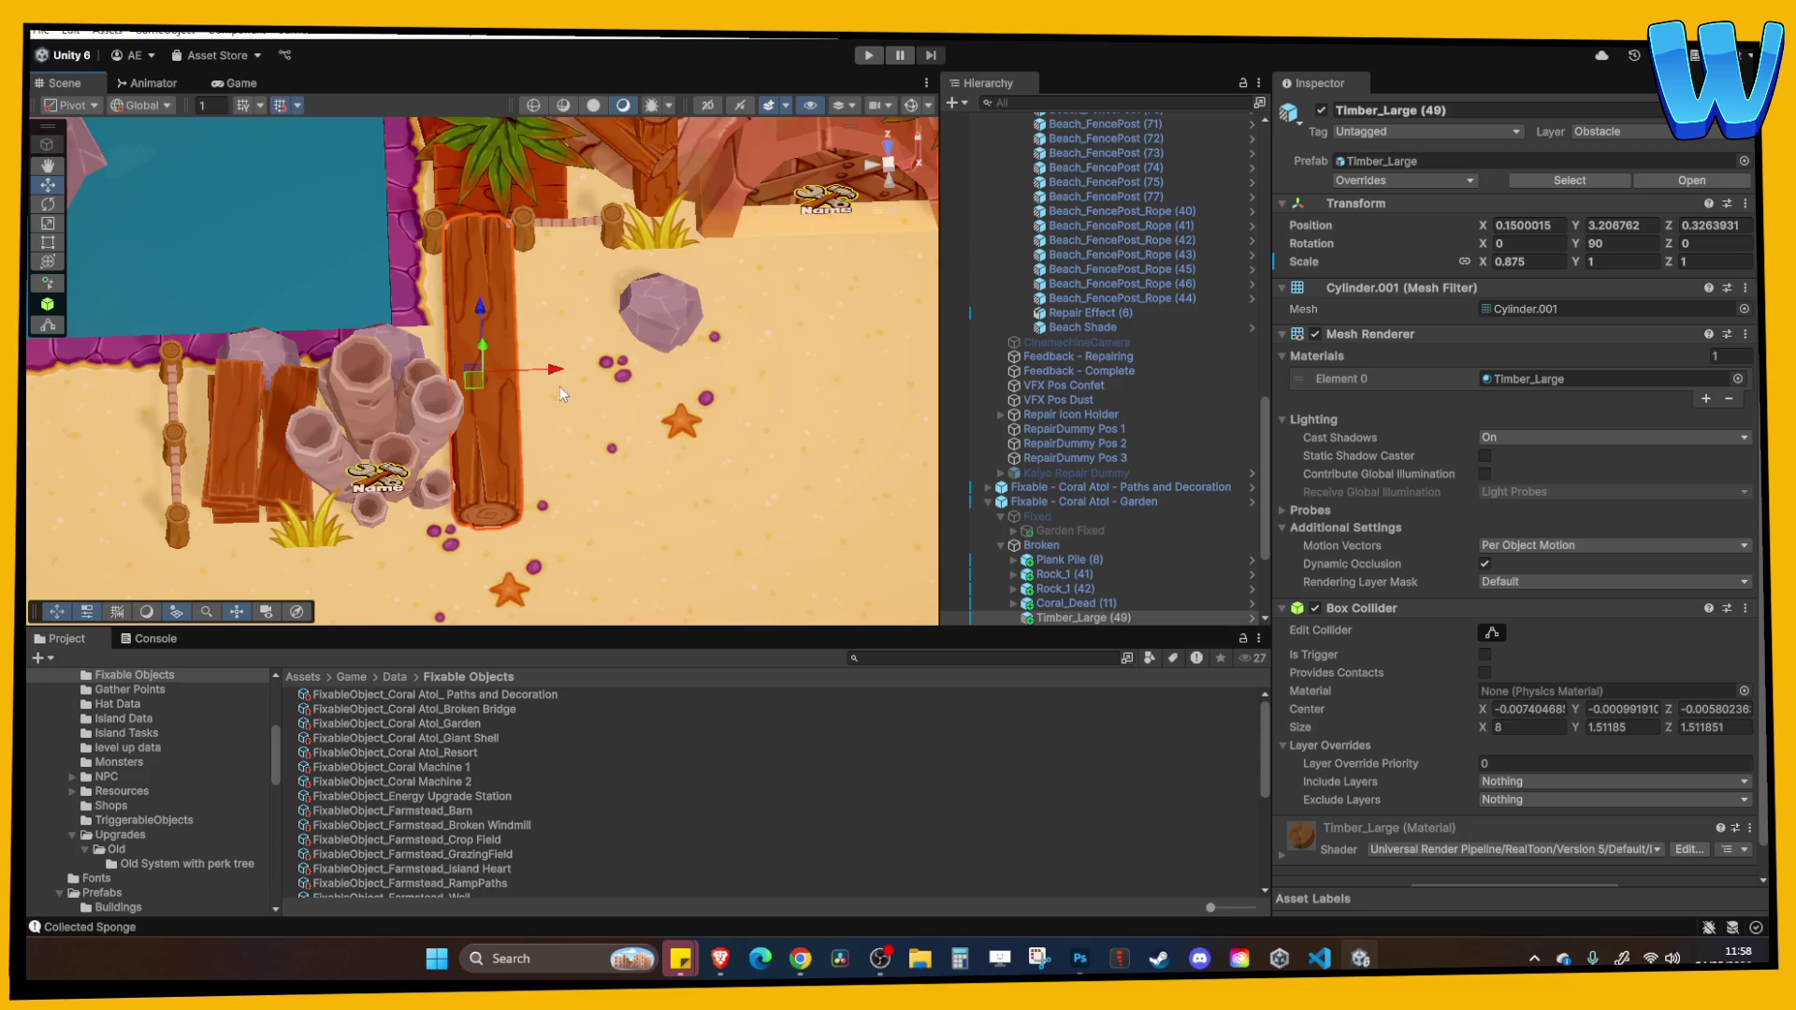
left_click(570, 390)
left_click(507, 359)
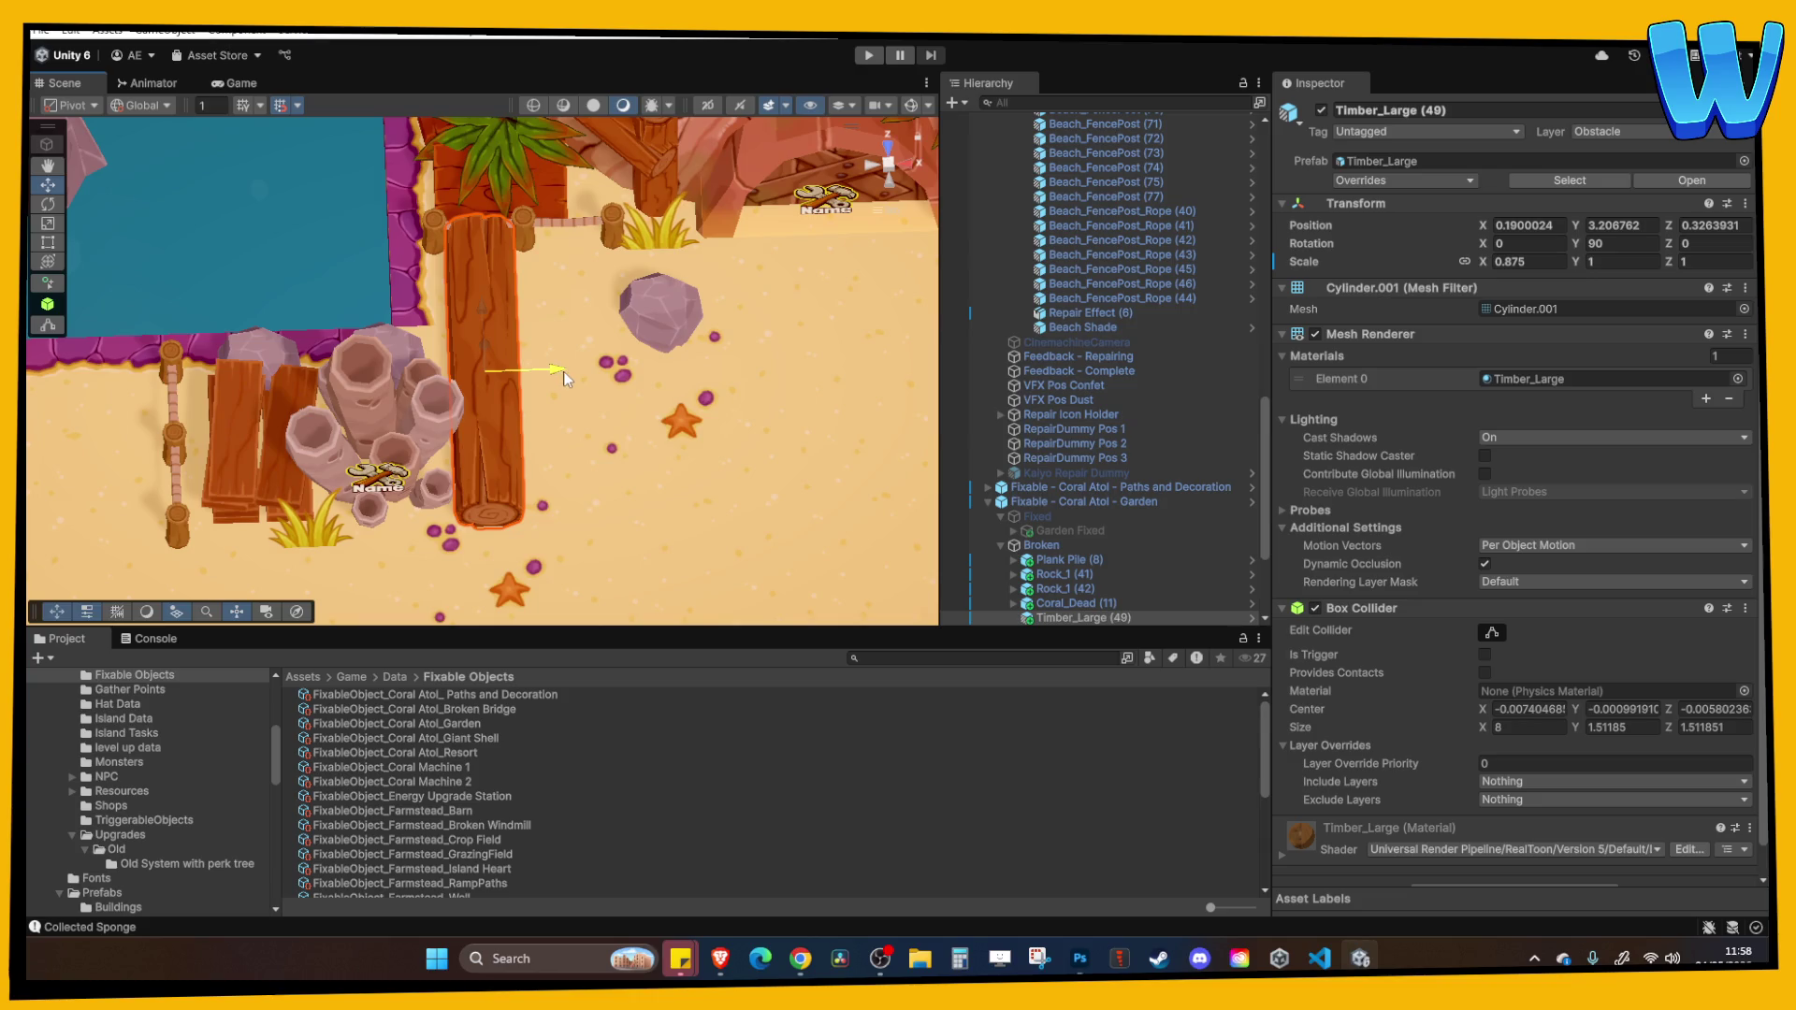
mouse_move(553, 380)
left_mouse_down()
mouse_move(531, 303)
mouse_move(541, 374)
left_mouse_up()
left_click(649, 362)
left_click(867, 58)
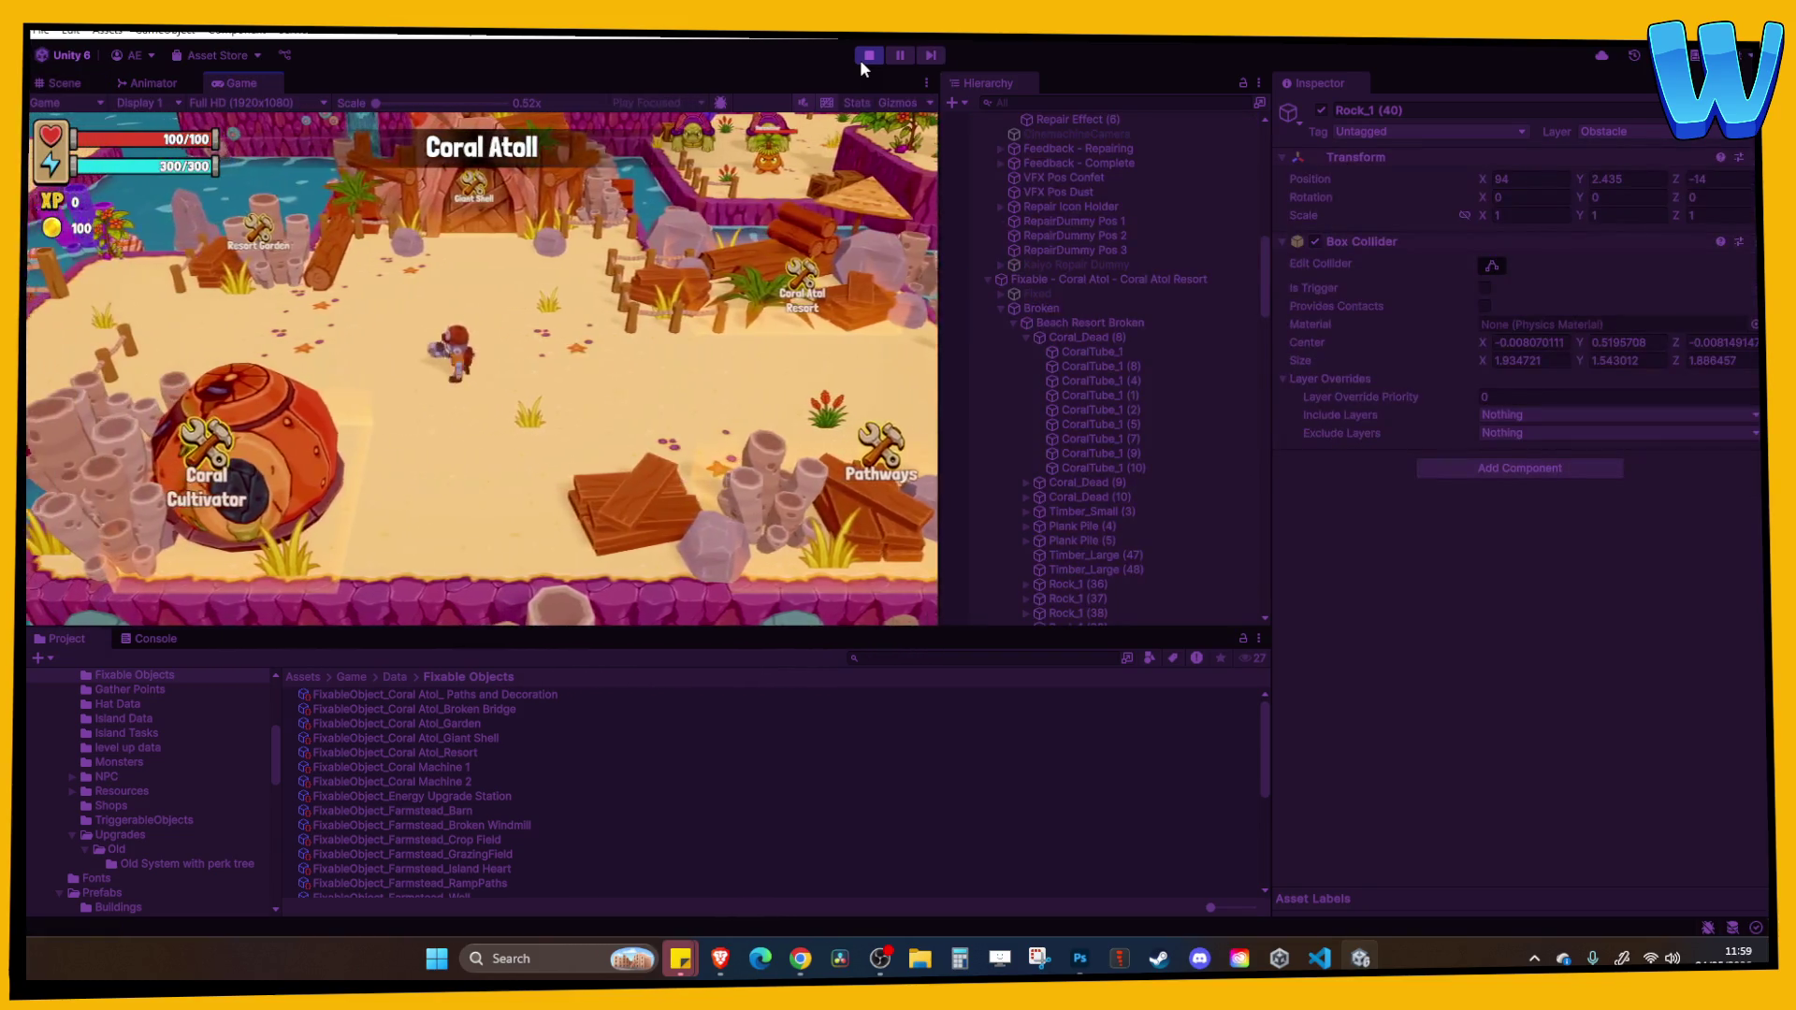
Walk the character north, south, then west along the beach toward the Resort Garden, and stop playing.
key("w")
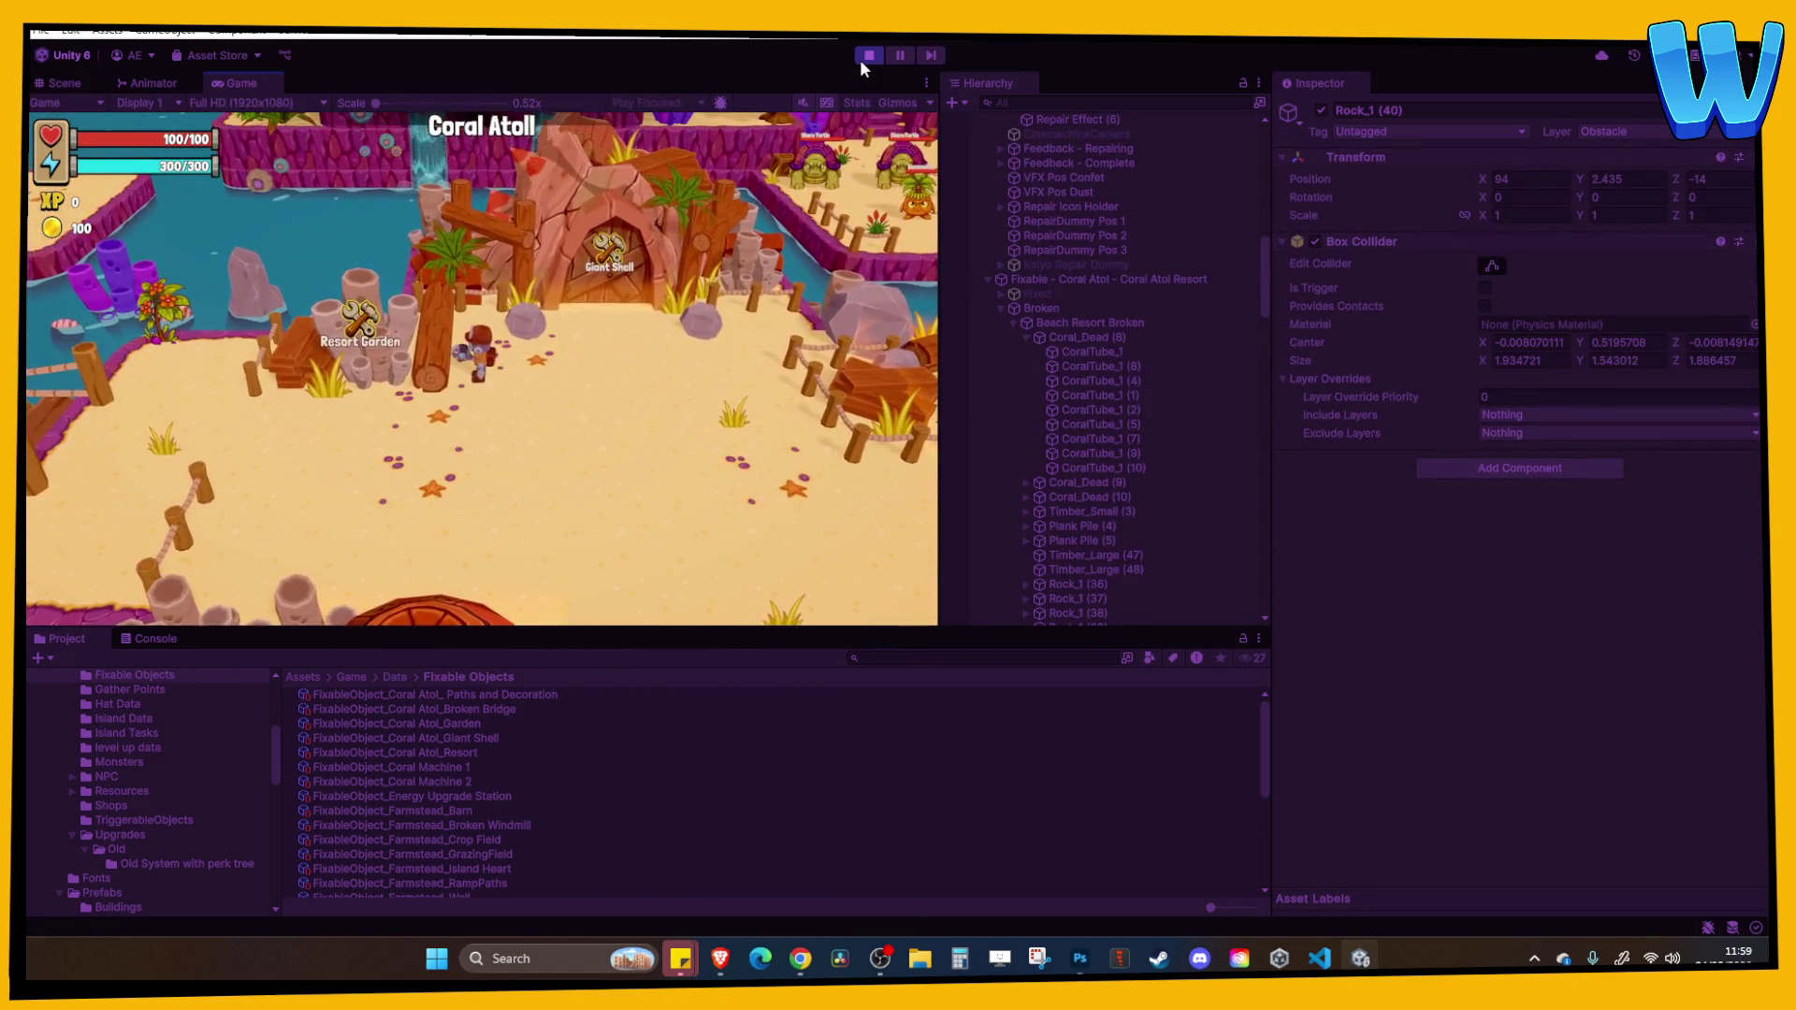
key("s")
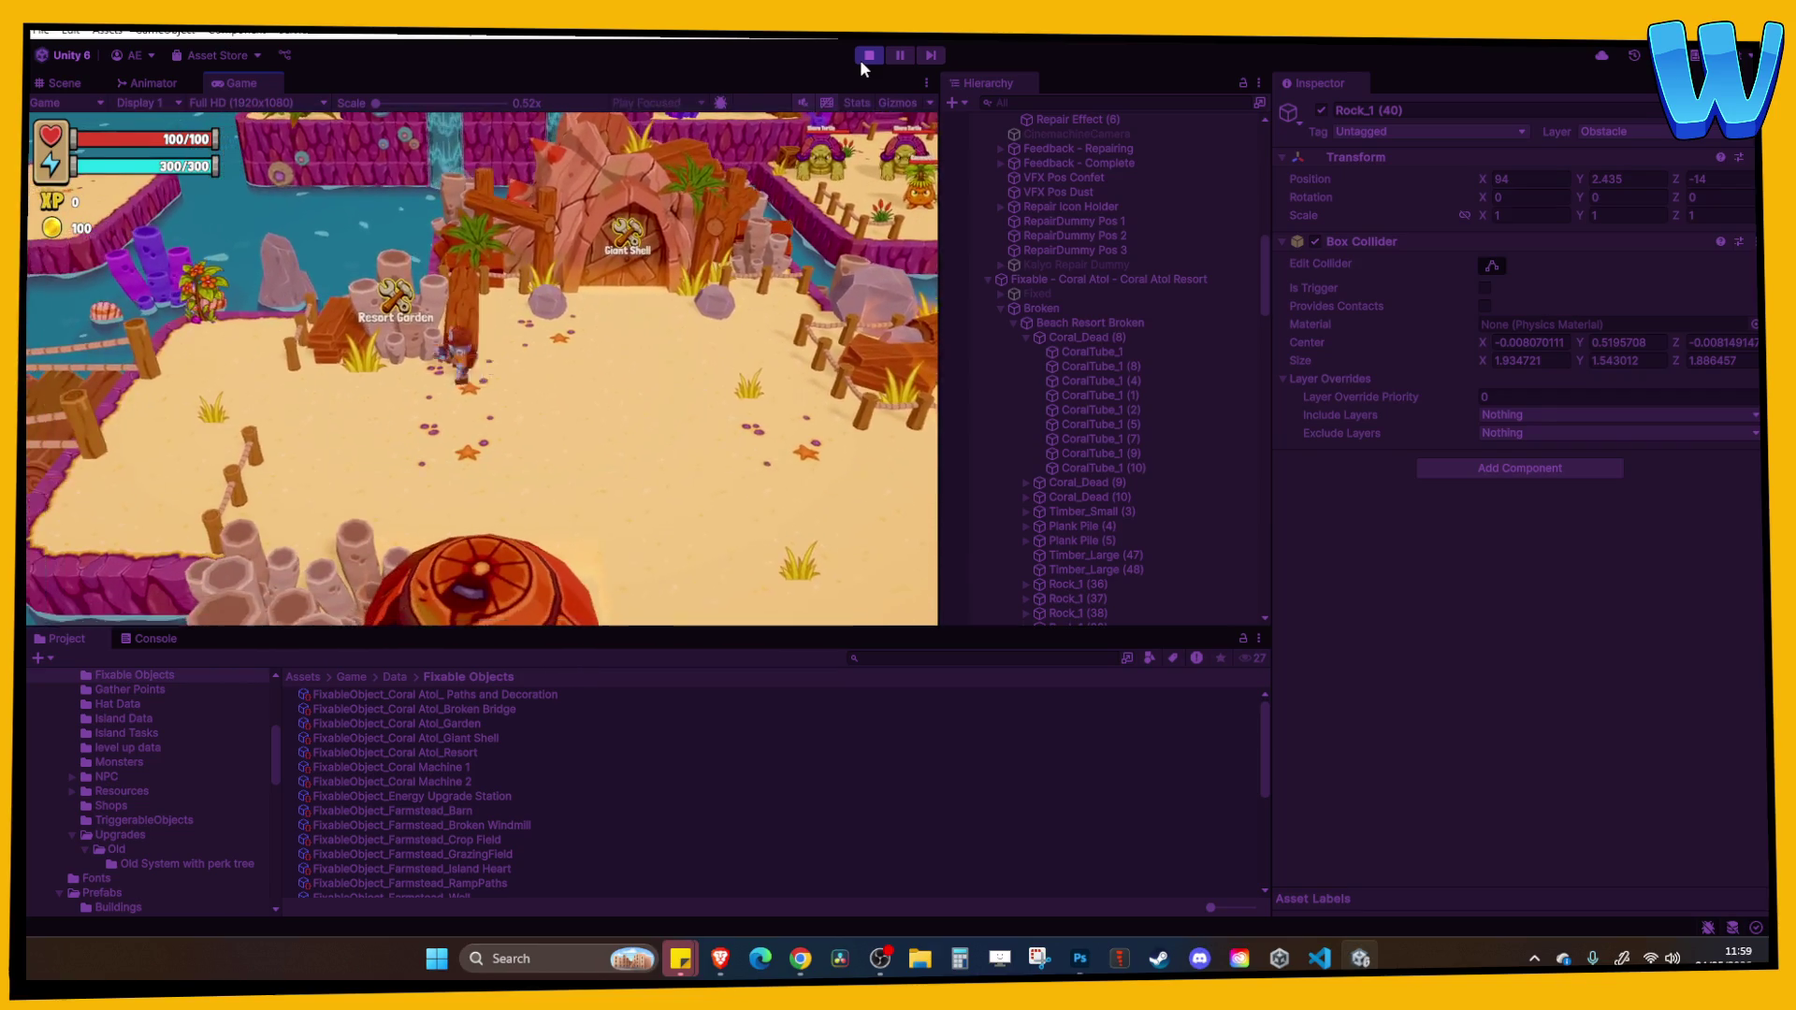
key("a")
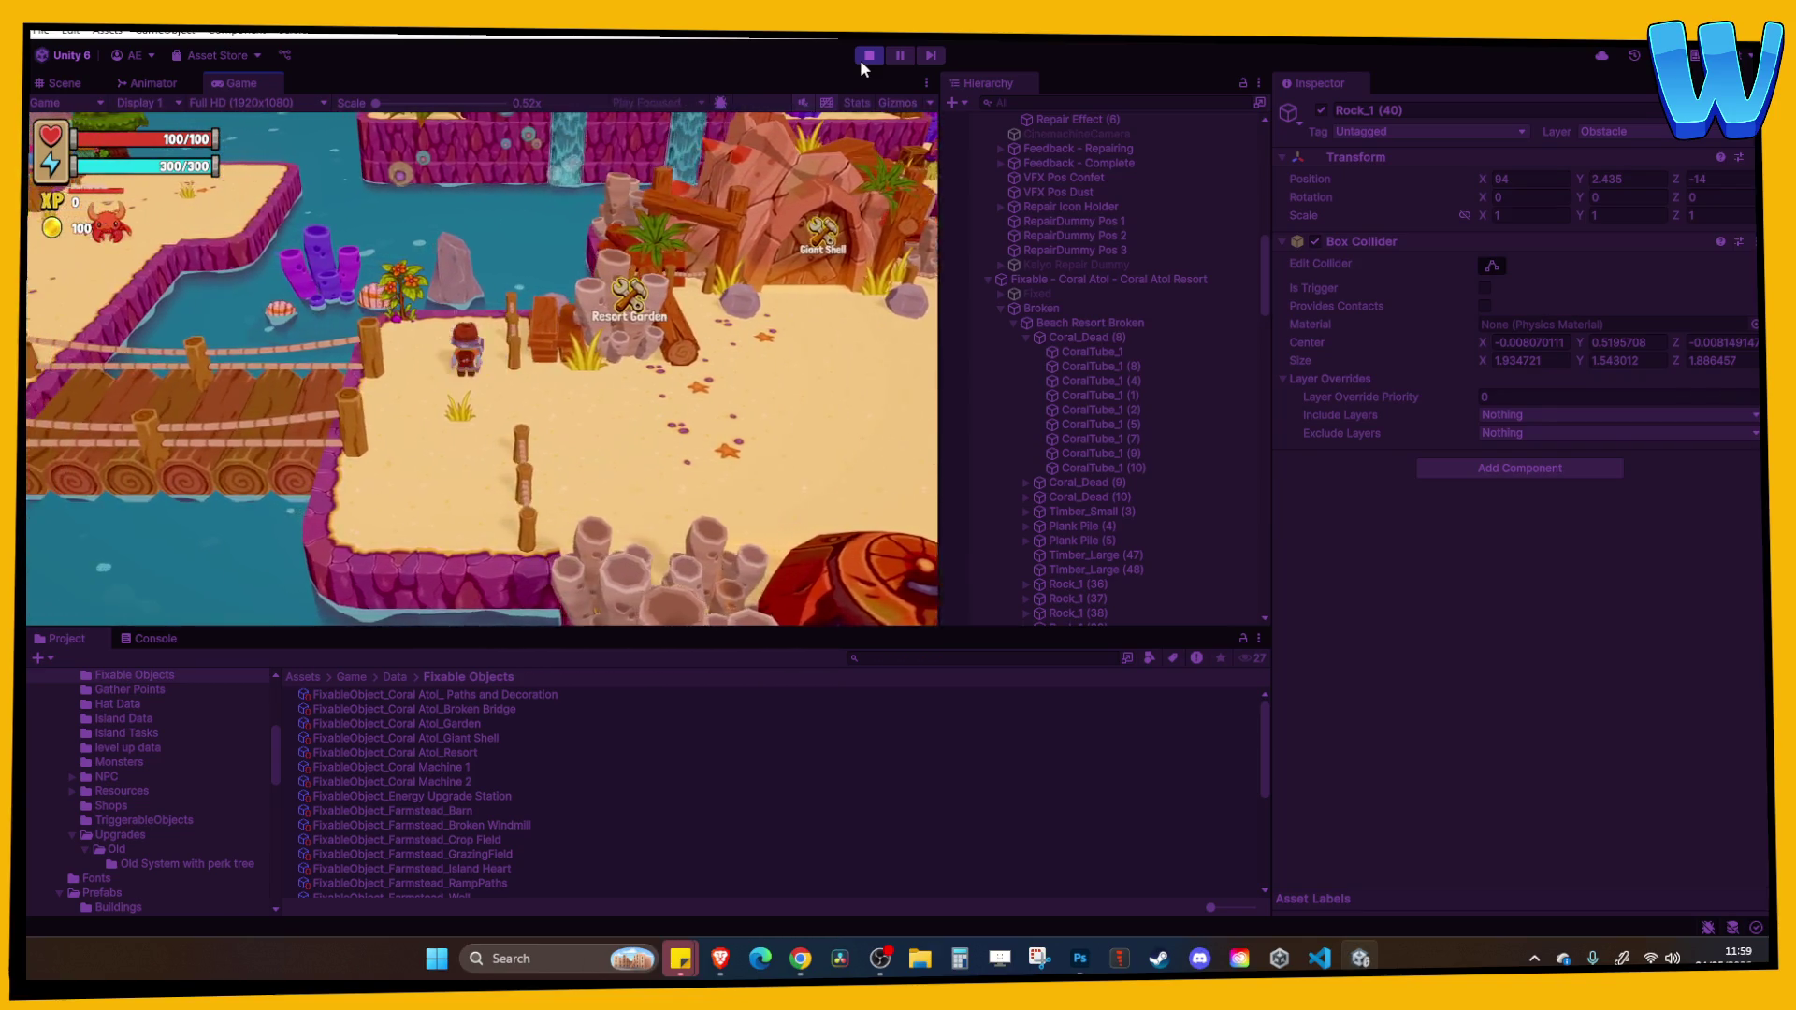
key("a")
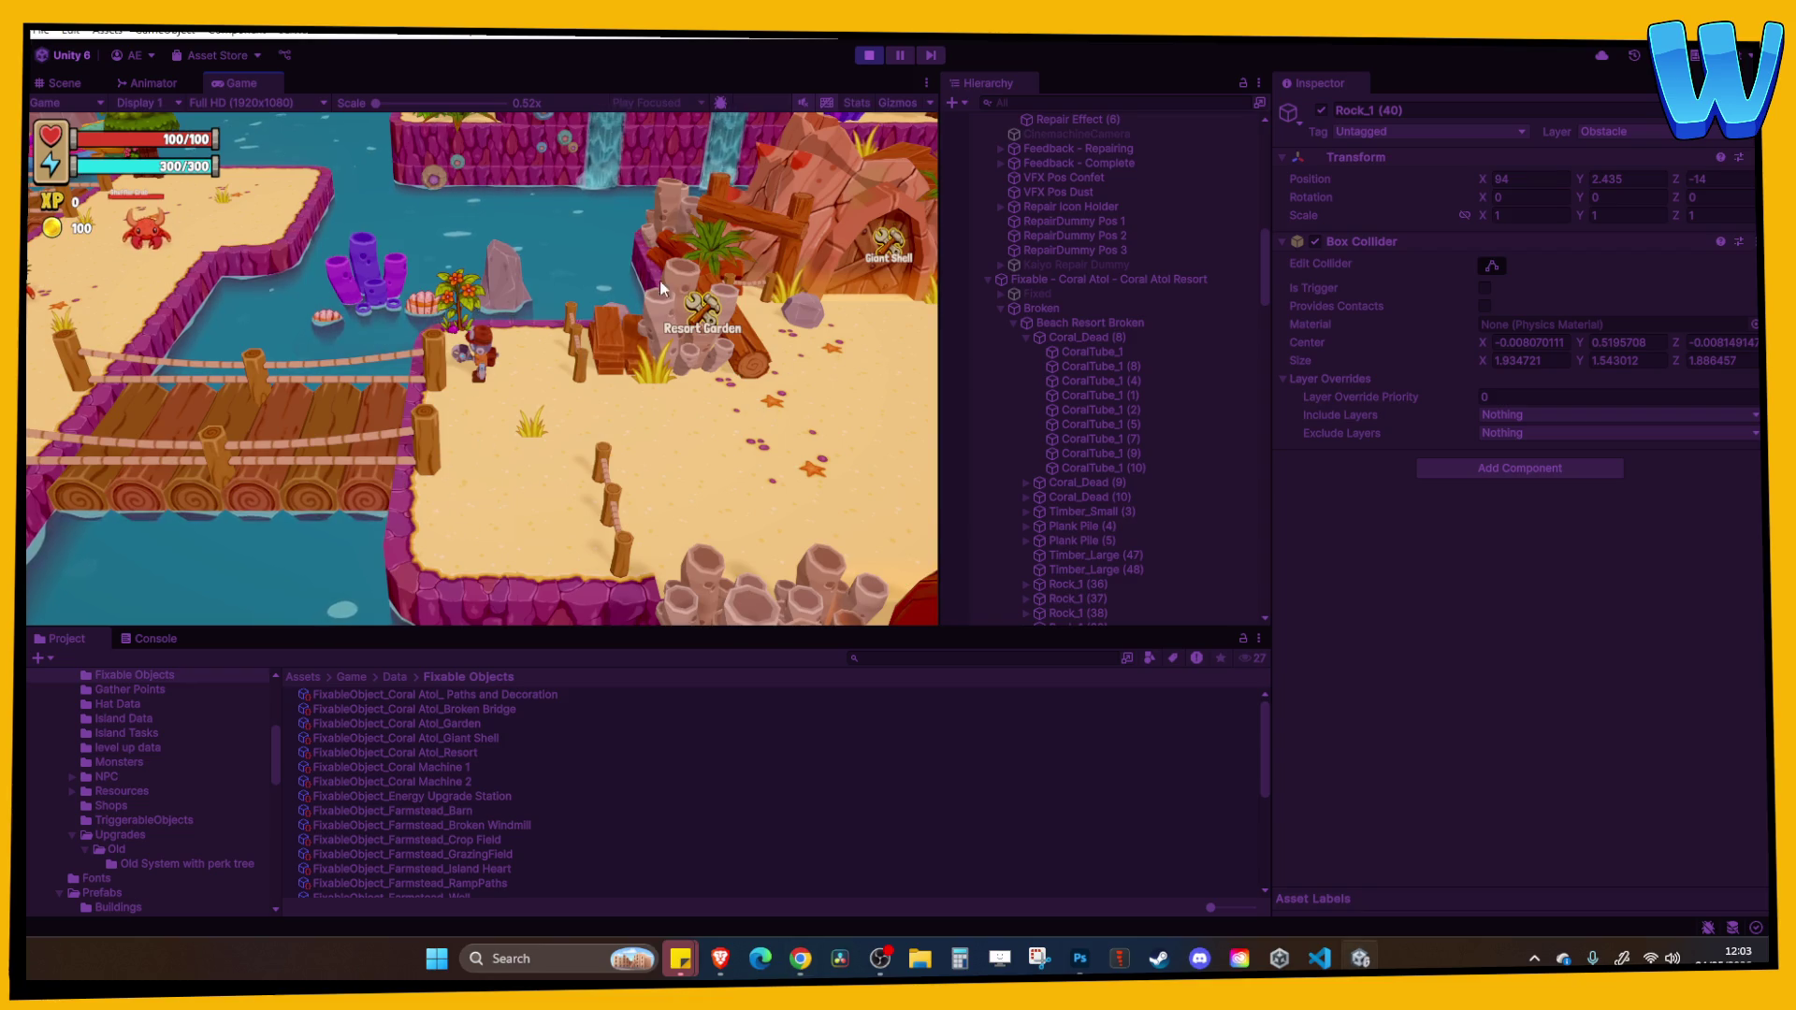
left_click(869, 56)
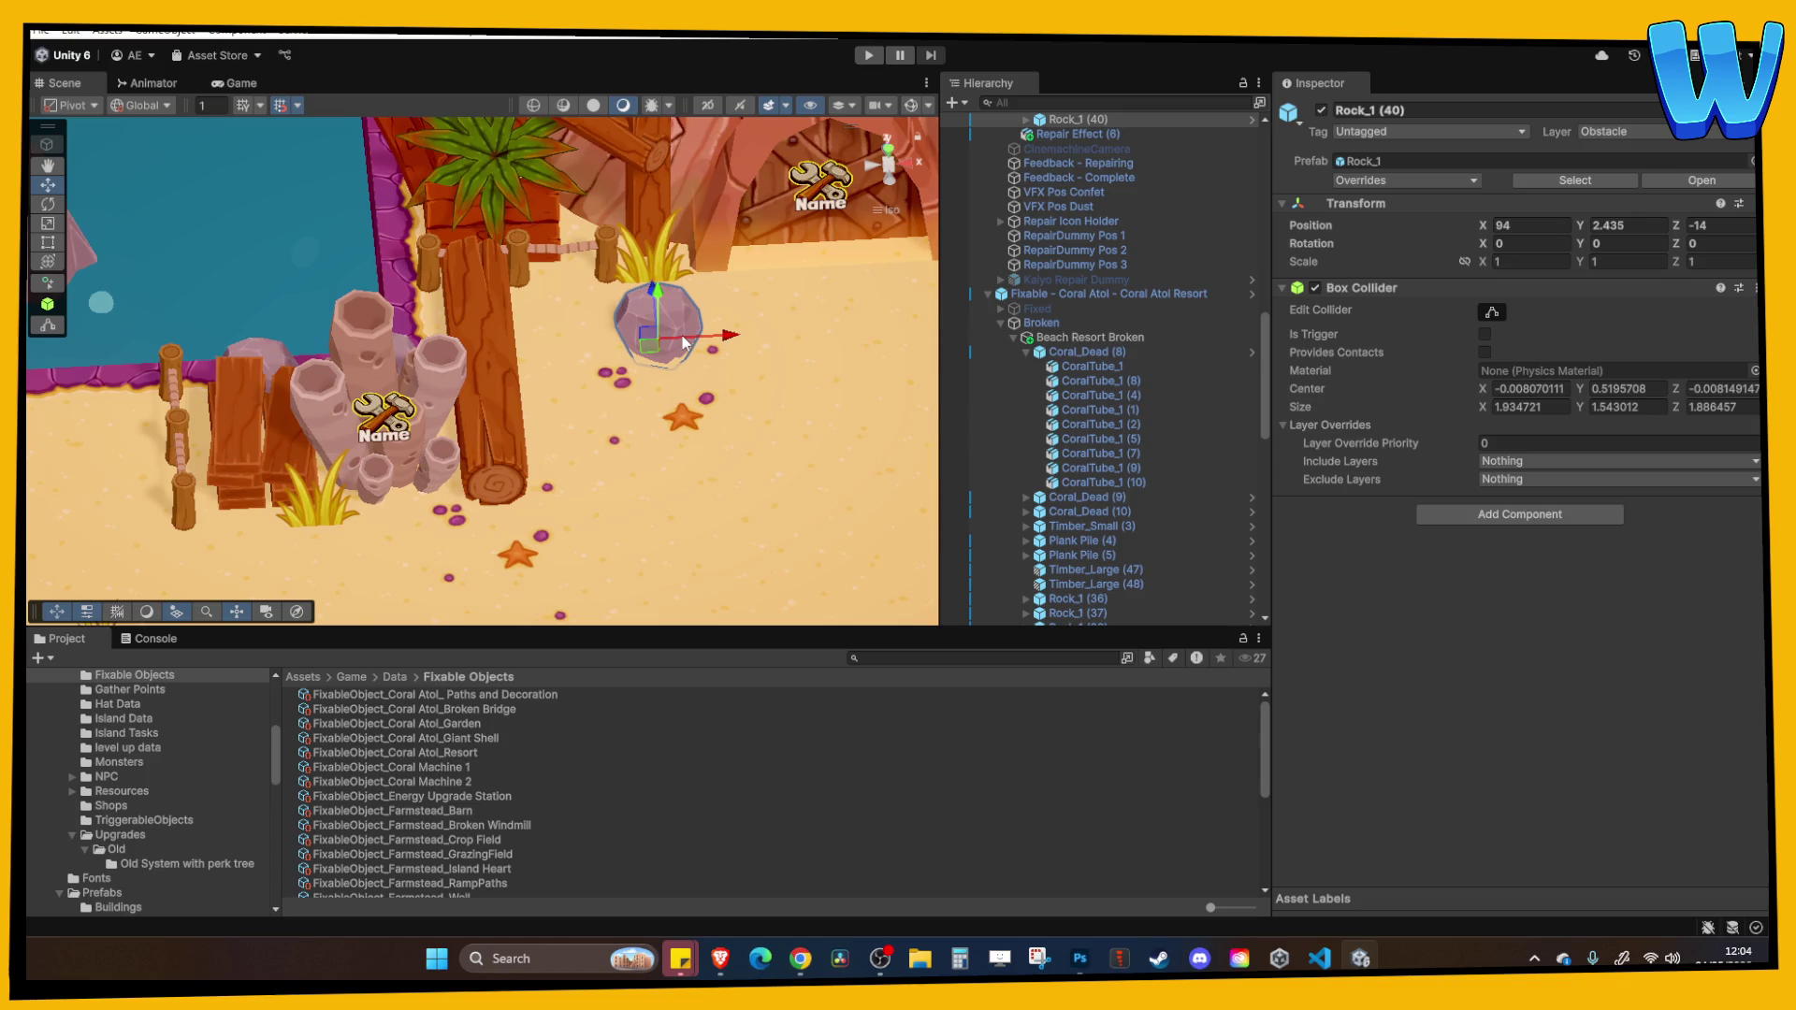
Bring the beach, hut, rocks and character into view, then enter Play mode with Ctrl+P.
left_click(568, 451)
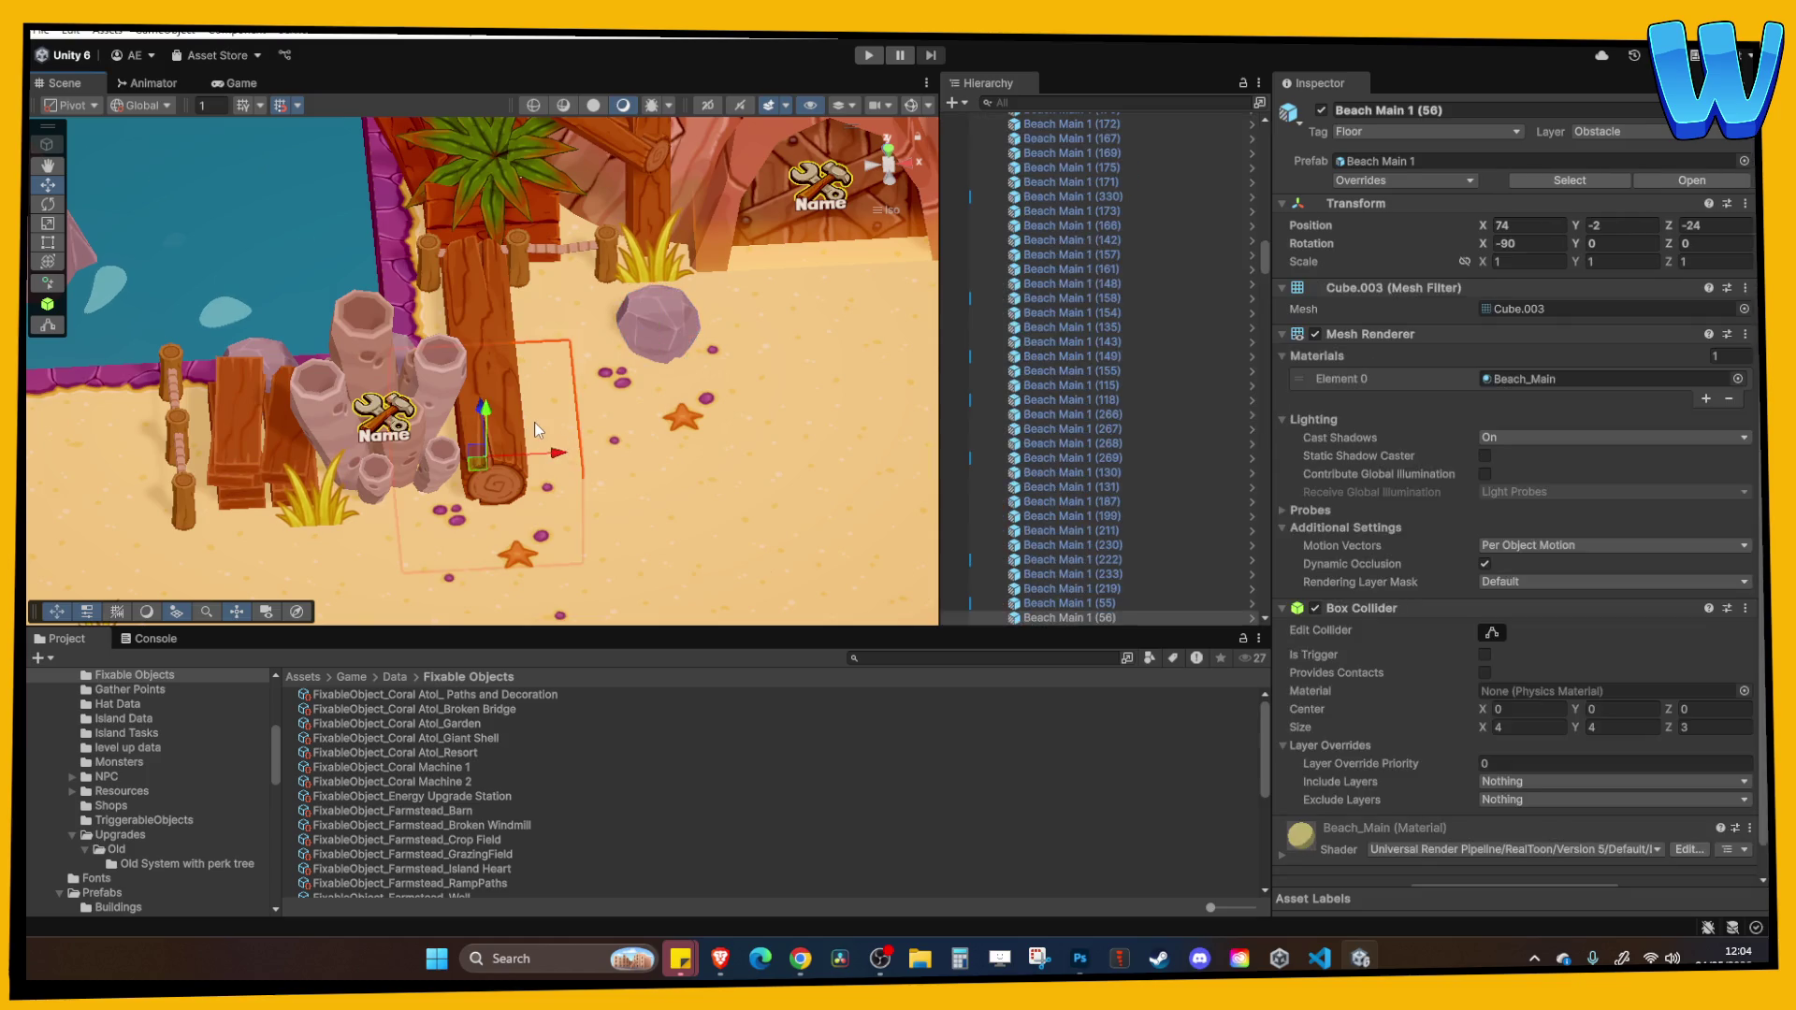
key("Right")
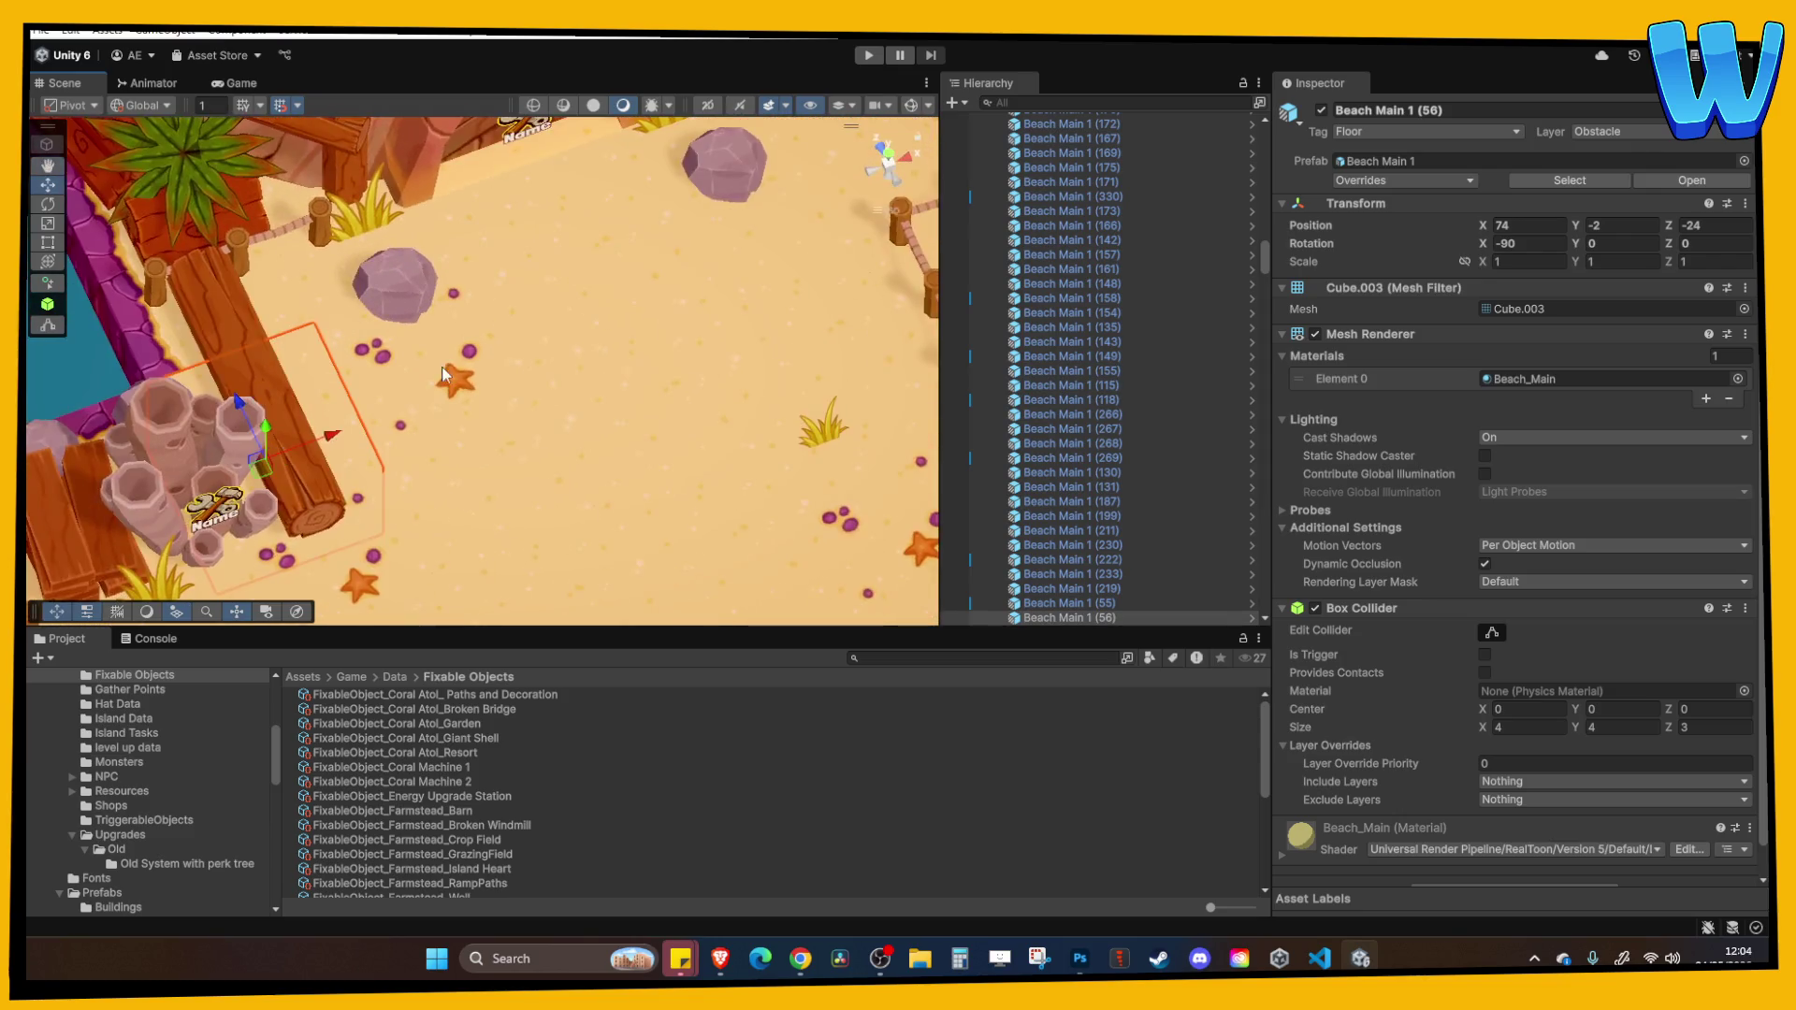
key("Down")
key("Left")
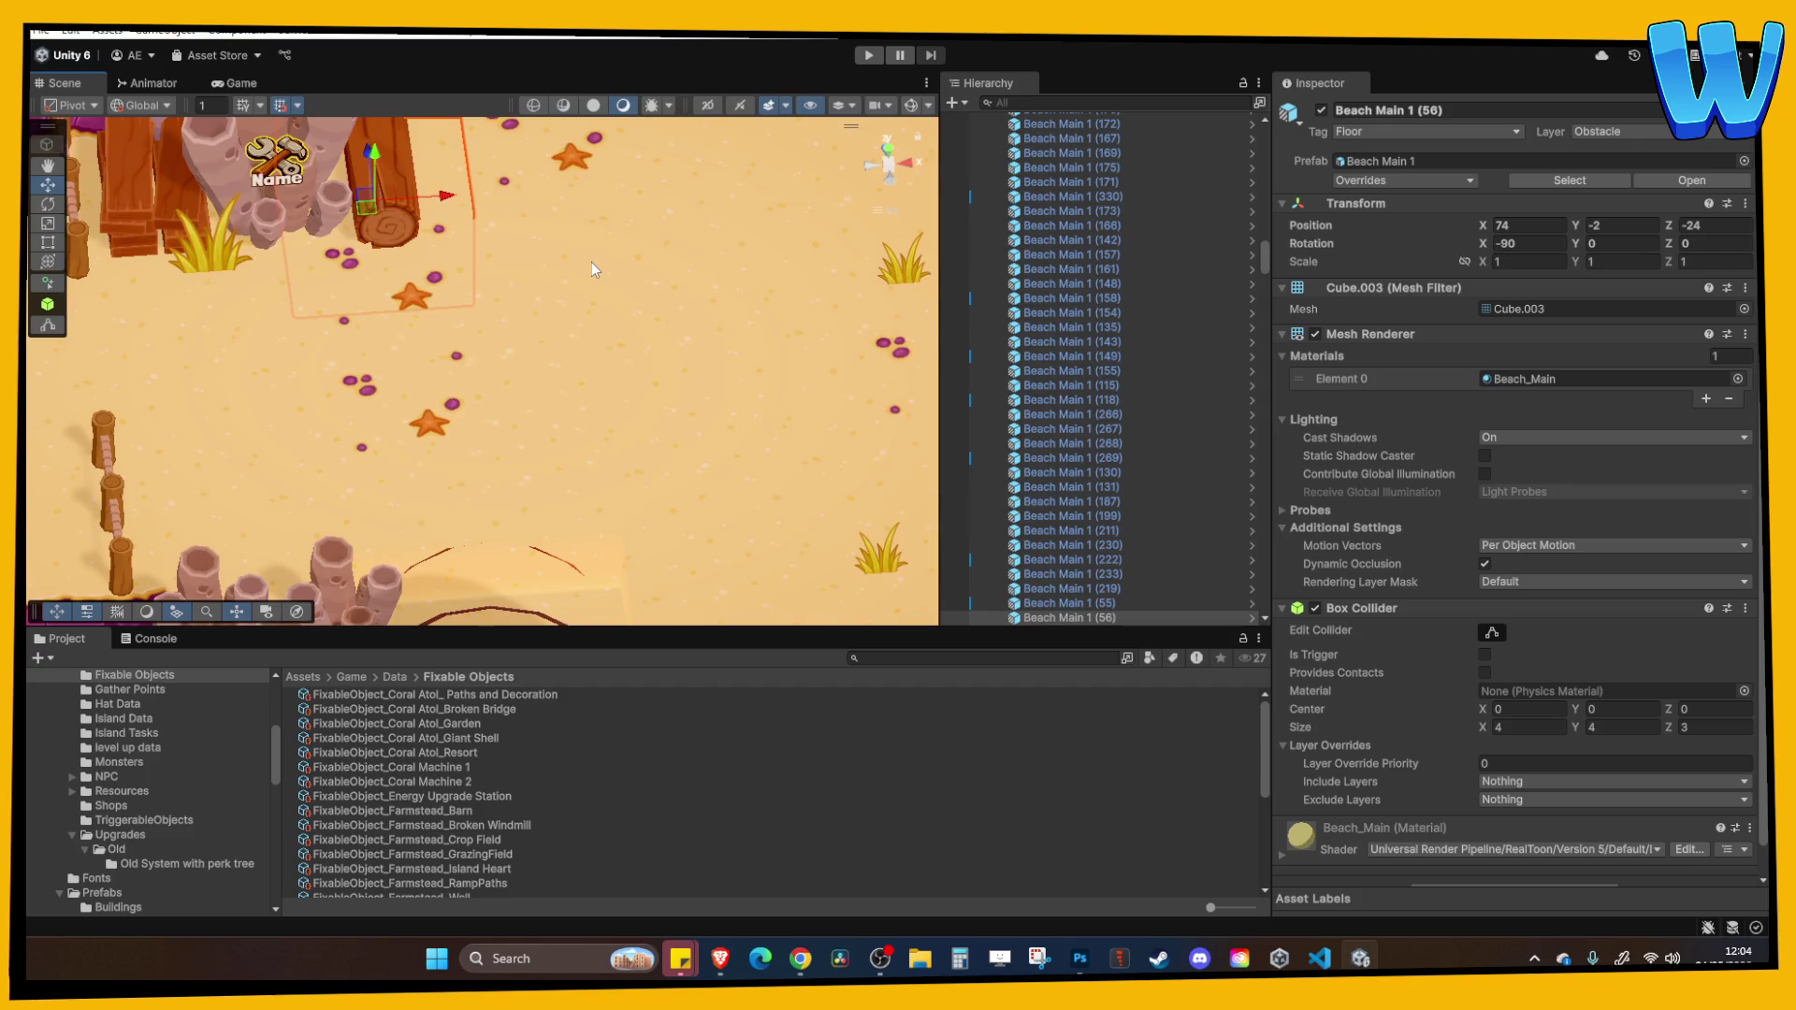
scroll(591, 262, "down", 4)
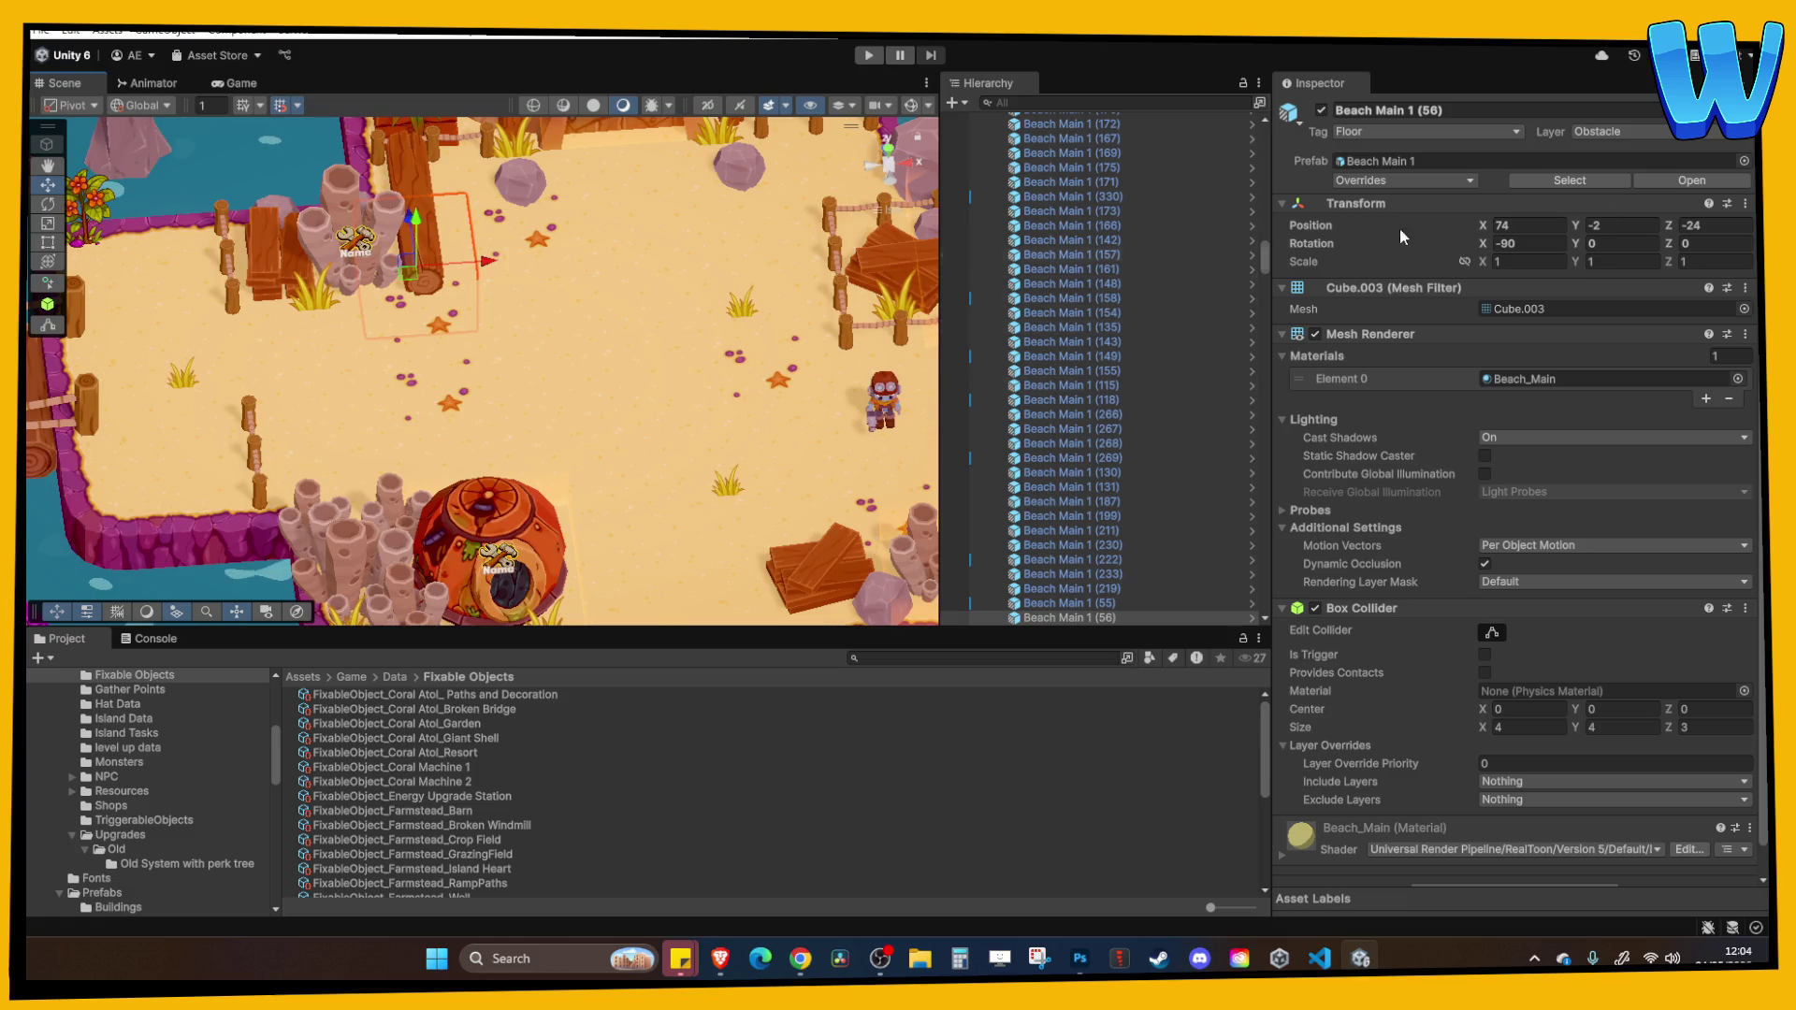
mouse_move(393, 327)
left_mouse_down()
mouse_move(348, 318)
mouse_move(505, 463)
mouse_move(580, 482)
left_mouse_up()
left_click(624, 496)
mouse_move(722, 439)
left_mouse_down()
mouse_move(552, 455)
mouse_move(552, 427)
left_mouse_up()
key("ctrl+p")
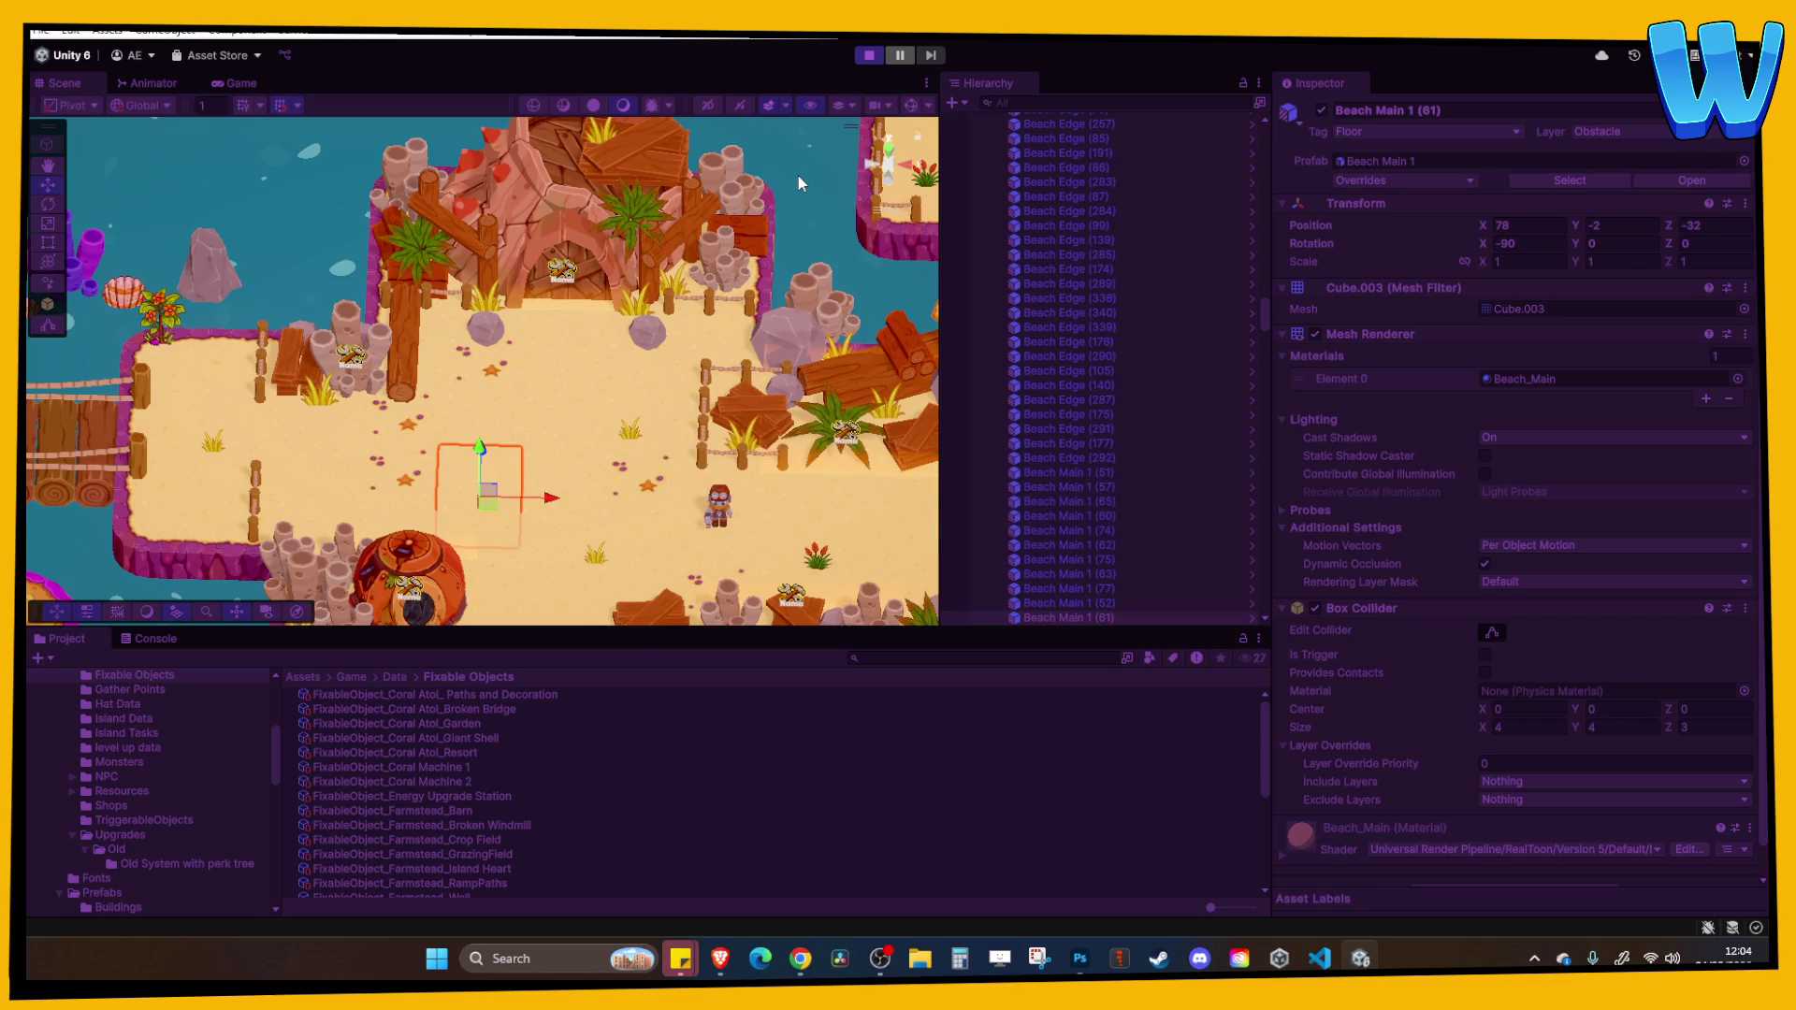
Walk to the Giant Shell so the garden appears with 30 XP and max energy 310, then stop.
key("w")
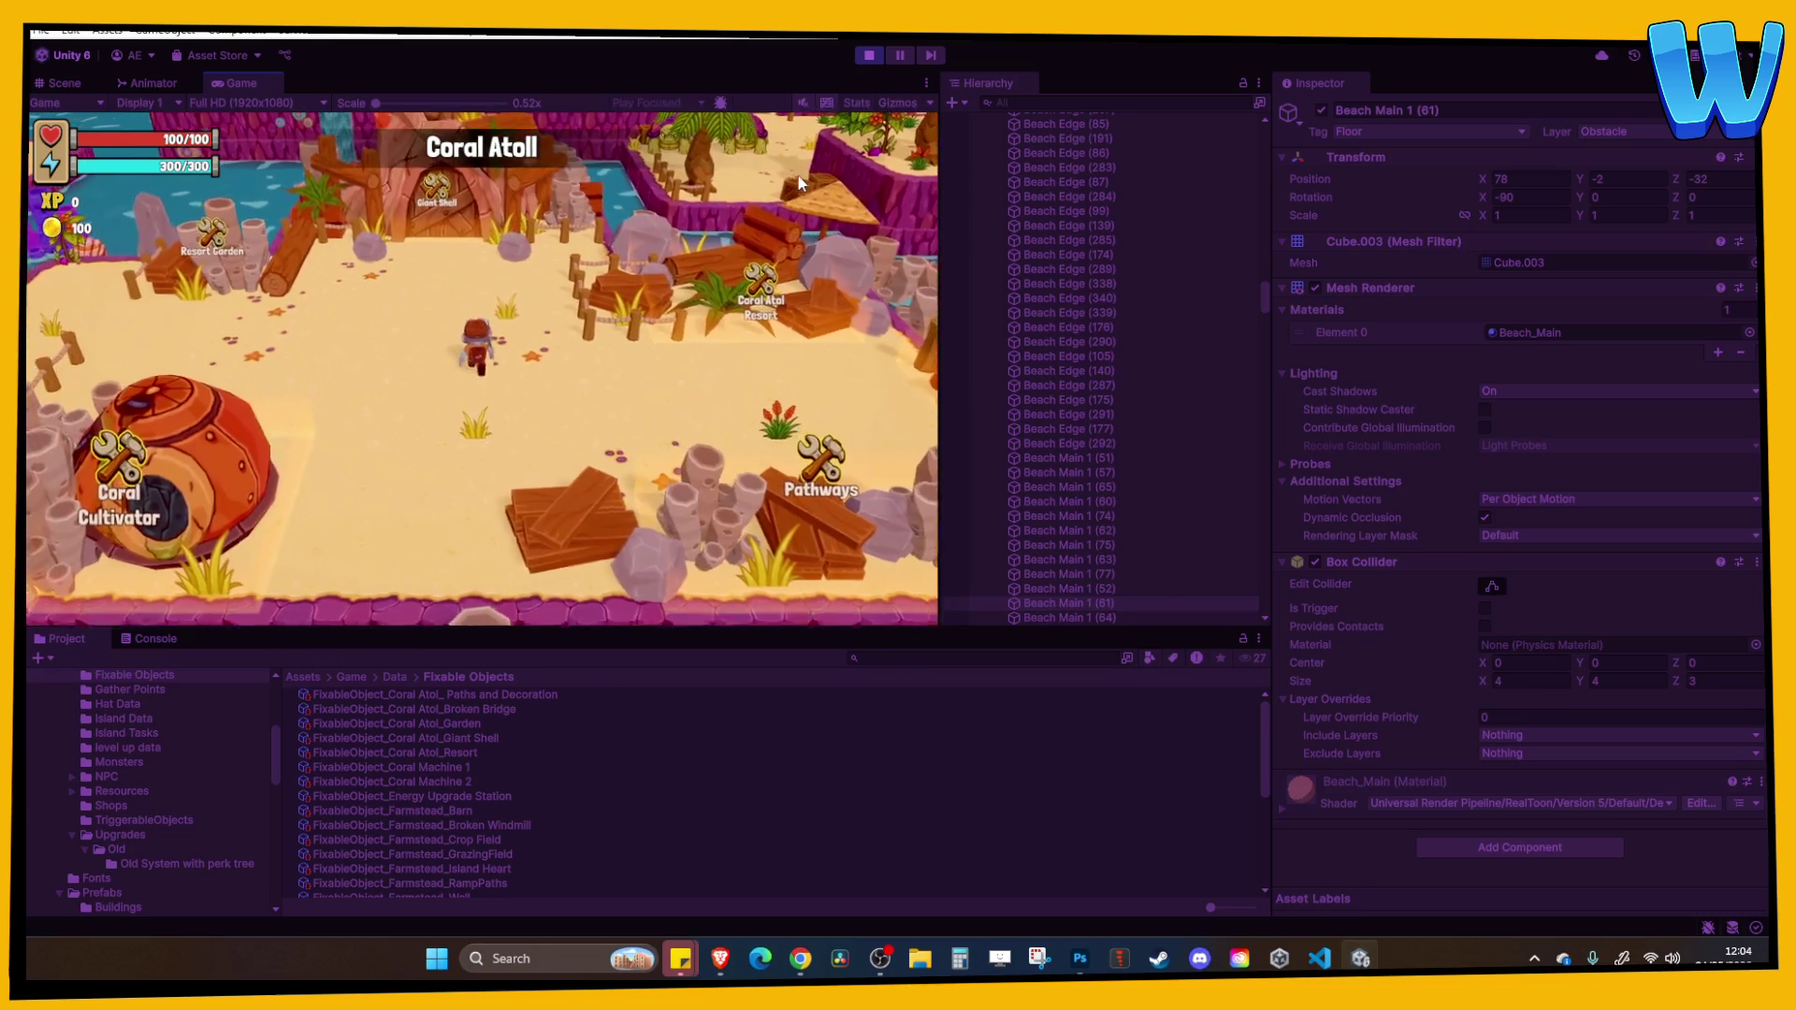
key("w")
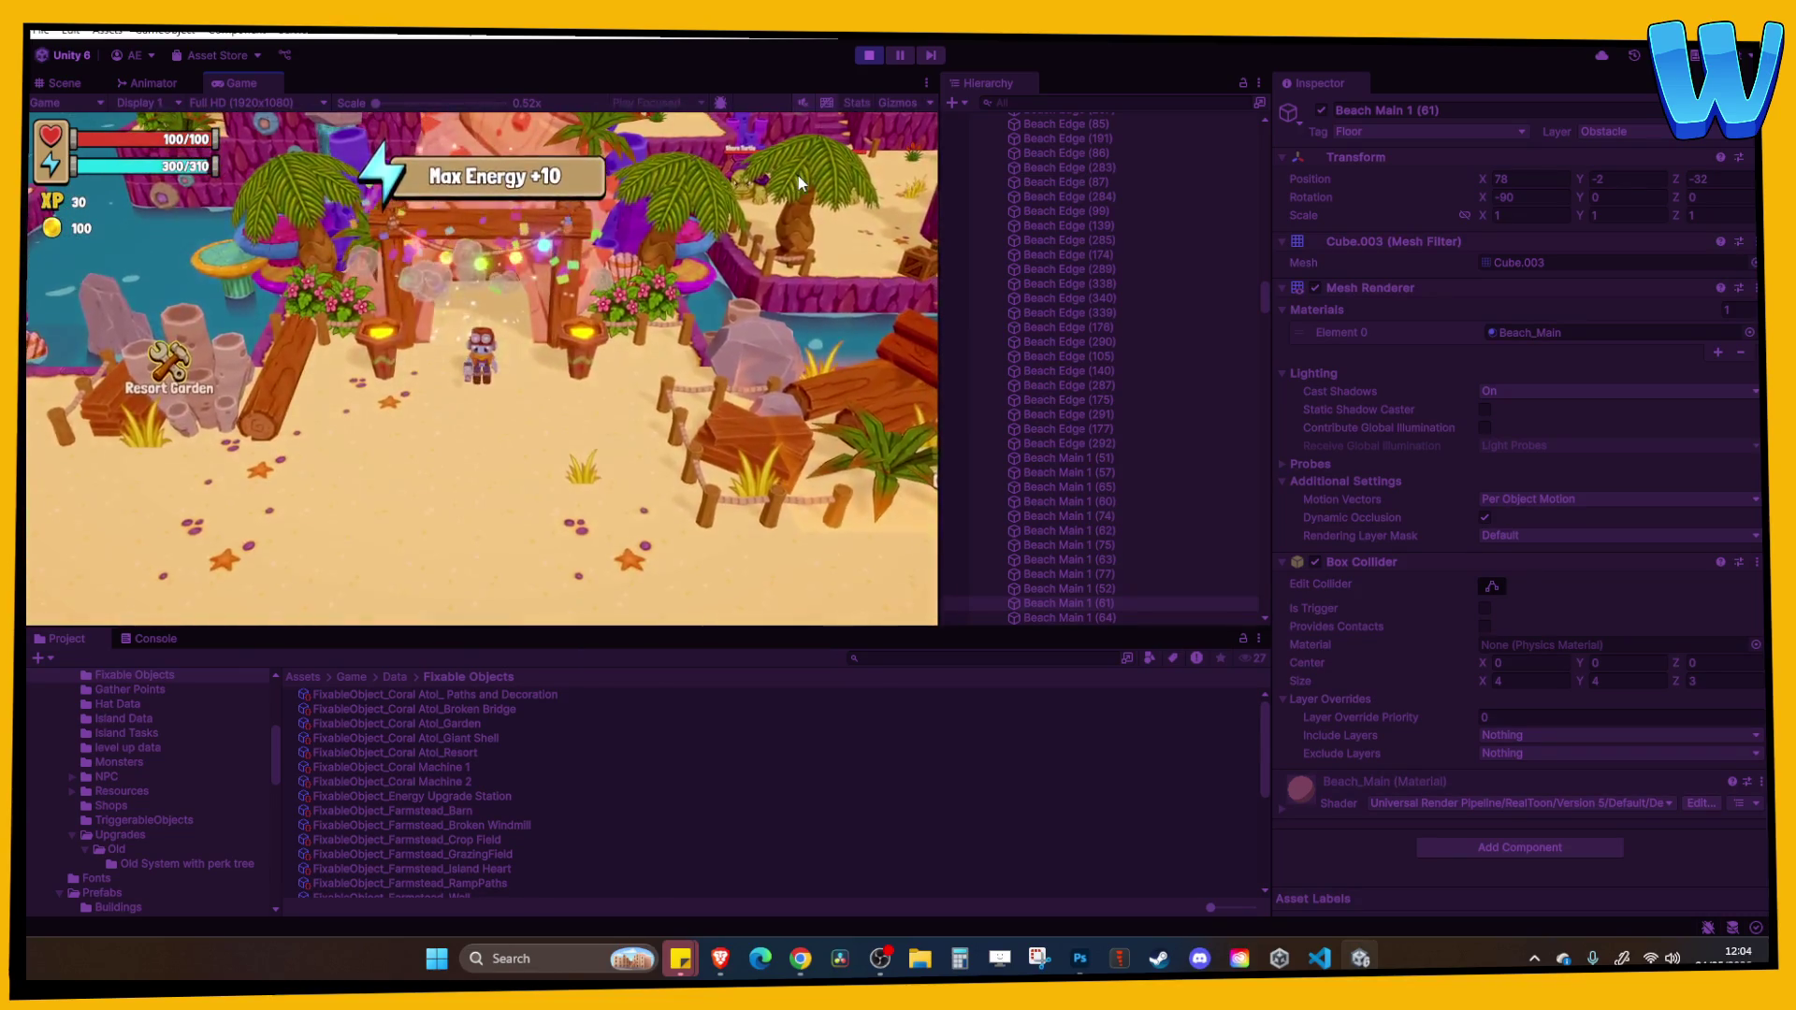
key("a")
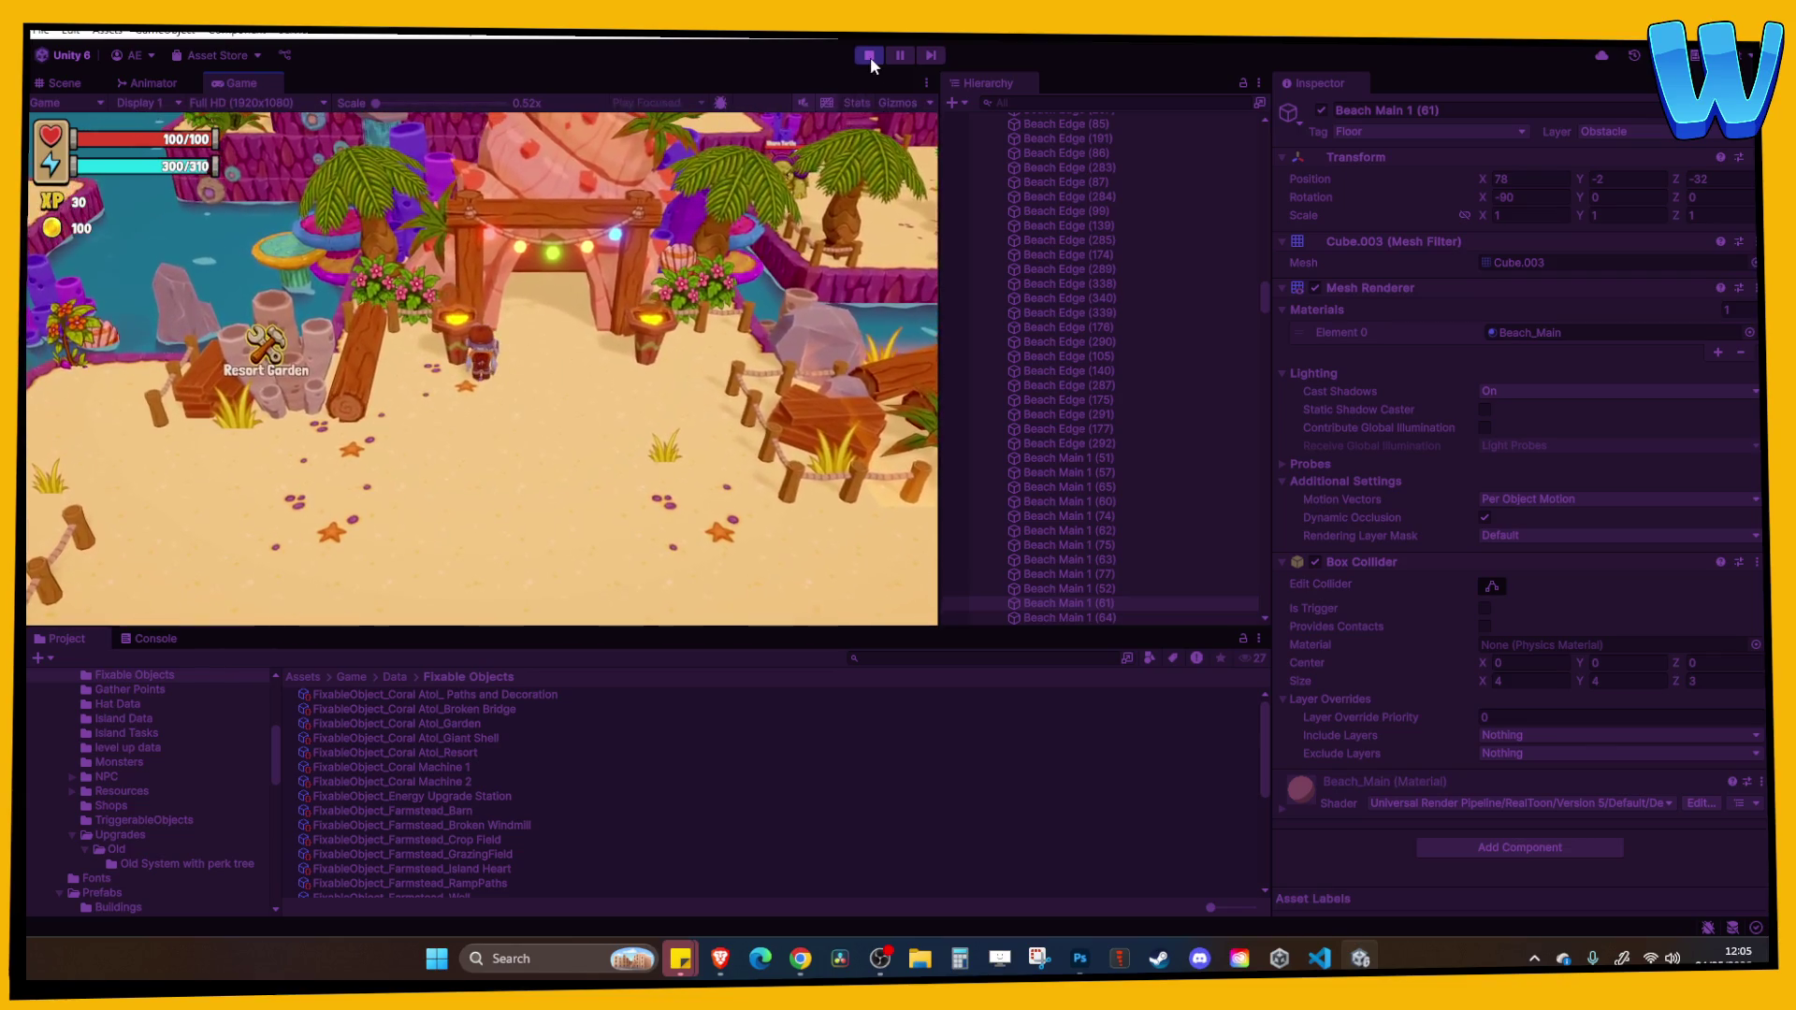
left_click(869, 55)
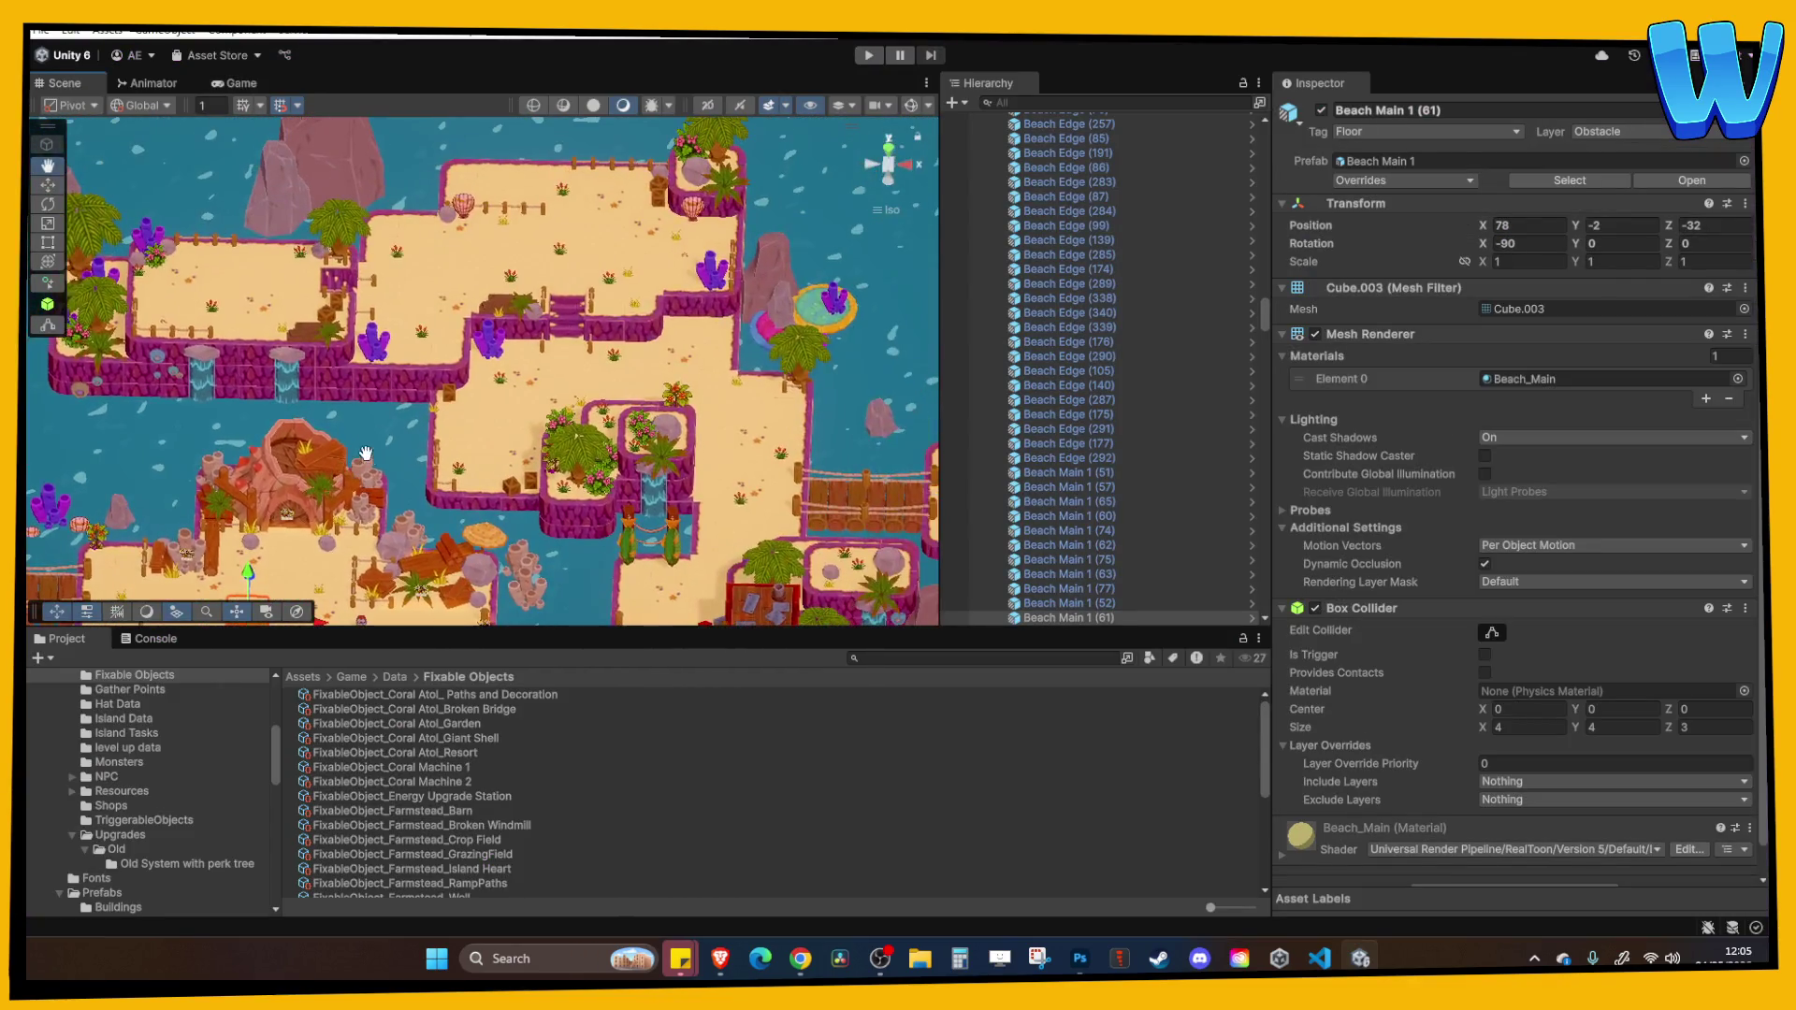
left_click_drag(459, 350, 459, 215)
scroll(504, 284, "down", 3)
left_click(547, 378)
key("f")
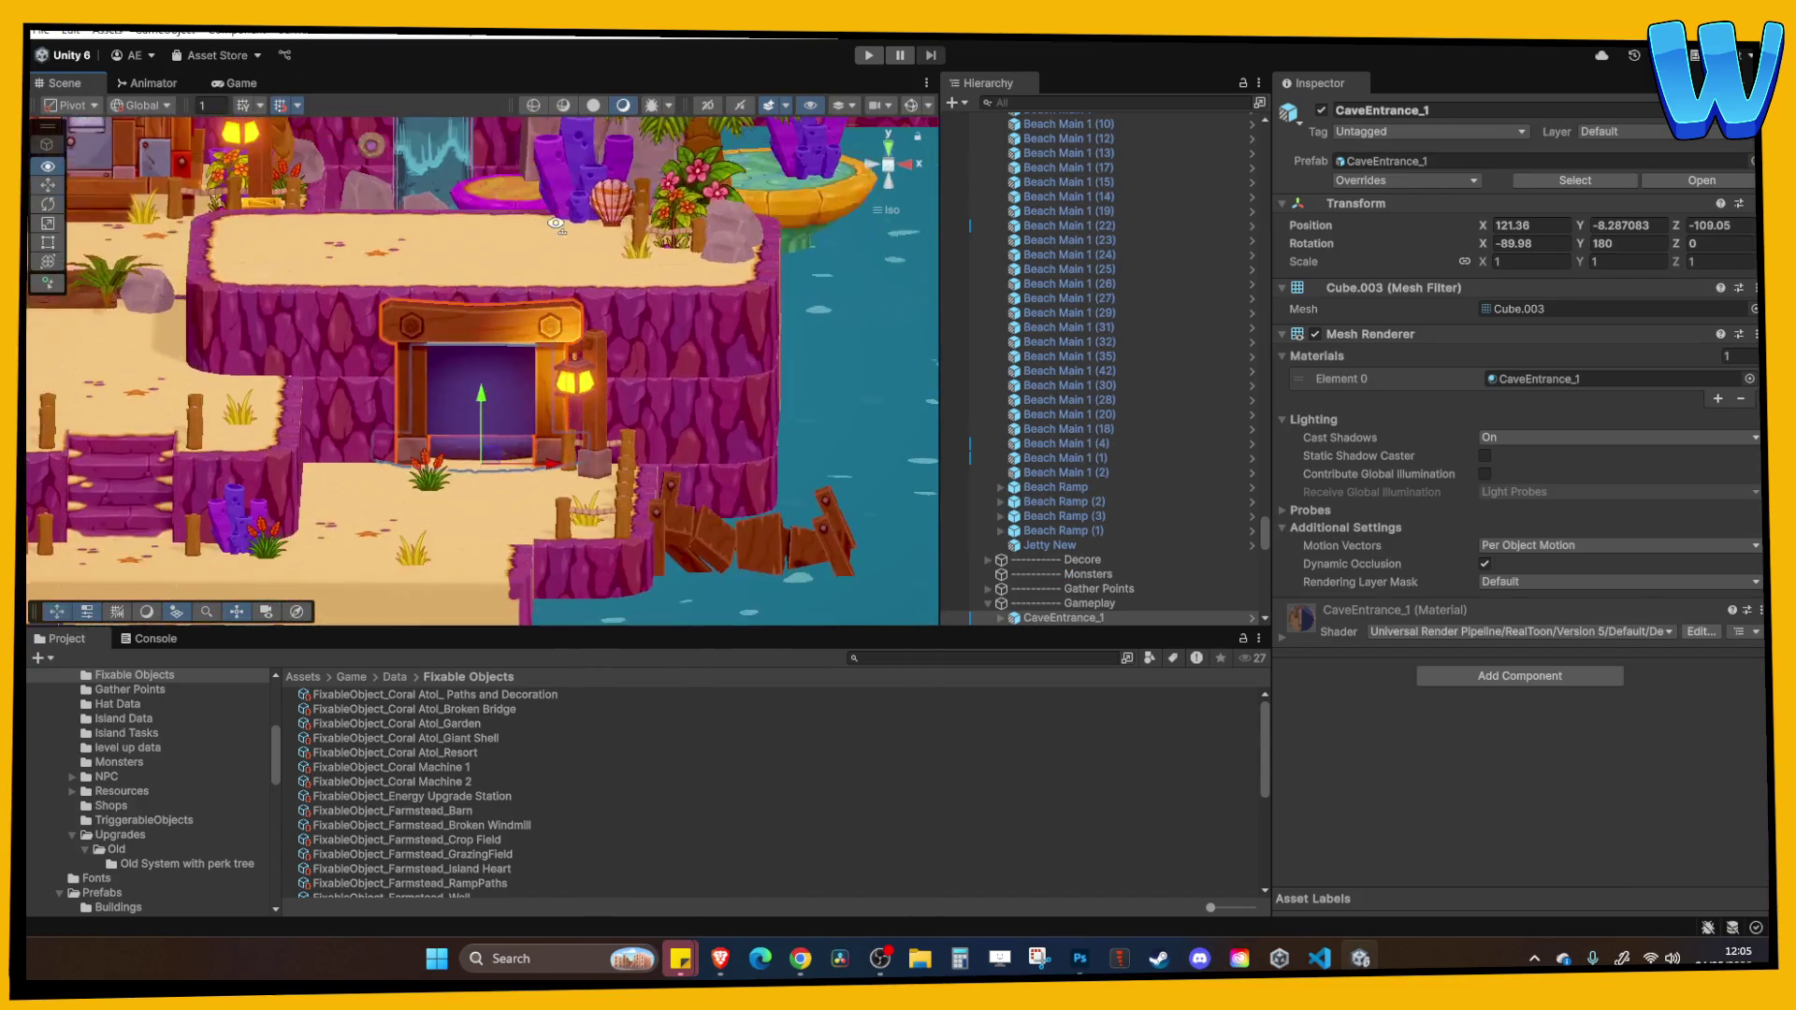
scroll(1004, 505, "down", 1)
scroll(1005, 505, "down", 3)
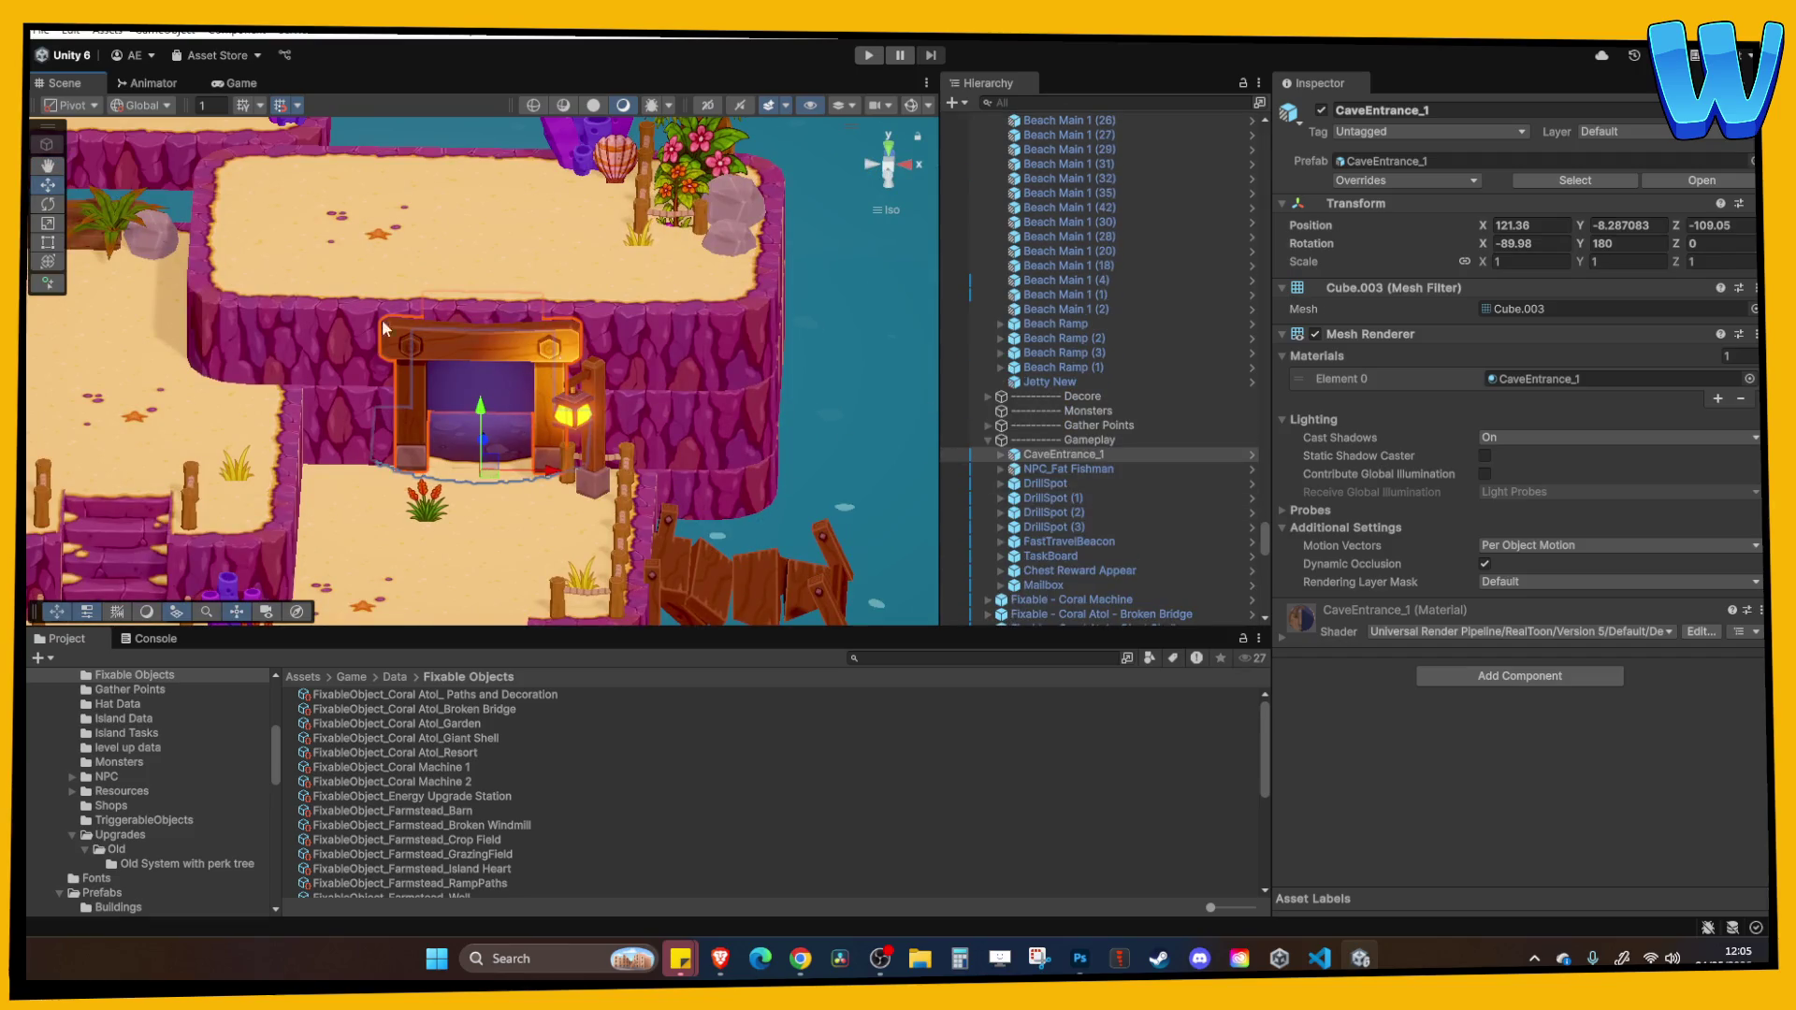
mouse_move(524, 421)
left_mouse_down()
mouse_move(358, 258)
mouse_move(634, 409)
left_mouse_up()
key("f")
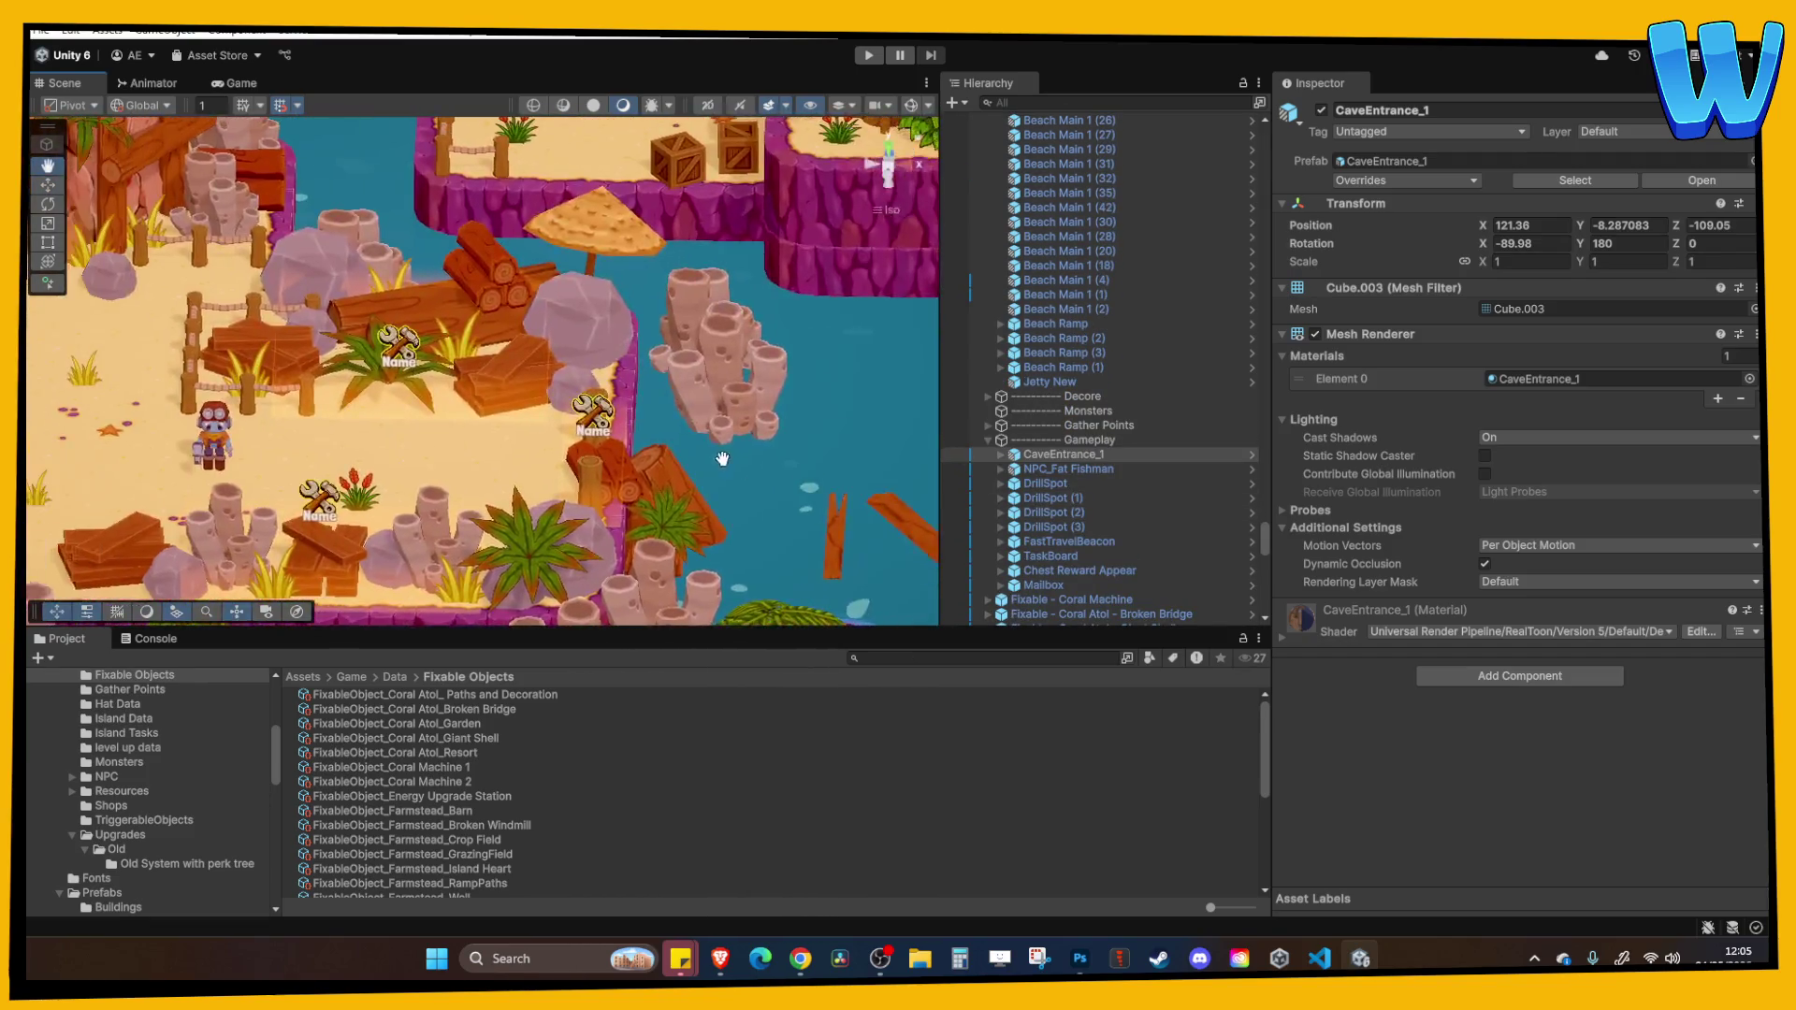